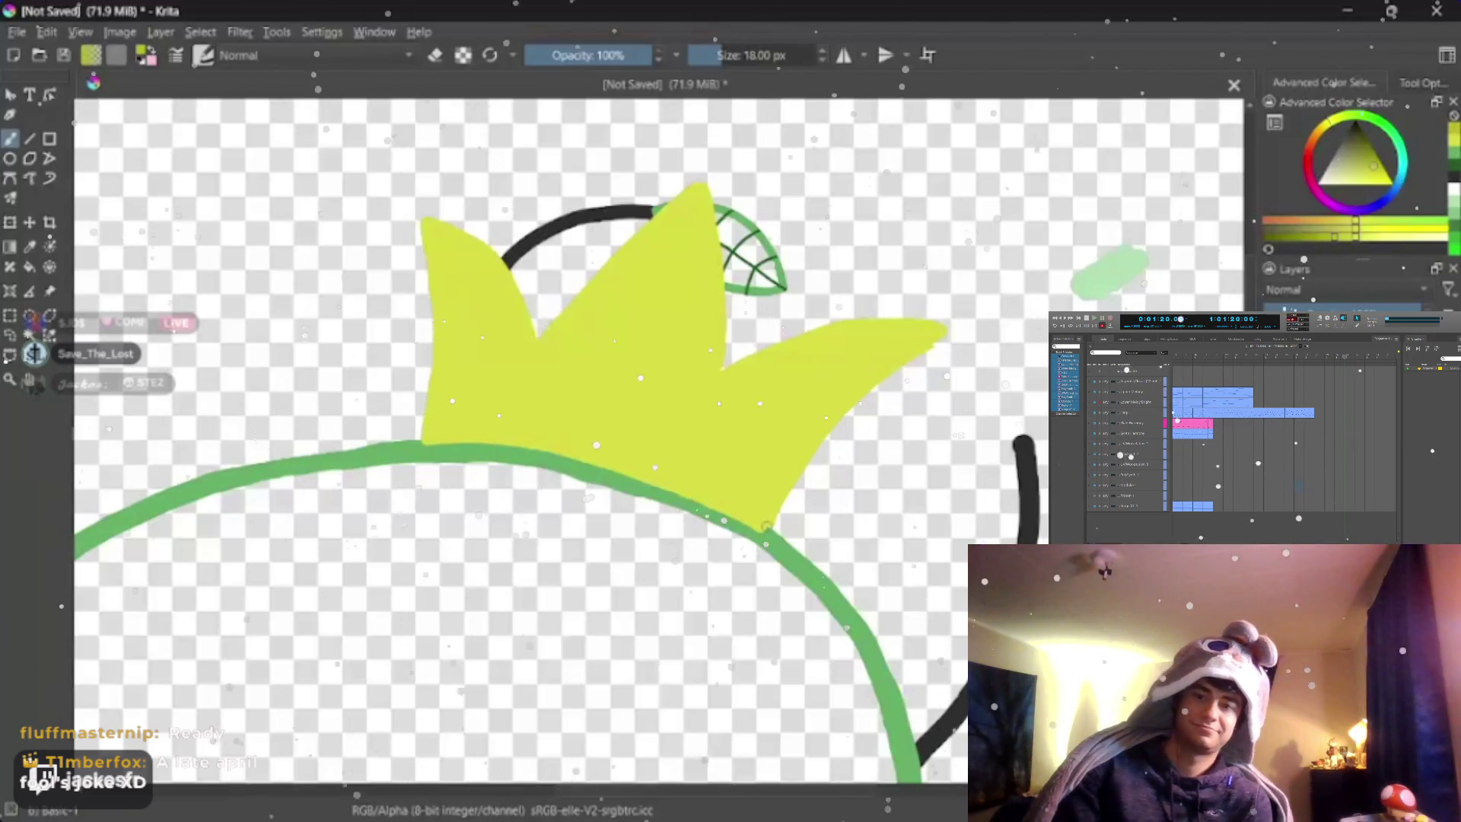
- Extend the yellow paint over the crown's lower-right tip
drag(765, 527, 783, 494)
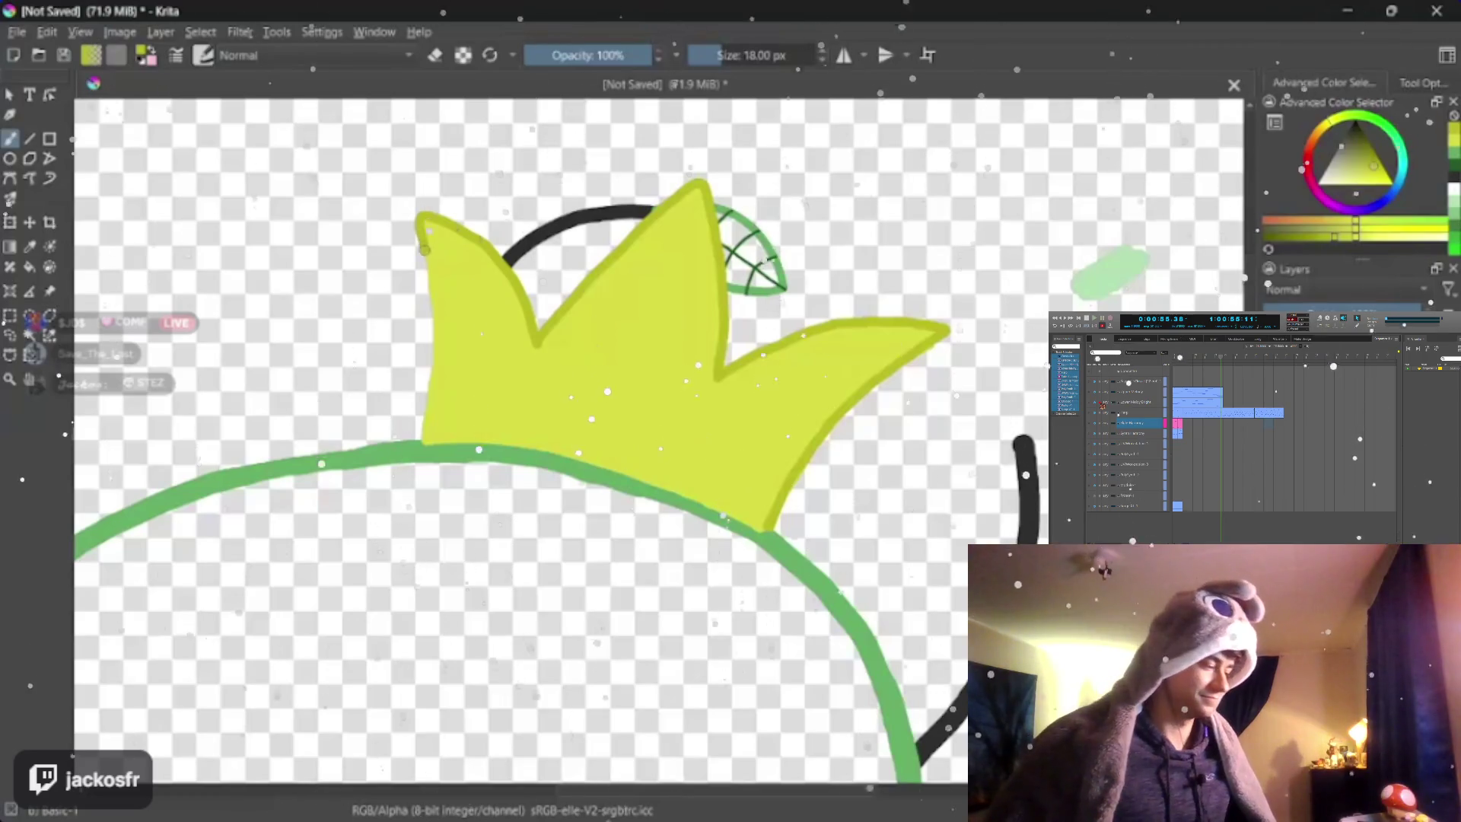
- Outline the crown's left and bottom edges in darker yellow and add a small shine stroke inside a point
drag(423, 234, 426, 413)
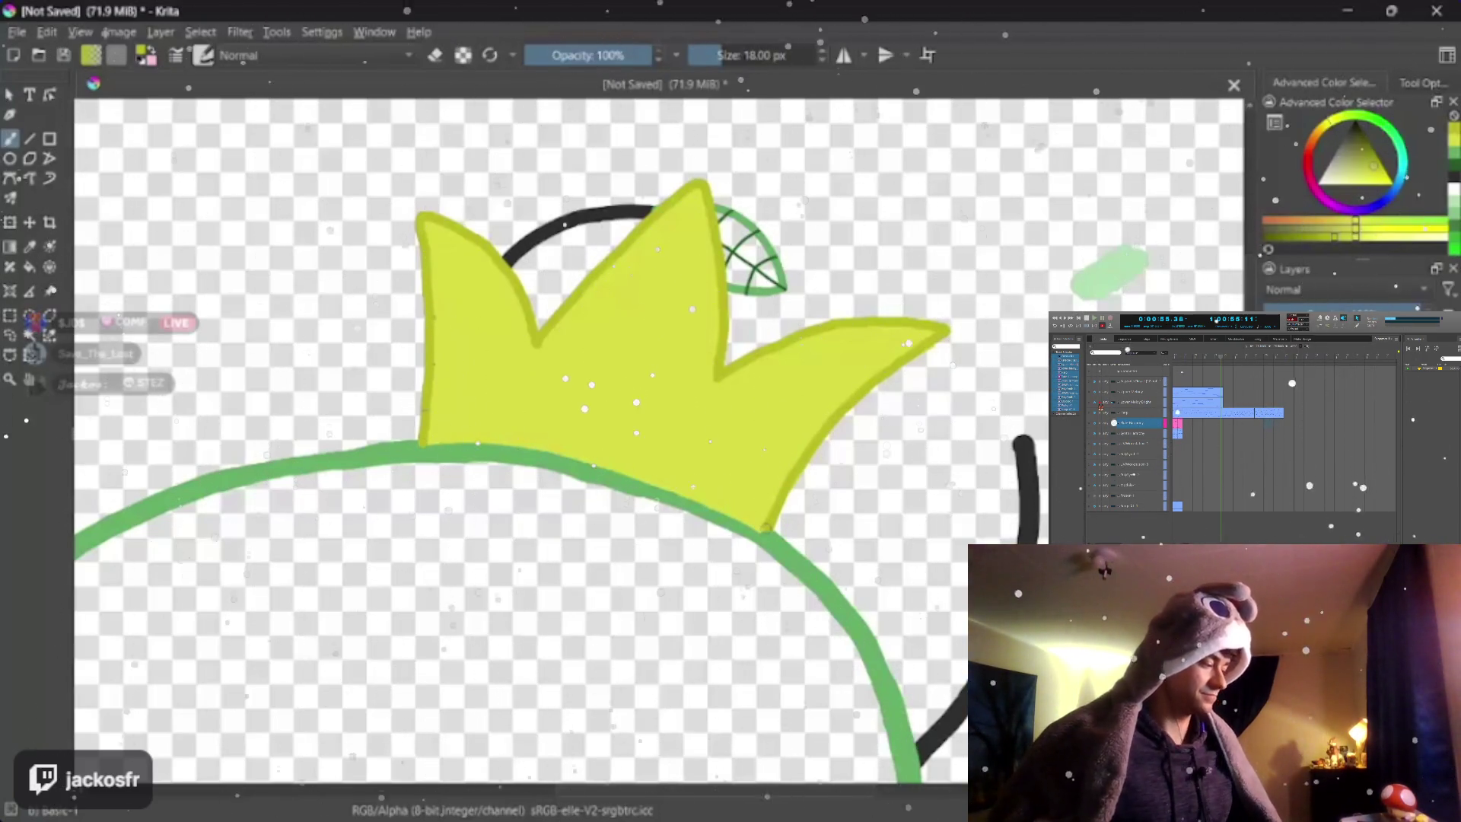
drag(647, 478, 438, 439)
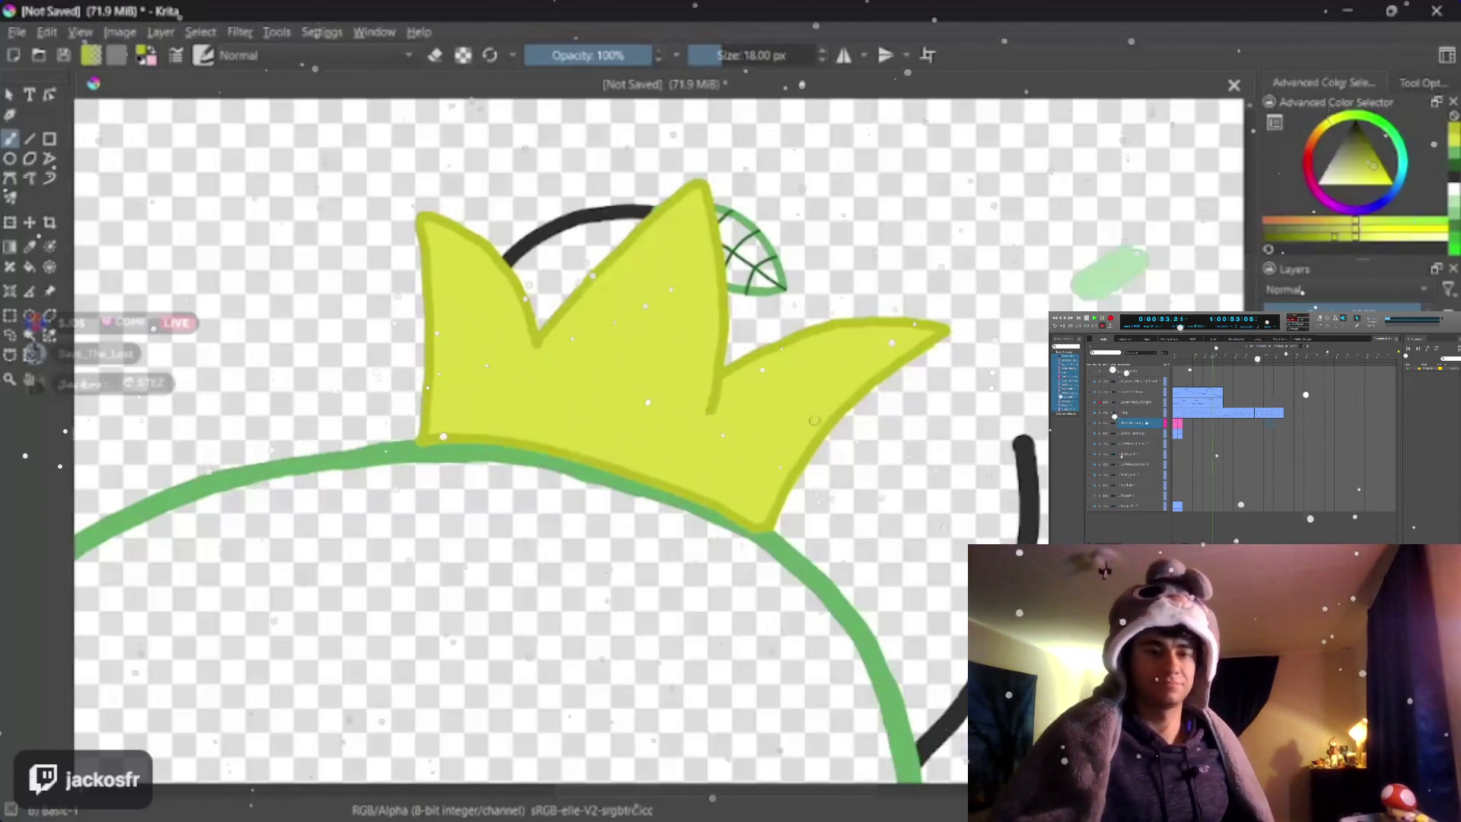
key(bracketleft)
key(bracketleft)
key(bracketleft)
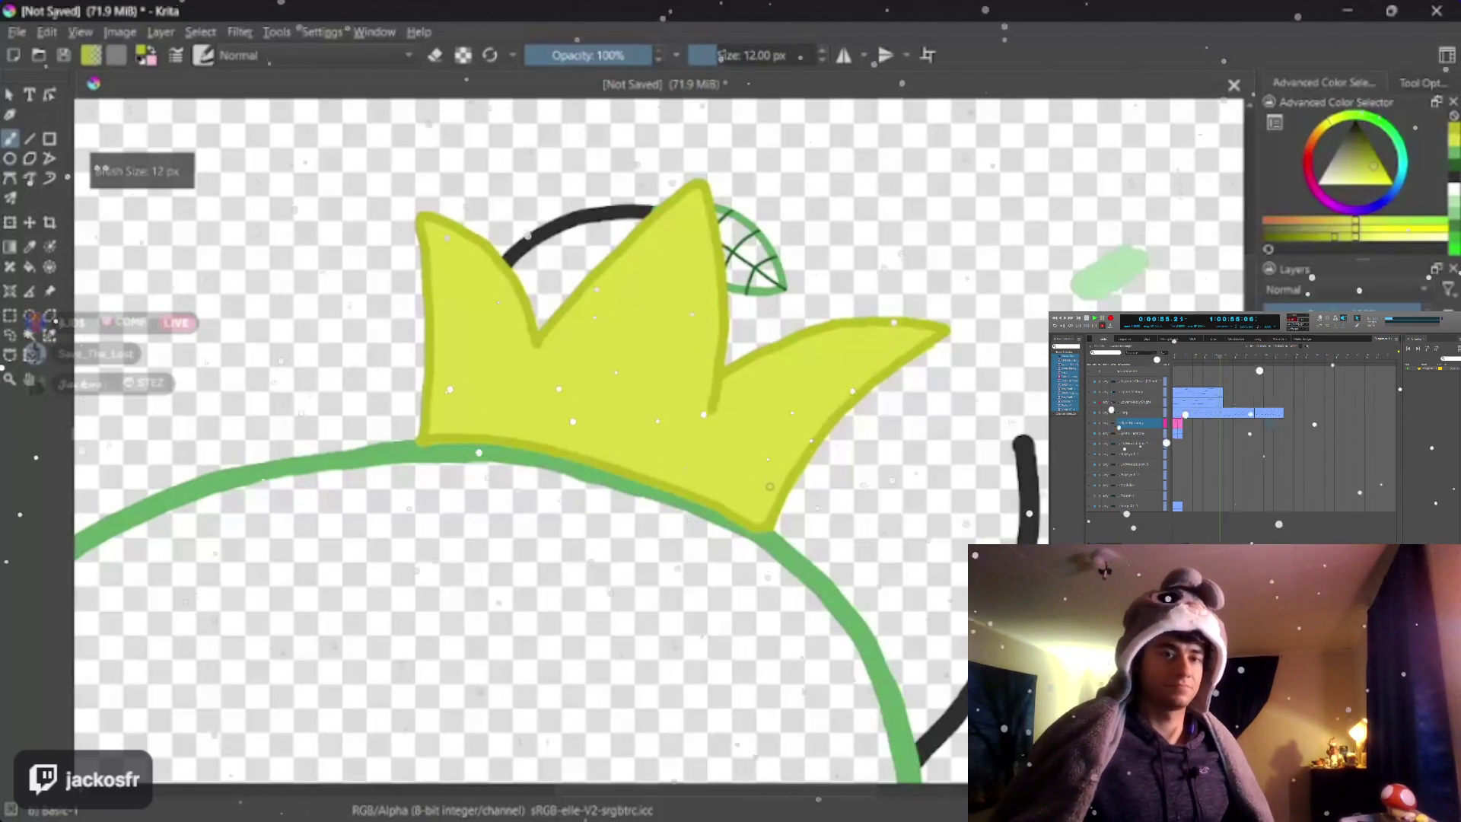
drag(756, 486, 773, 504)
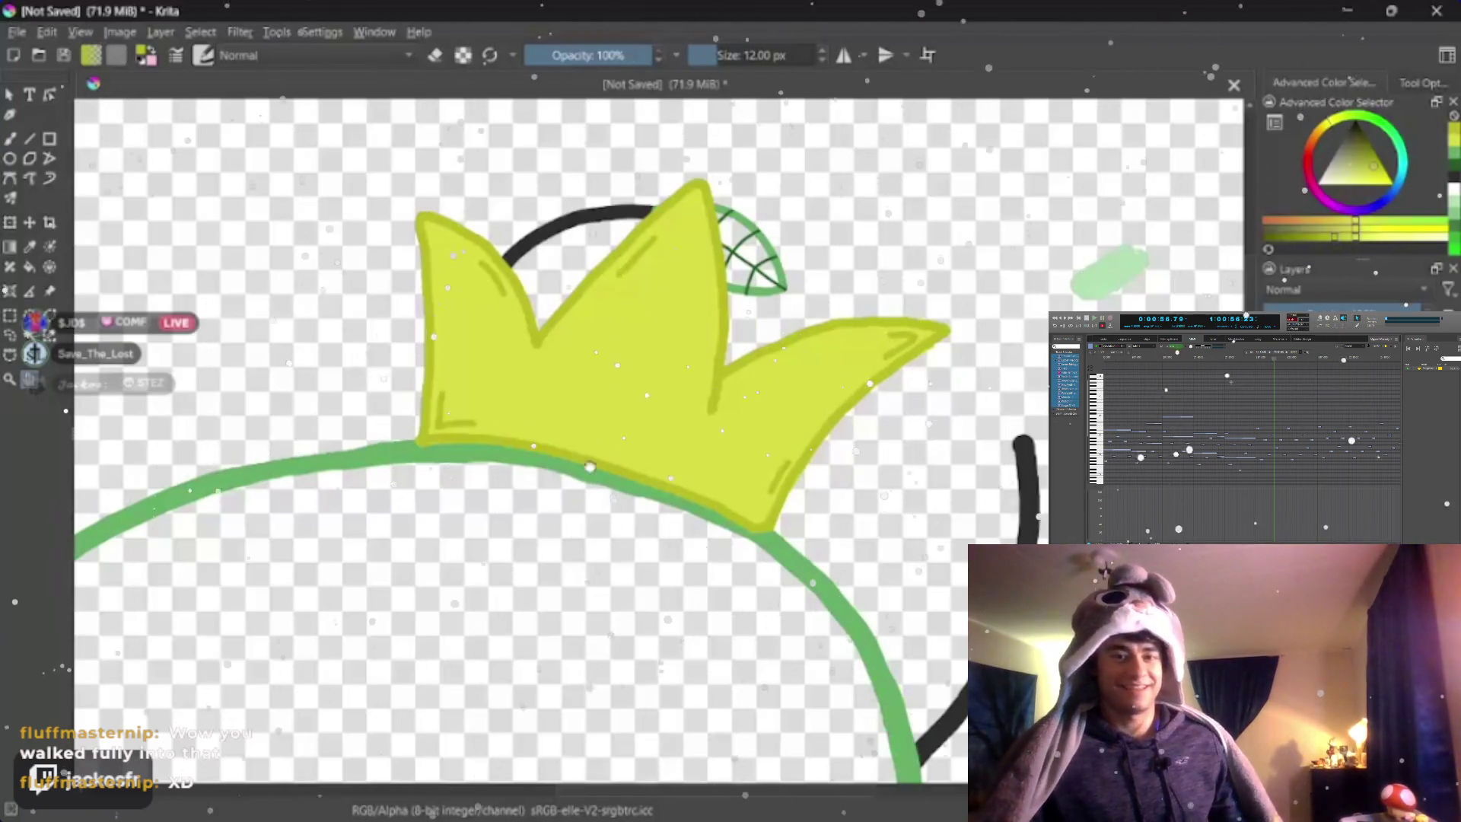
scroll(752, 448, down, 2)
- Bring the crown's base into view and toggle the brush into erase mode
drag(571, 480, 751, 448)
scroll(753, 448, up, 2)
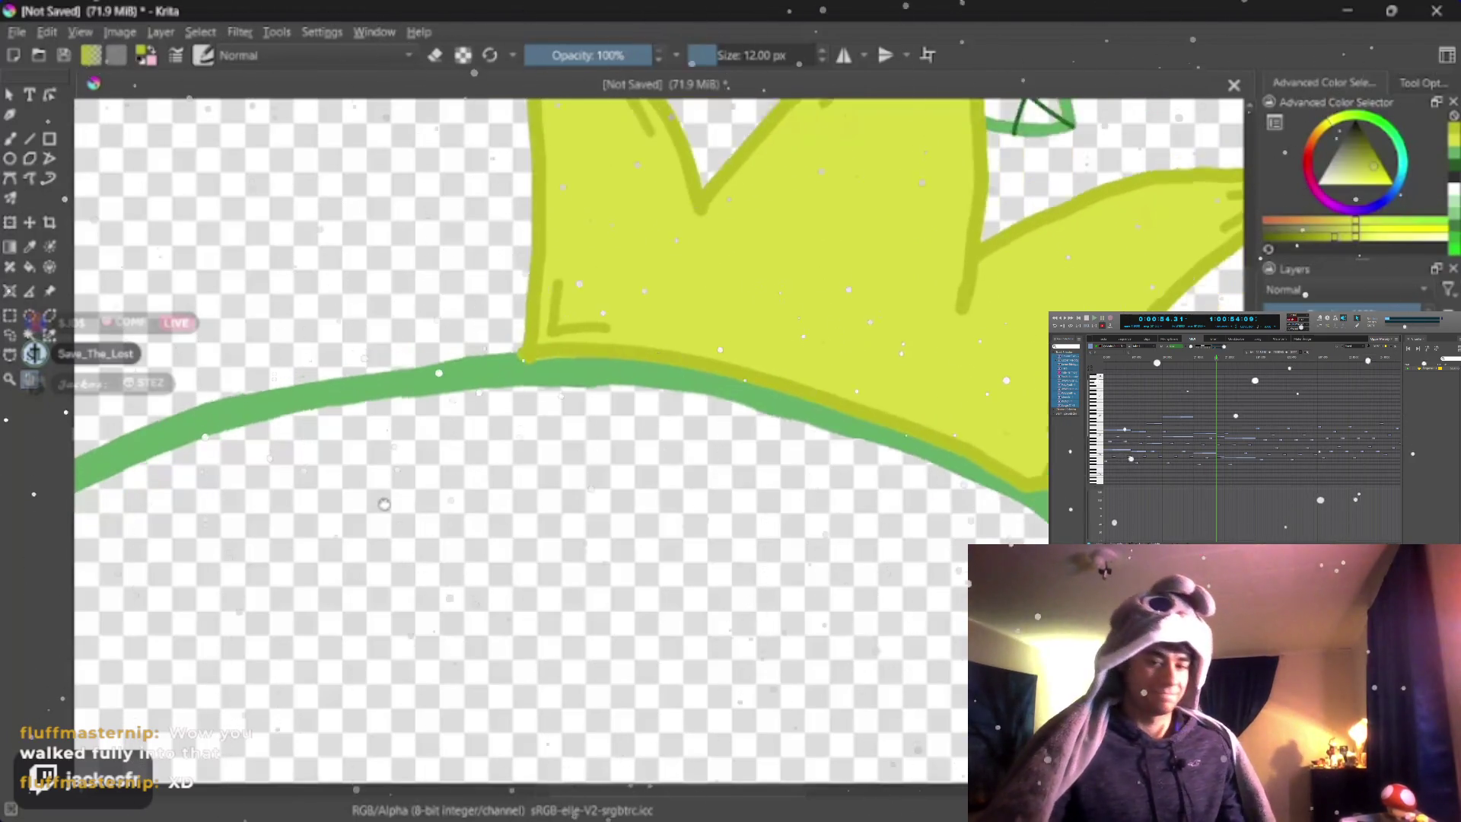
drag(478, 435, 309, 480)
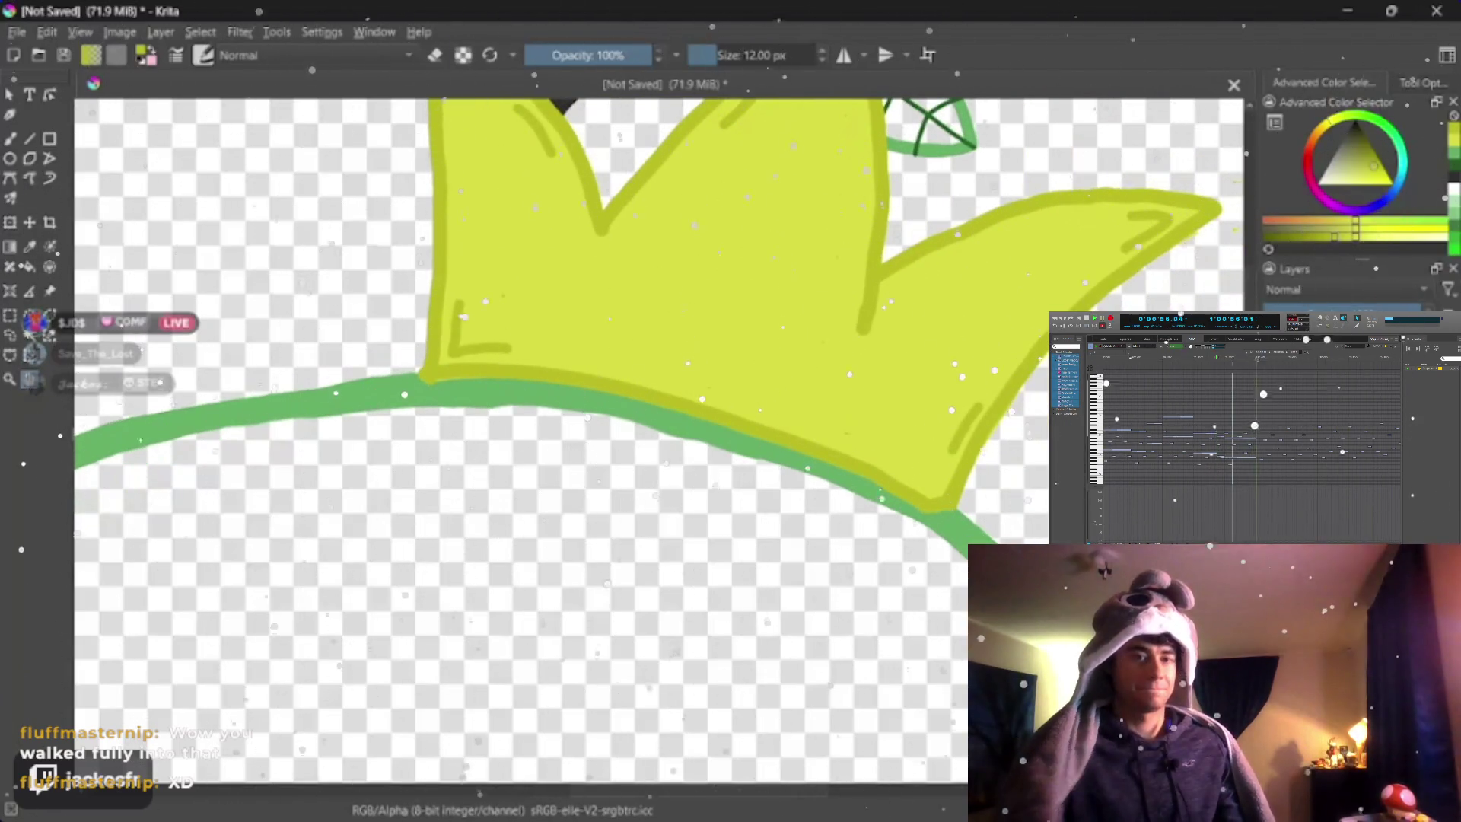
key(e)
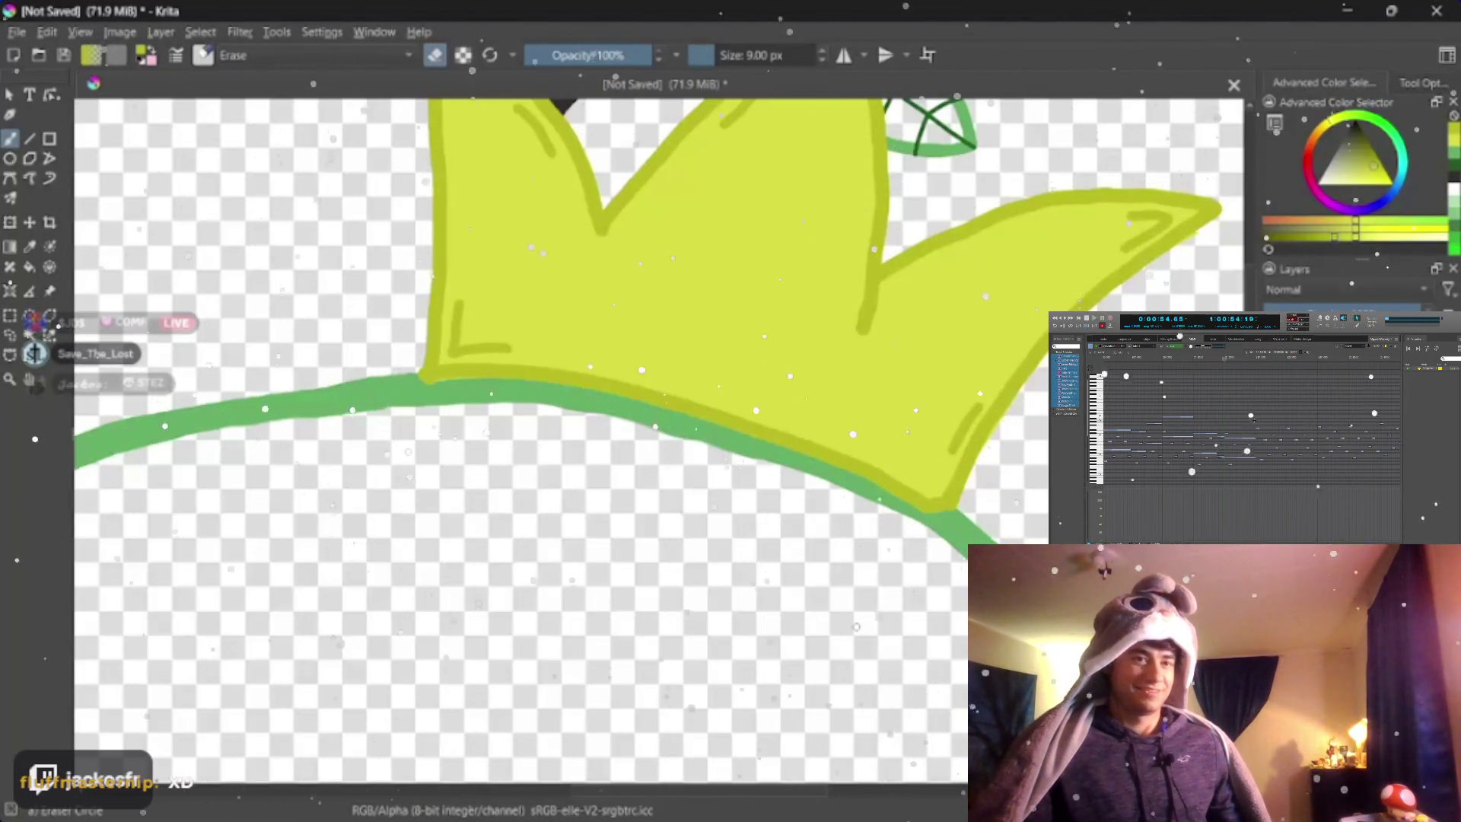
scroll(639, 343, down, 3)
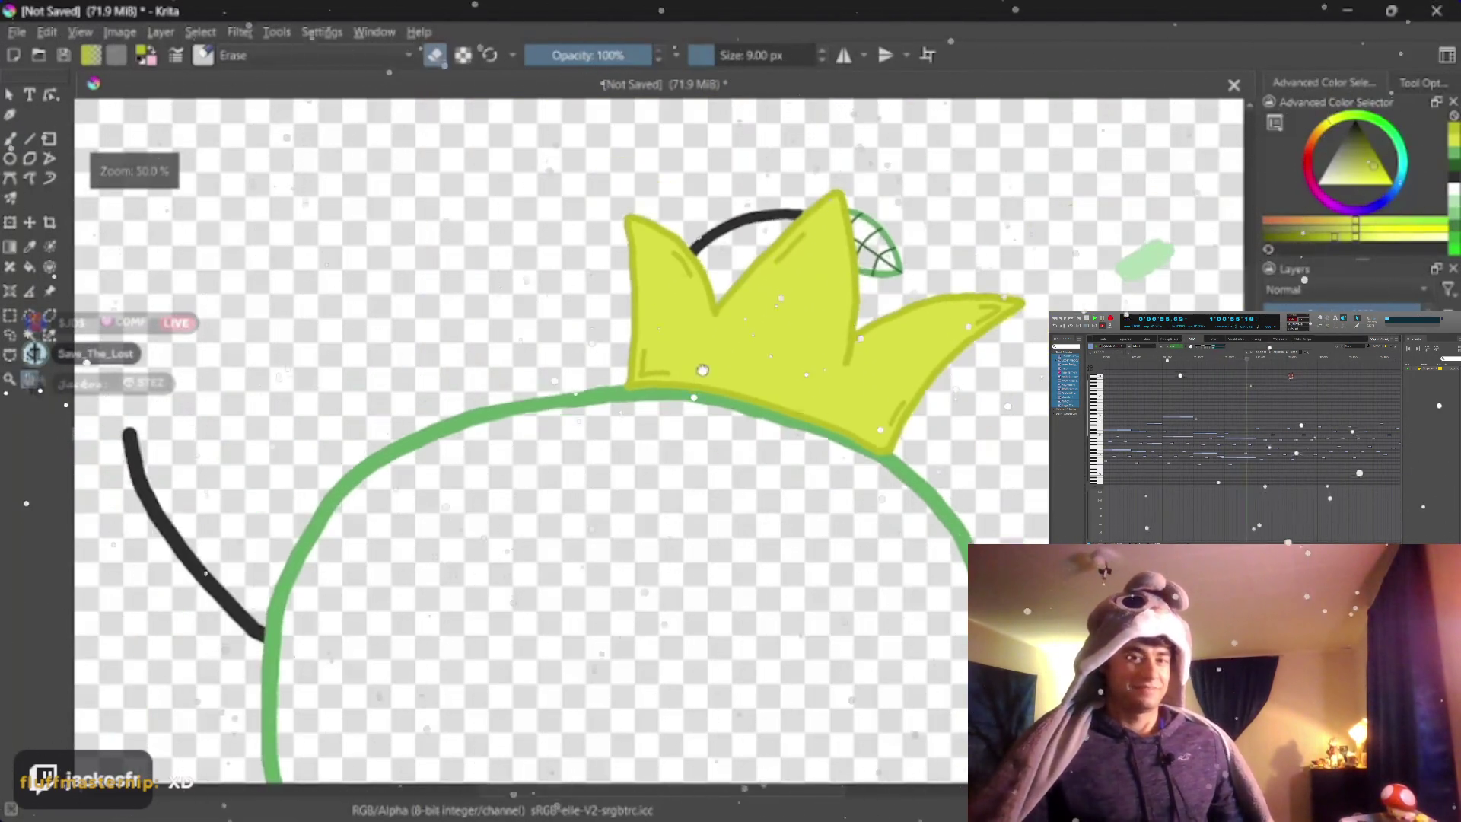
drag(479, 480, 641, 349)
scroll(641, 348, down, 2)
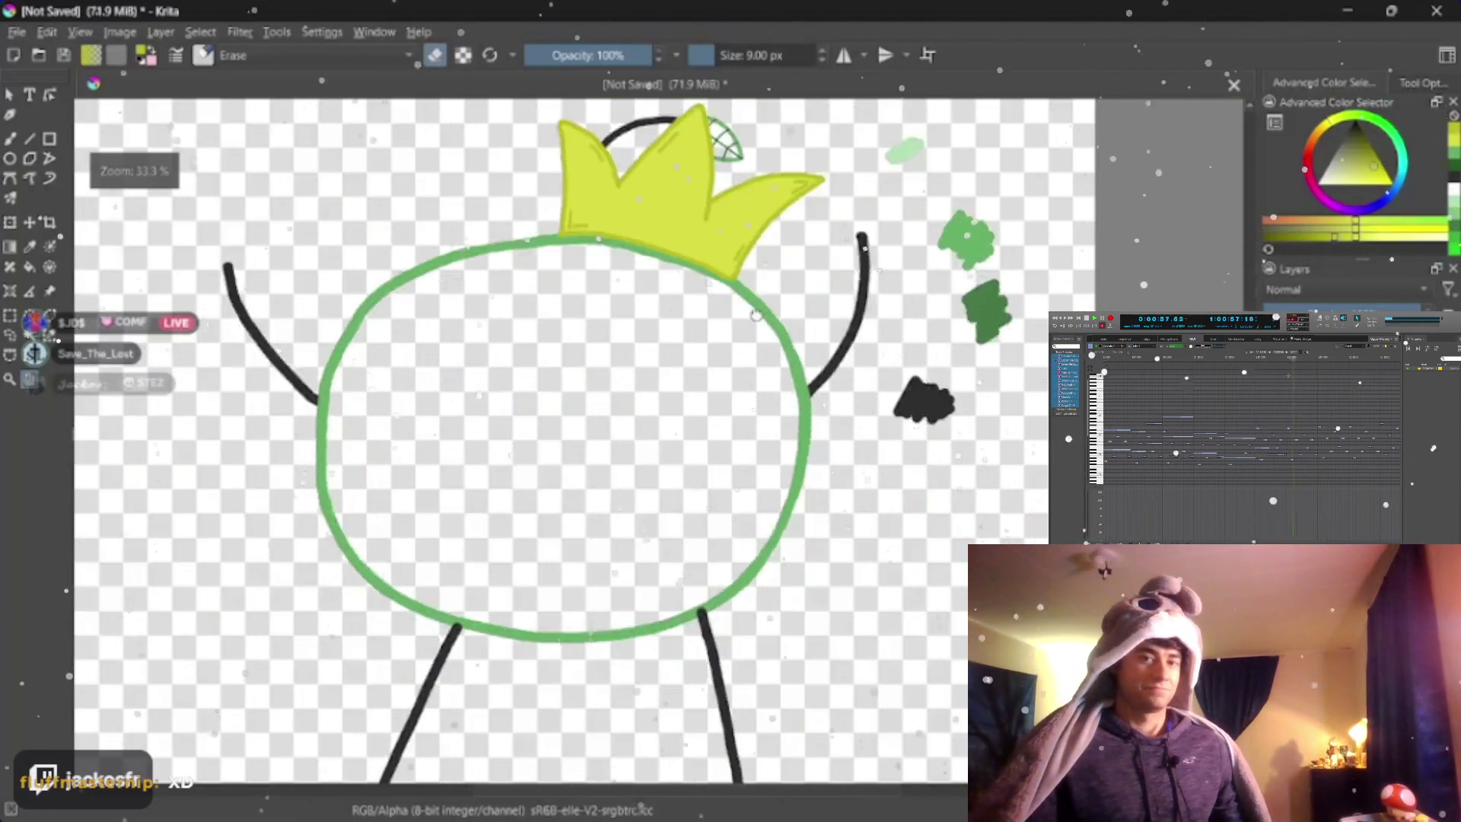
scroll(571, 342, up, 2)
drag(571, 456, 513, 343)
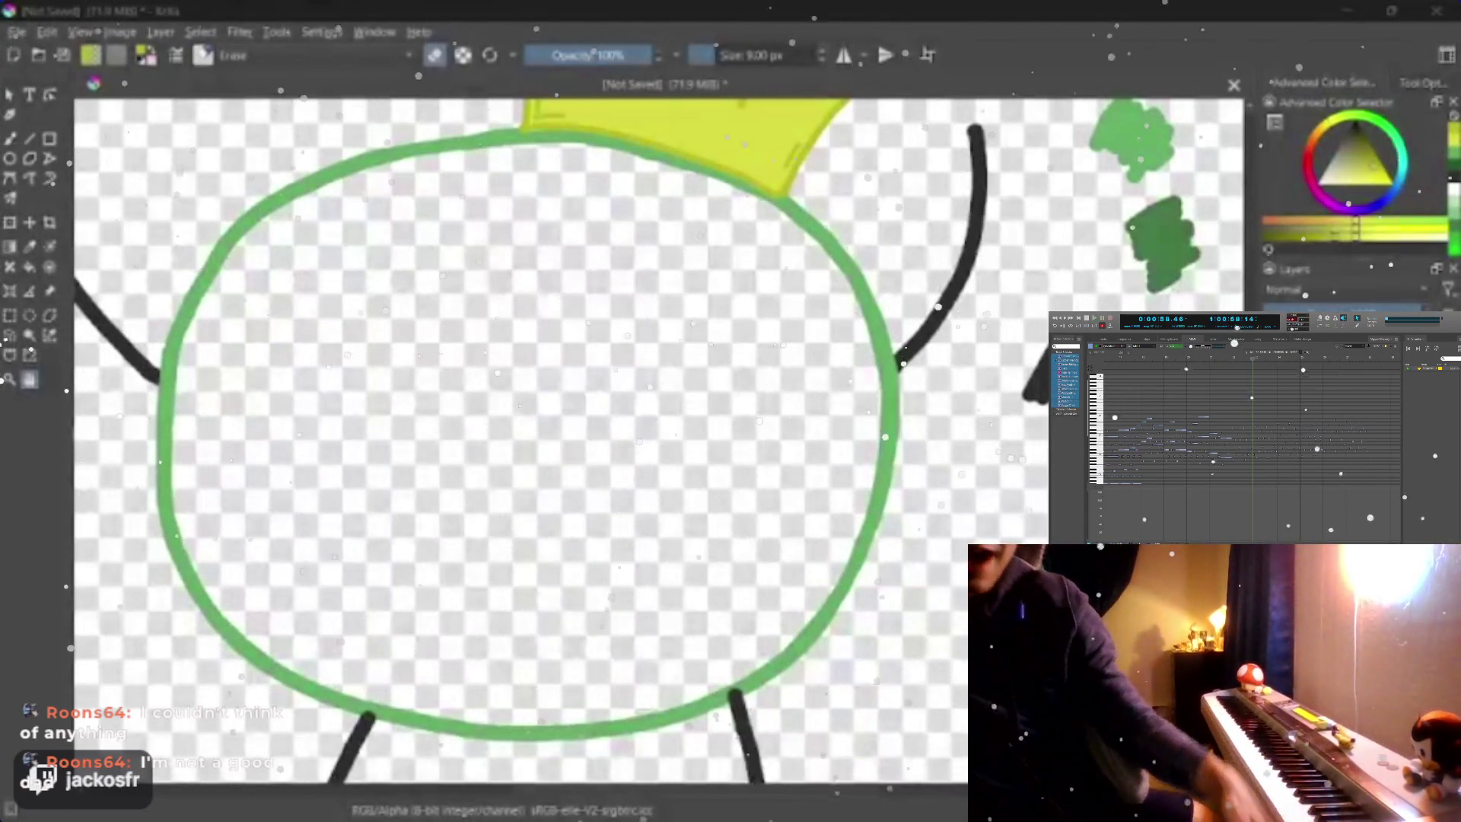
drag(548, 371, 523, 410)
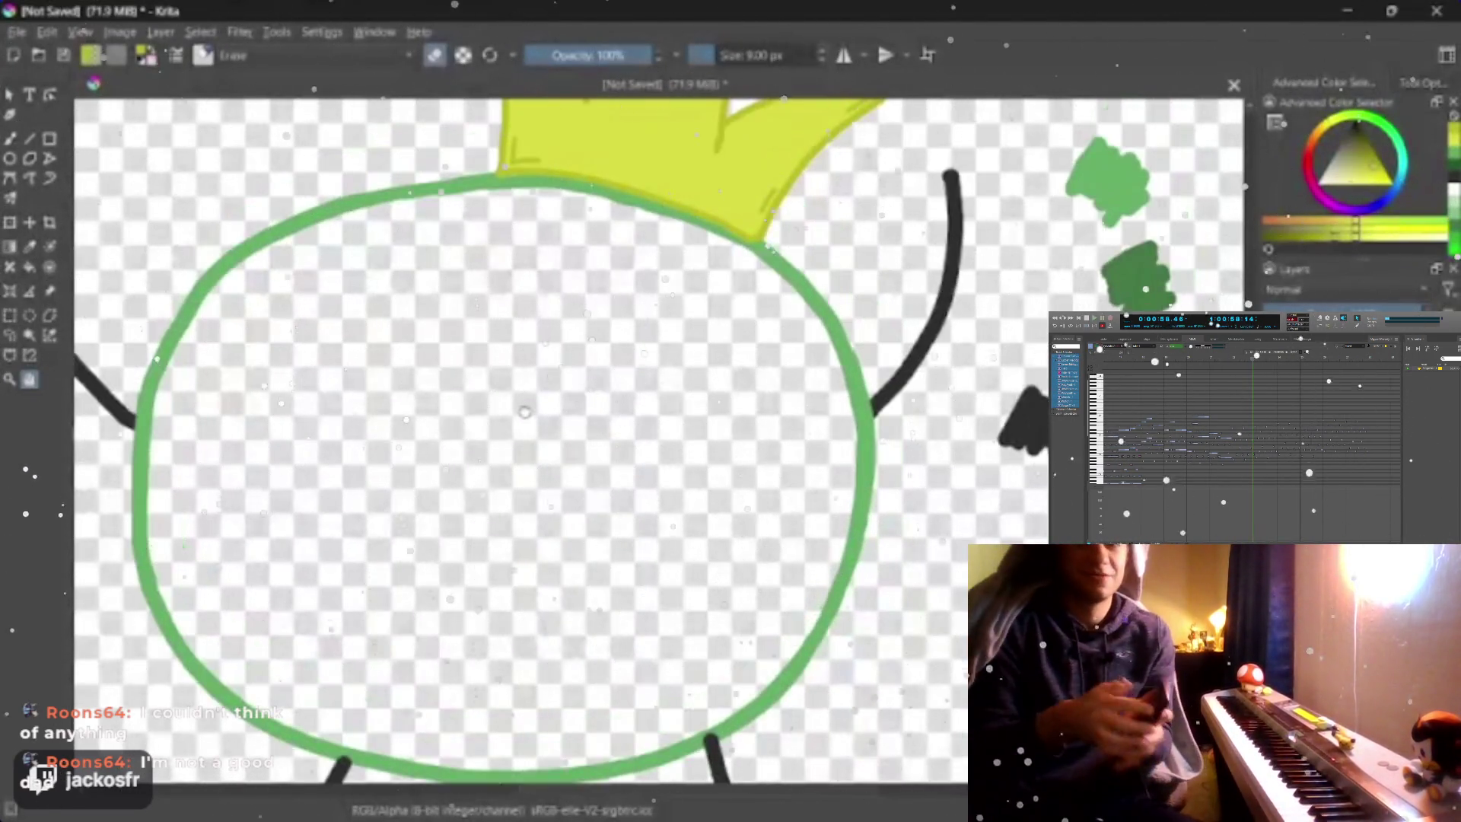
scroll(524, 411, up, 3)
scroll(524, 412, down, 4)
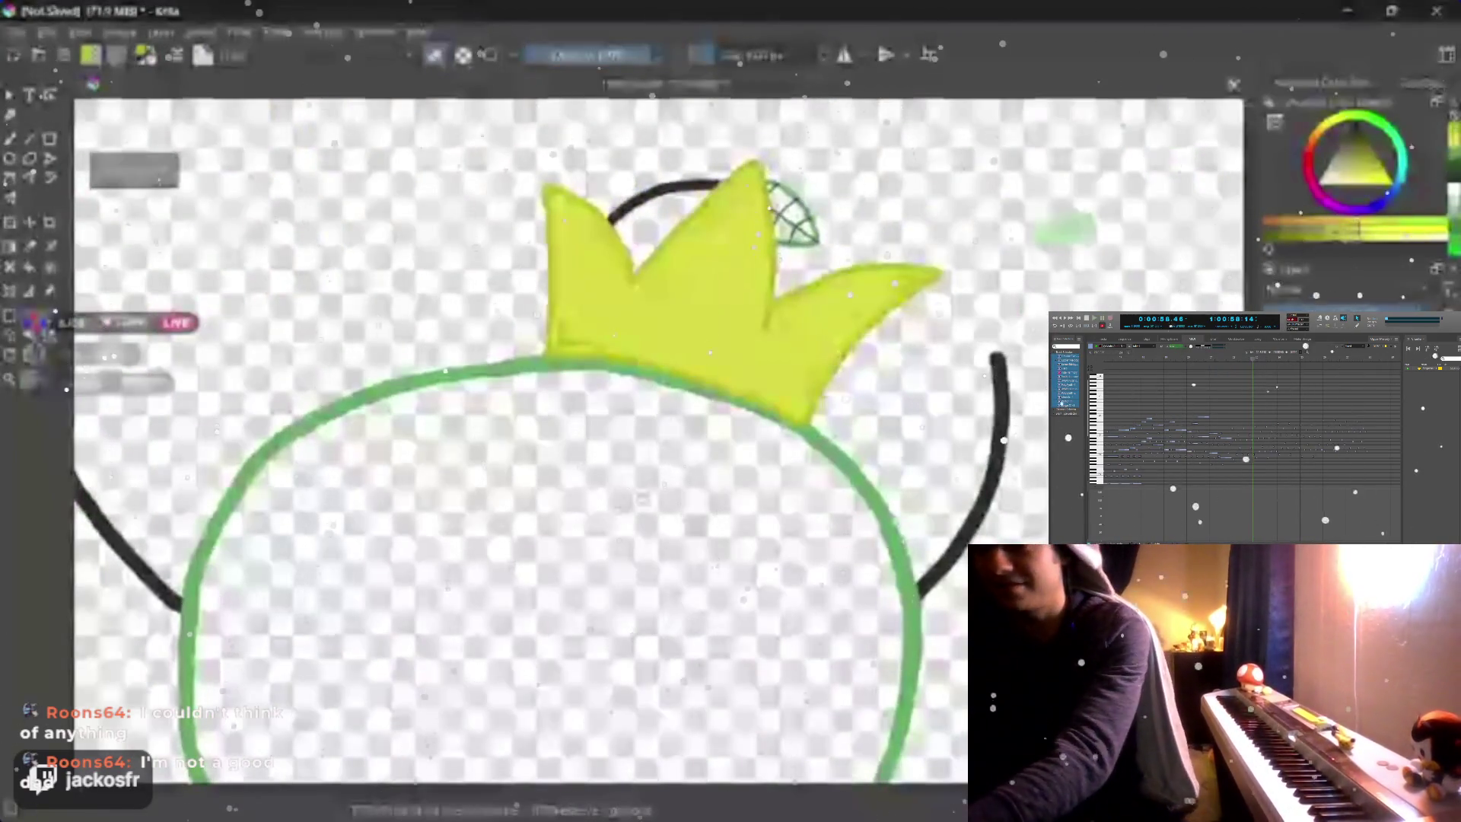
drag(639, 491, 639, 451)
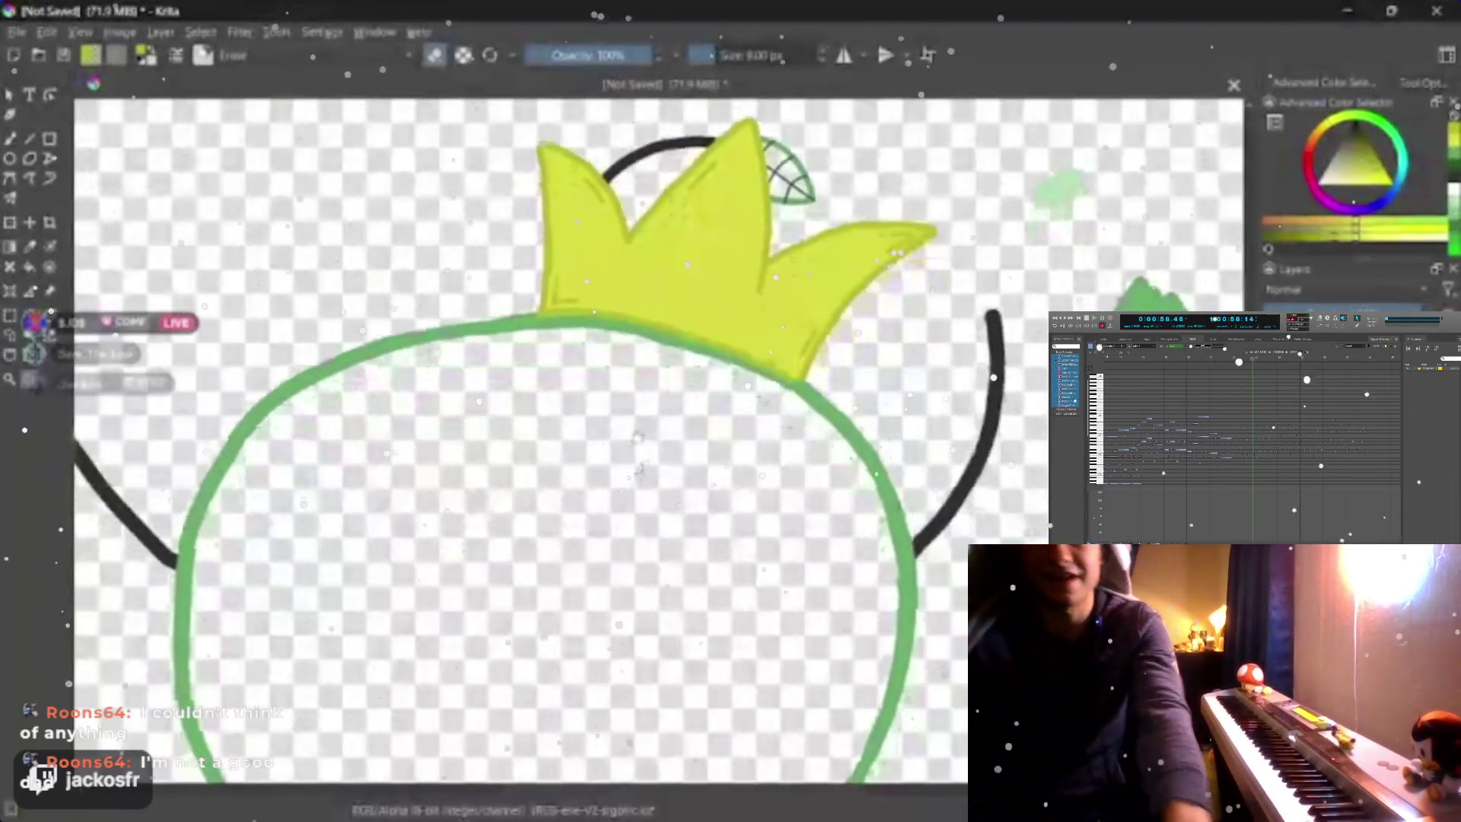
scroll(639, 450, down, 3)
scroll(585, 508, up, 4)
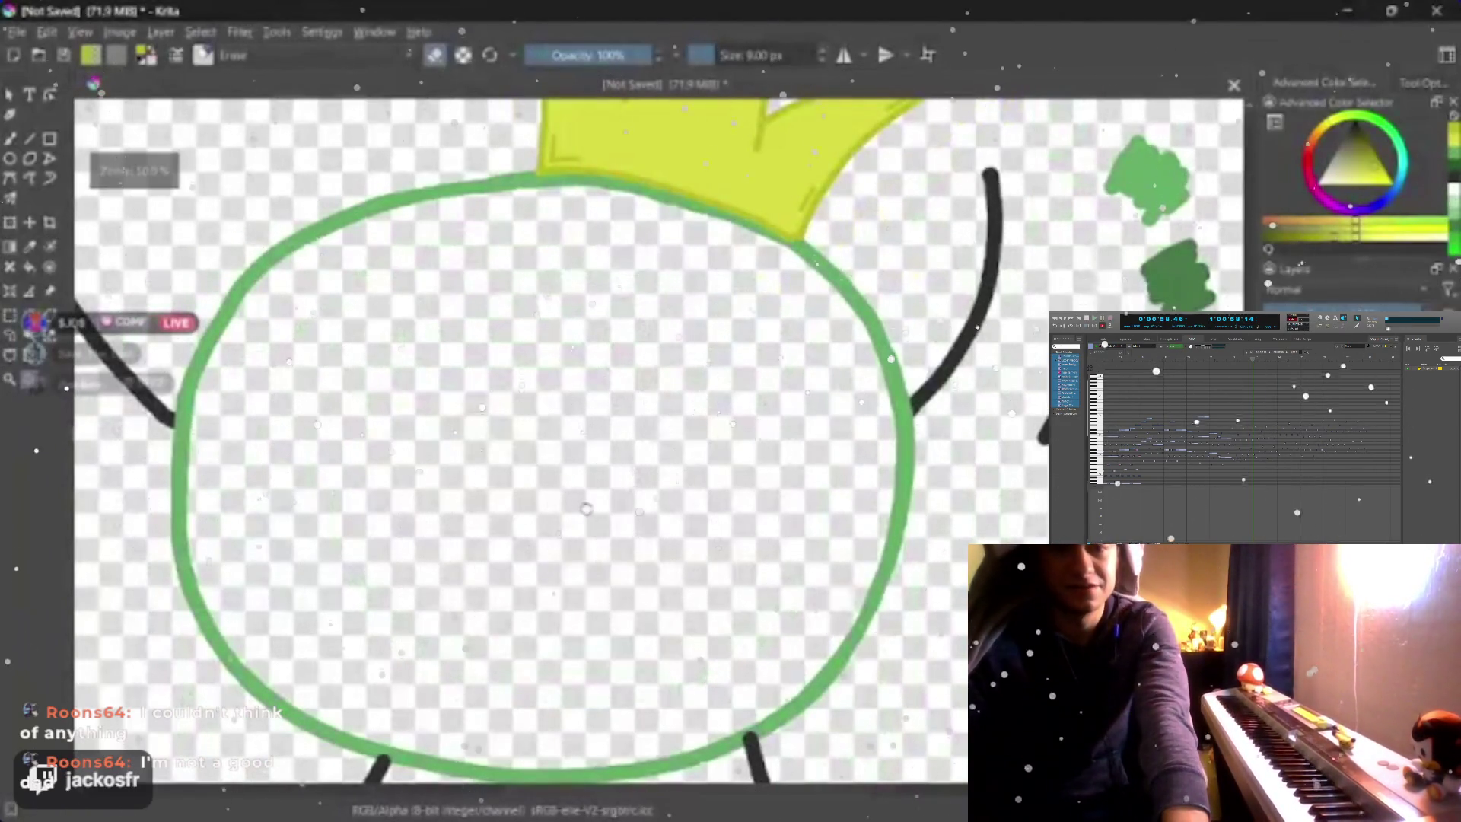
drag(586, 508, 576, 411)
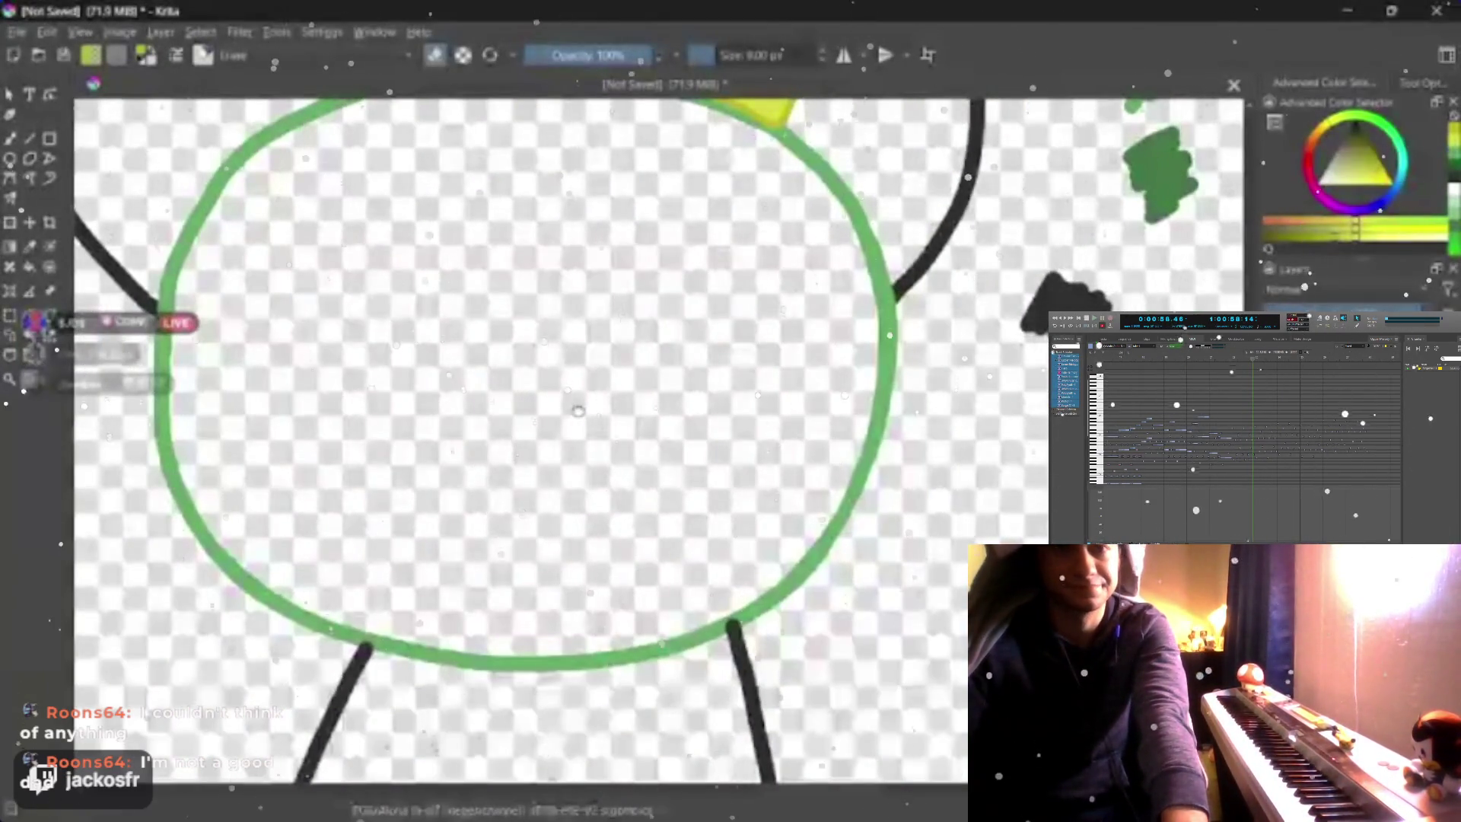
drag(577, 411, 531, 465)
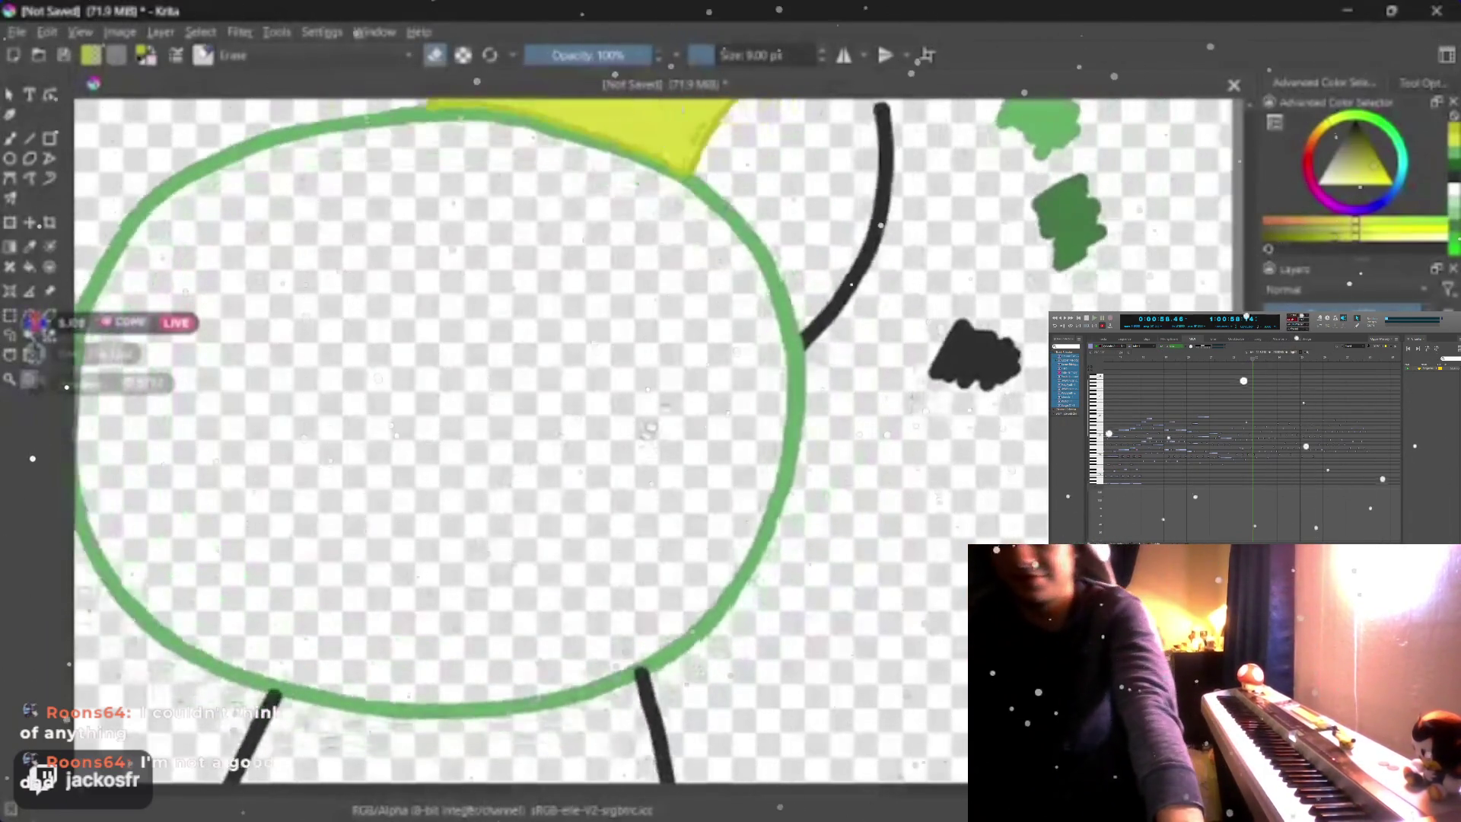
mouse_move(845, 436)
mouse_down()
mouse_move(640, 570)
mouse_move(759, 493)
mouse_up()
scroll(759, 493, up, 2)
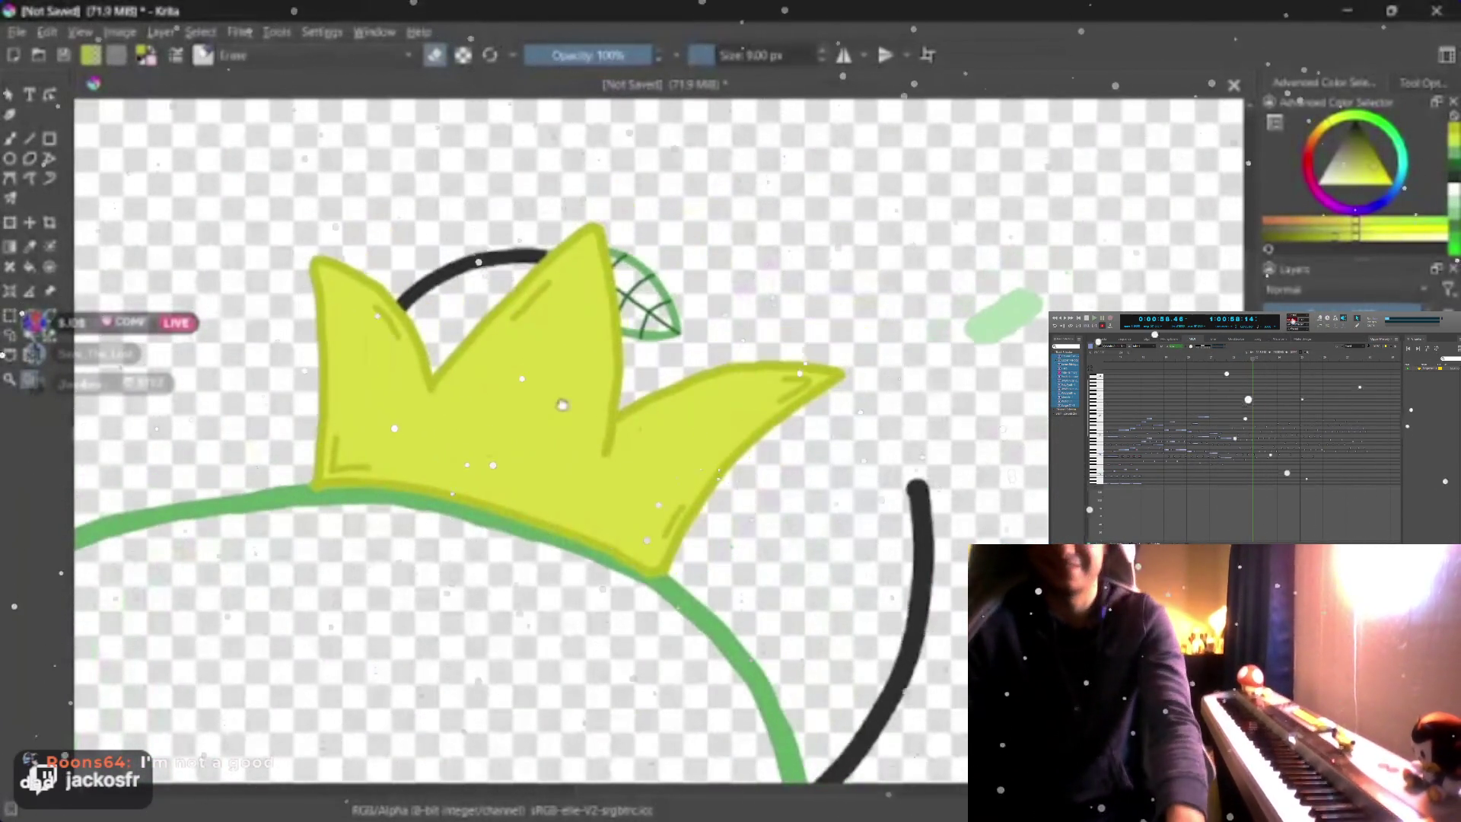
scroll(685, 297, up, 2)
scroll(571, 399, up, 2)
scroll(496, 463, down, 1)
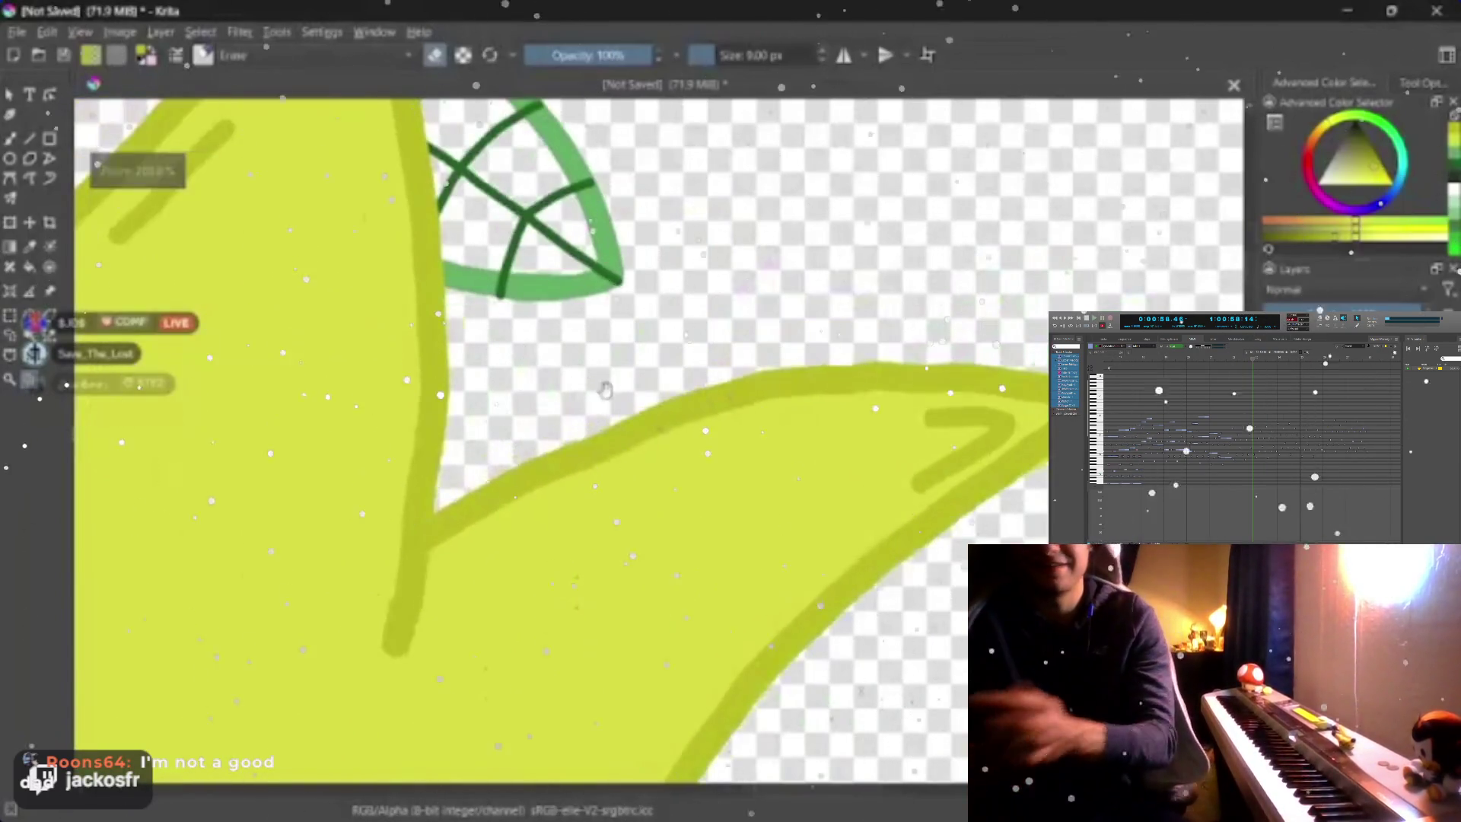
drag(496, 463, 571, 513)
scroll(570, 458, up, 1)
scroll(571, 457, down, 2)
drag(684, 456, 514, 377)
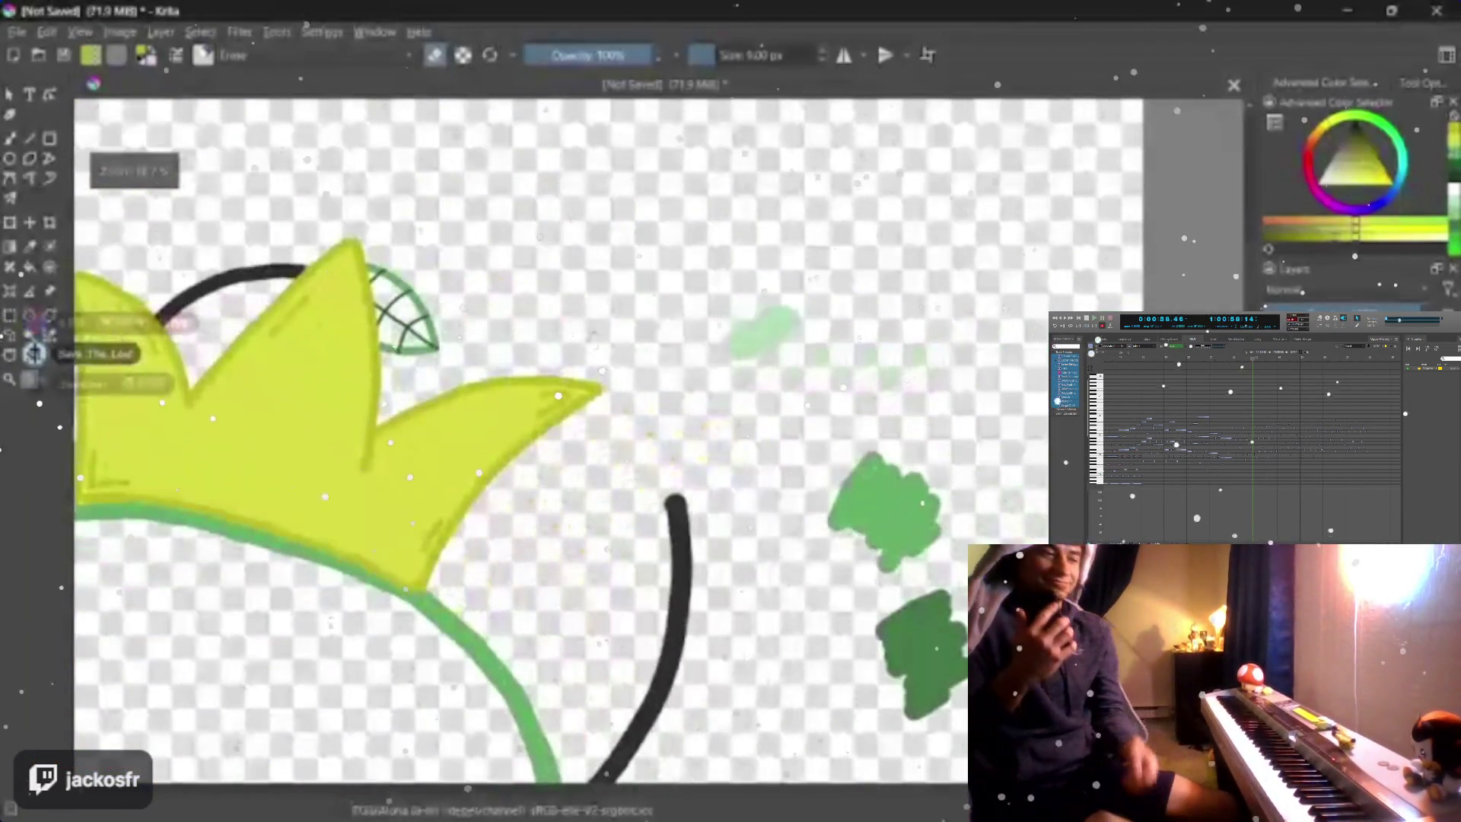
scroll(570, 400, down, 1)
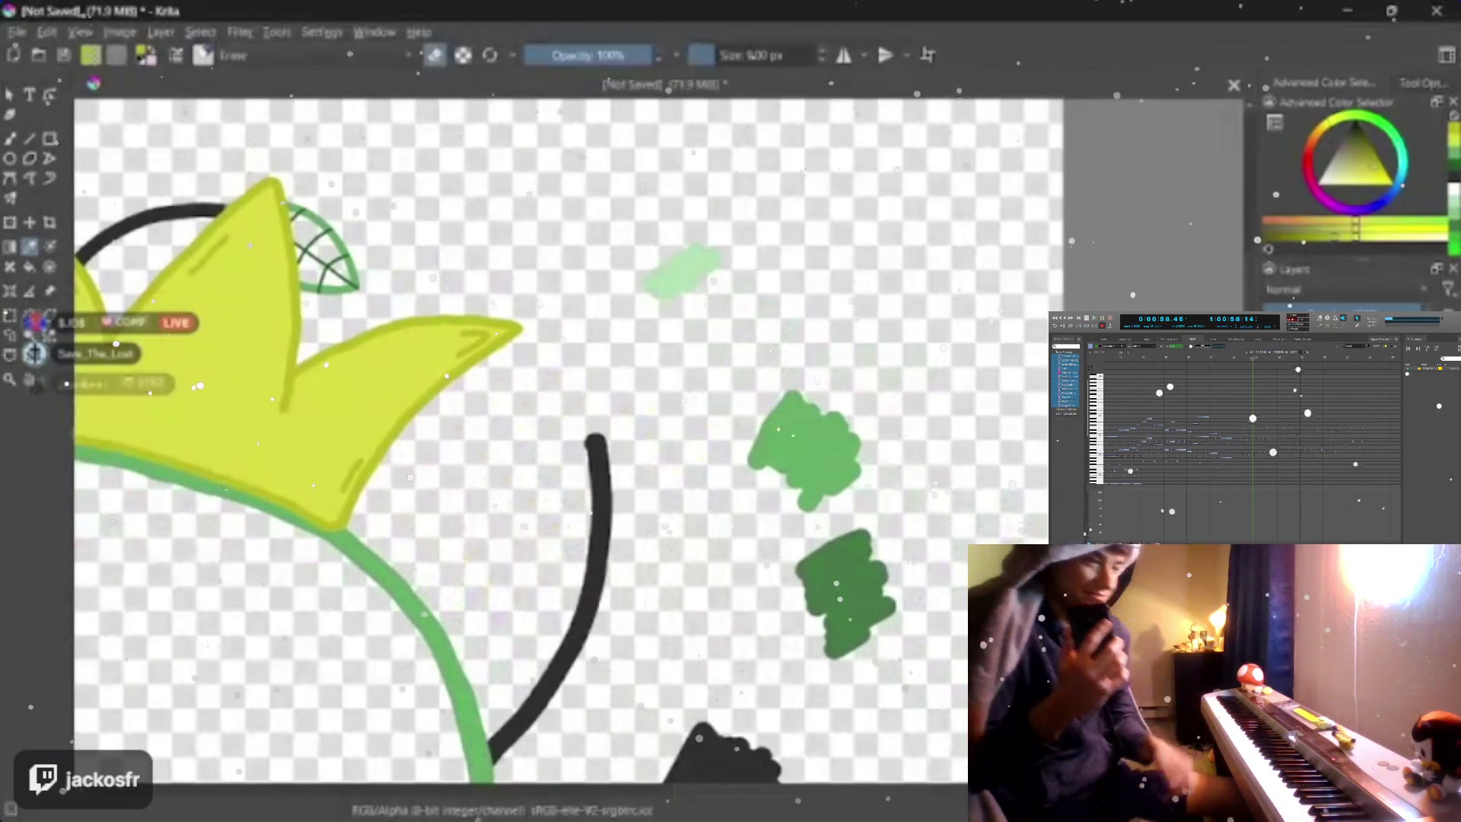
scroll(349, 361, down, 1)
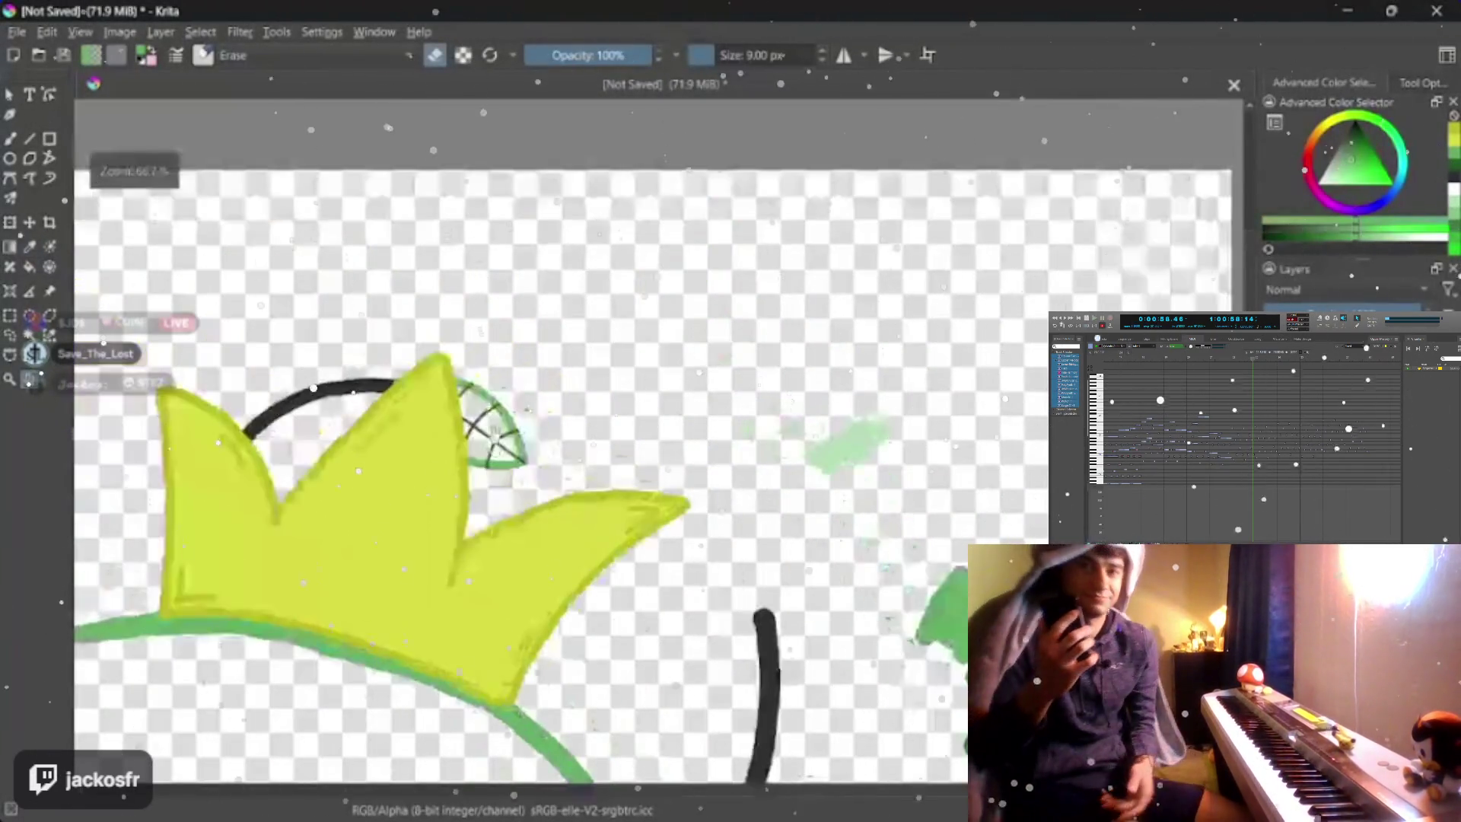
scroll(400, 376, up, 2)
scroll(513, 365, up, 2)
mouse_move(572, 377)
mouse_down()
mouse_move(666, 356)
mouse_move(571, 410)
mouse_up()
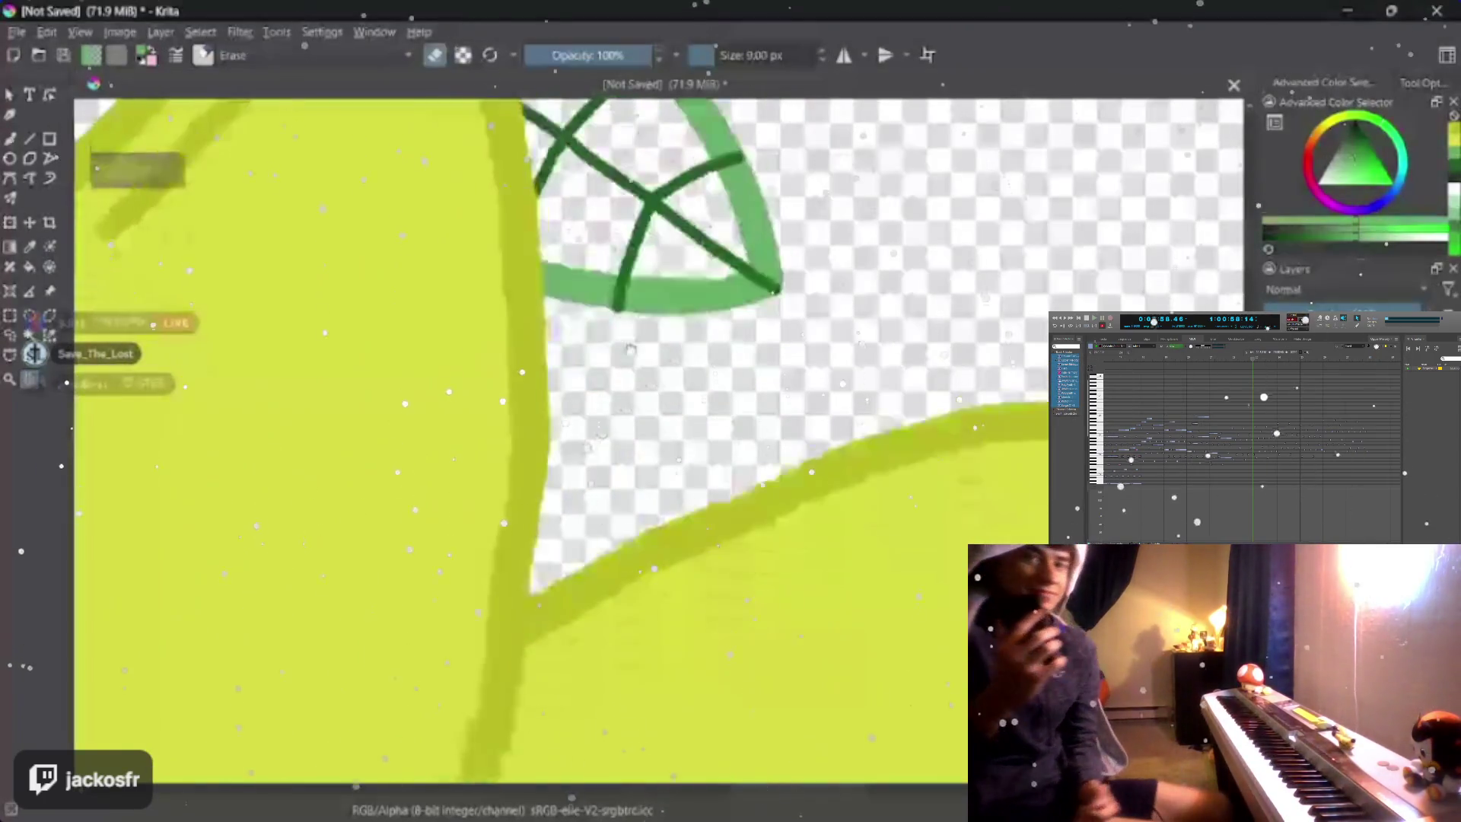
scroll(572, 343, up, 2)
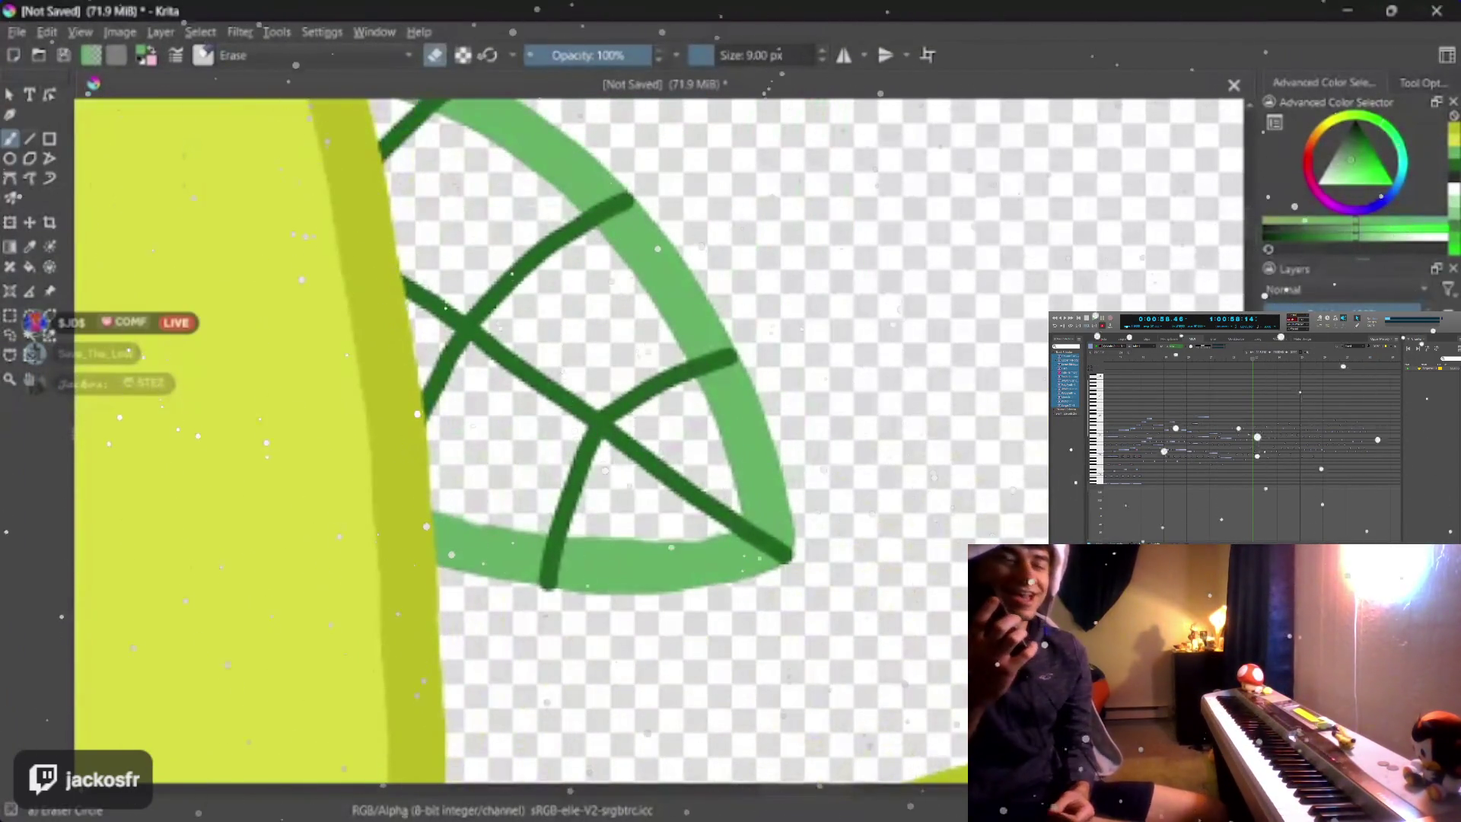
scroll(622, 313, down, 1)
scroll(622, 314, down, 1)
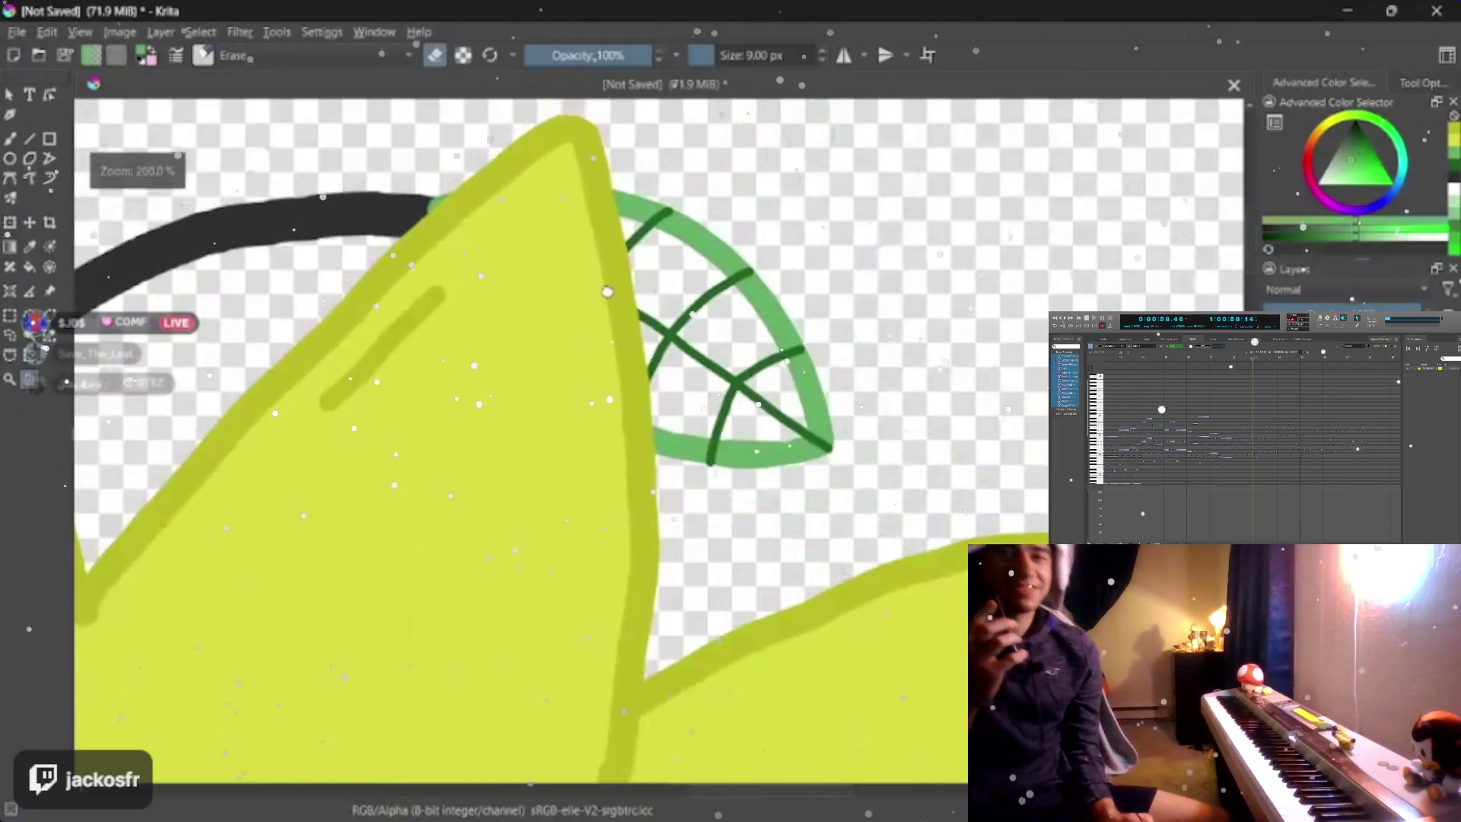
- Fill the leaf outline beside the crown tip with solid green using the Fill tool
drag(622, 313, 595, 343)
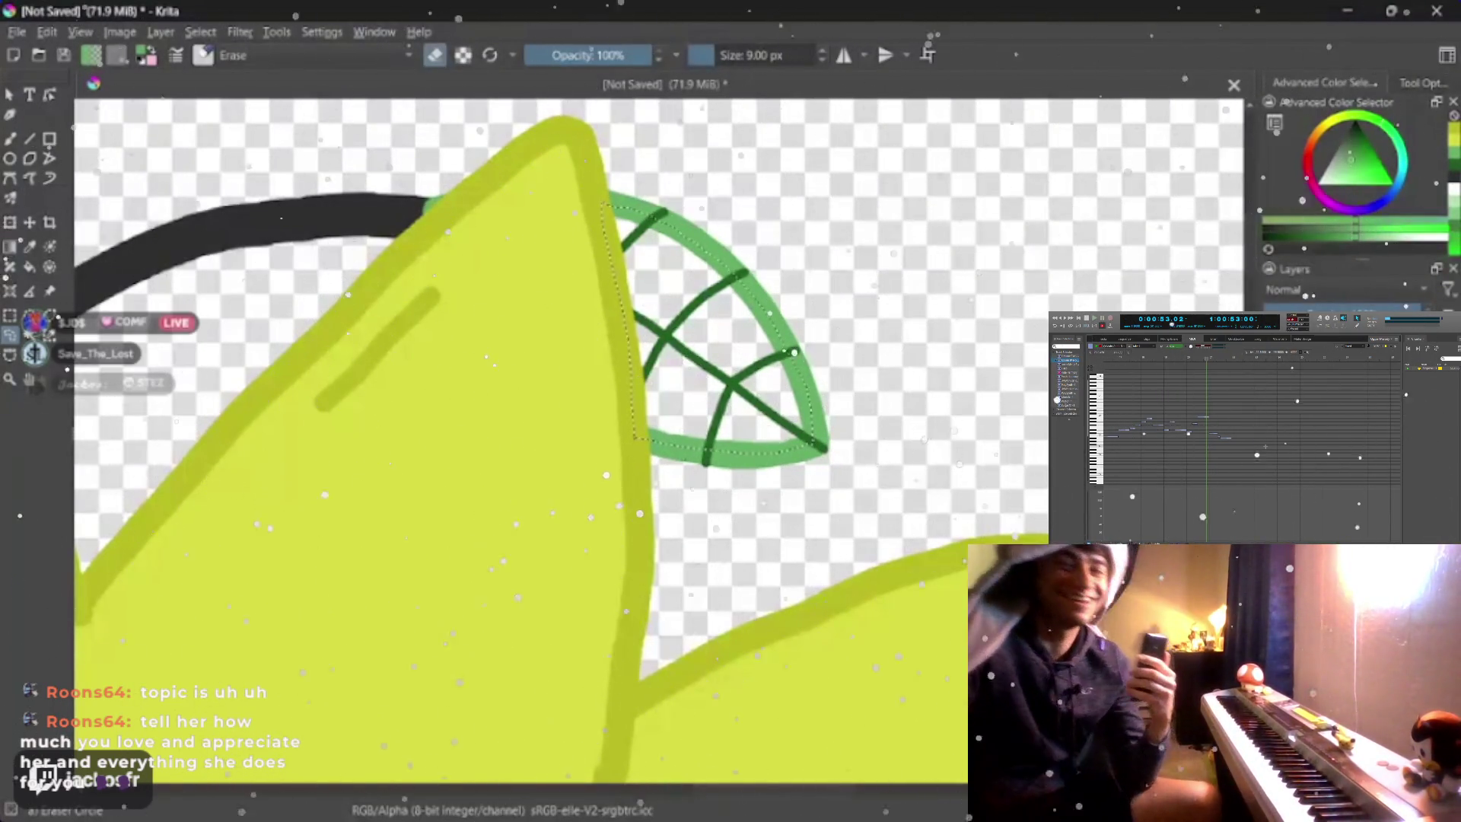
click(29, 265)
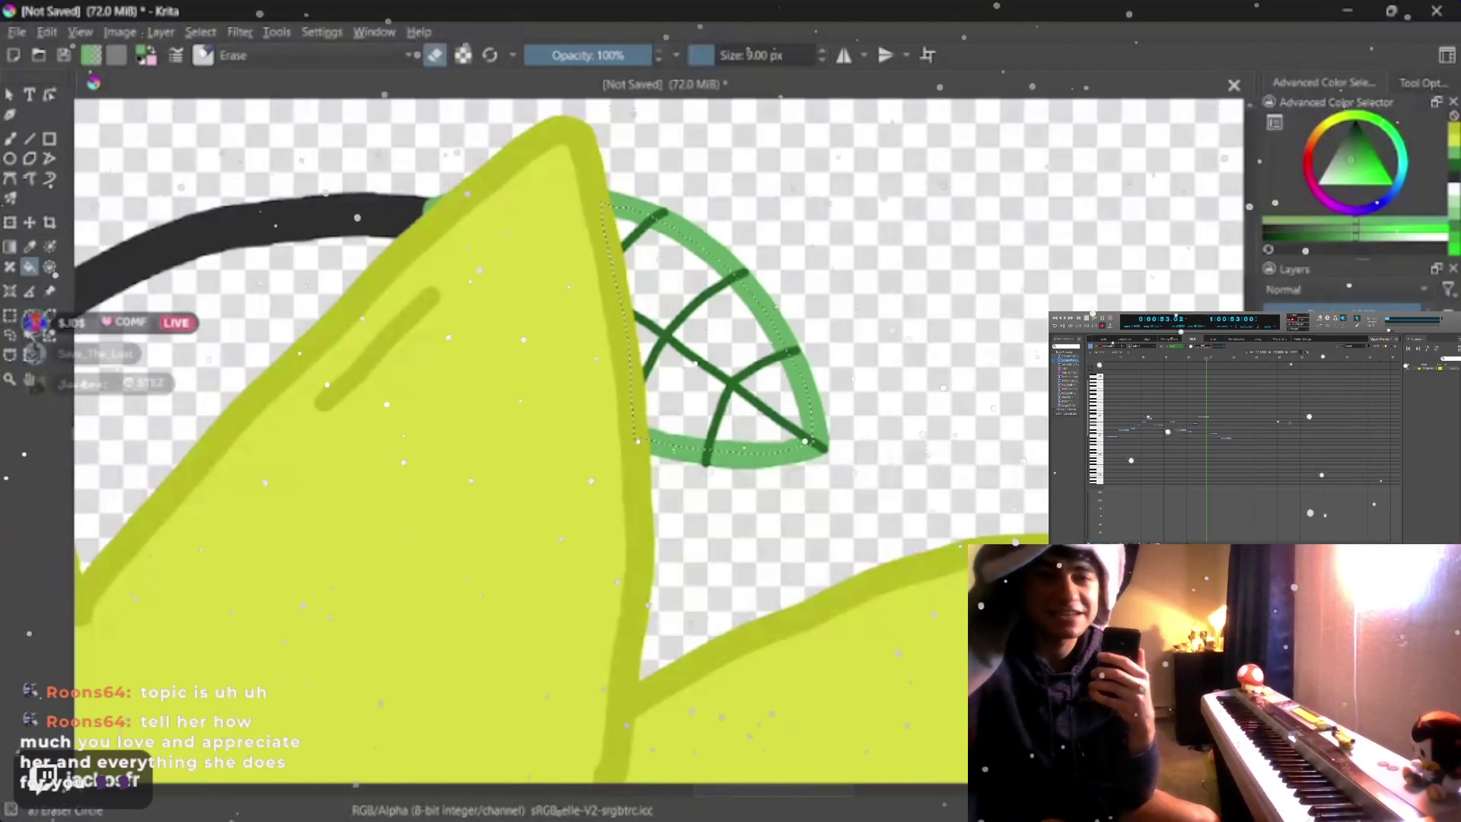
click(747, 342)
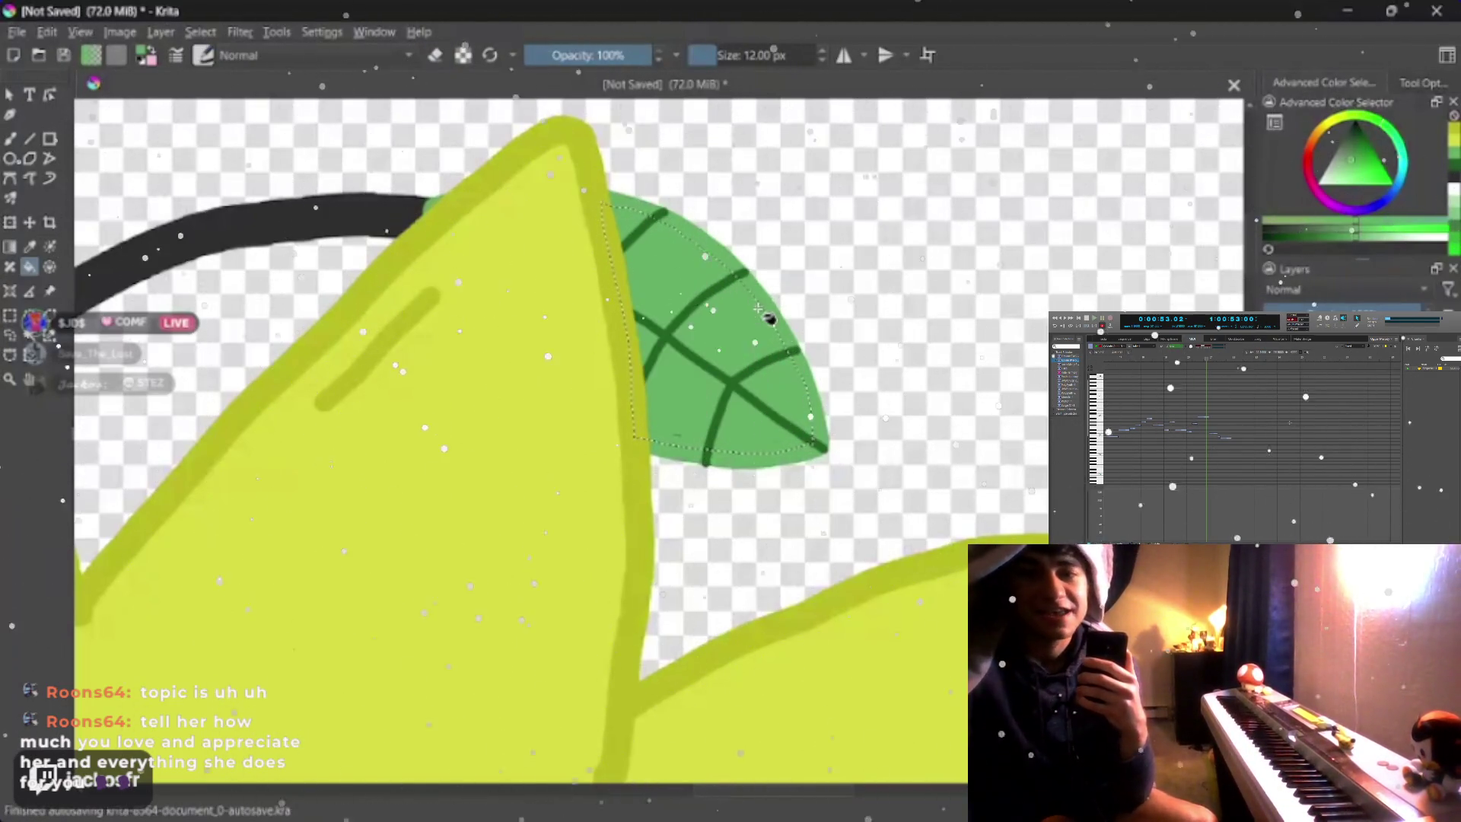
- Return to the freehand brush, centre the leaf and shrink the brush to about 2 px
key(b)
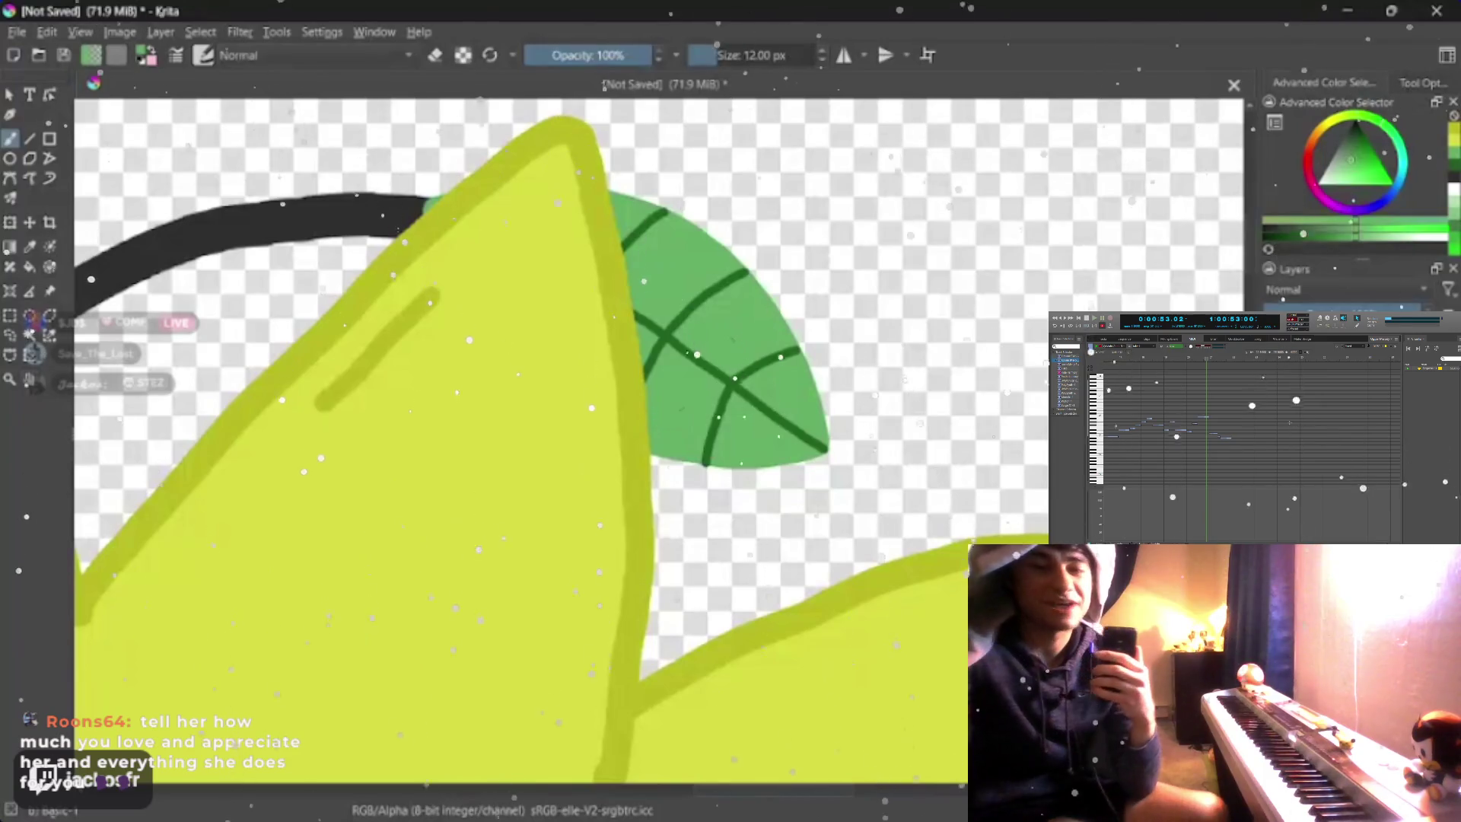
drag(685, 513, 571, 343)
mouse_move(628, 514)
mouse_down()
mouse_move(511, 359)
mouse_move(537, 354)
mouse_up()
drag(571, 399, 543, 437)
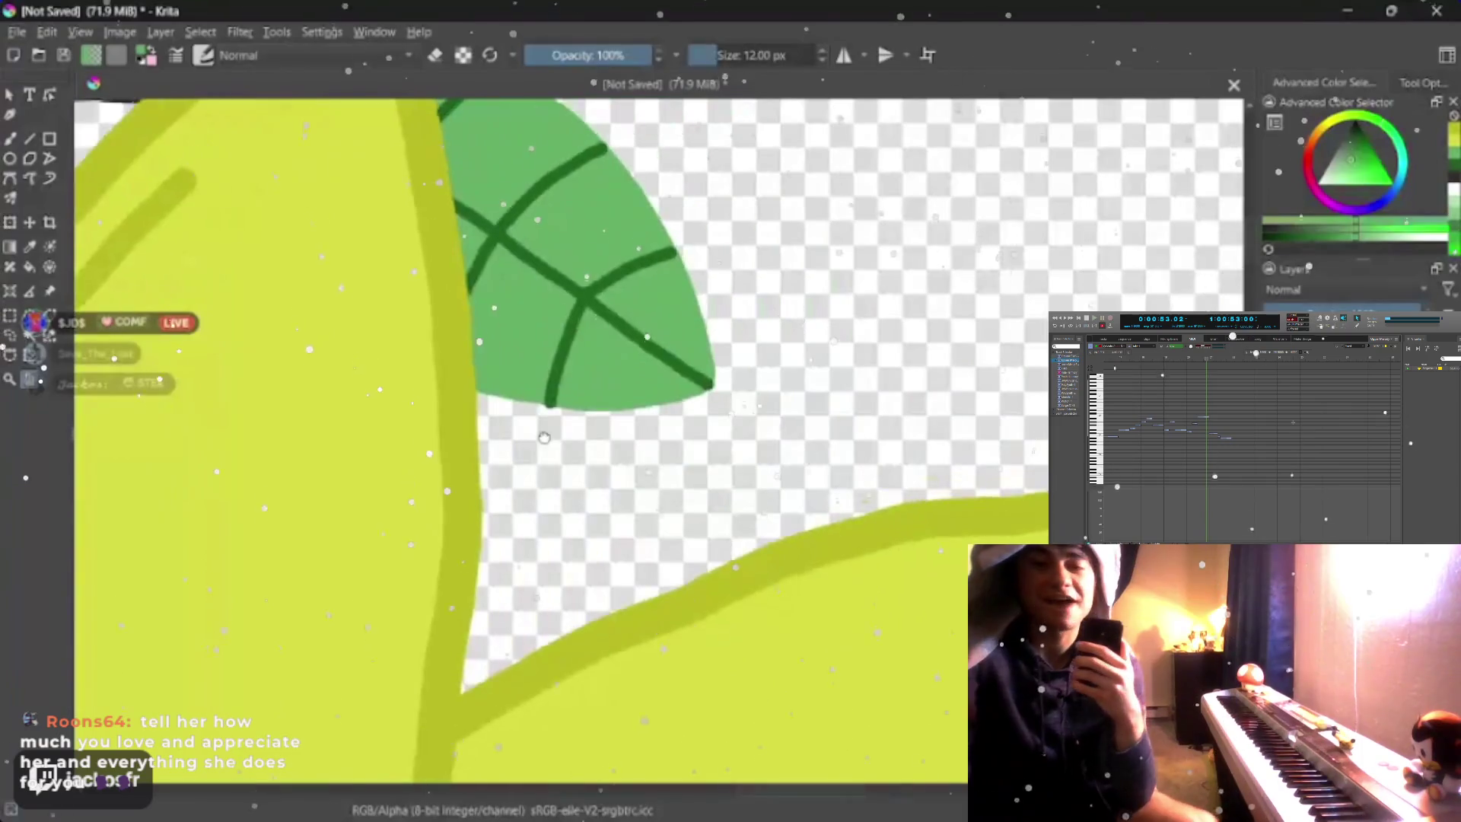
scroll(543, 437, up, 2)
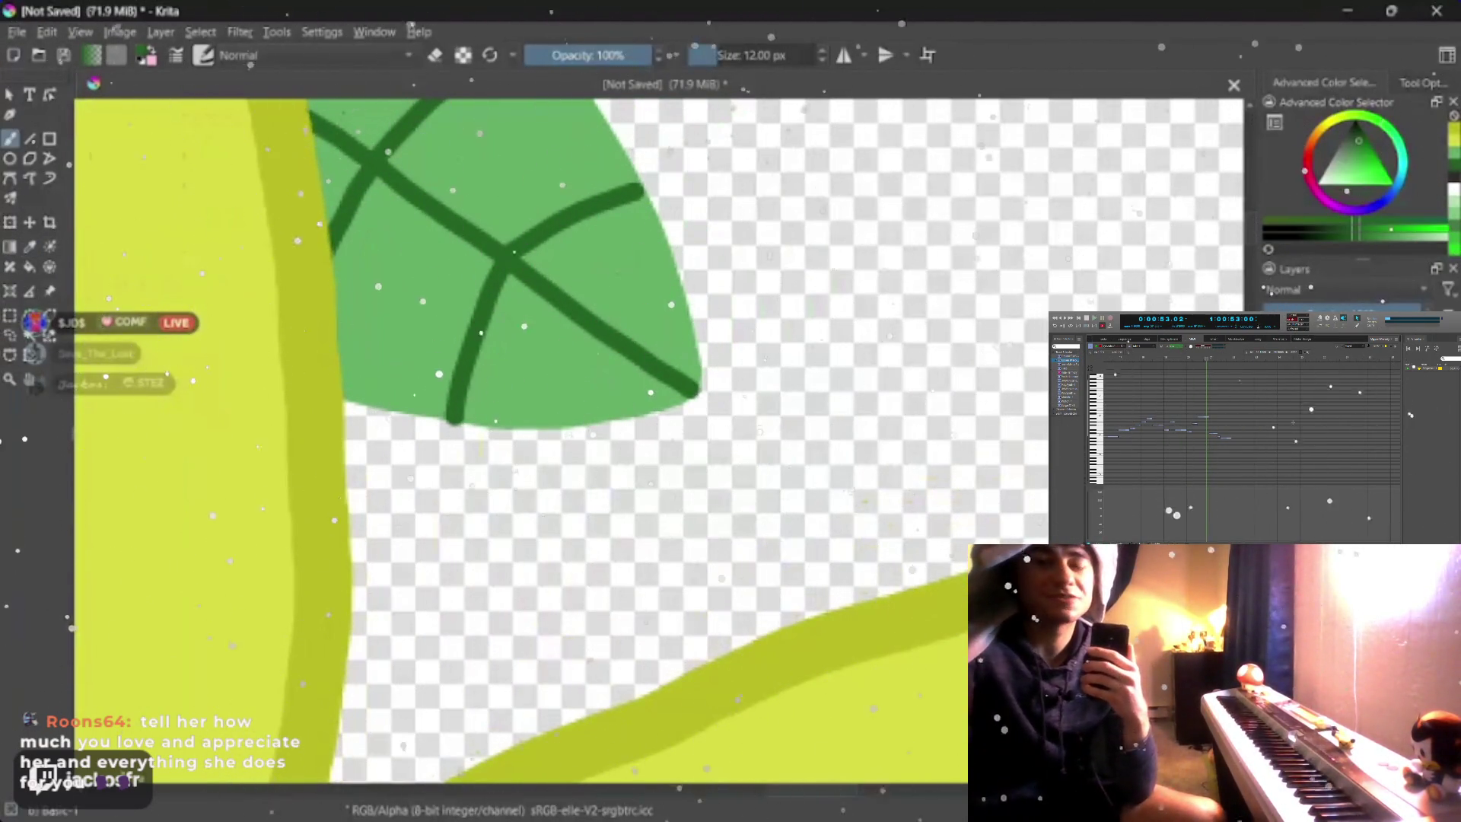
key(bracketleft)
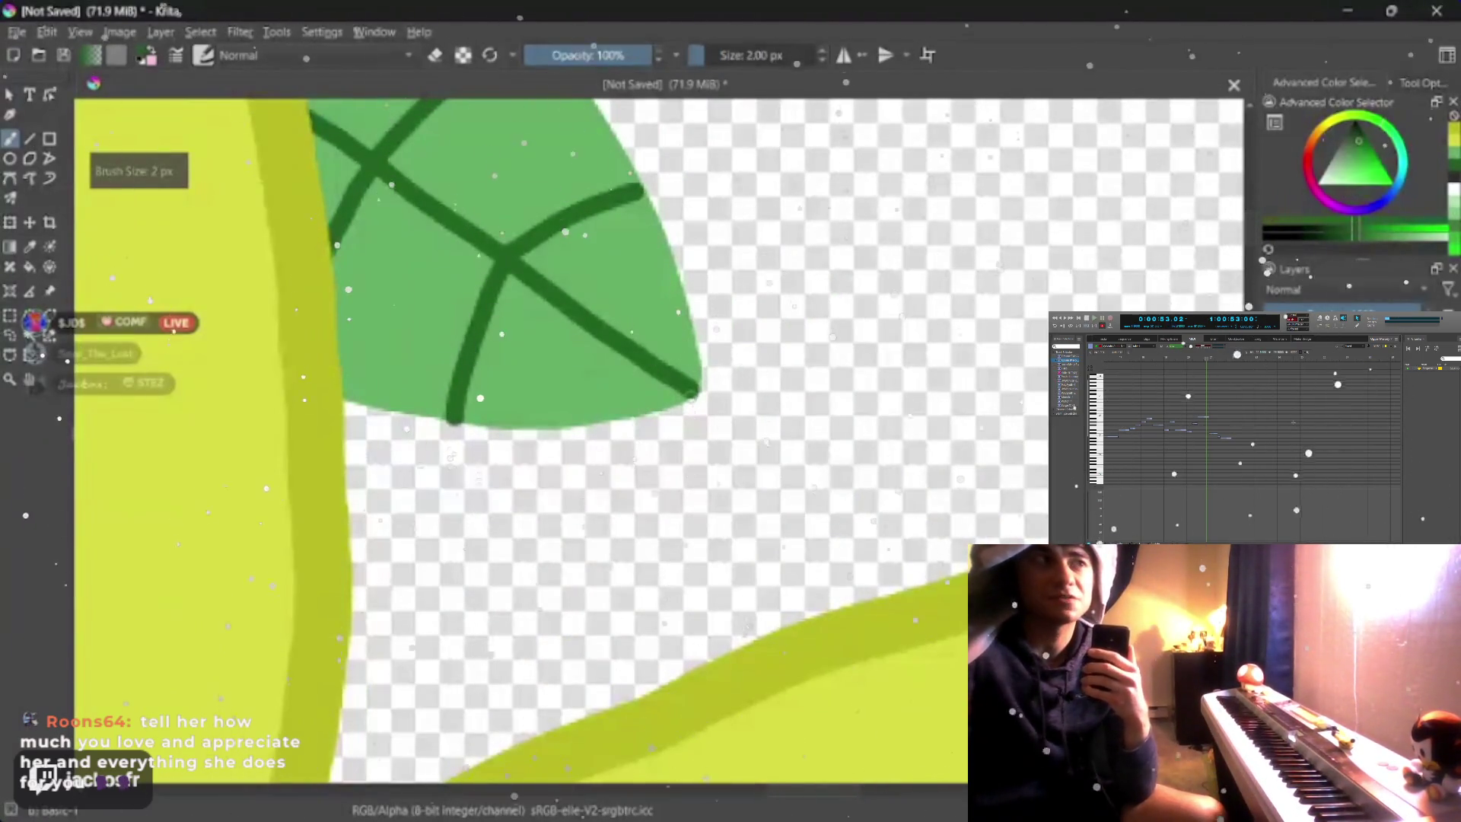
- Add short dark green accent strokes along the leaf's bottom and right edges and inside it
drag(656, 406, 486, 428)
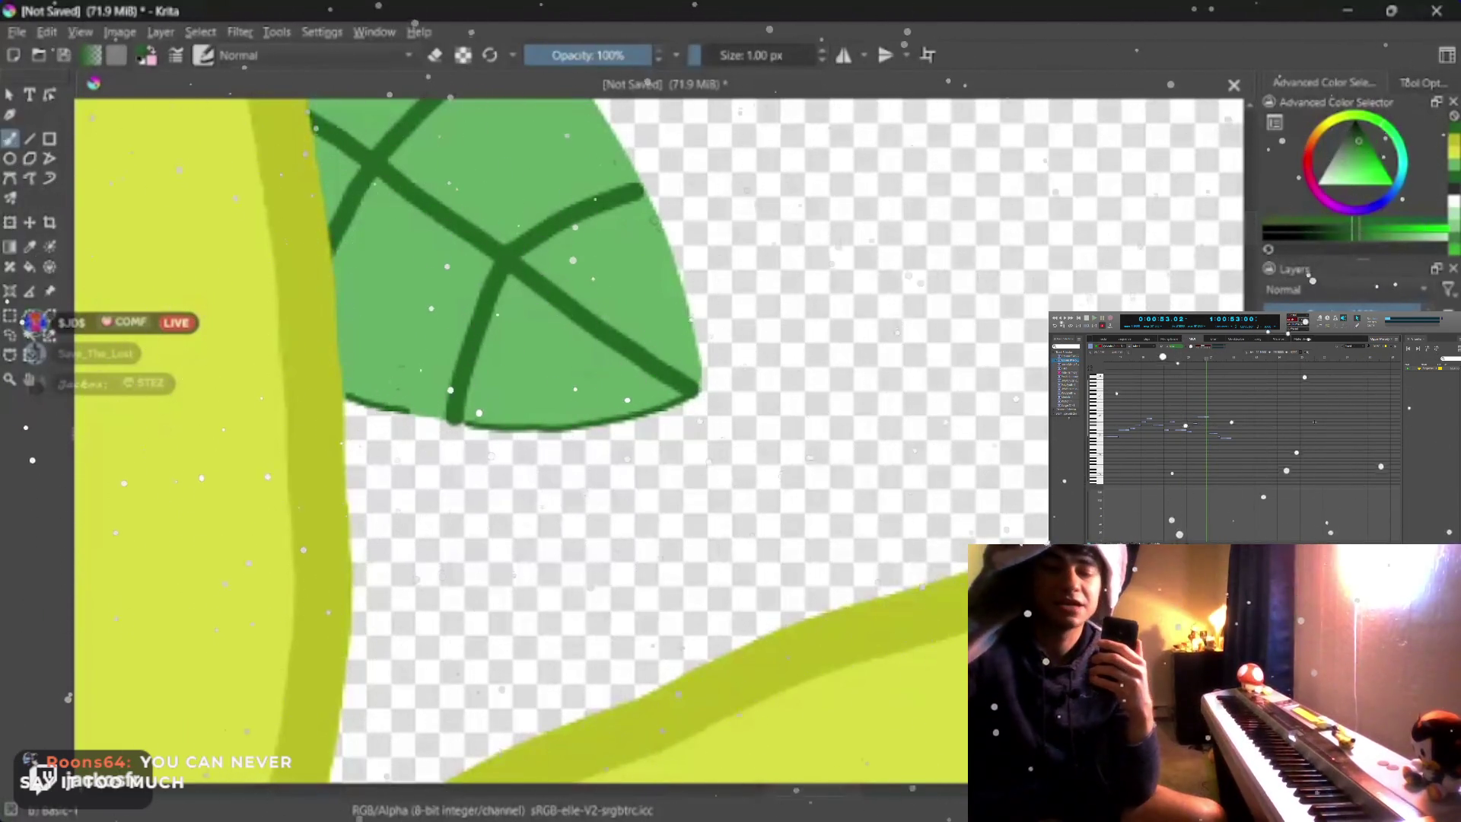
drag(655, 215, 671, 276)
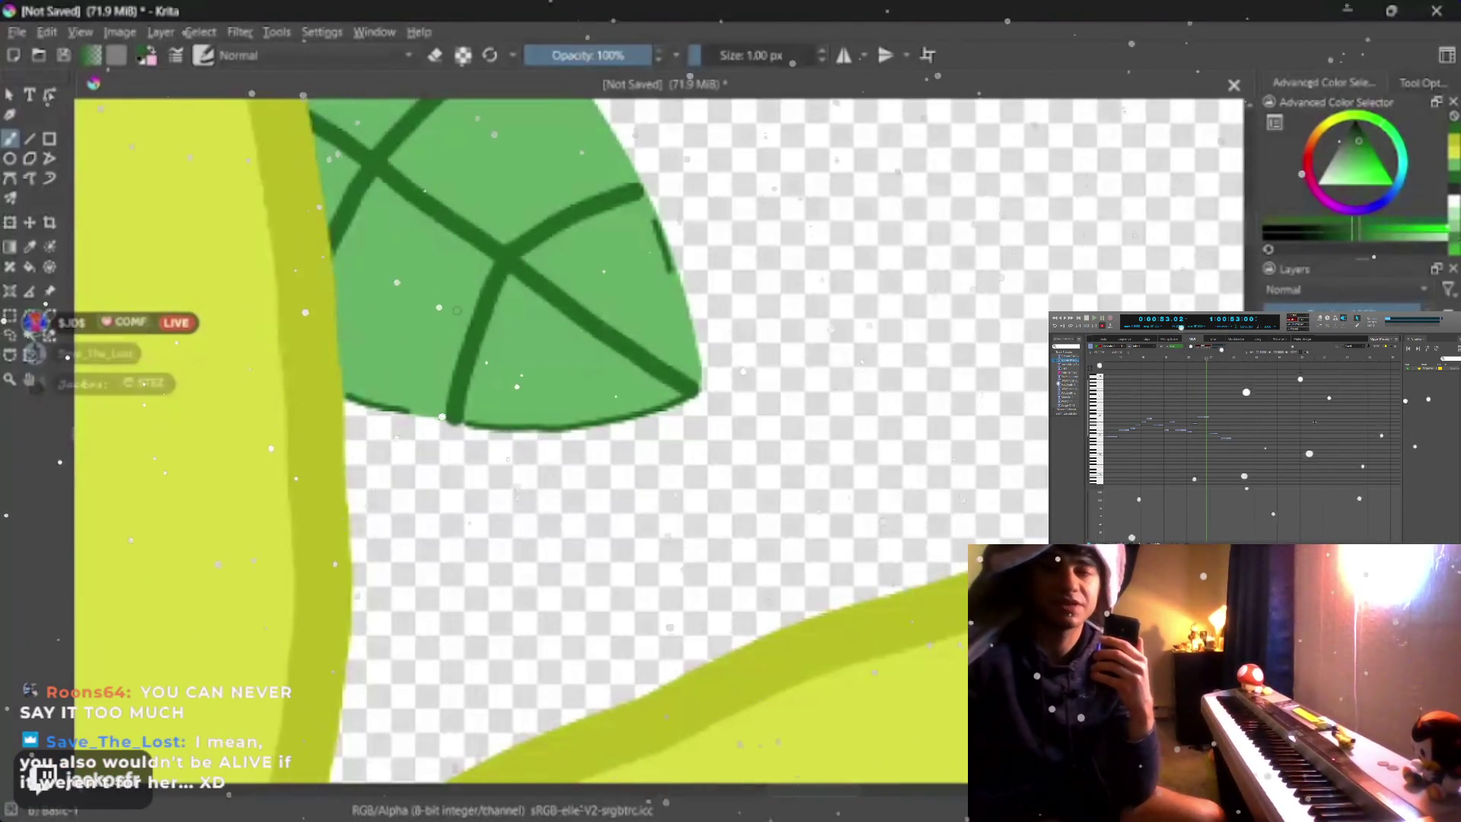
drag(459, 308, 448, 341)
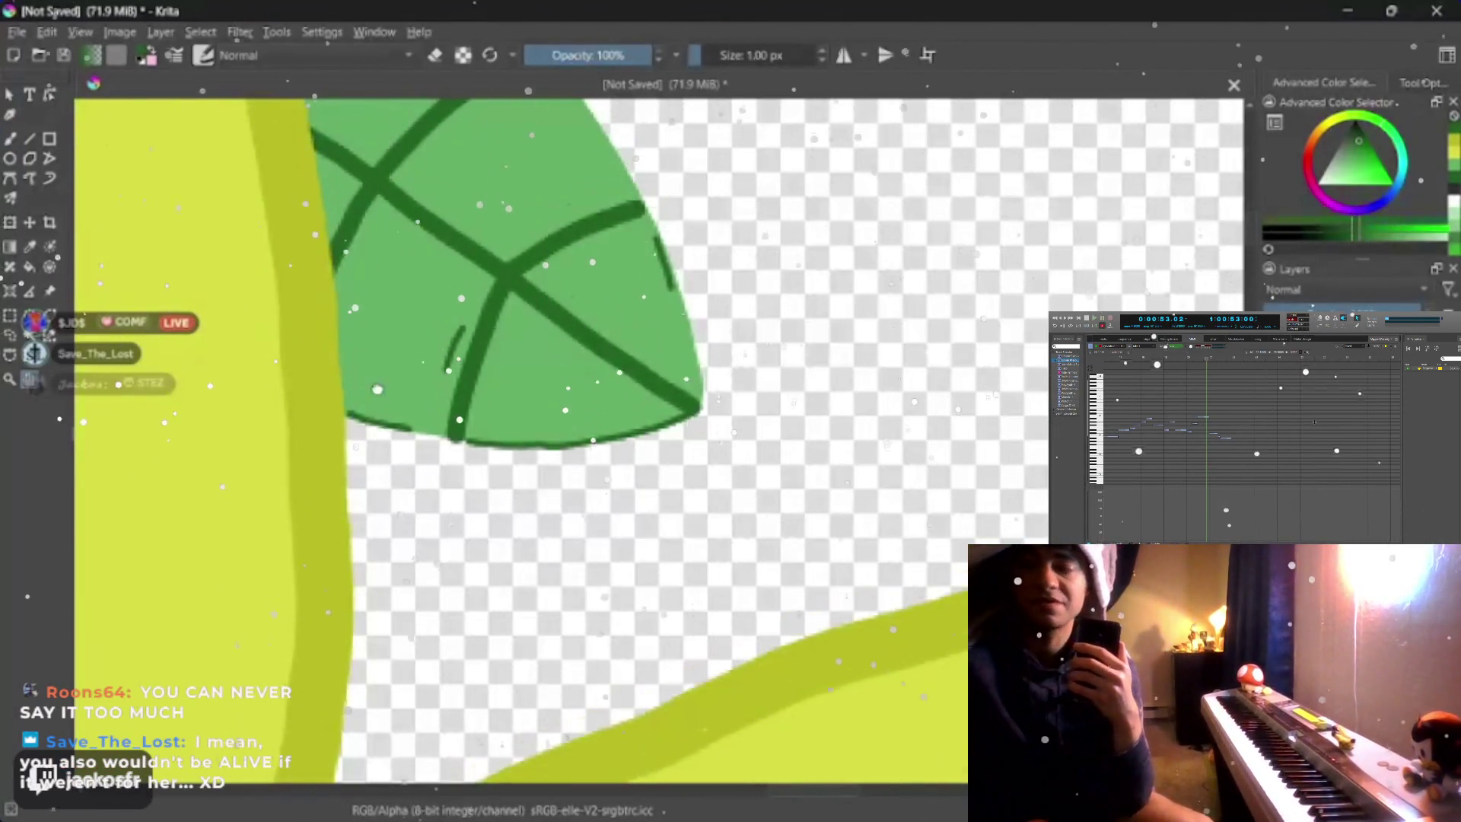
scroll(342, 285, up, 2)
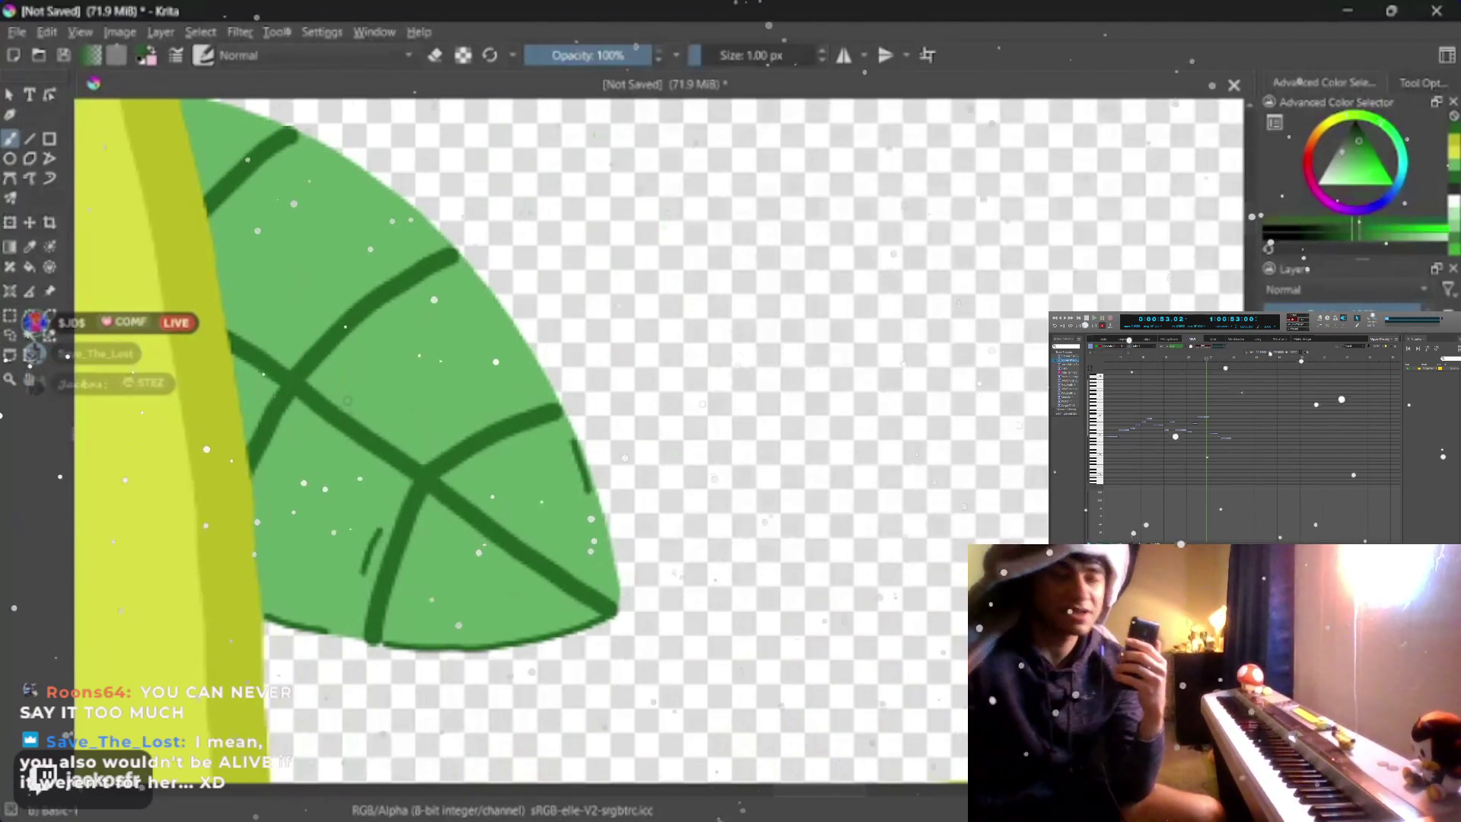
drag(351, 402, 379, 426)
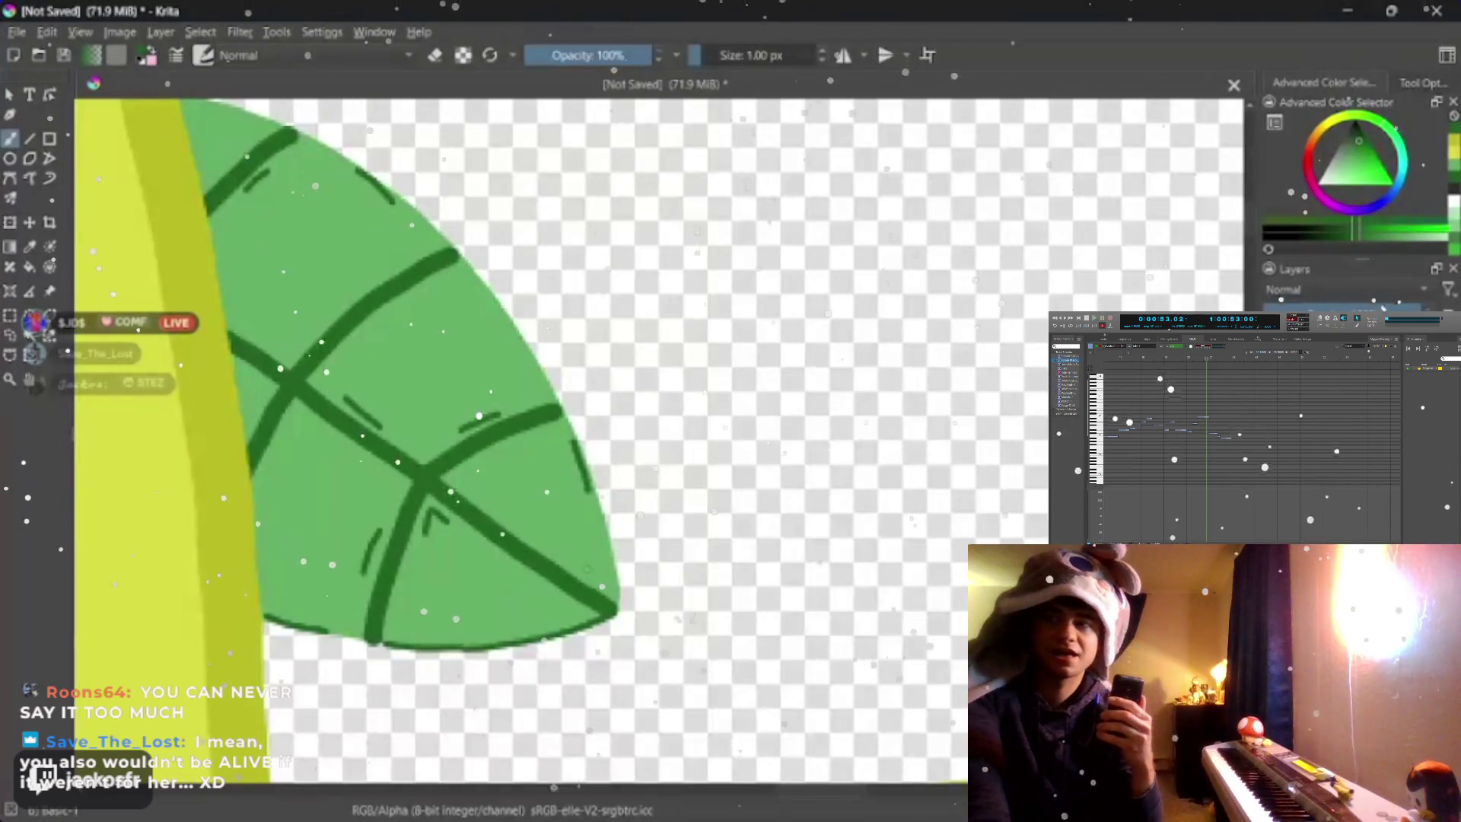
key(bracketright)
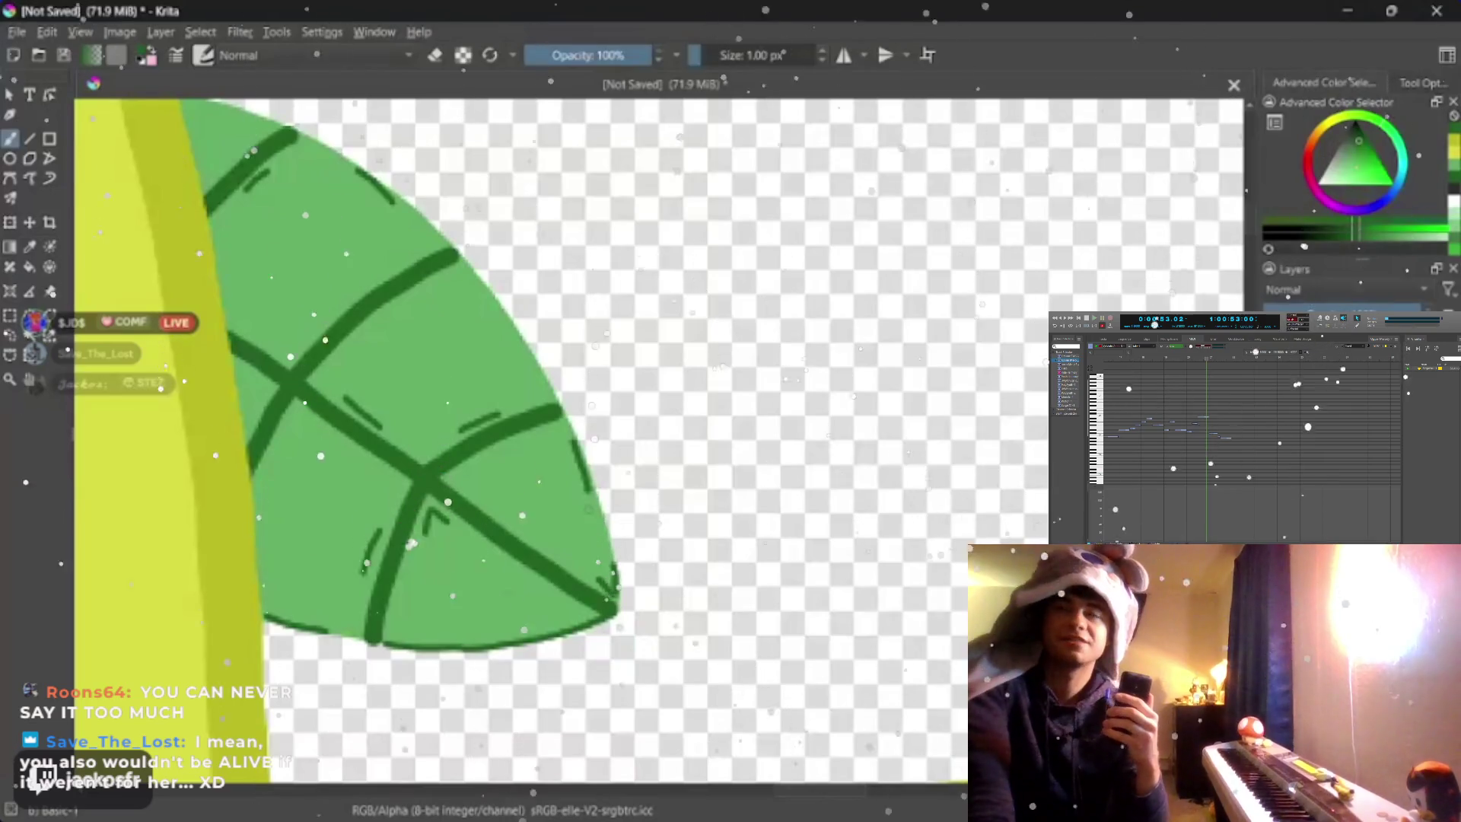
key(bracketright)
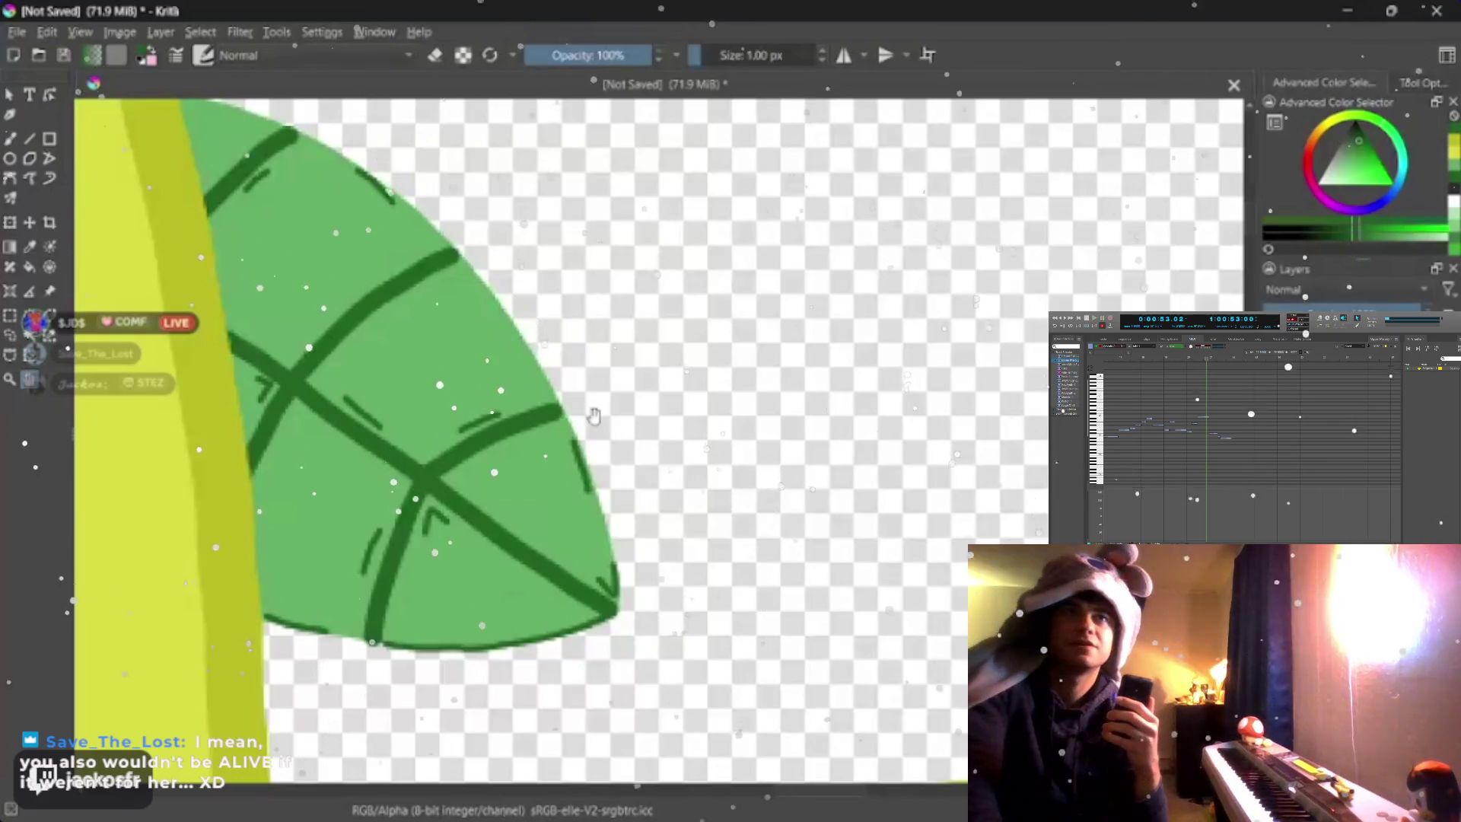
drag(570, 434, 632, 369)
scroll(632, 368, down, 4)
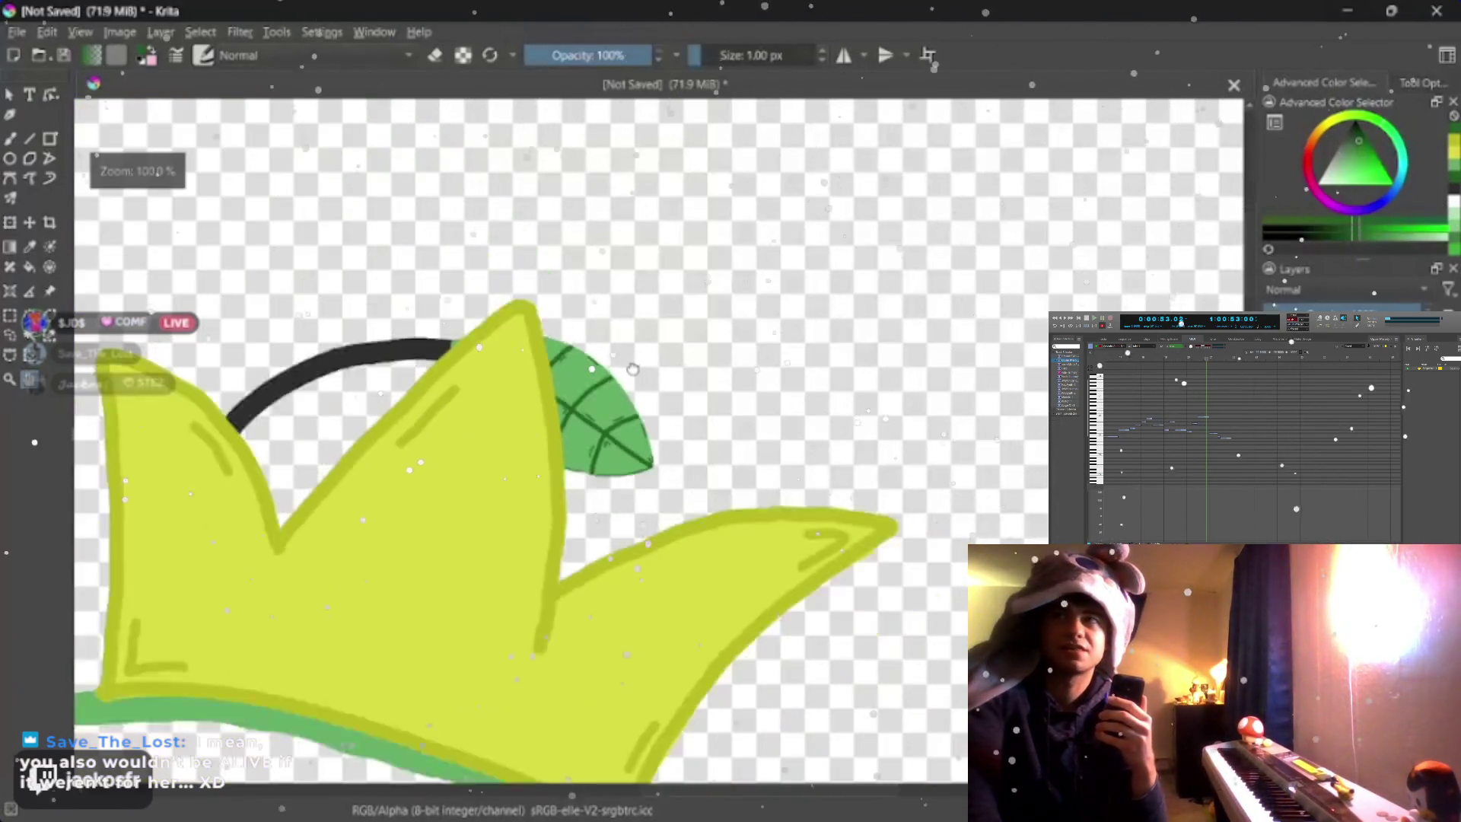
scroll(626, 389, up, 2)
scroll(620, 399, up, 1)
scroll(620, 399, down, 1)
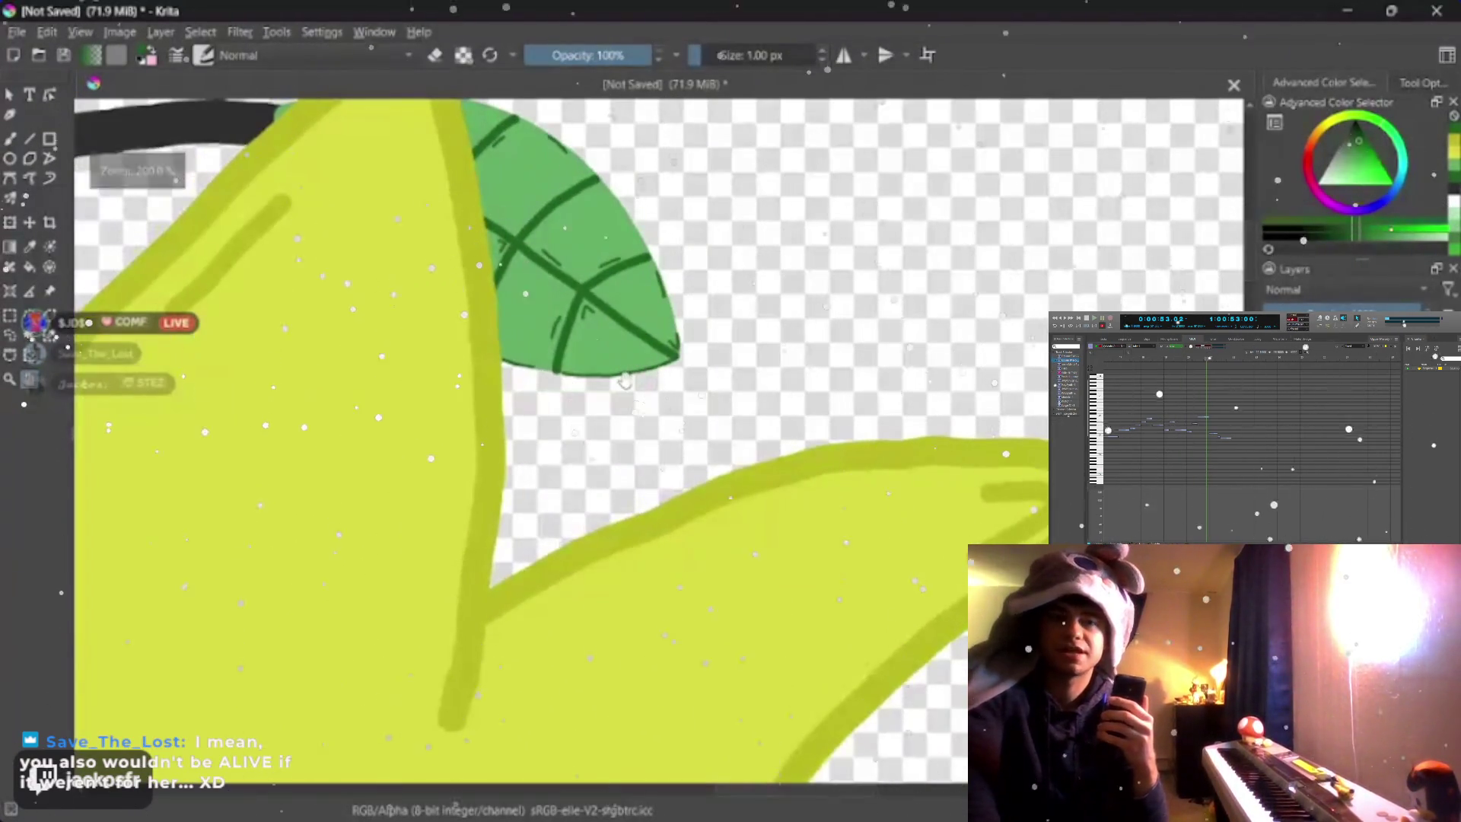
scroll(620, 399, down, 1)
scroll(620, 400, down, 1)
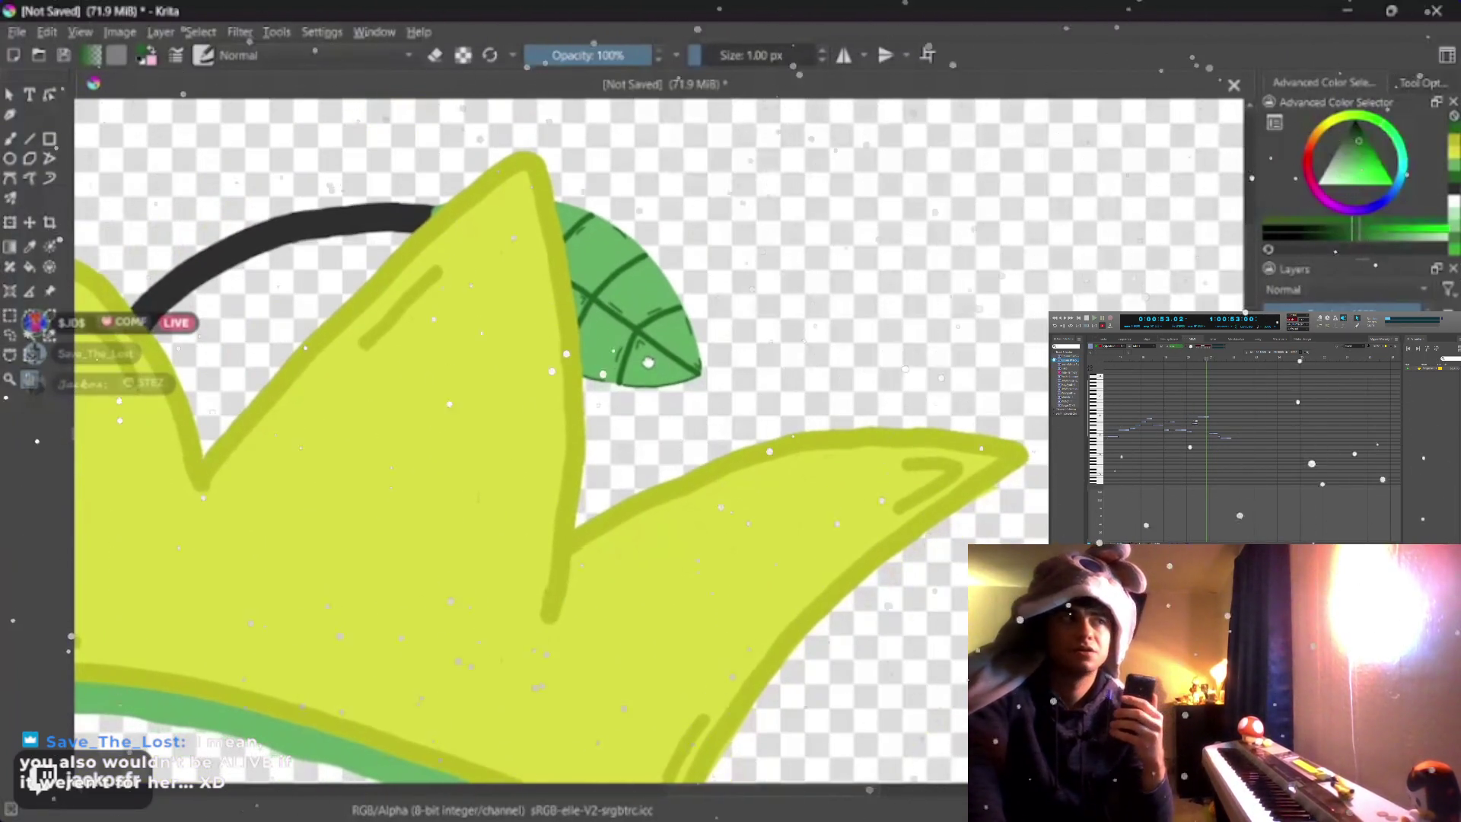
scroll(644, 331, down, 1)
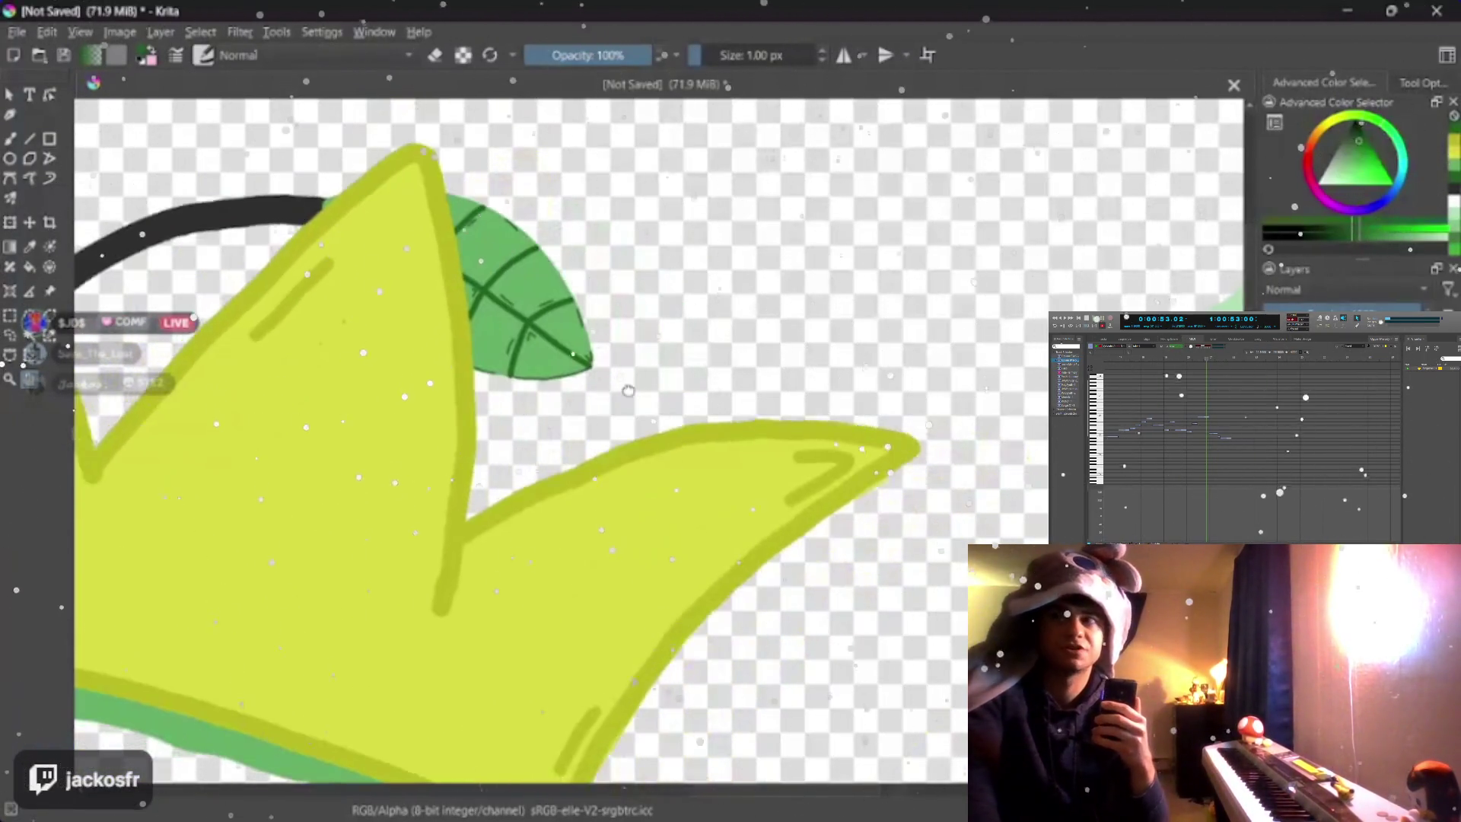
scroll(645, 331, down, 3)
scroll(645, 331, up, 2)
scroll(644, 331, up, 1)
scroll(685, 331, up, 1)
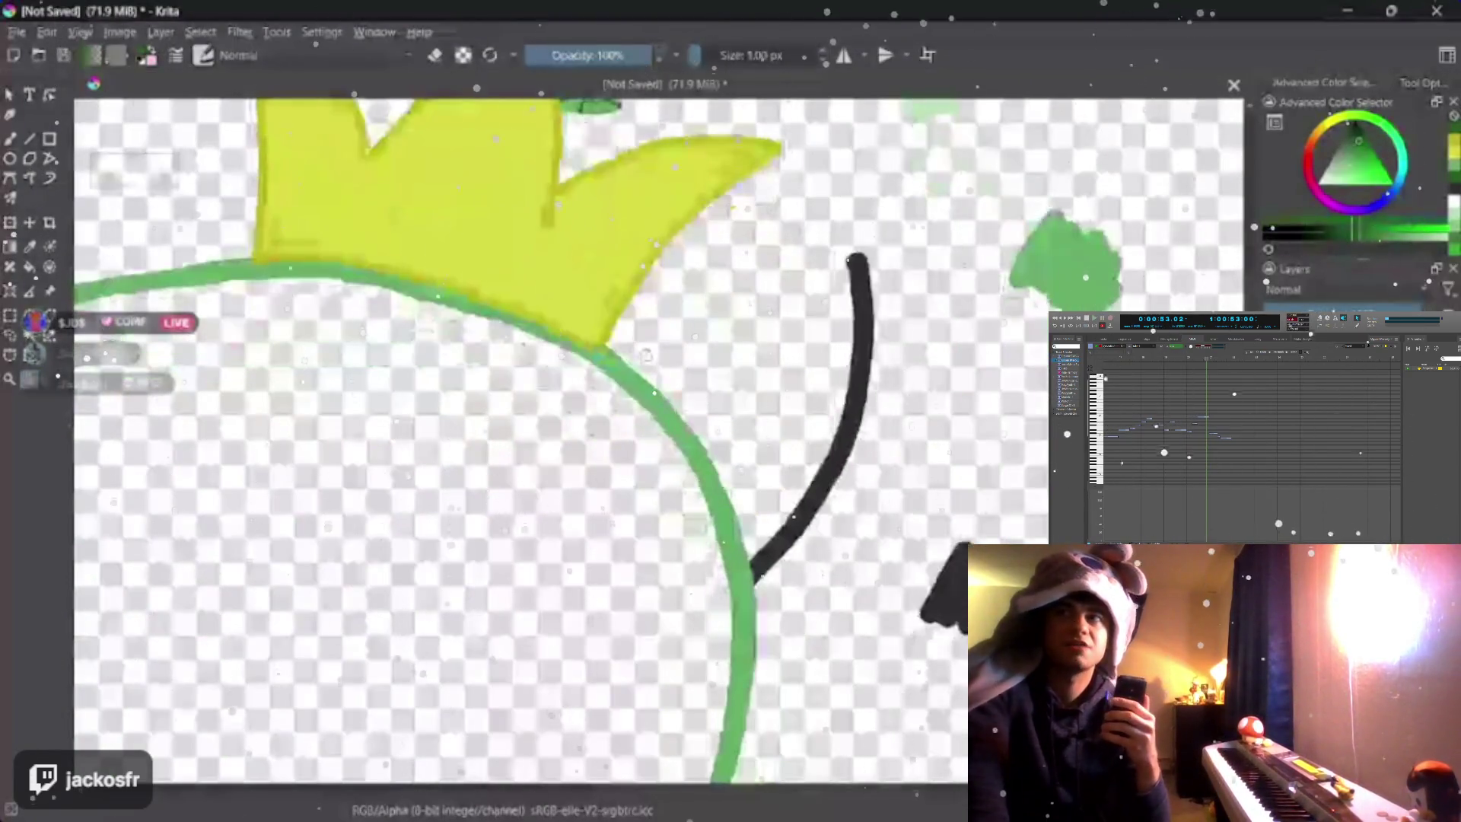
scroll(718, 346, up, 1)
drag(717, 345, 742, 365)
scroll(685, 343, down, 1)
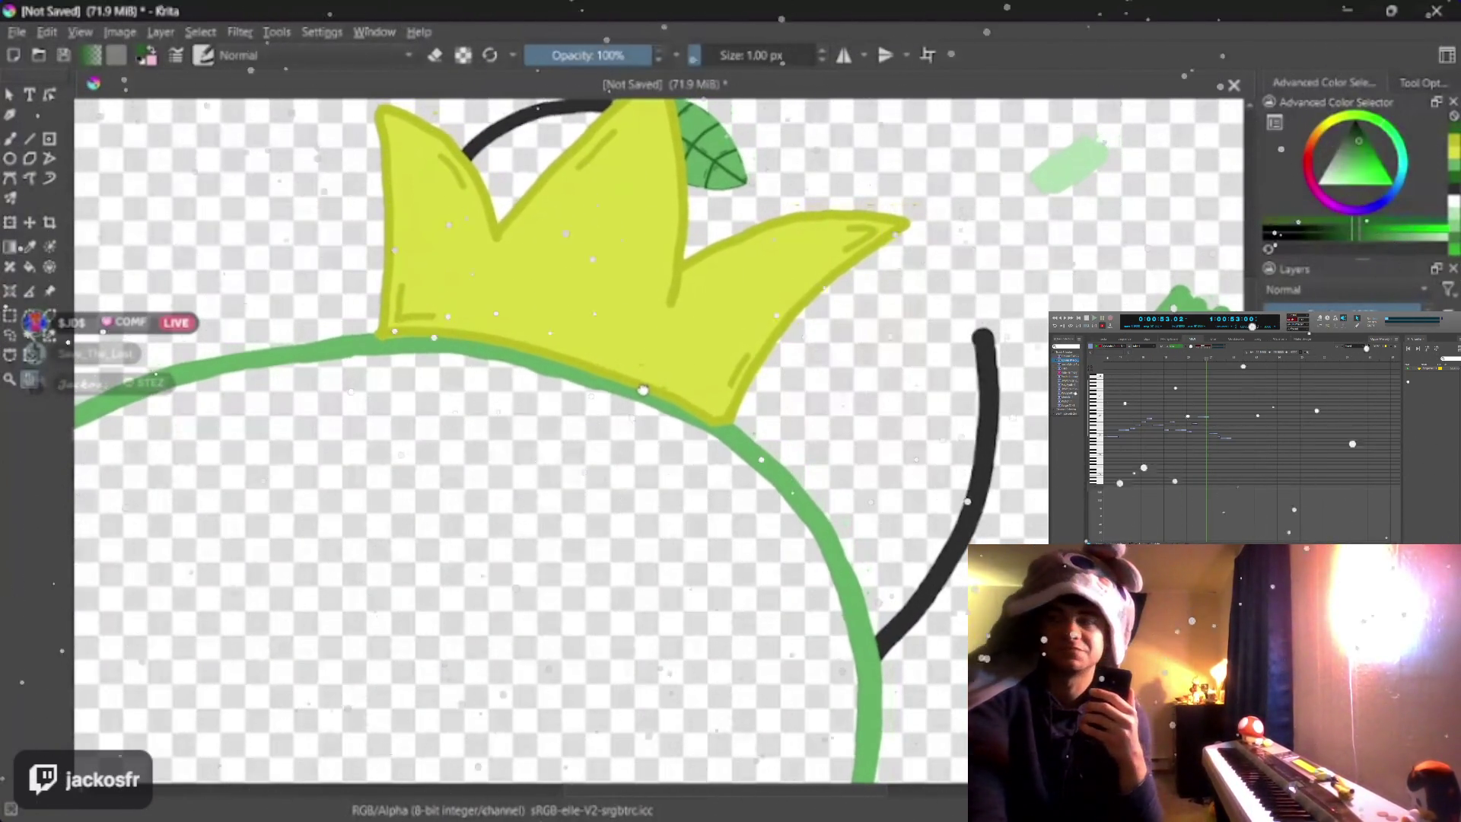
scroll(660, 431, up, 3)
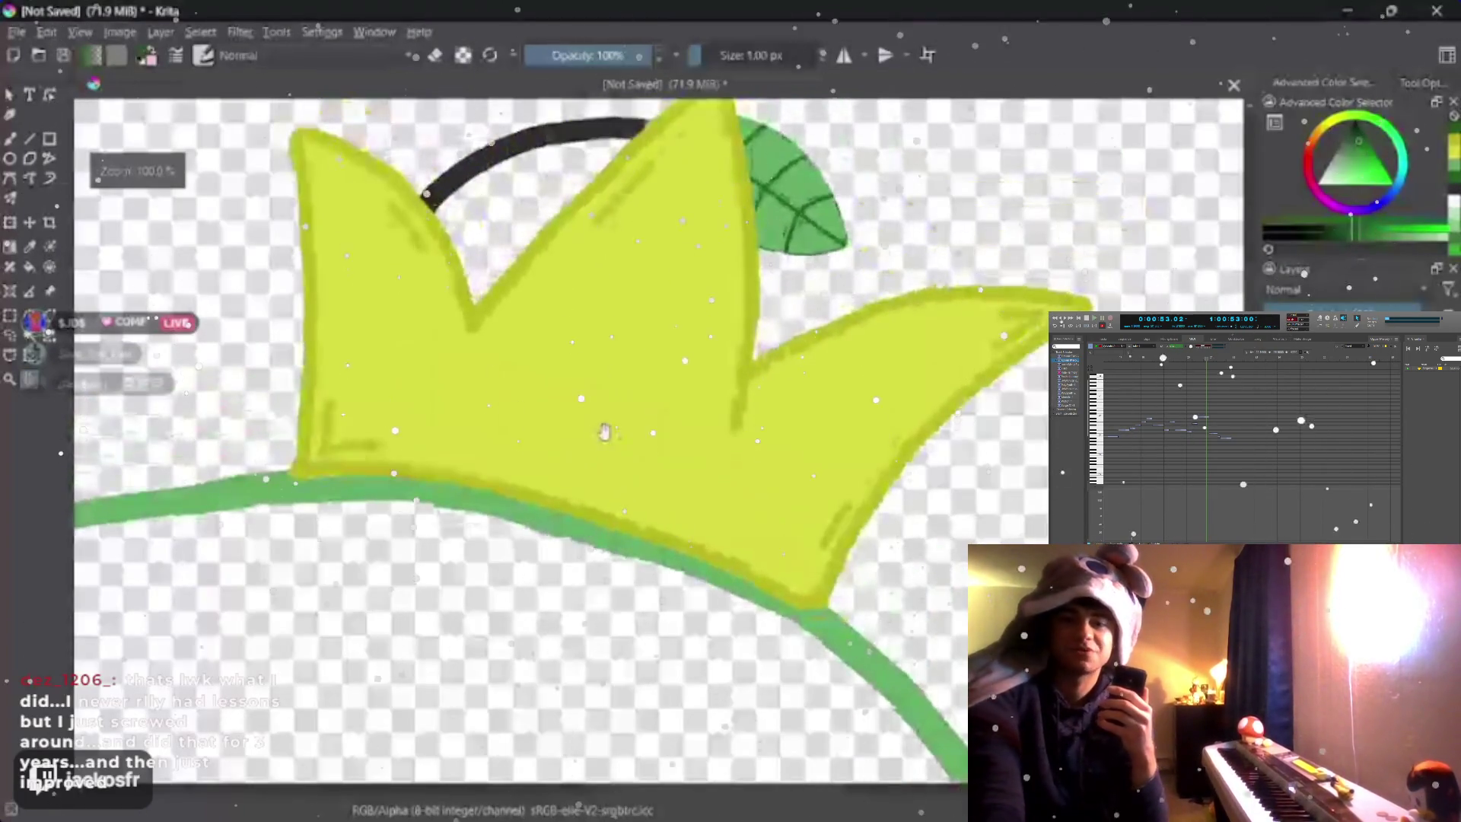
scroll(621, 432, down, 8)
scroll(622, 432, up, 4)
scroll(622, 431, up, 2)
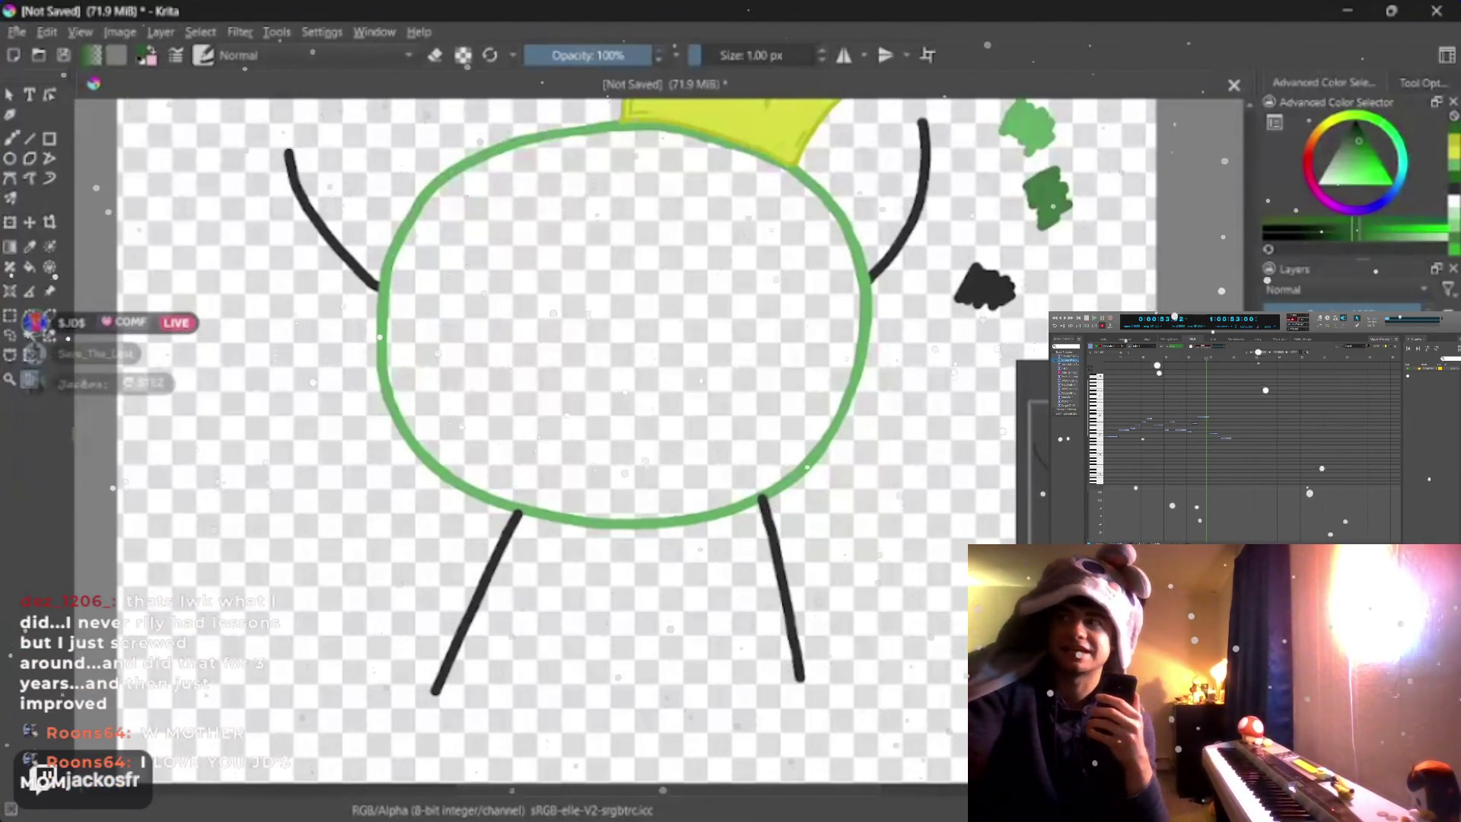
scroll(570, 525, up, 2)
scroll(570, 526, down, 2)
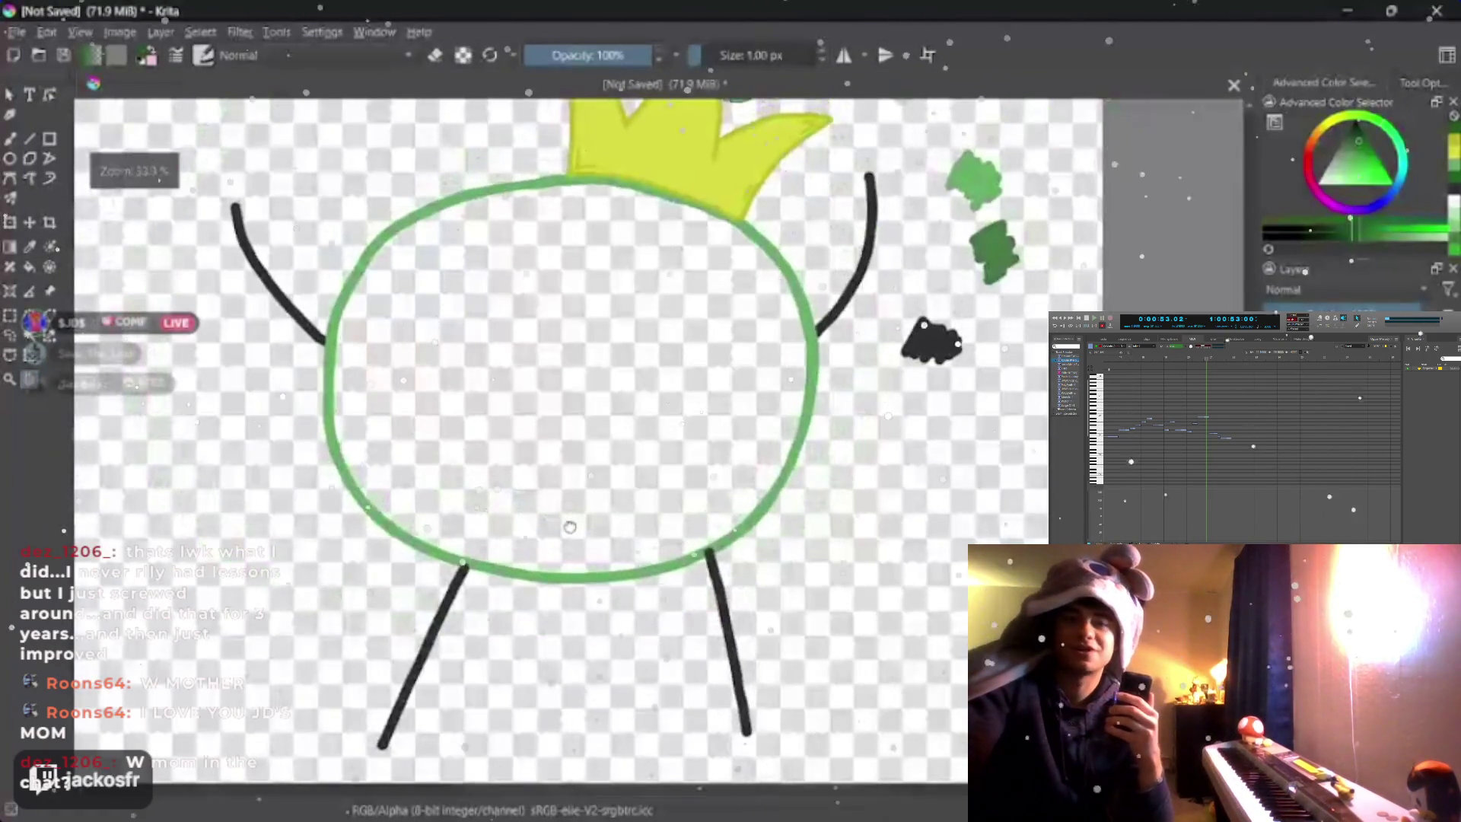
drag(570, 525, 674, 559)
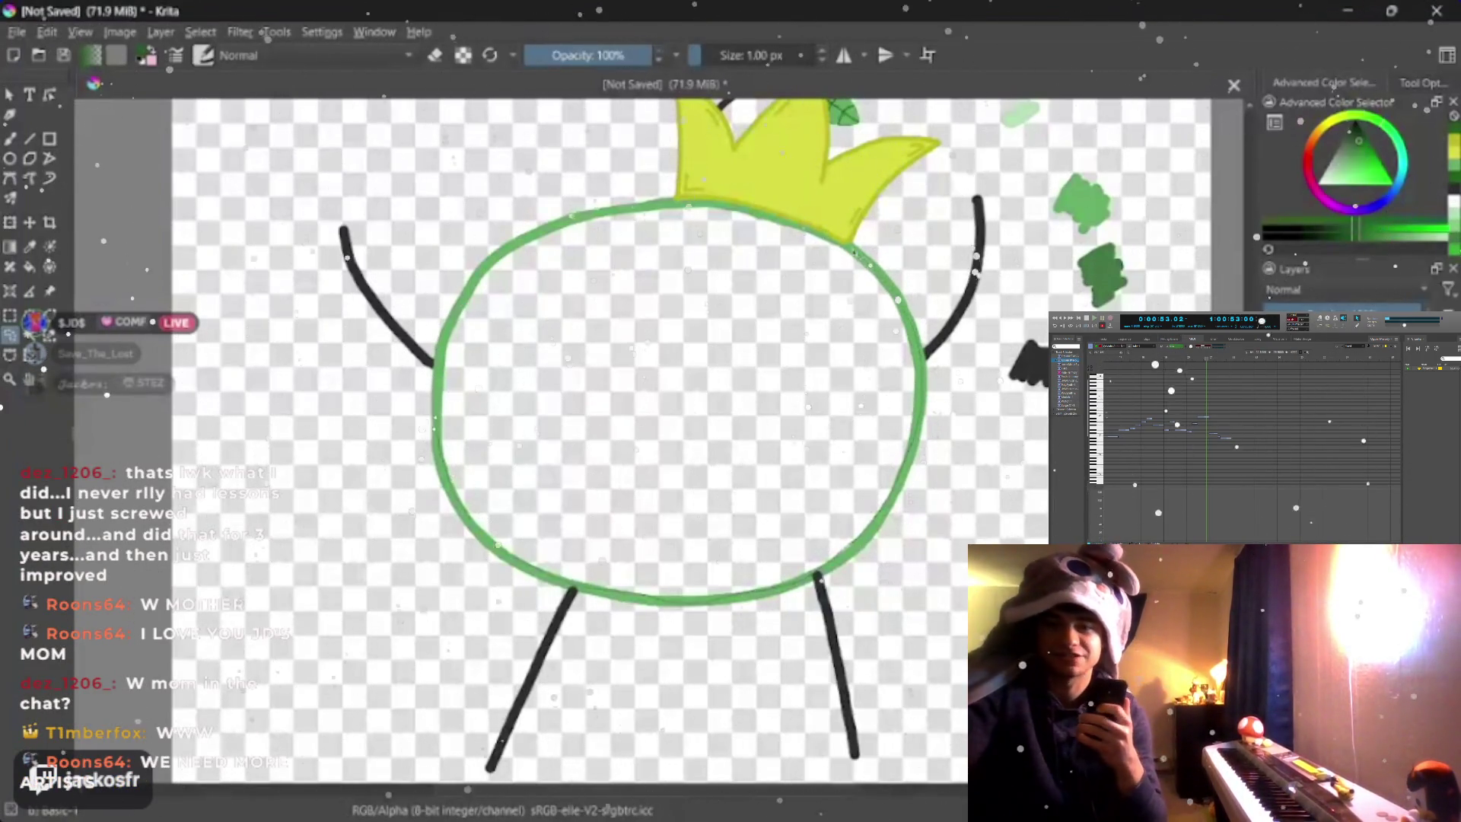
- Fill the round body outline with solid green, then enlarge the brush again
key(bracketleft)
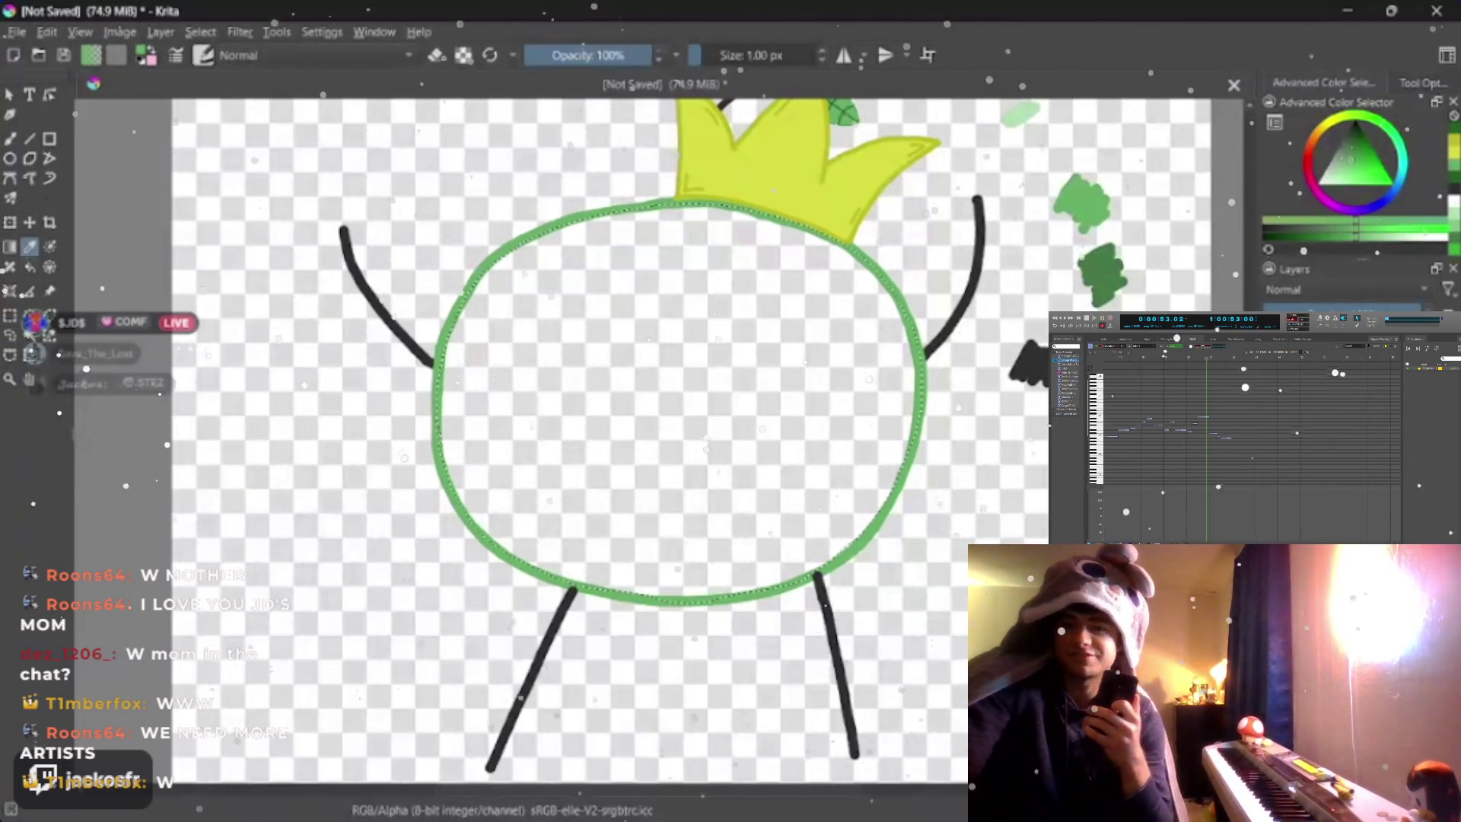
click(679, 405)
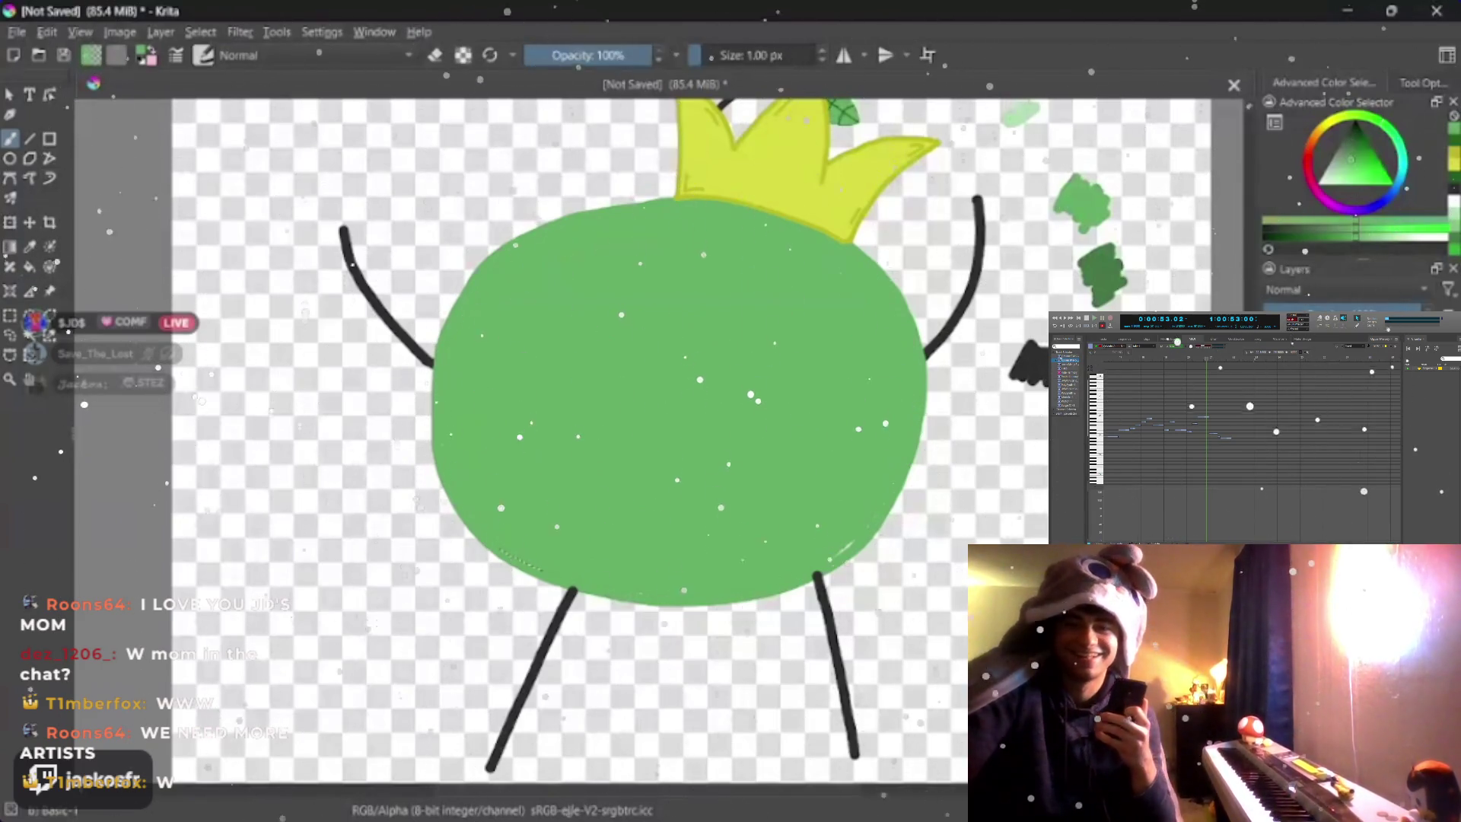
scroll(684, 399, up, 2)
key(])
key(])
key(])
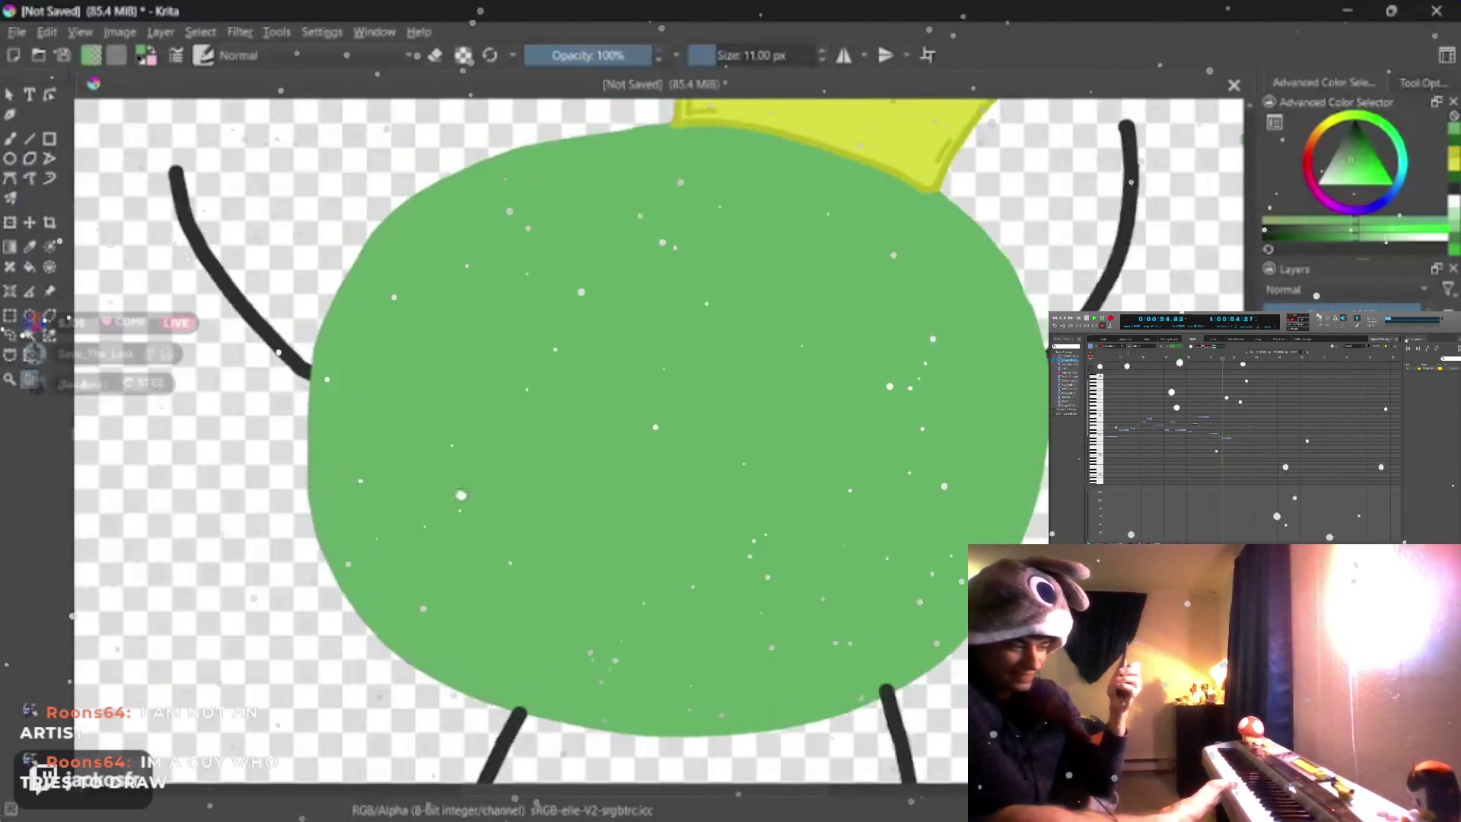
scroll(628, 400, down, 4)
scroll(628, 399, up, 2)
scroll(628, 400, up, 2)
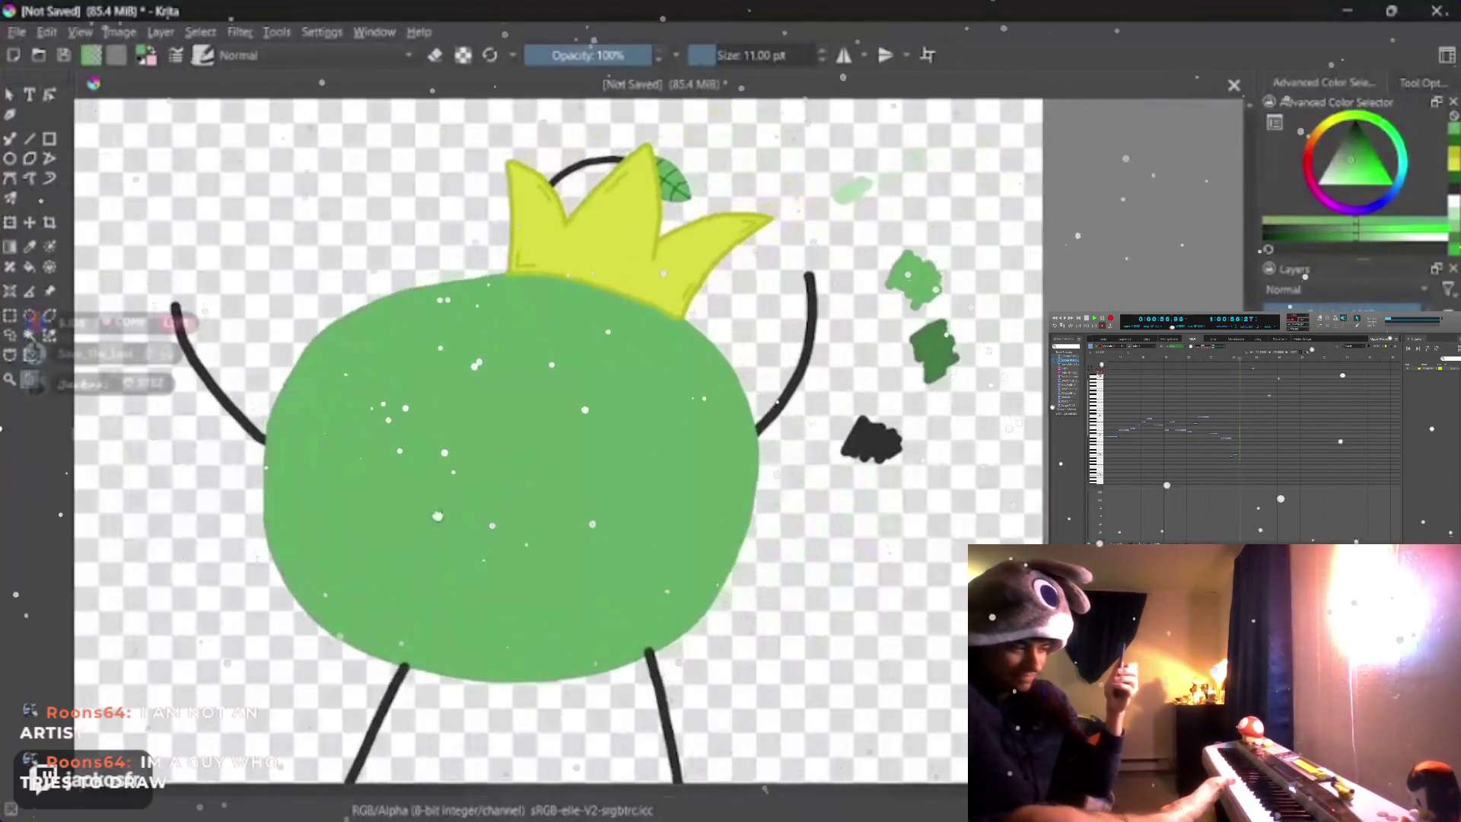
scroll(627, 399, down, 1)
drag(527, 455, 507, 466)
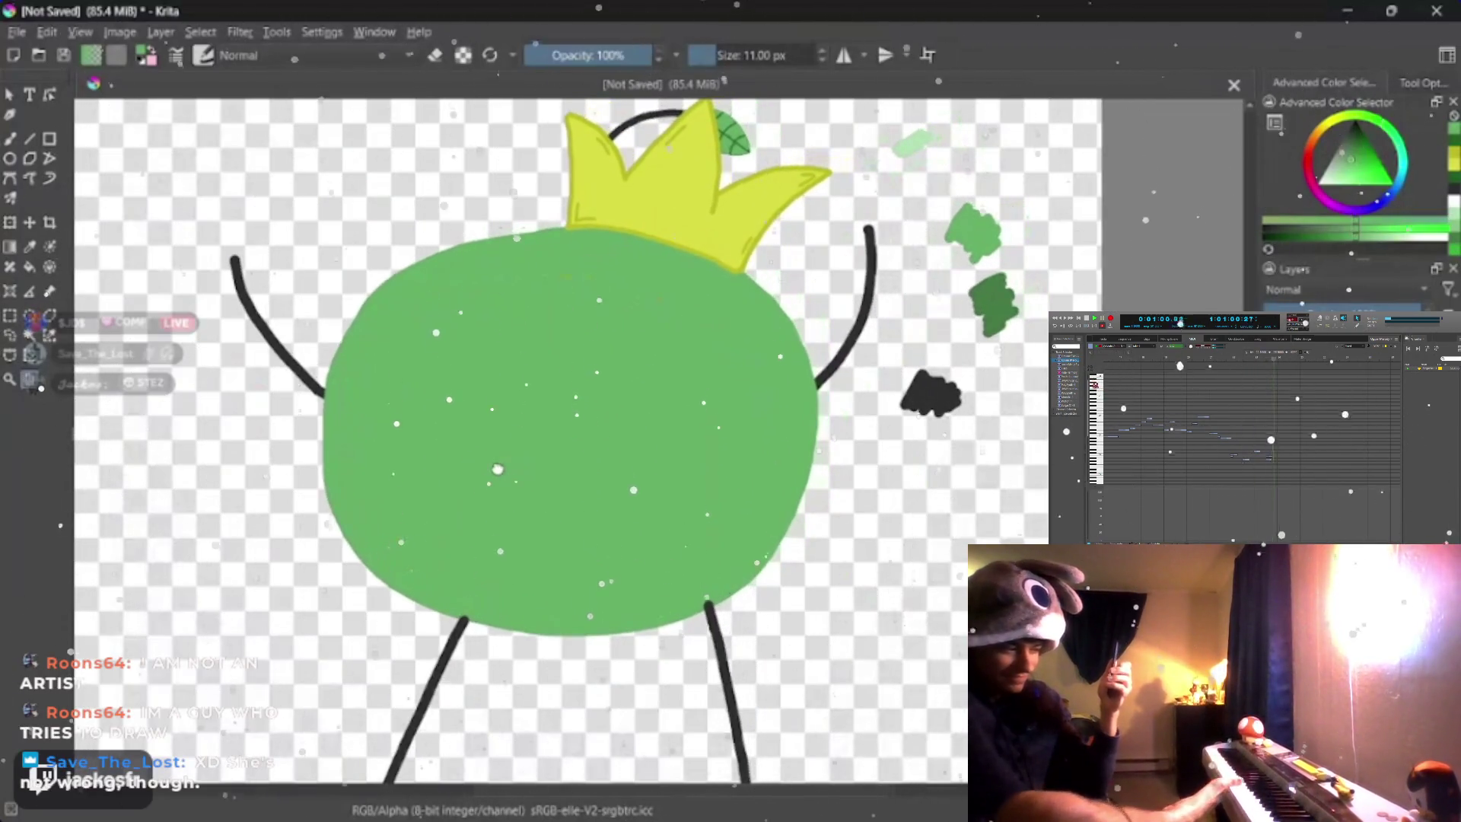
mouse_move(508, 465)
mouse_down()
mouse_move(451, 502)
mouse_move(490, 483)
mouse_move(562, 512)
mouse_up()
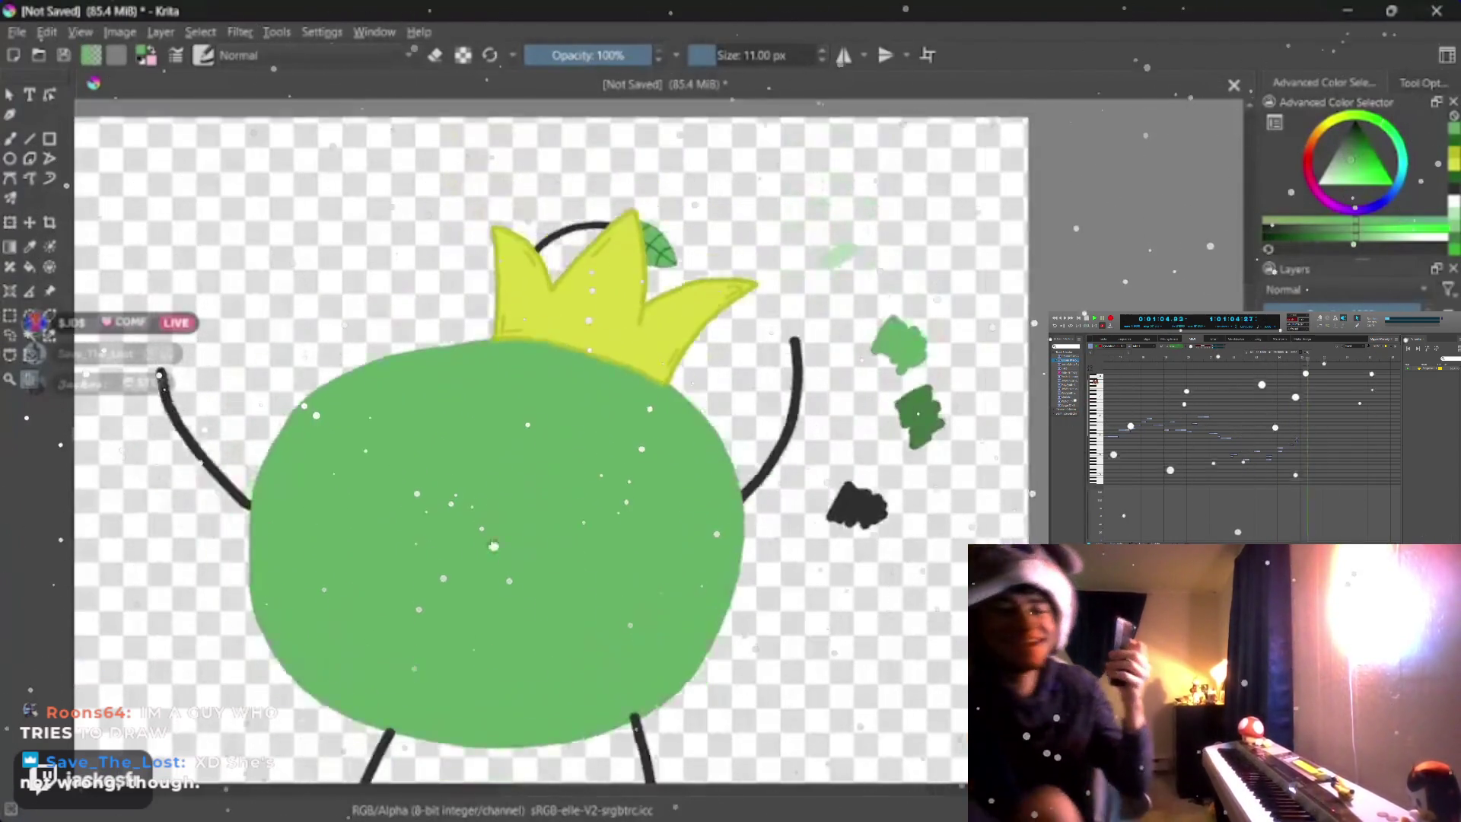
scroll(561, 511, up, 3)
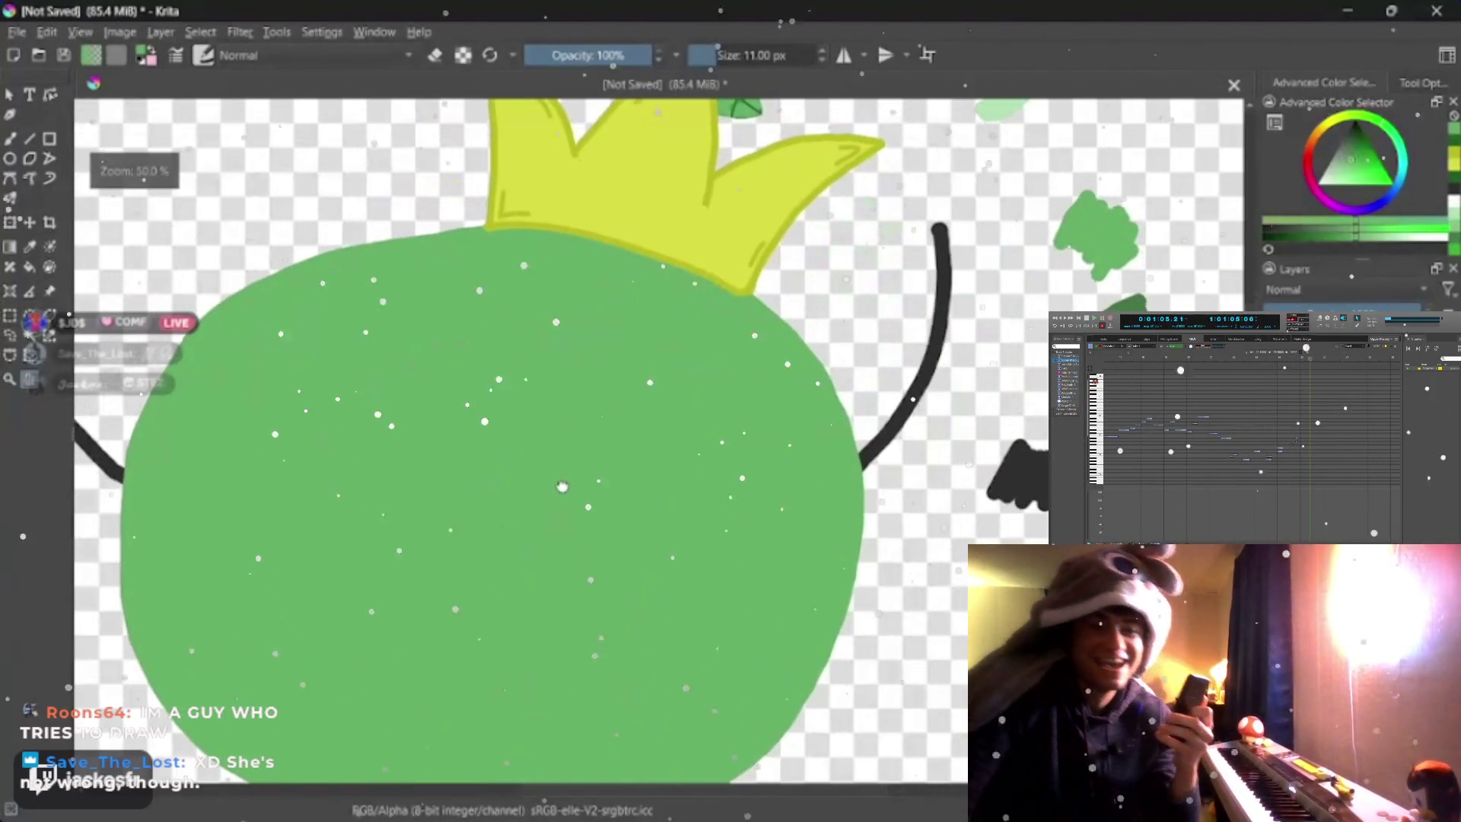
scroll(582, 457, up, 2)
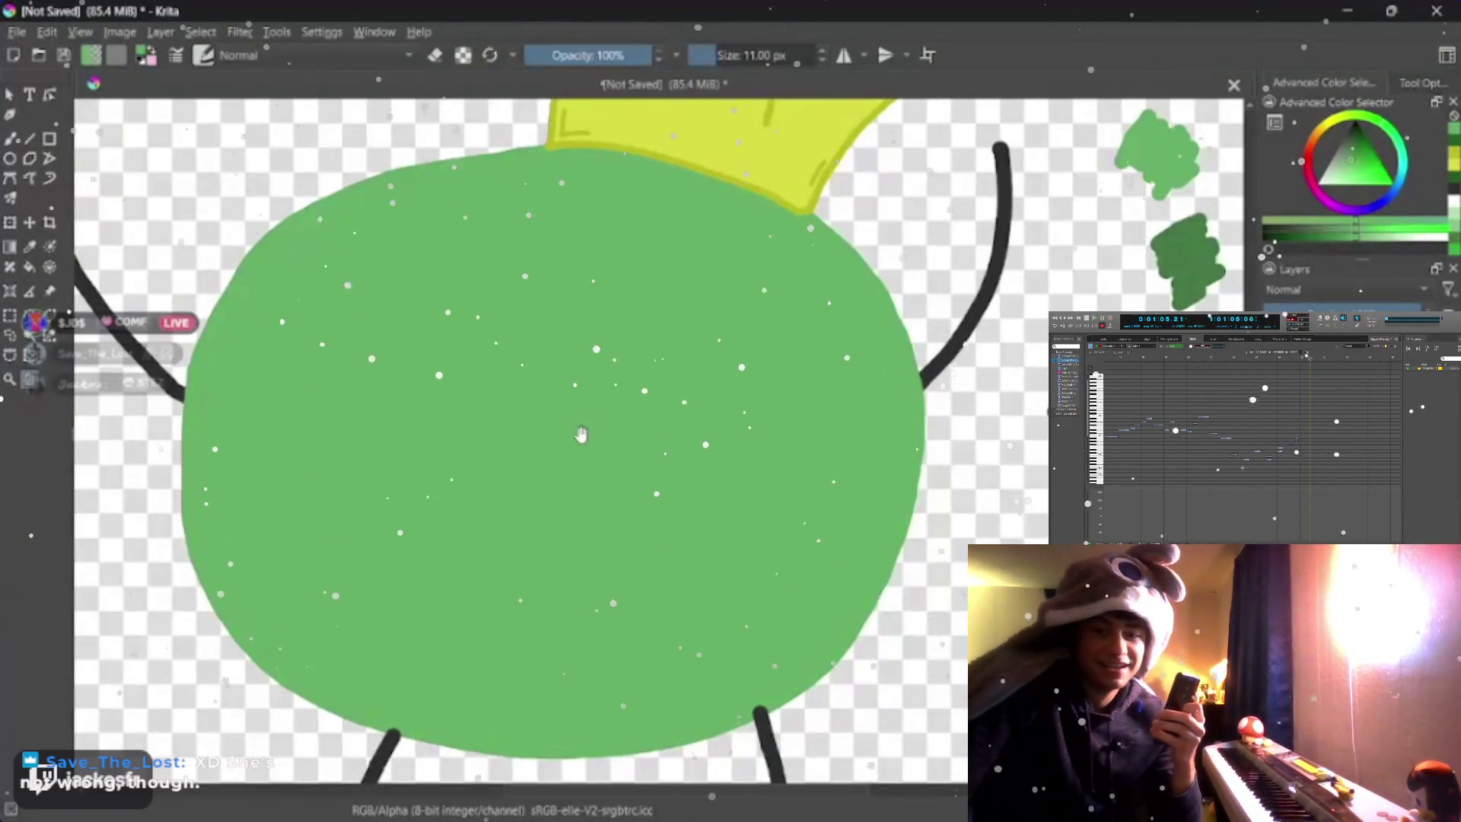
scroll(579, 436, down, 2)
scroll(538, 480, up, 1)
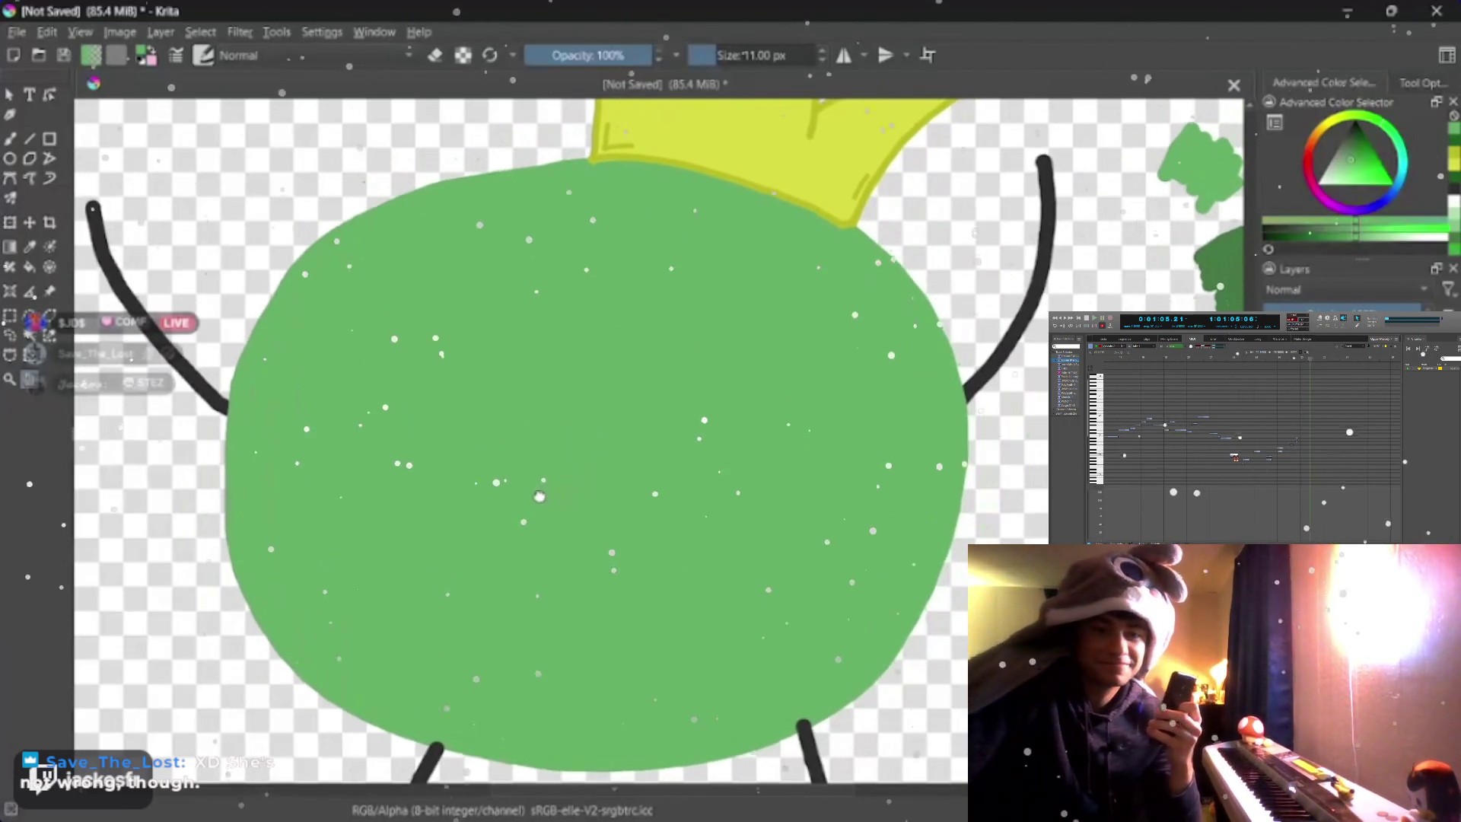
scroll(539, 491, down, 1)
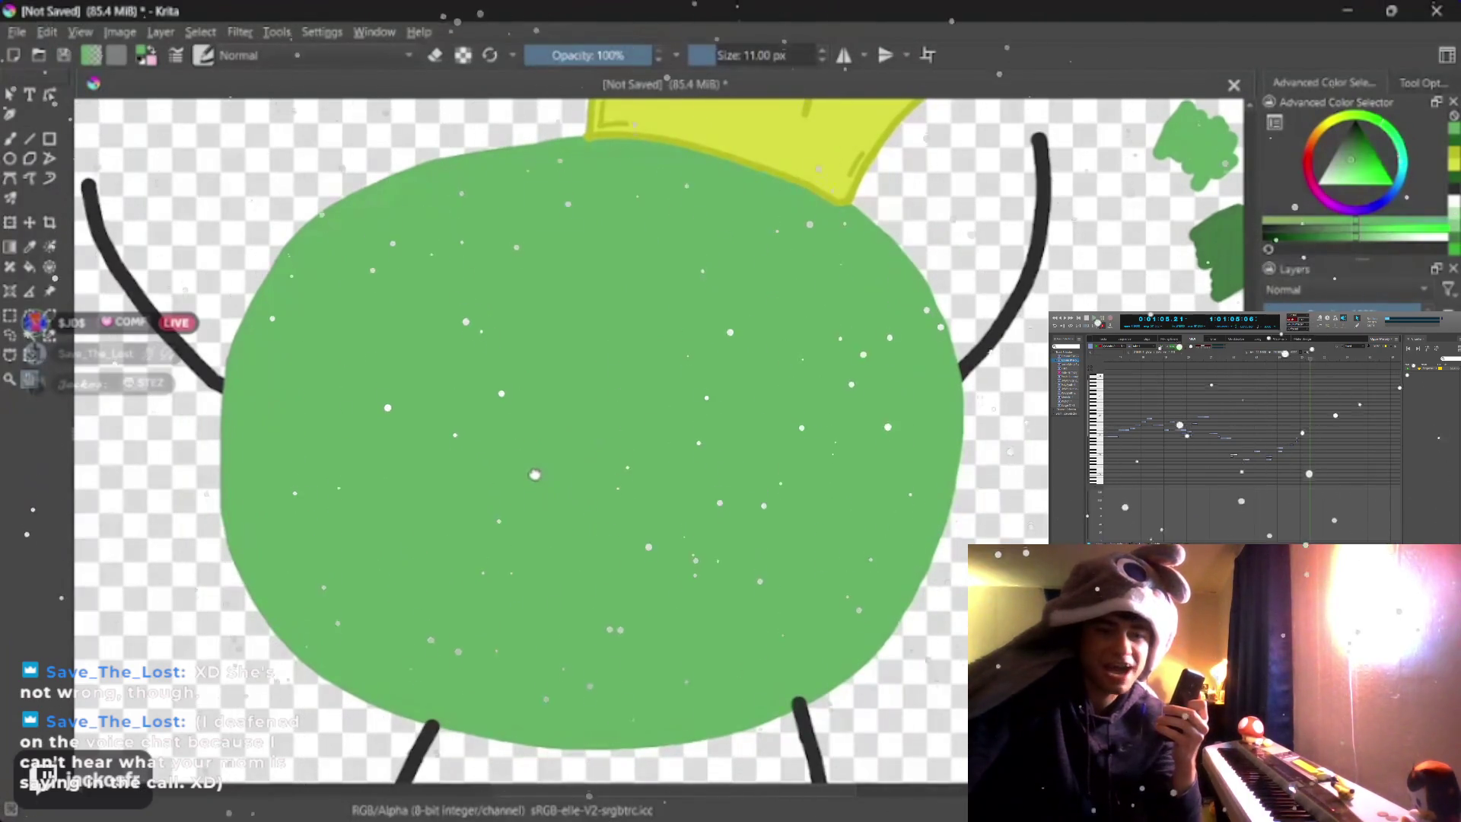
key(])
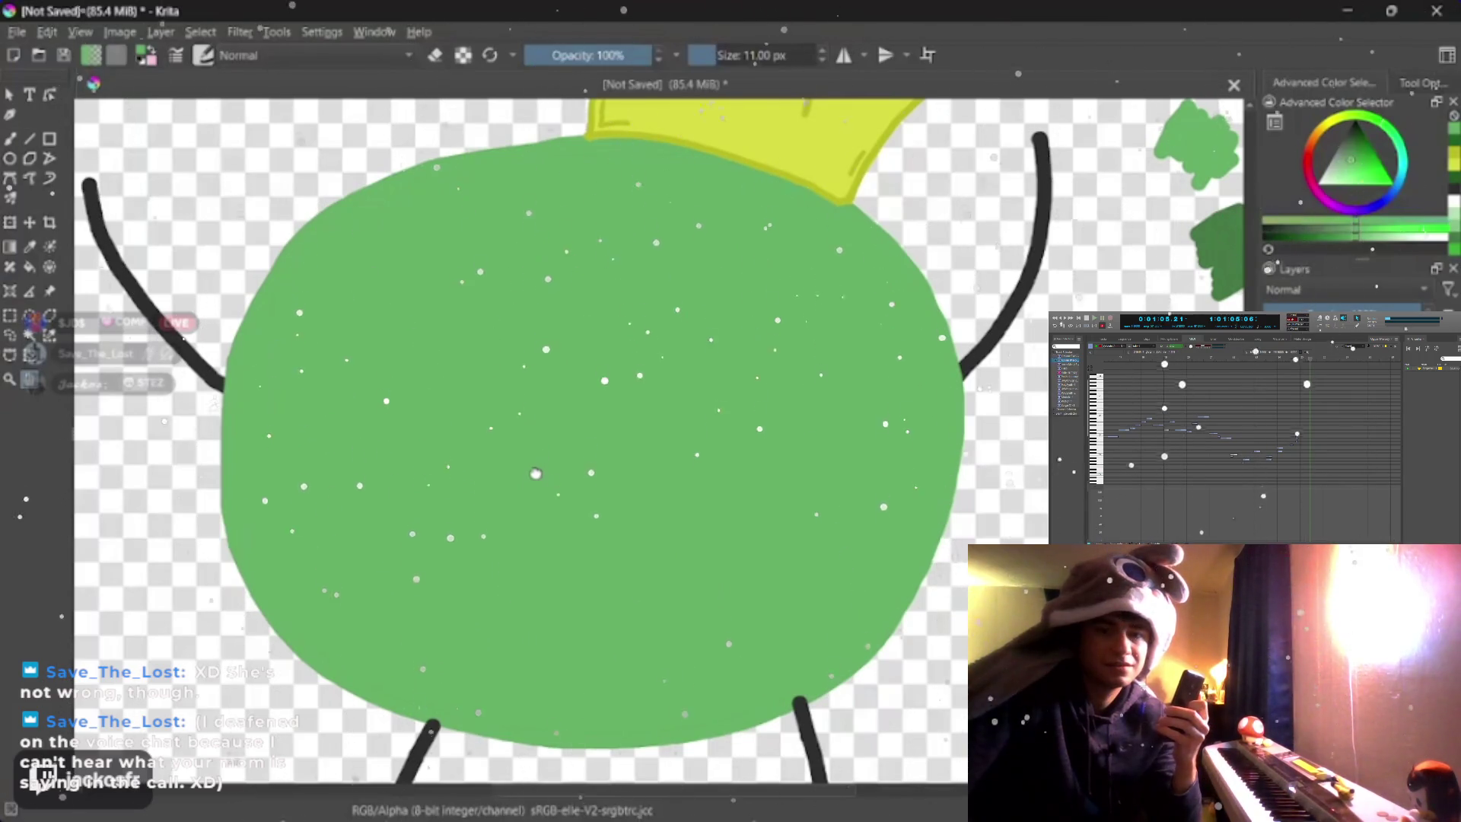
scroll(535, 473, down, 1)
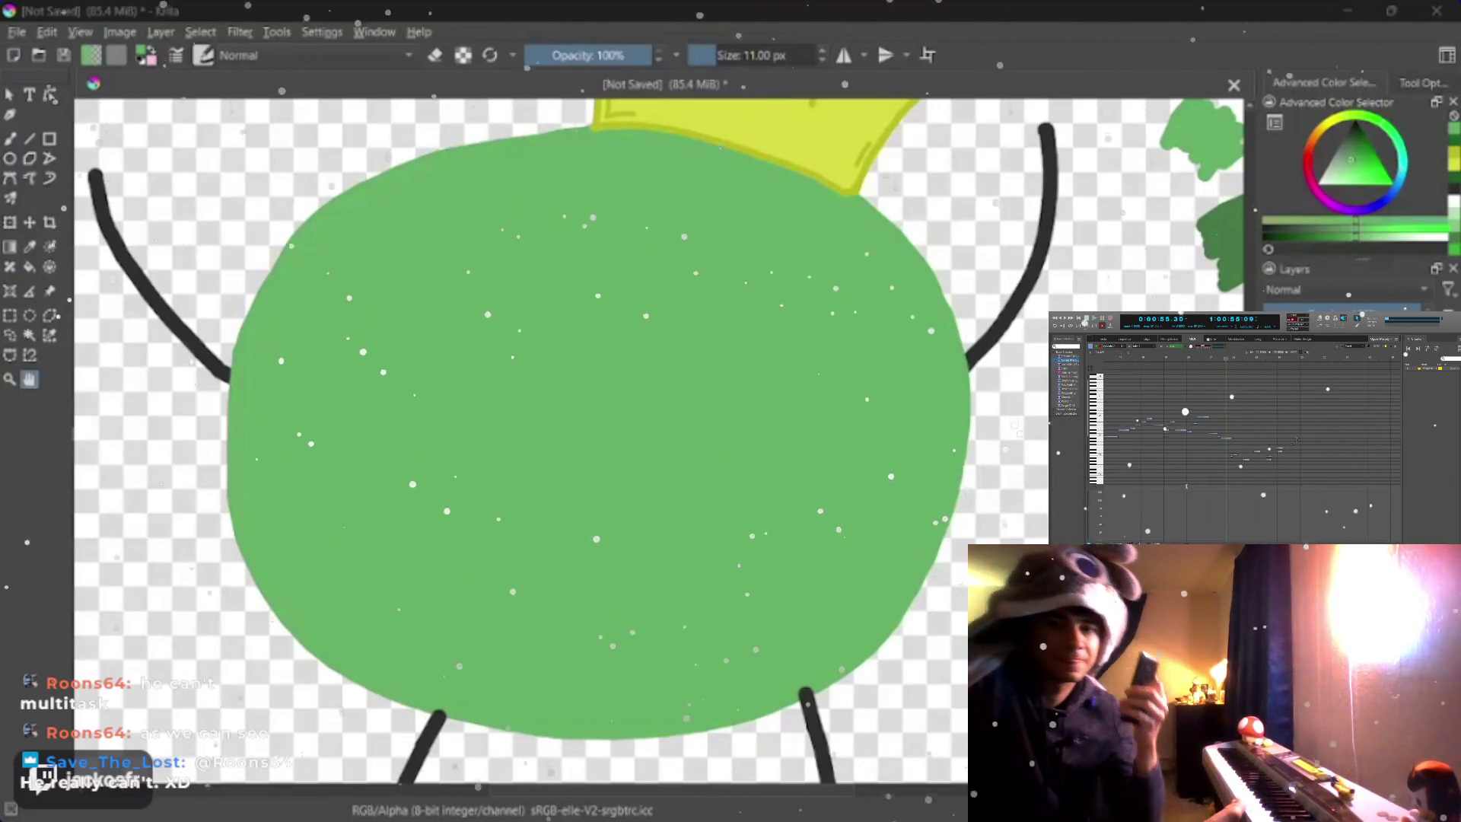
scroll(571, 399, down, 2)
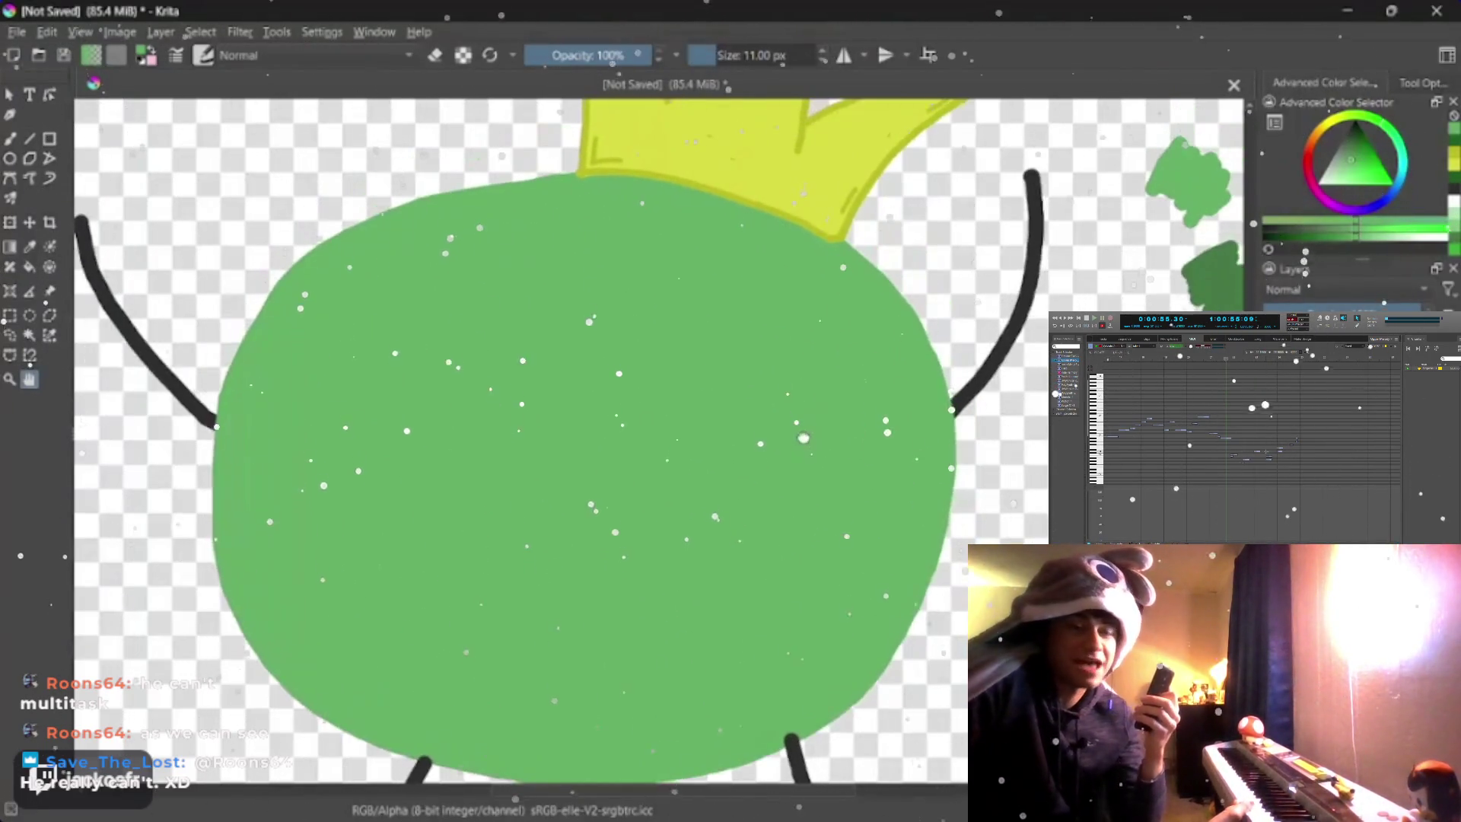
scroll(571, 400, up, 1)
scroll(570, 399, down, 2)
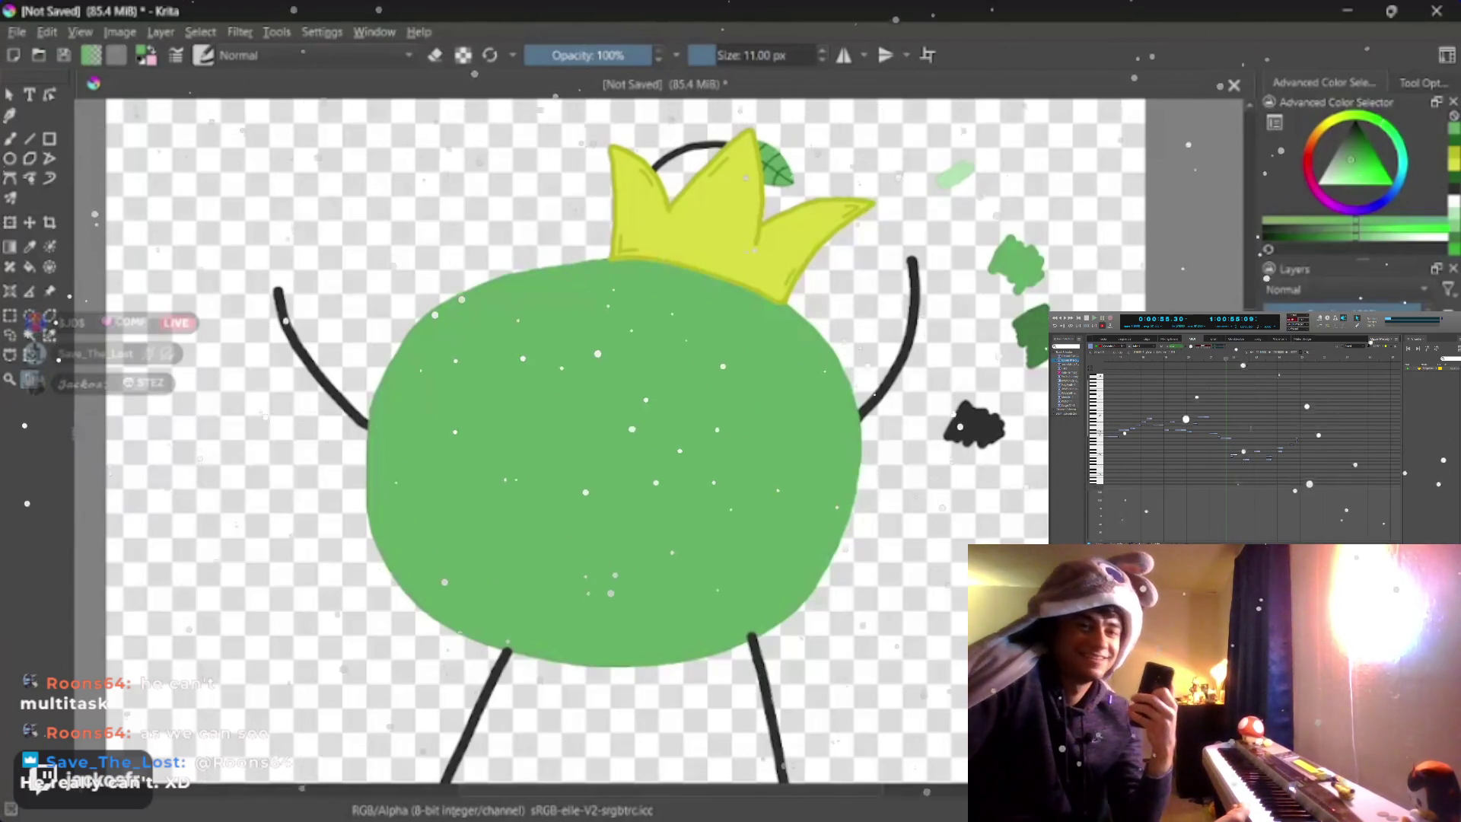
scroll(763, 480, up, 3)
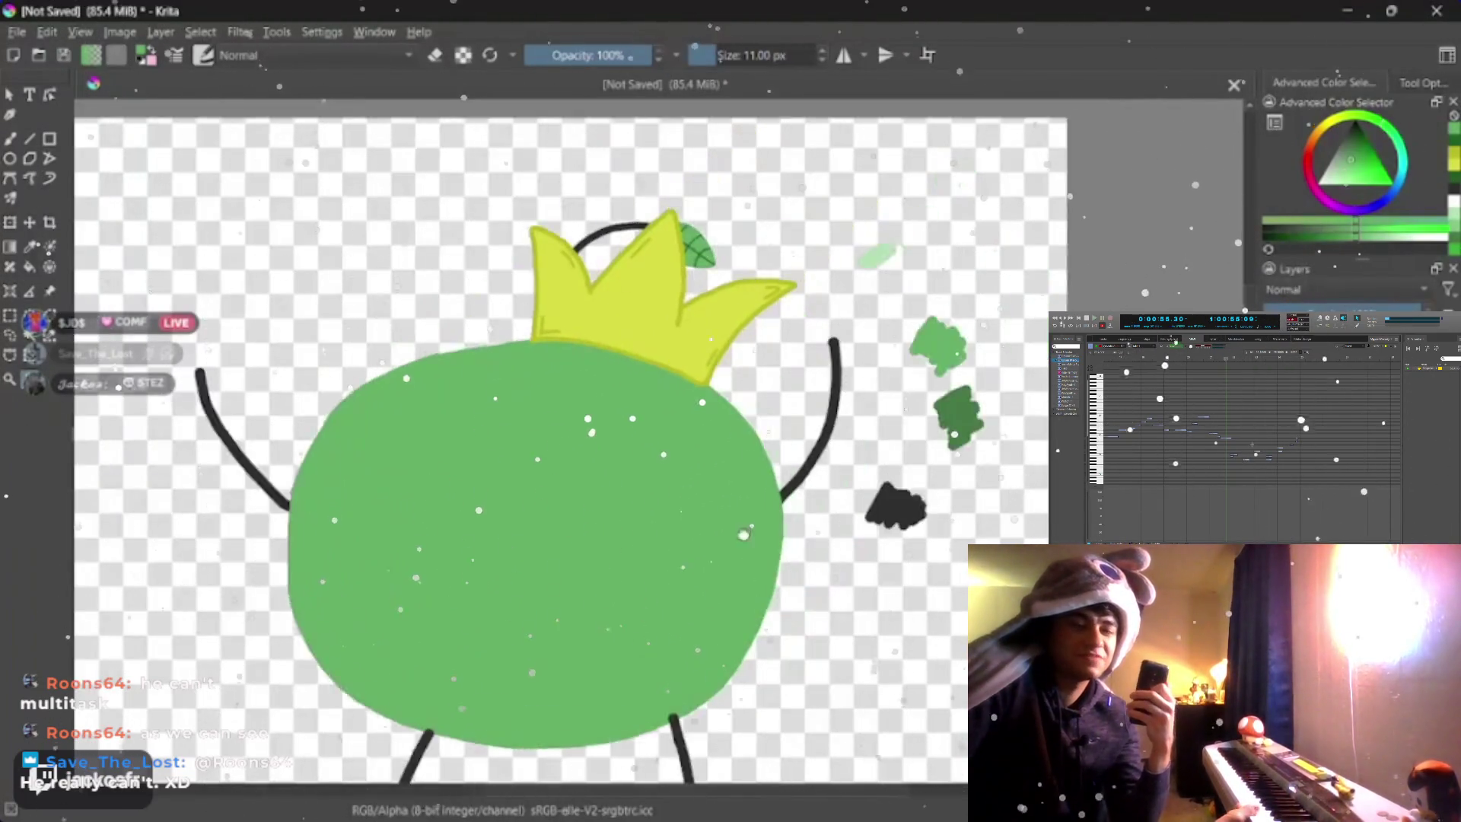
scroll(762, 480, down, 1)
scroll(639, 456, up, 2)
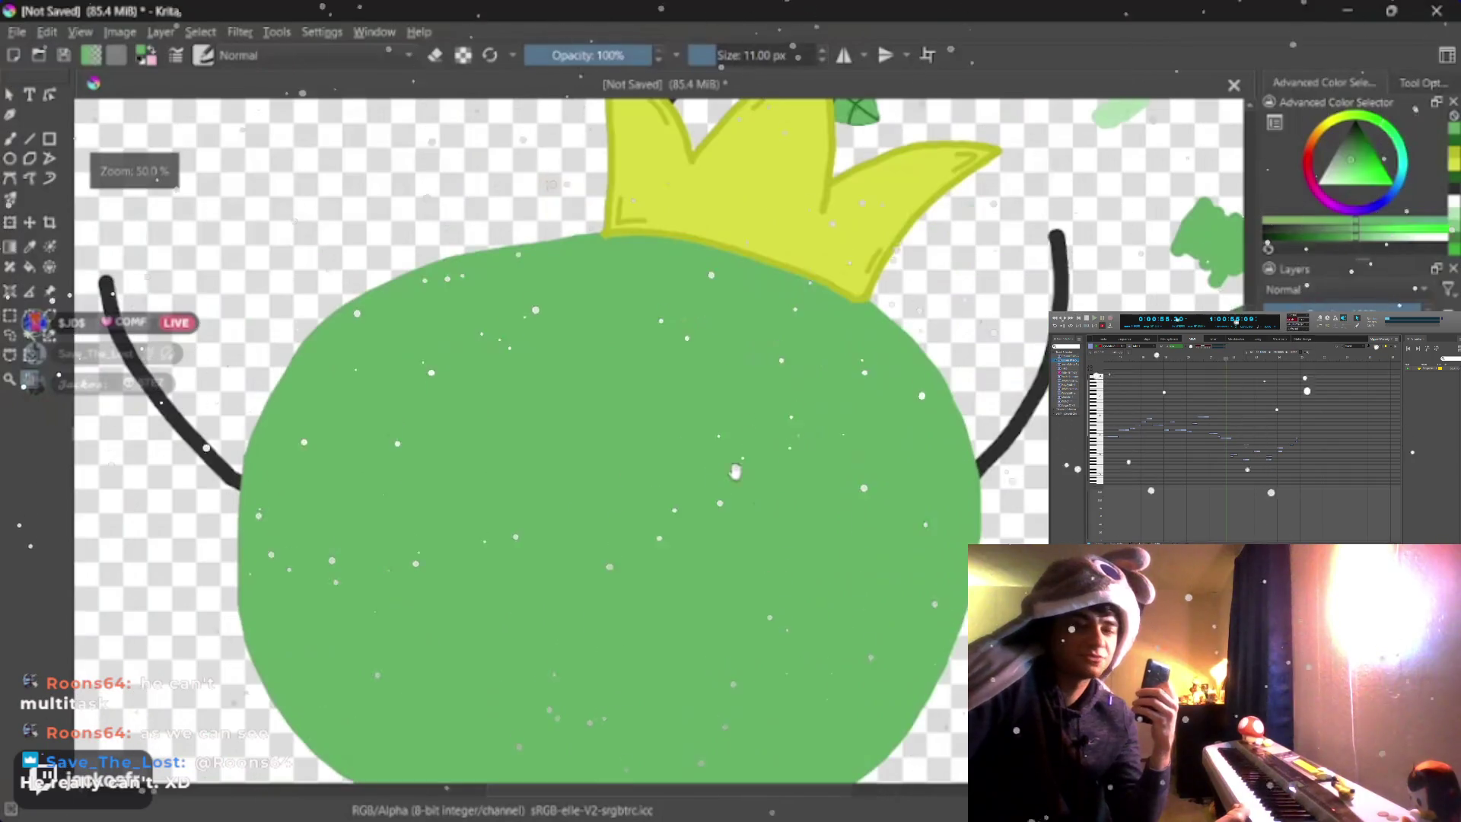
scroll(640, 458, up, 2)
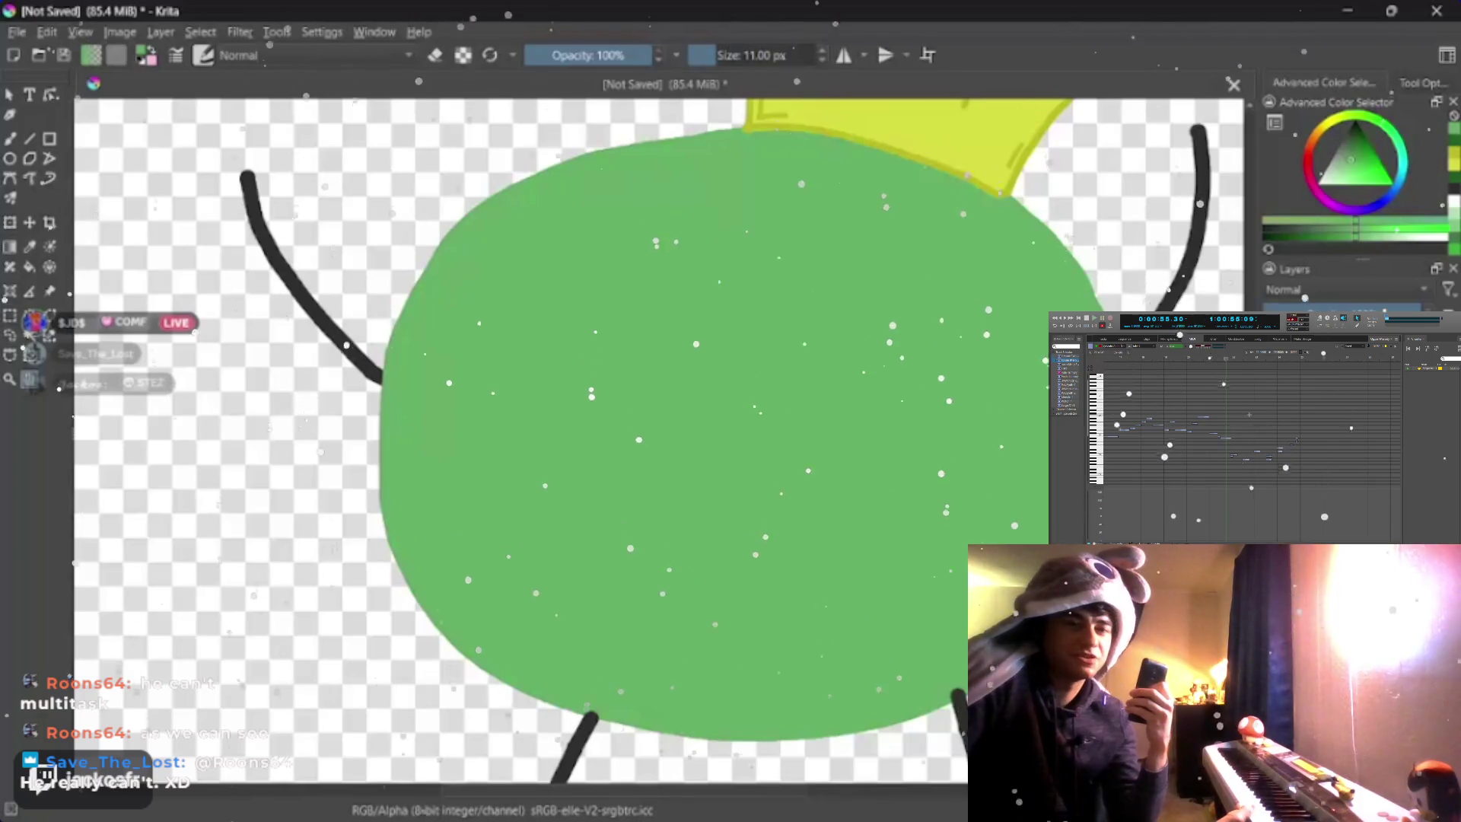
- Pick a brighter green and switch to the fill tool to recolour the body
click(1358, 162)
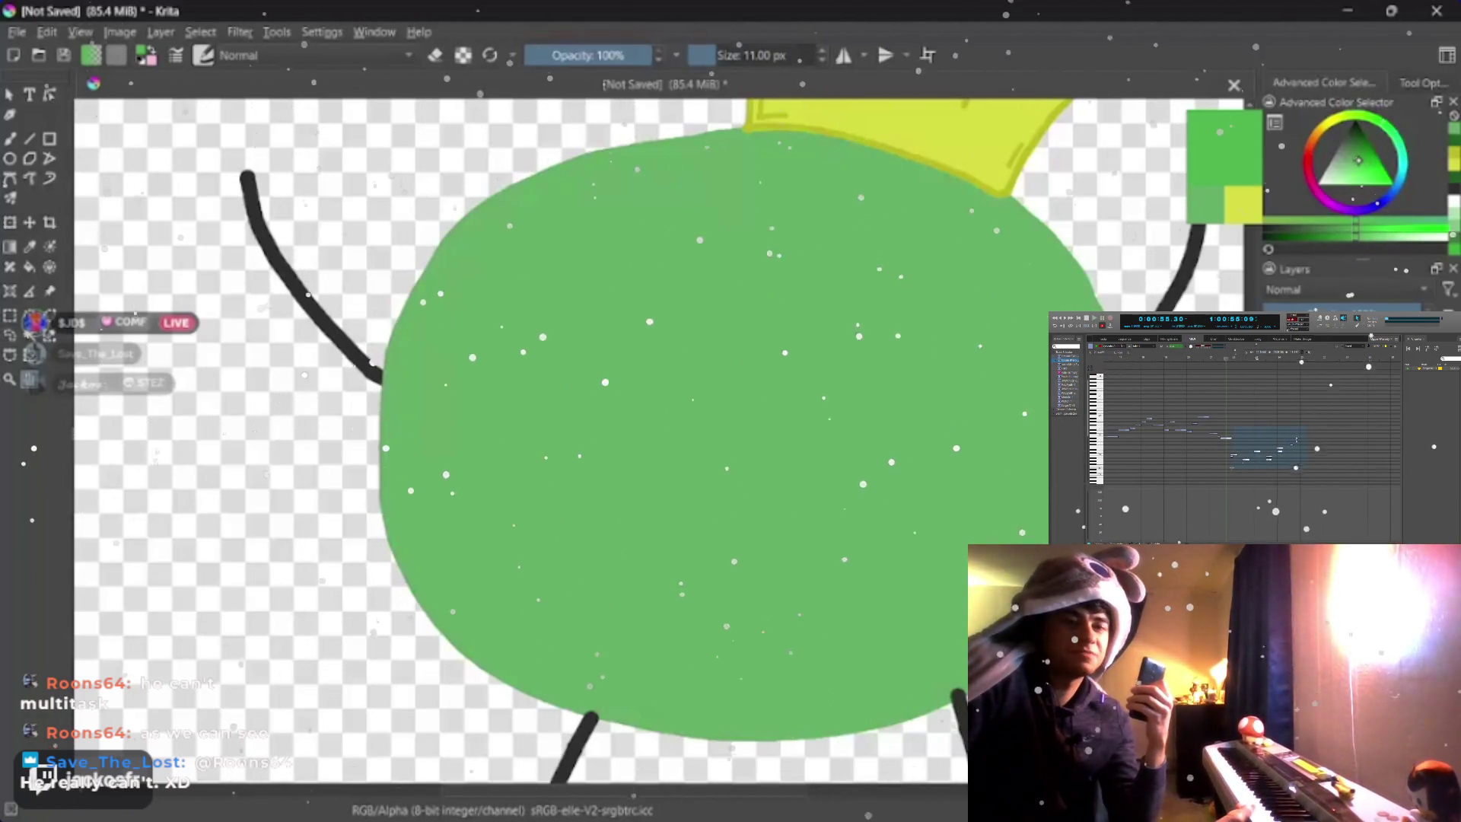
click(30, 266)
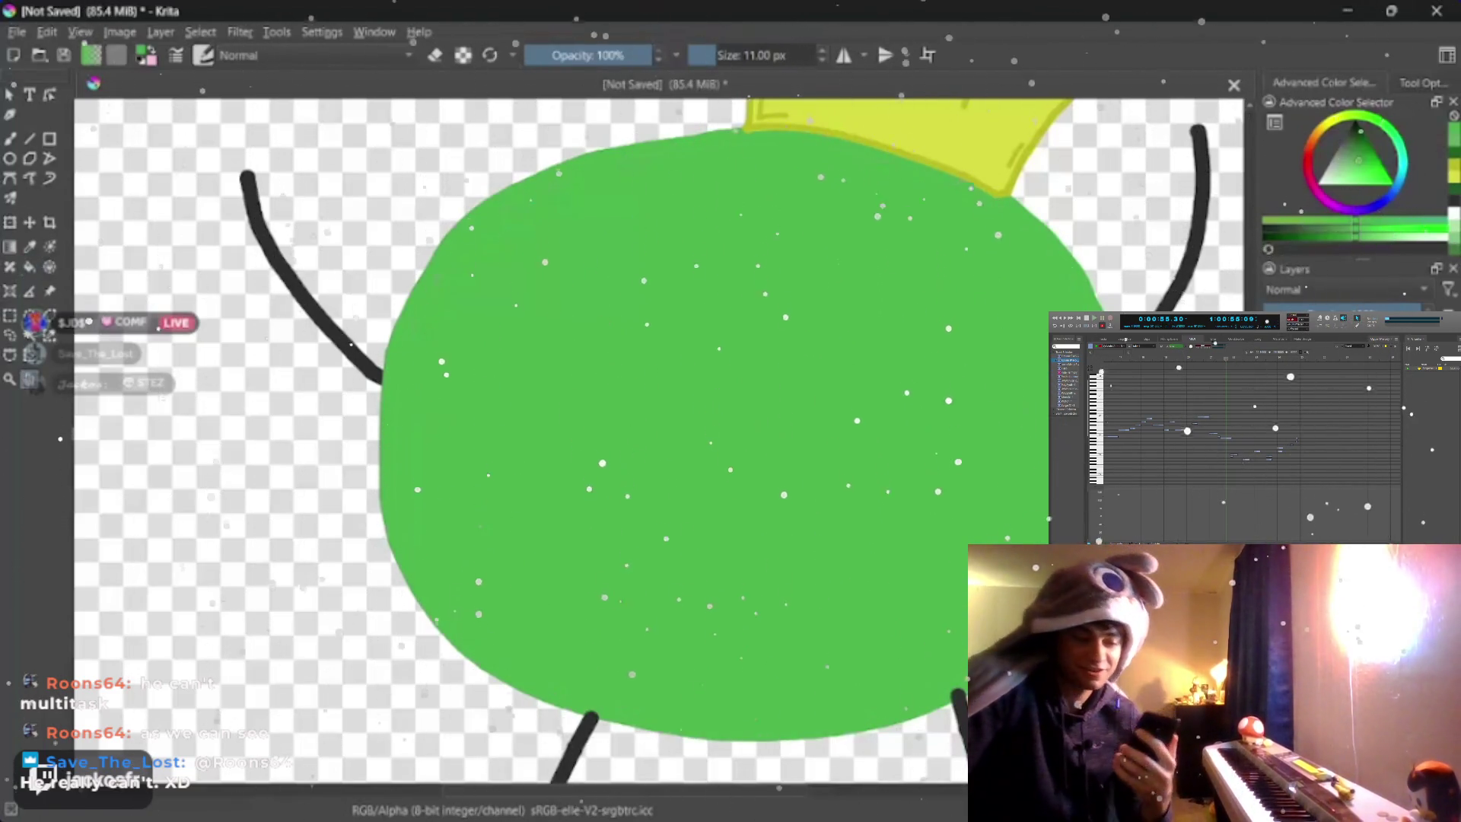
scroll(571, 400, down, 2)
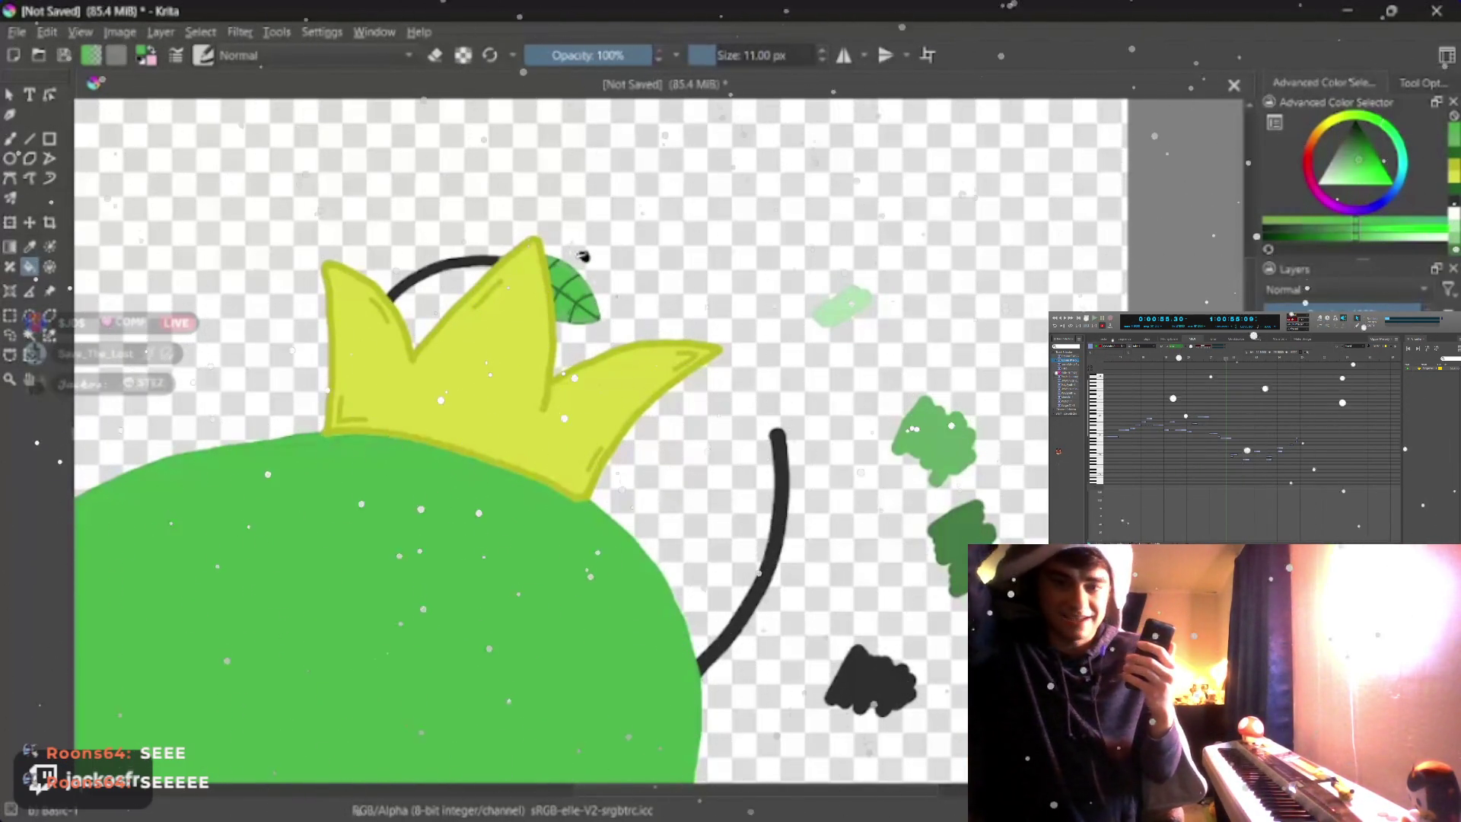
scroll(583, 263, up, 3)
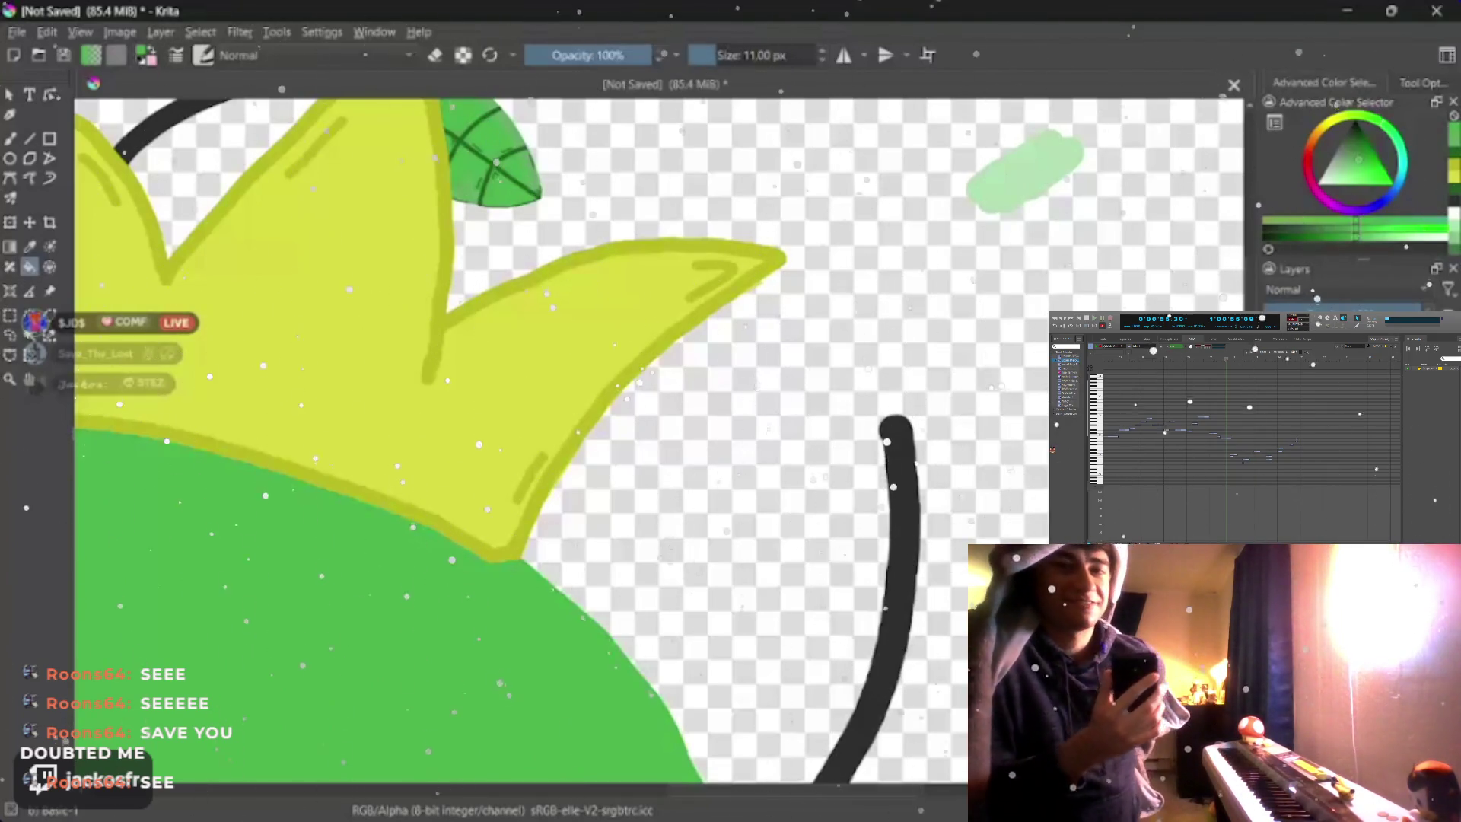
scroll(457, 182, up, 3)
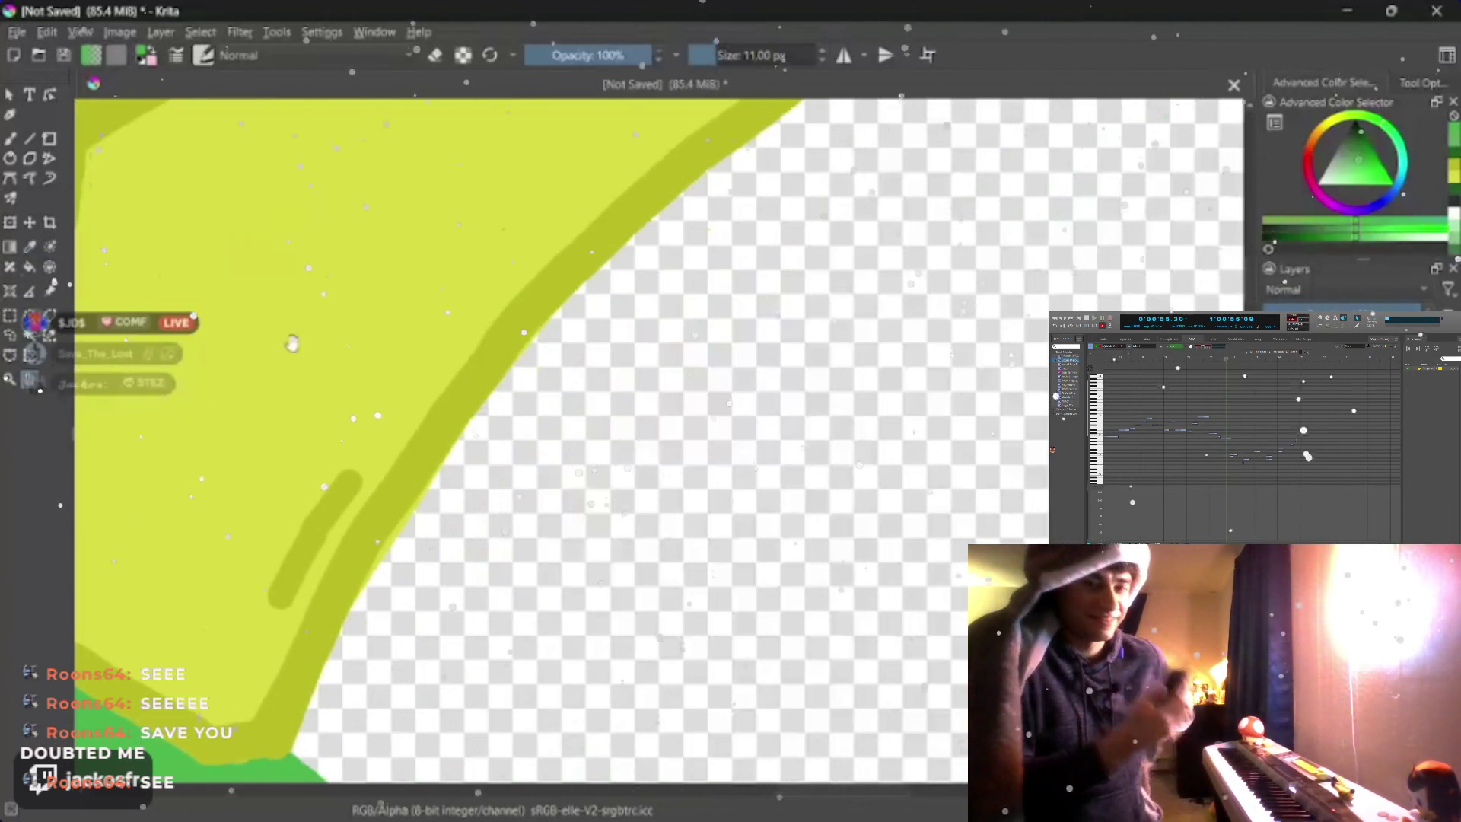
middle_click(456, 342)
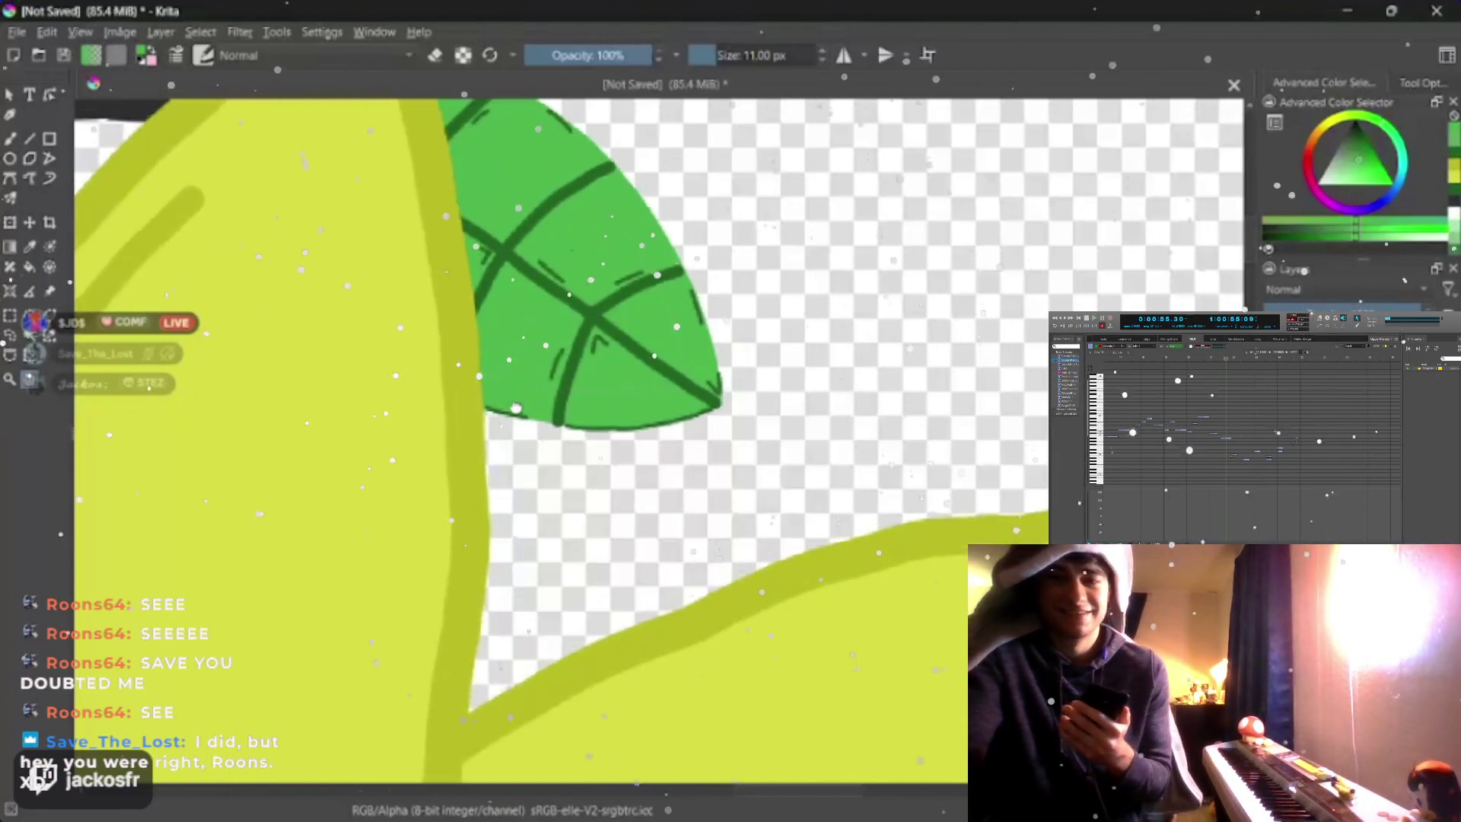
scroll(523, 374, up, 2)
scroll(524, 387, up, 2)
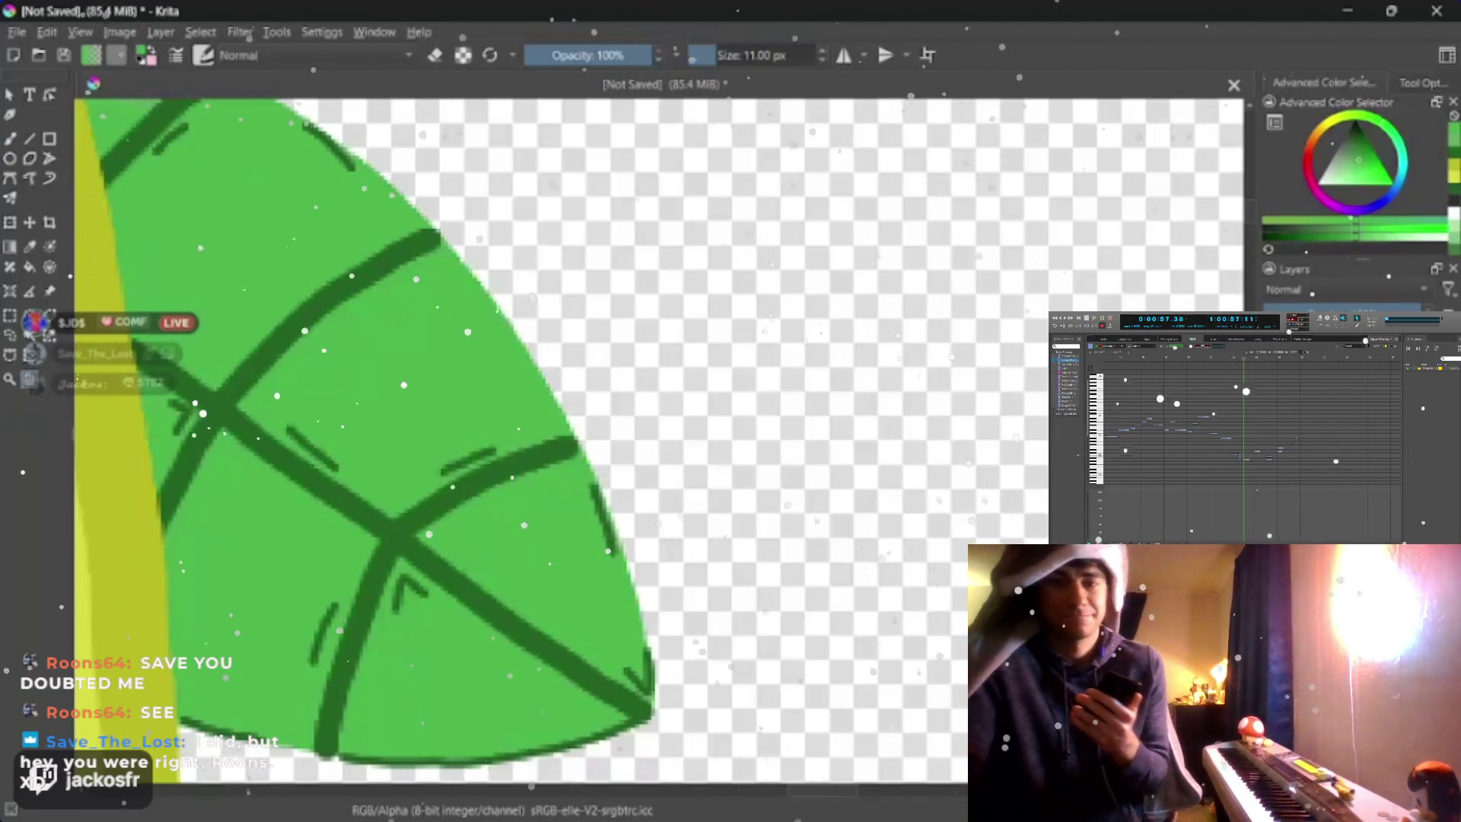
- Switch to a thin 3 px freehand brush and bring the crown's base and body edge into view
drag(365, 298, 537, 490)
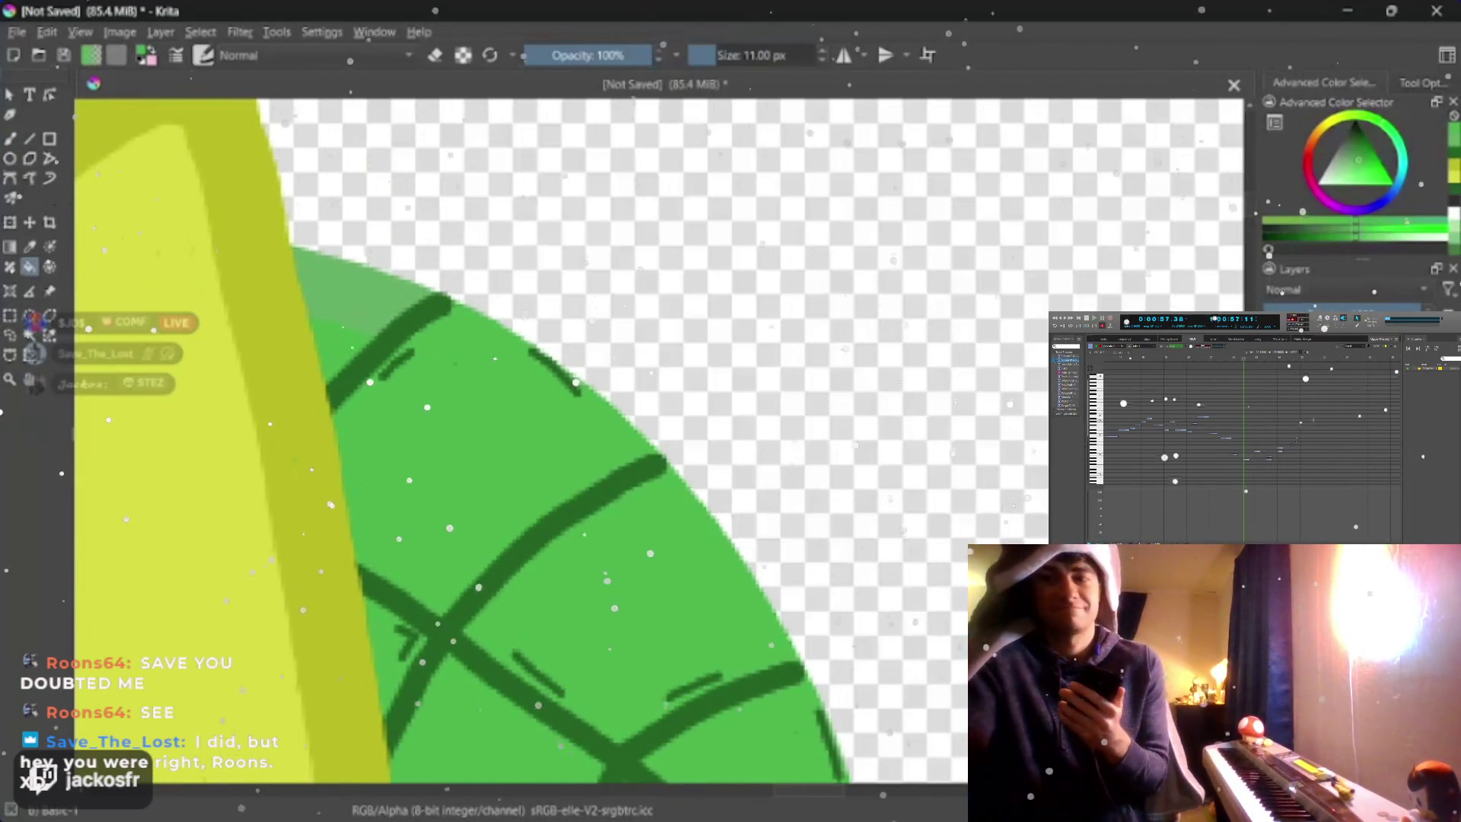
key(b)
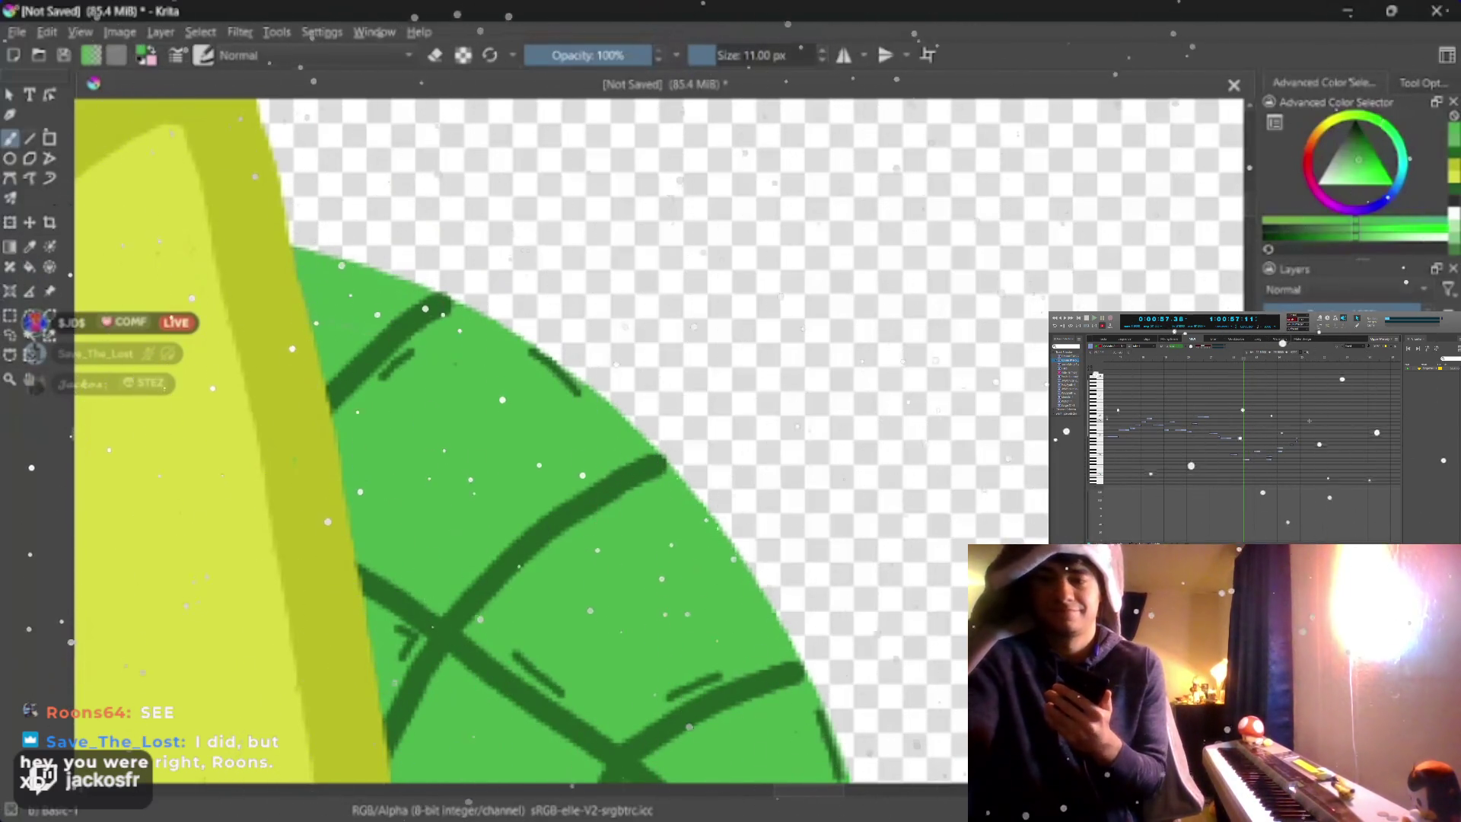
key(bracketleft)
key(bracketleft)
key(bracketleft)
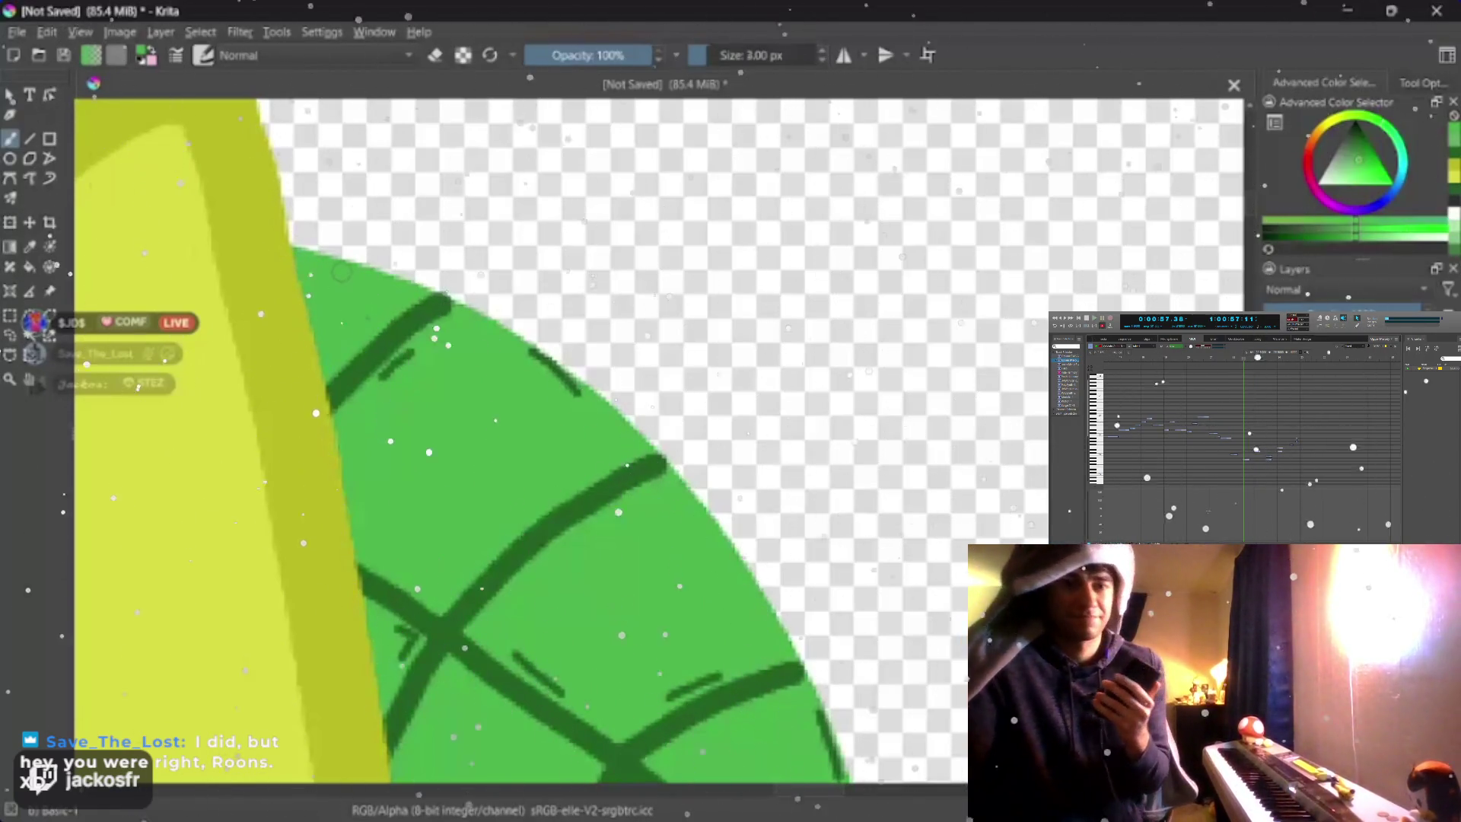
scroll(481, 125, down, 4)
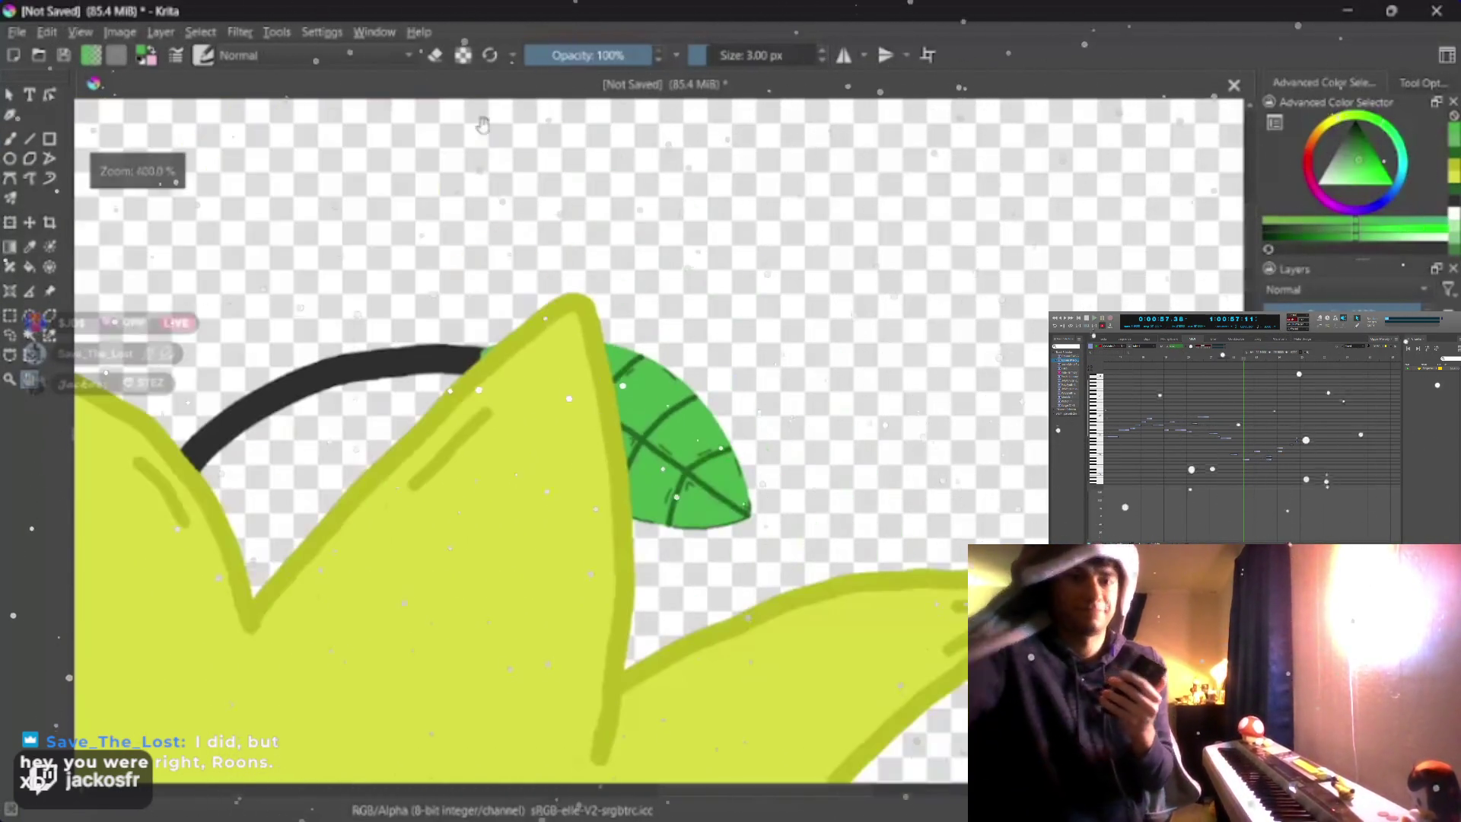
drag(482, 343, 342, 171)
scroll(483, 229, up, 2)
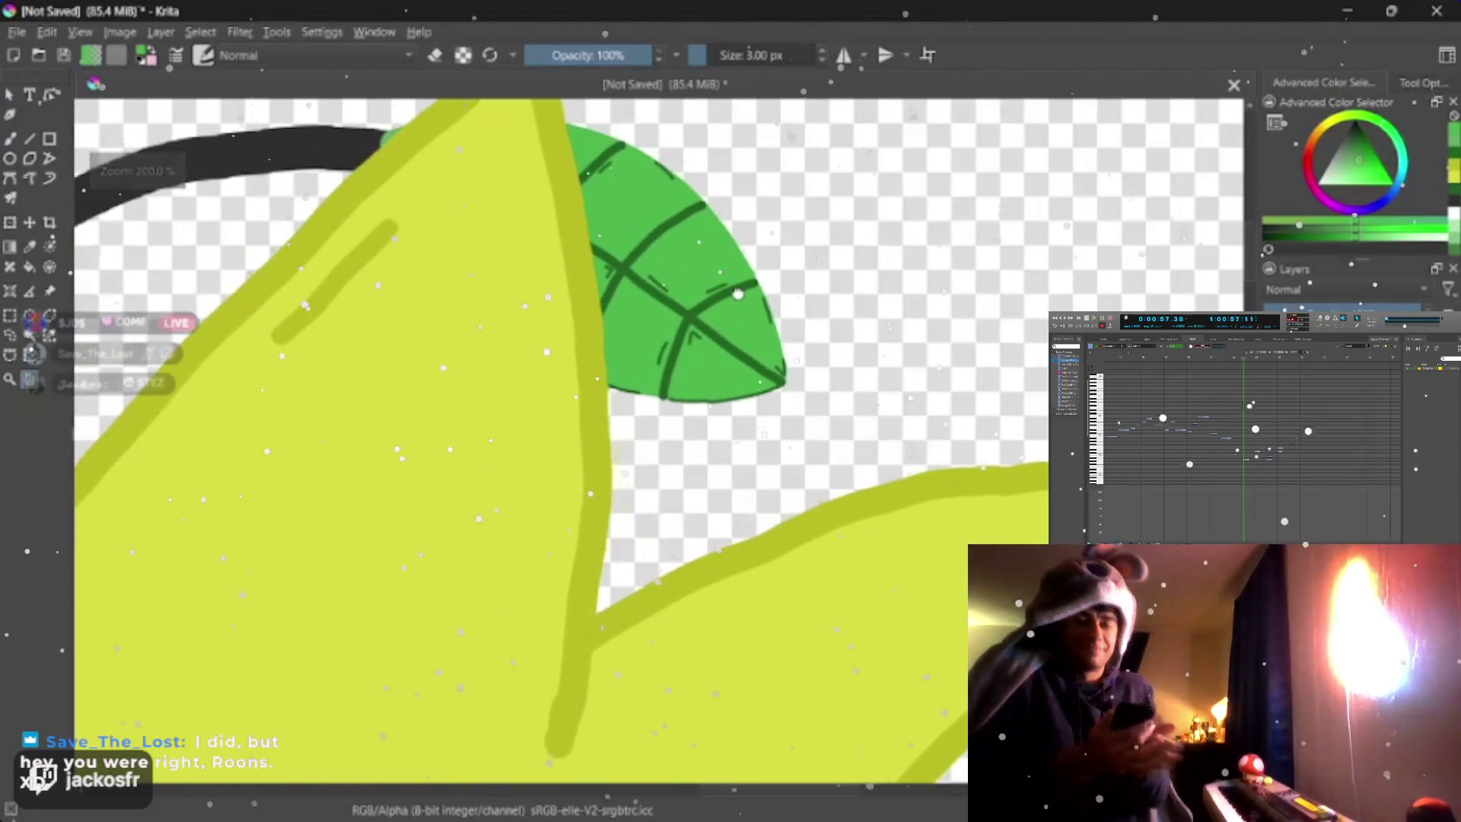
drag(594, 285, 577, 269)
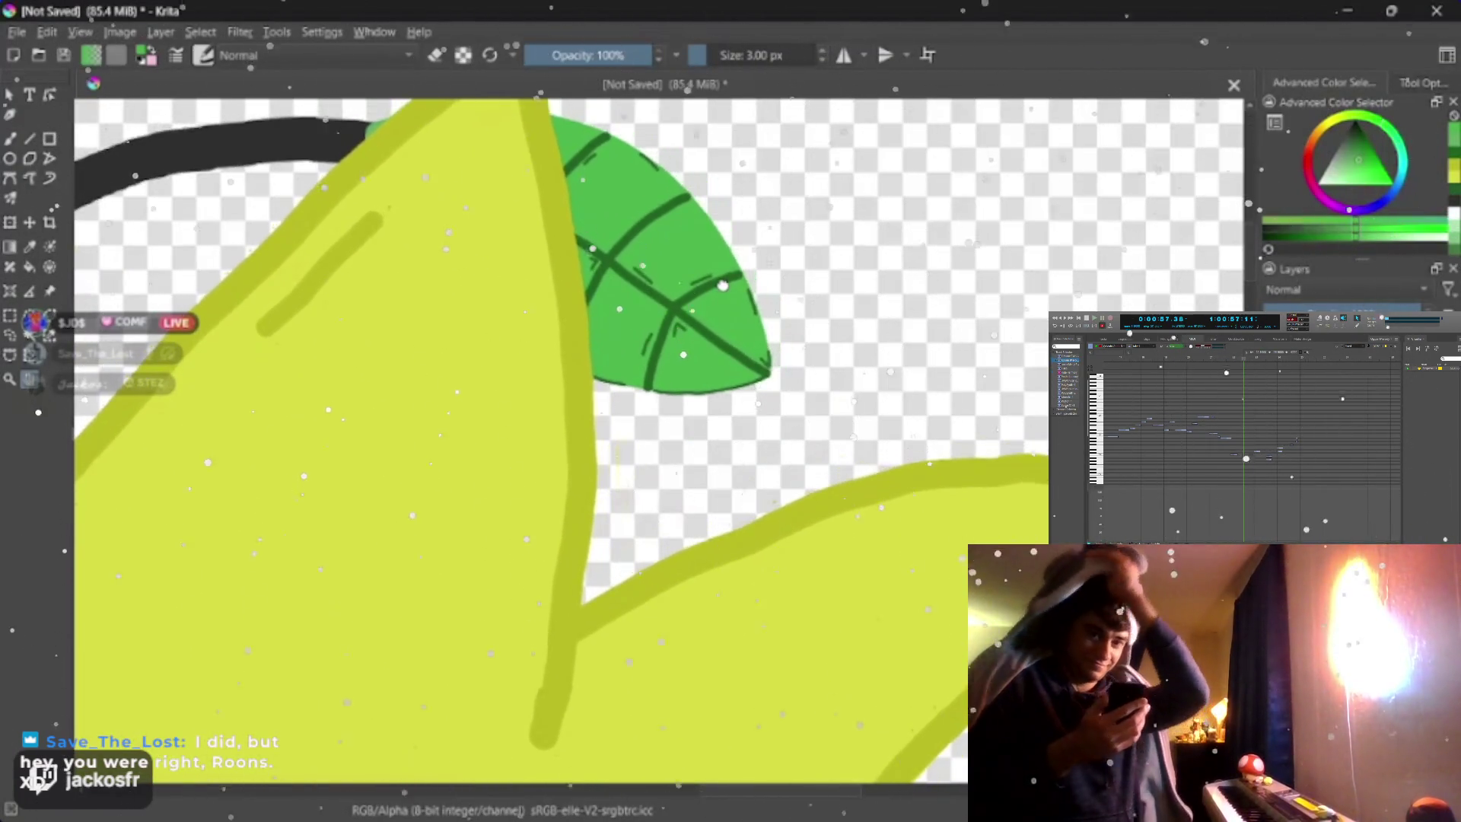
scroll(723, 286, down, 3)
scroll(722, 291, up, 2)
mouse_move(722, 342)
mouse_down()
mouse_move(722, 298)
mouse_move(685, 457)
mouse_up()
scroll(685, 296, up, 2)
scroll(684, 297, up, 1)
drag(742, 285, 685, 343)
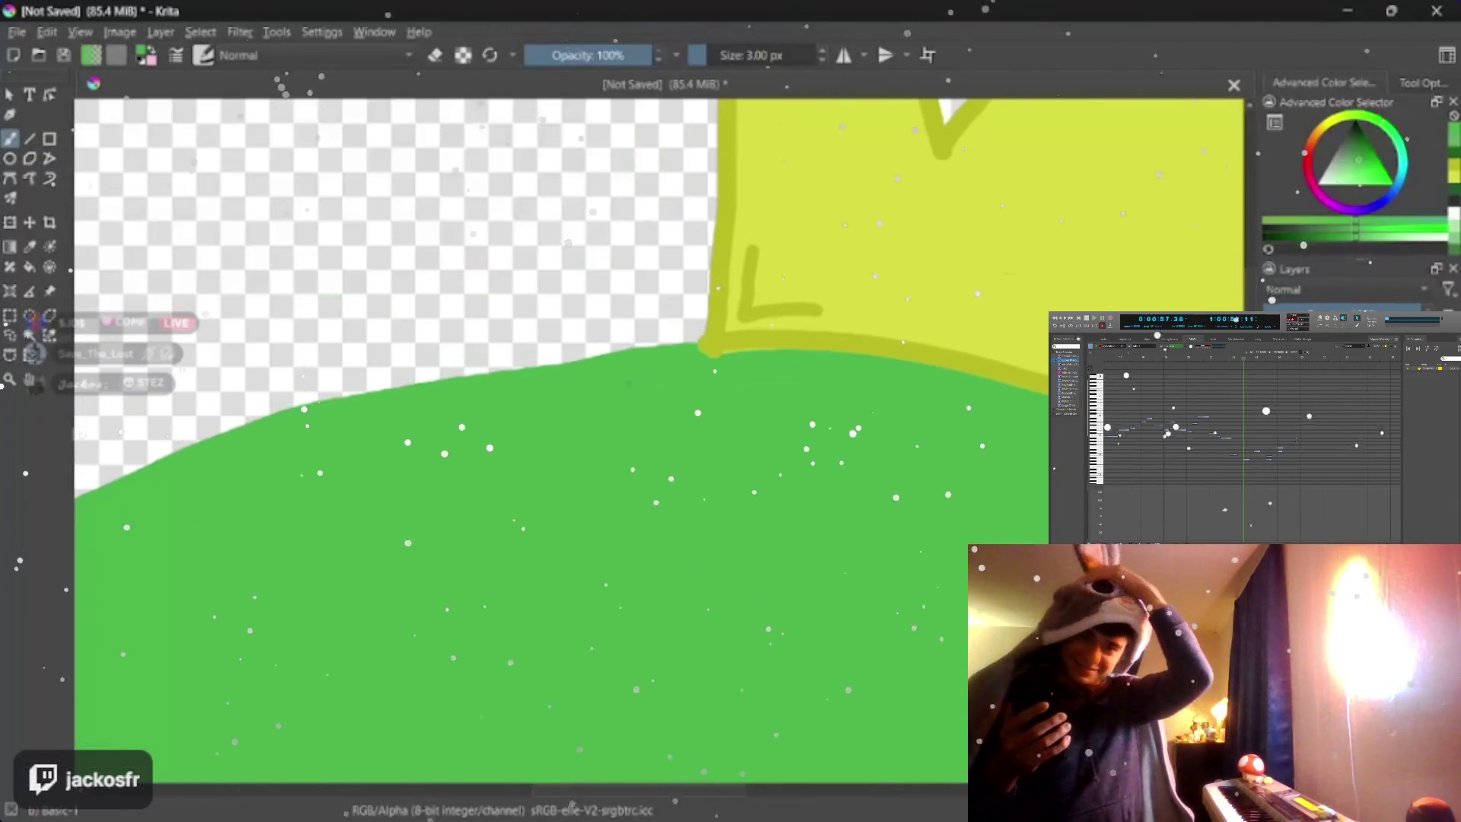
key(bracketright)
key(bracketright)
key(bracketright)
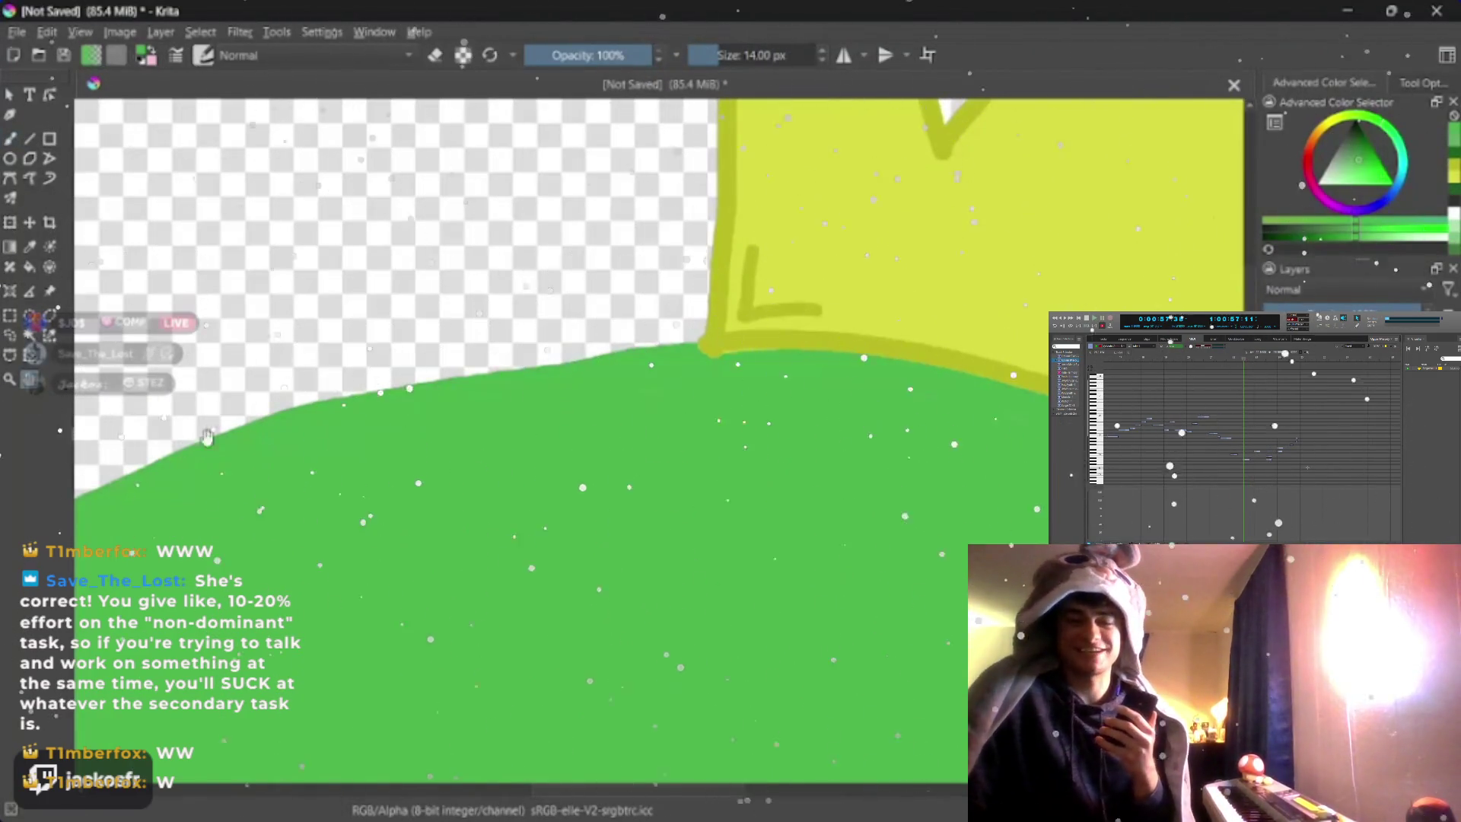
drag(708, 456, 982, 354)
drag(484, 384, 548, 319)
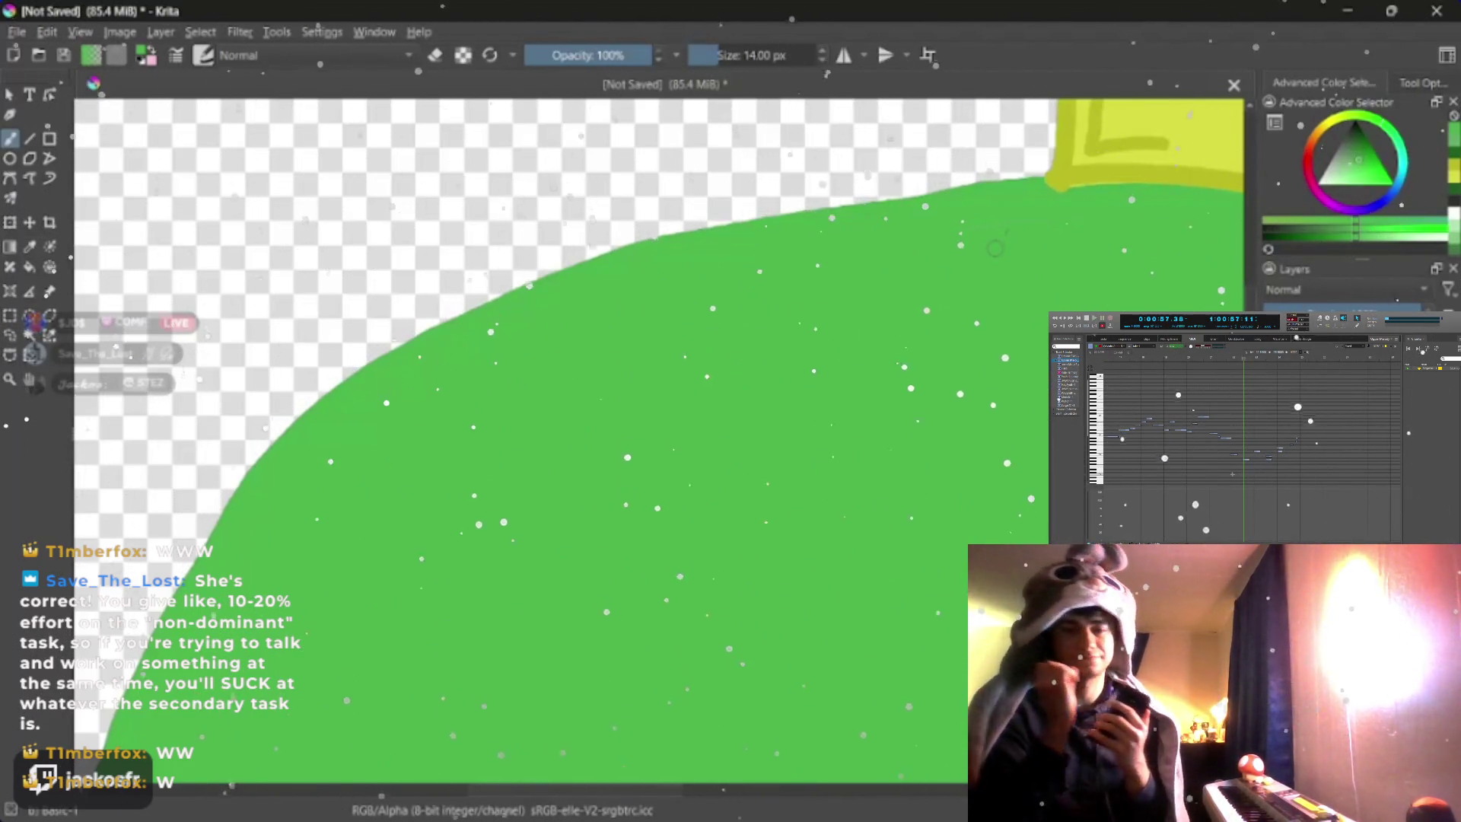
mouse_move(503, 417)
mouse_down()
mouse_move(243, 488)
mouse_move(92, 502)
mouse_up()
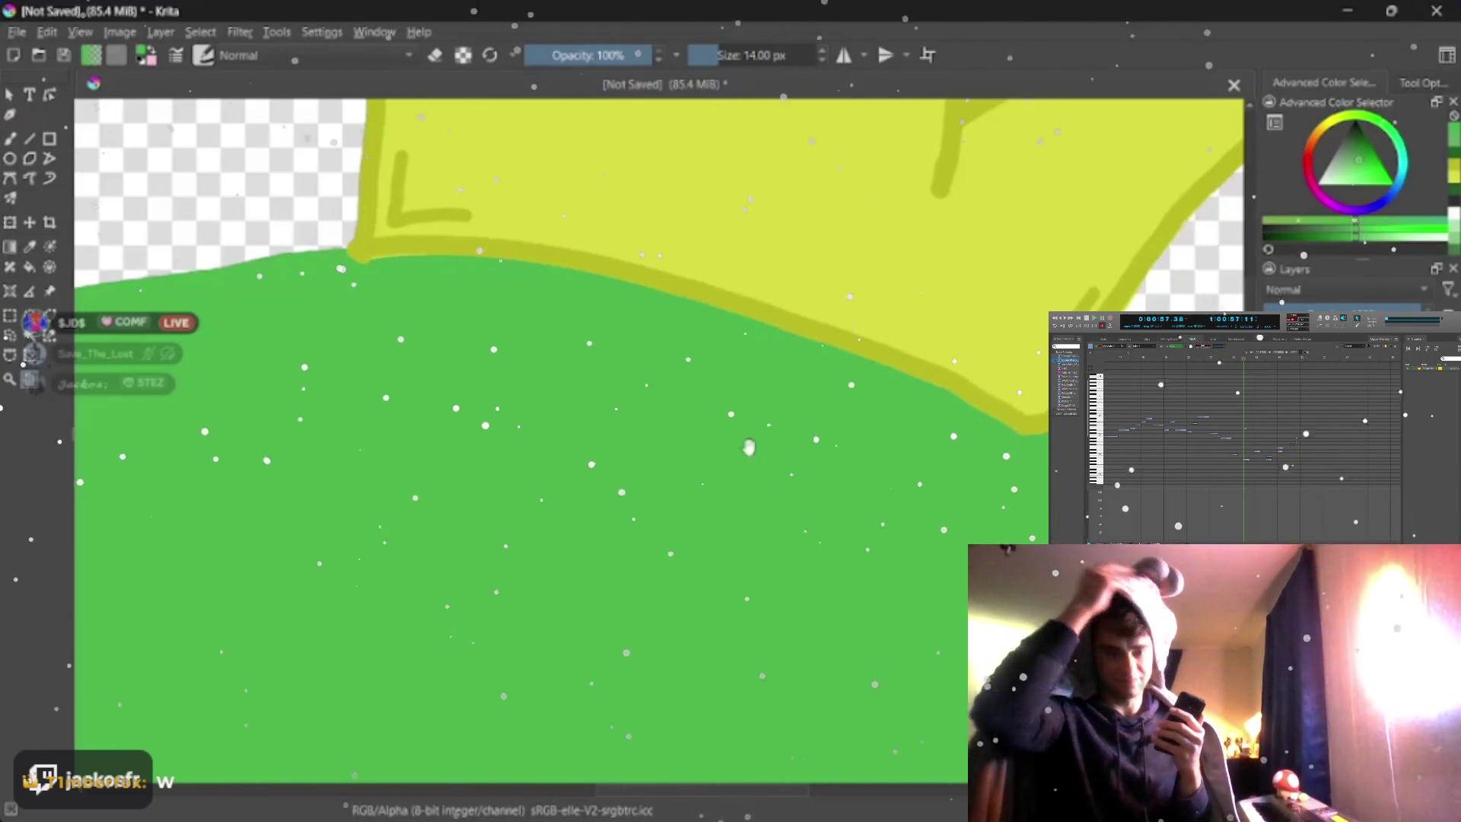
drag(749, 448, 342, 571)
drag(882, 578, 844, 601)
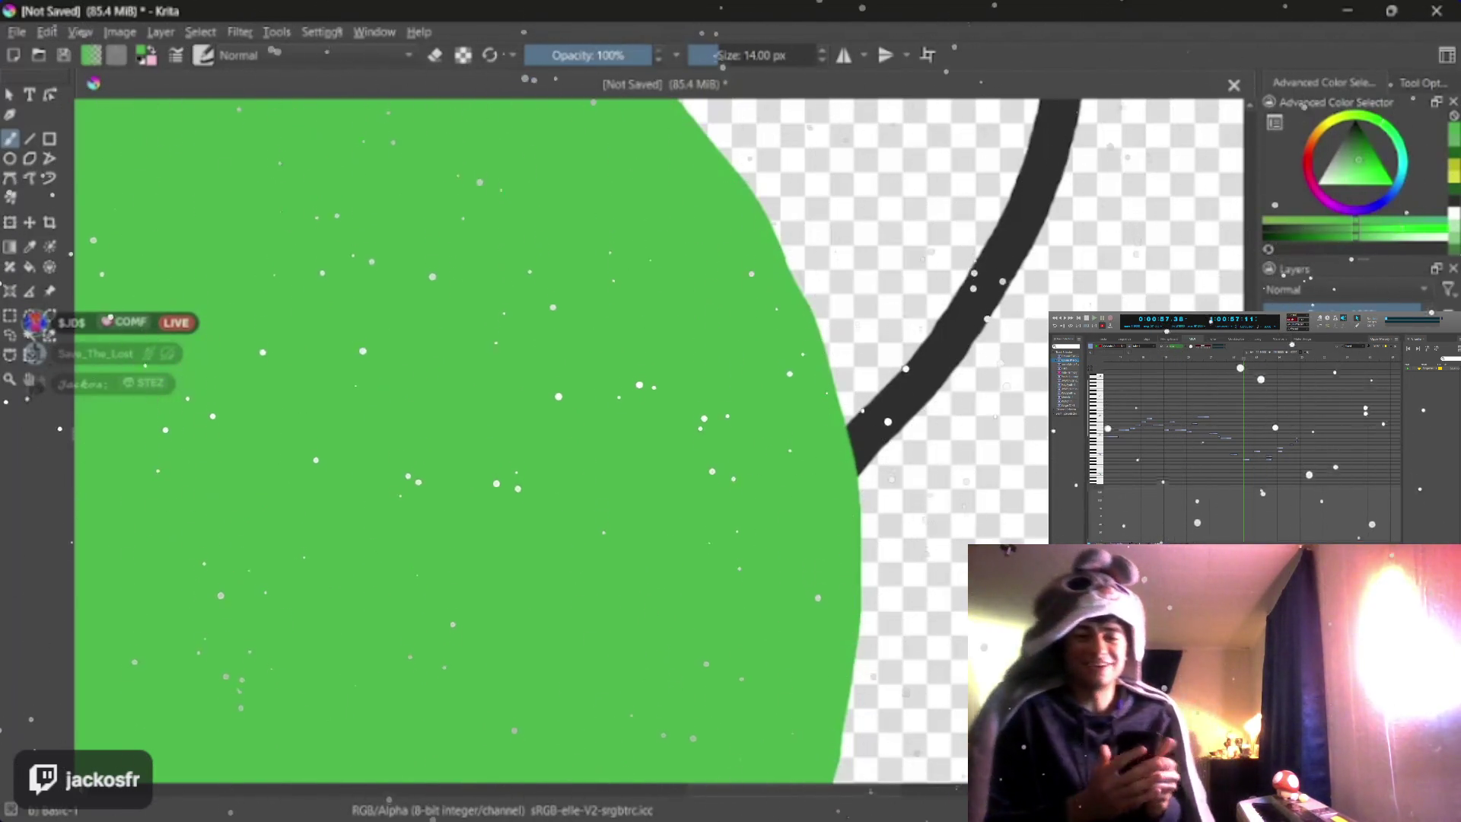
mouse_move(707, 479)
mouse_down()
mouse_move(879, 568)
mouse_move(933, 548)
mouse_up()
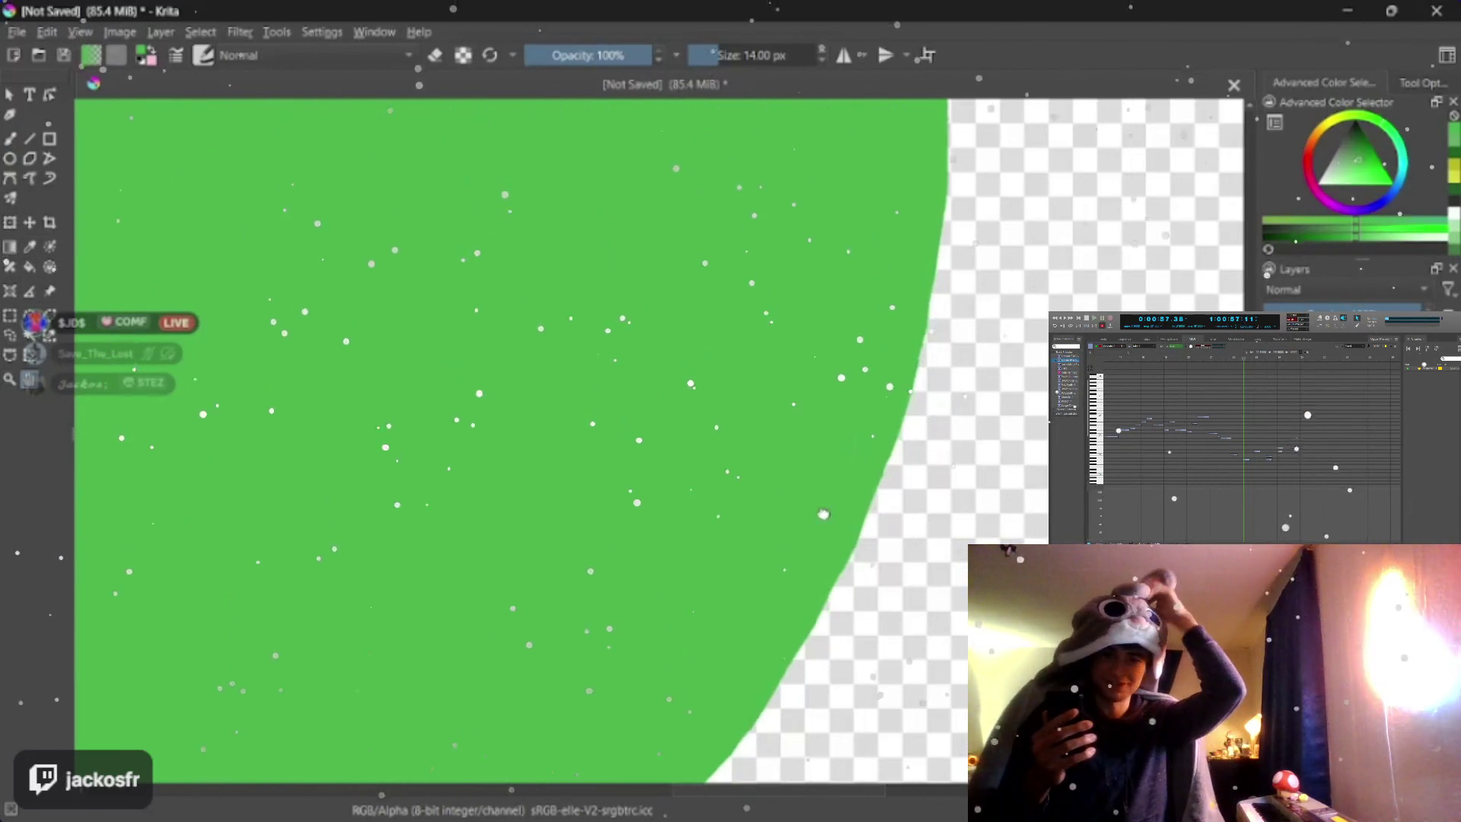
drag(500, 457, 500, 258)
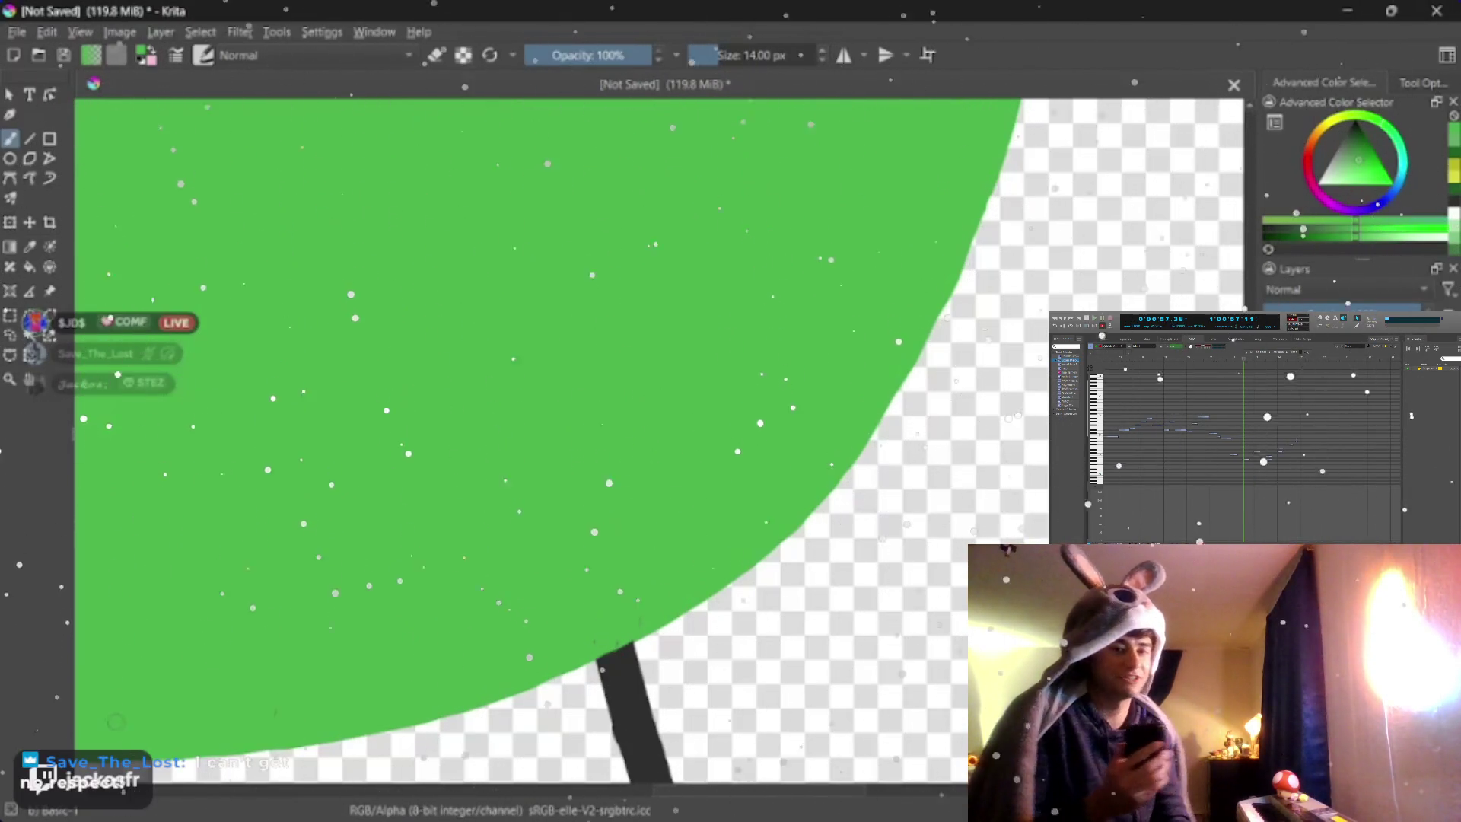
key(ctrl+z)
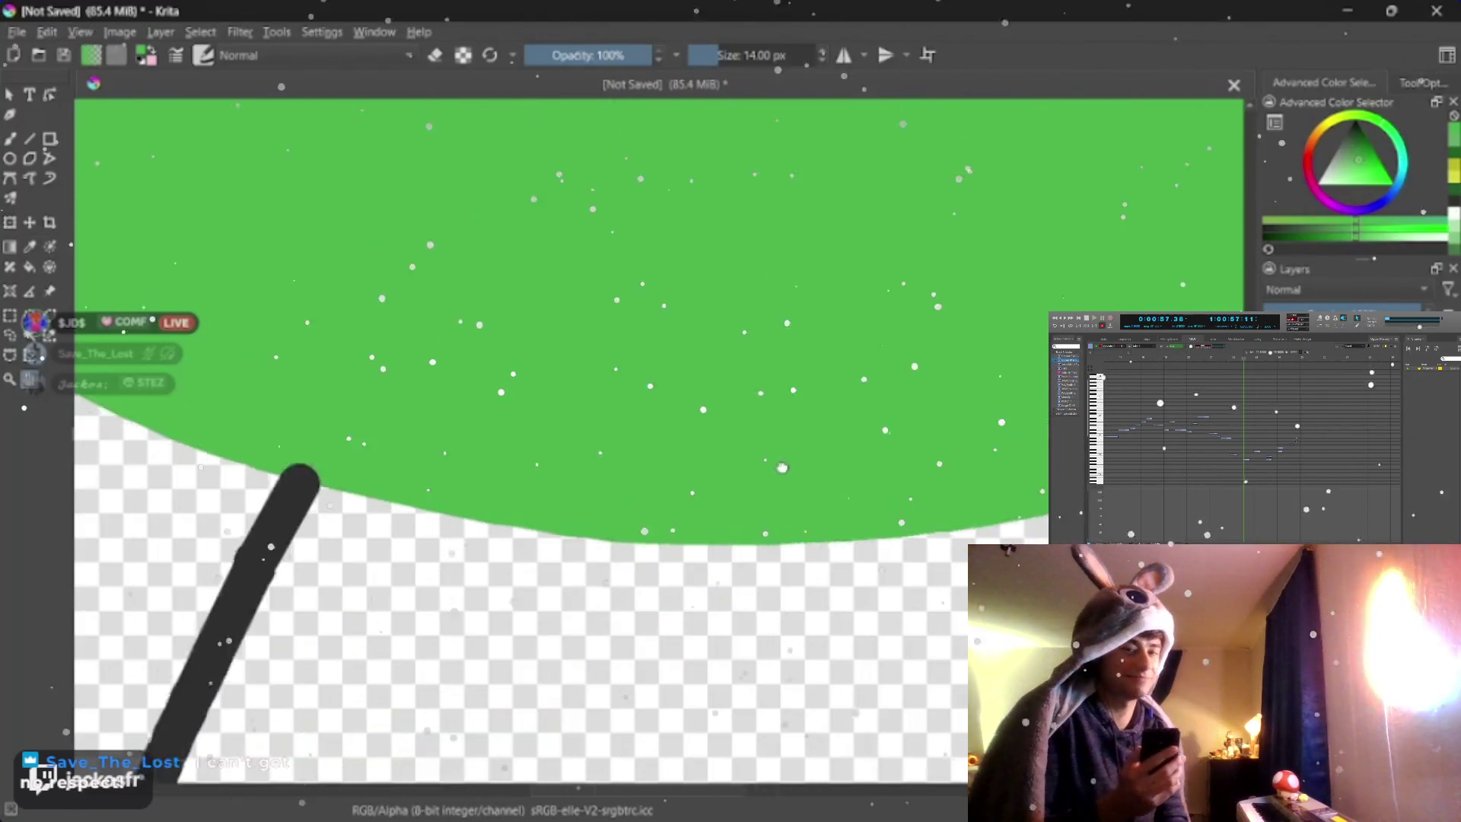
key(ctrl+z)
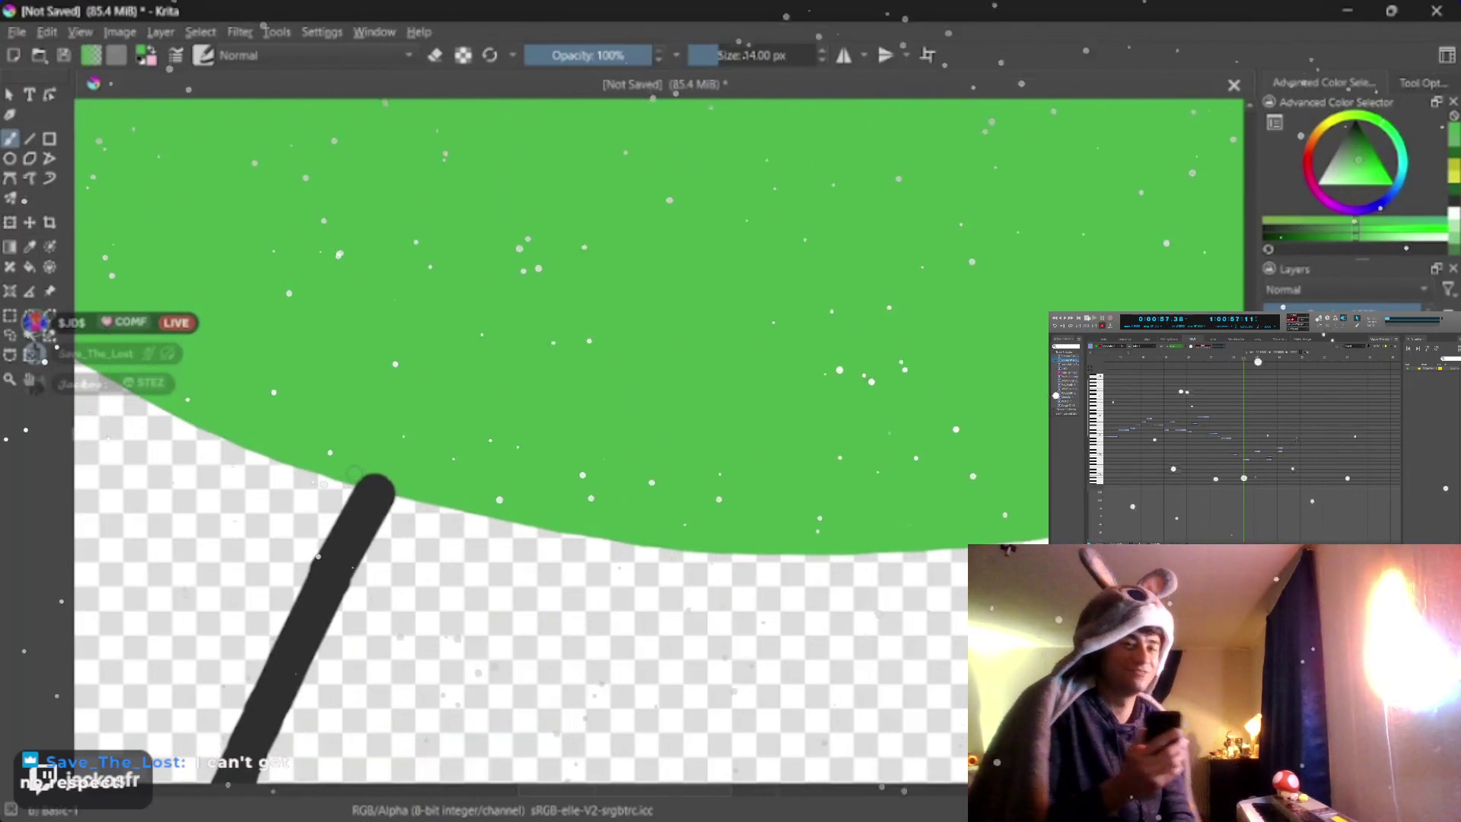
key(ctrl+z)
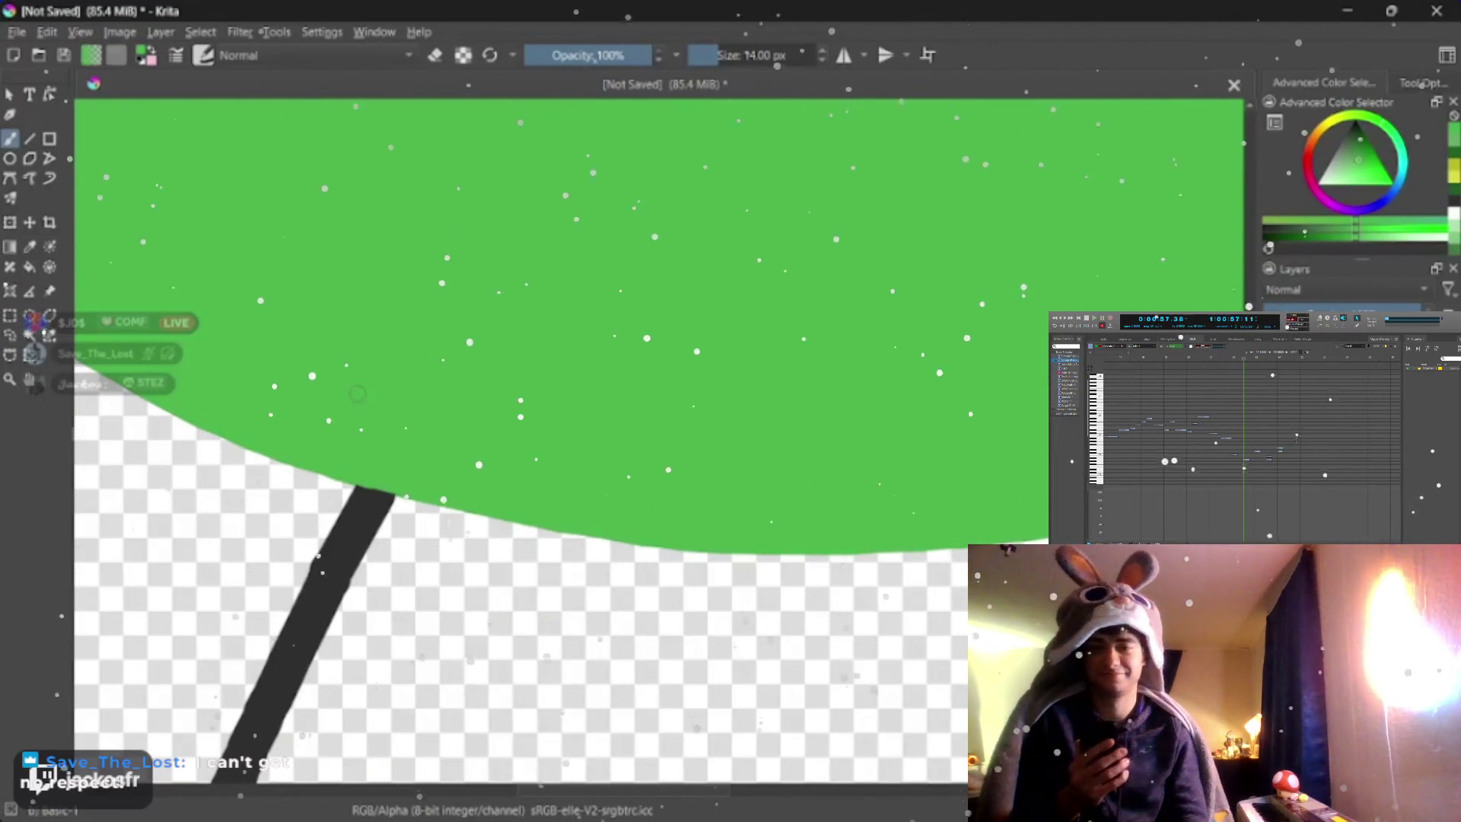
mouse_move(868, 730)
mouse_down()
mouse_move(574, 431)
mouse_move(525, 508)
mouse_up()
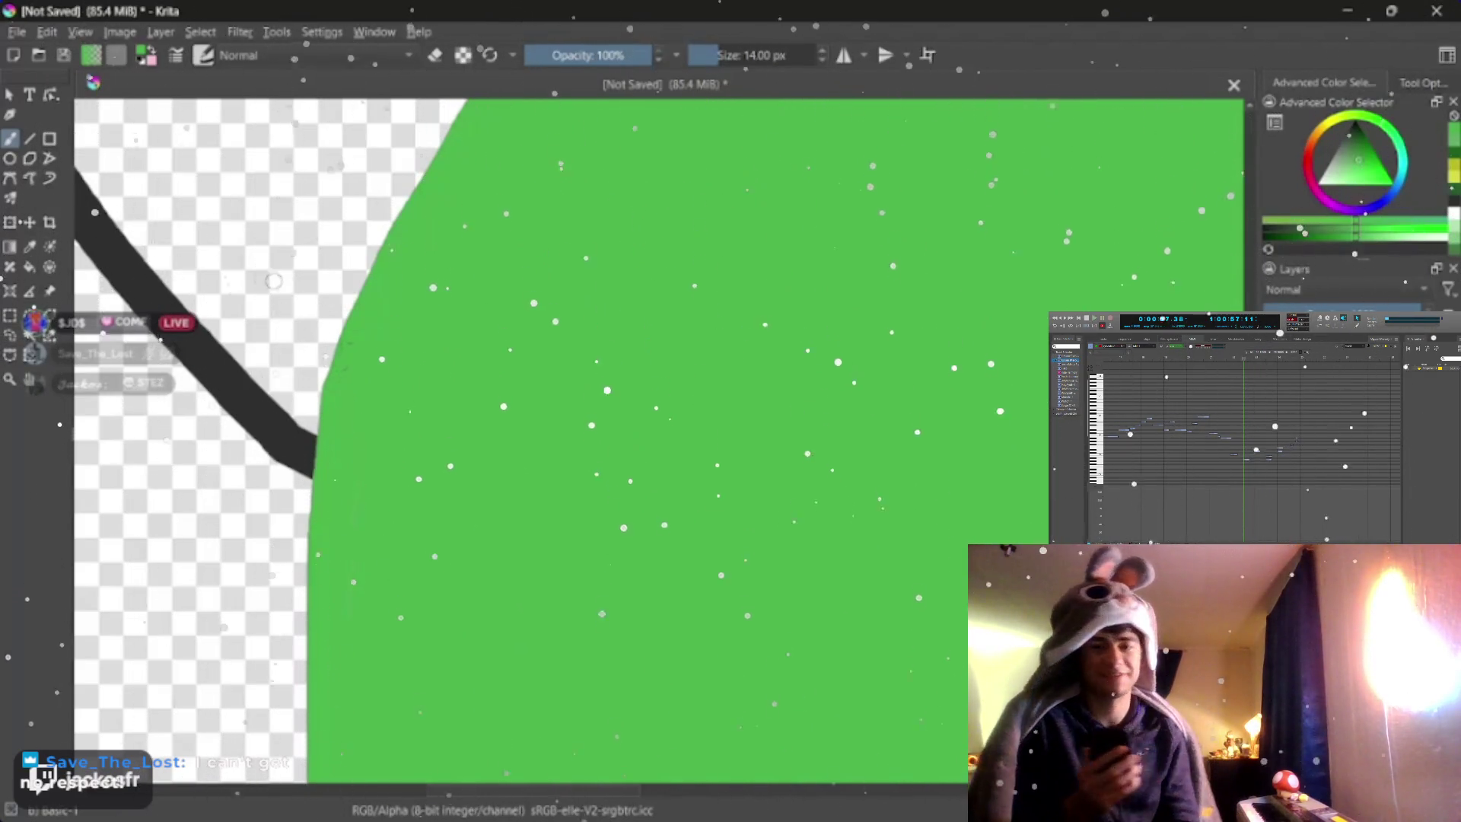
mouse_move(571, 342)
mouse_down()
mouse_move(874, 365)
mouse_move(660, 350)
mouse_up()
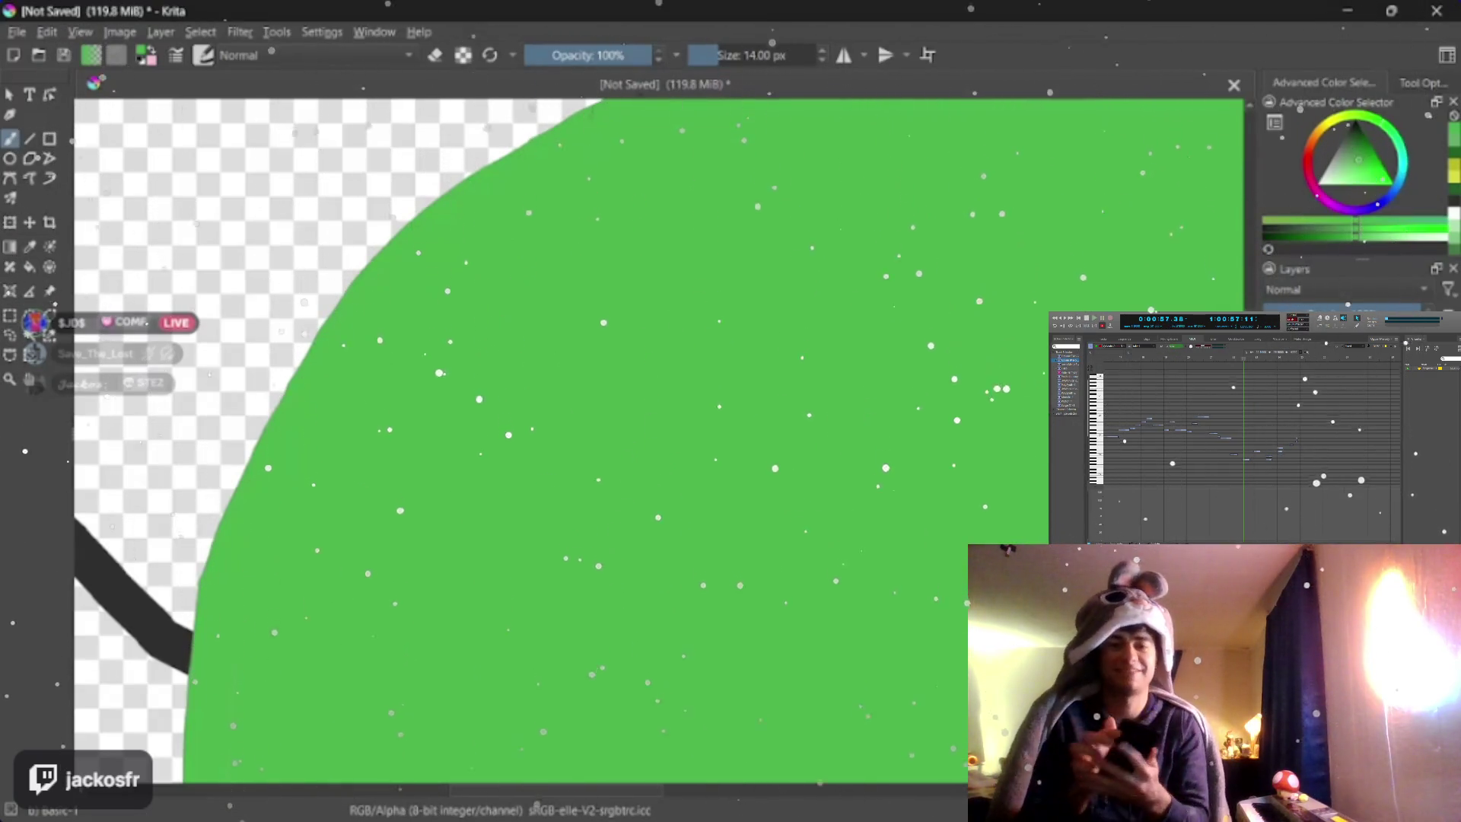
key(ctrl+])
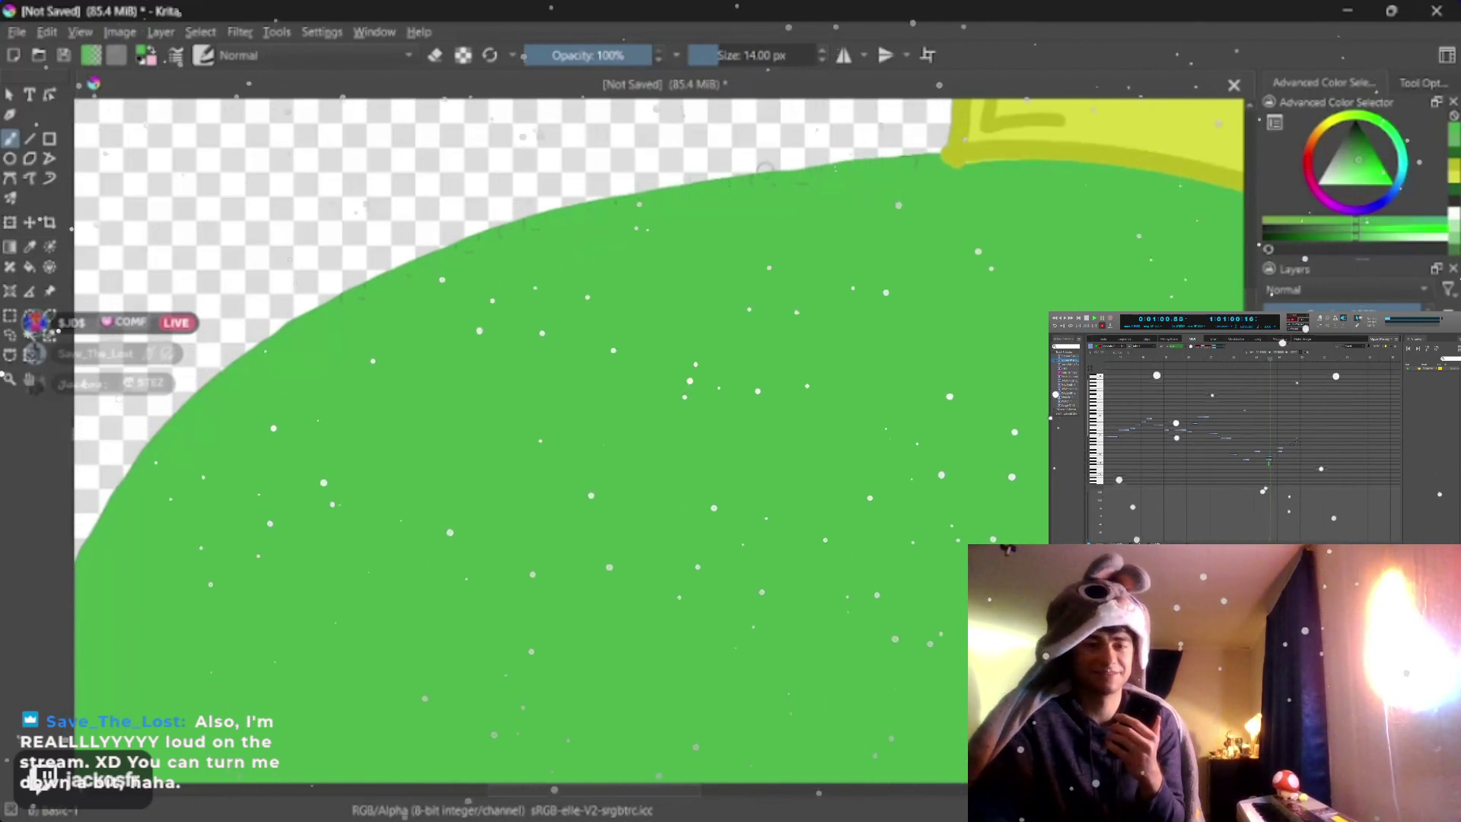
drag(971, 285, 708, 343)
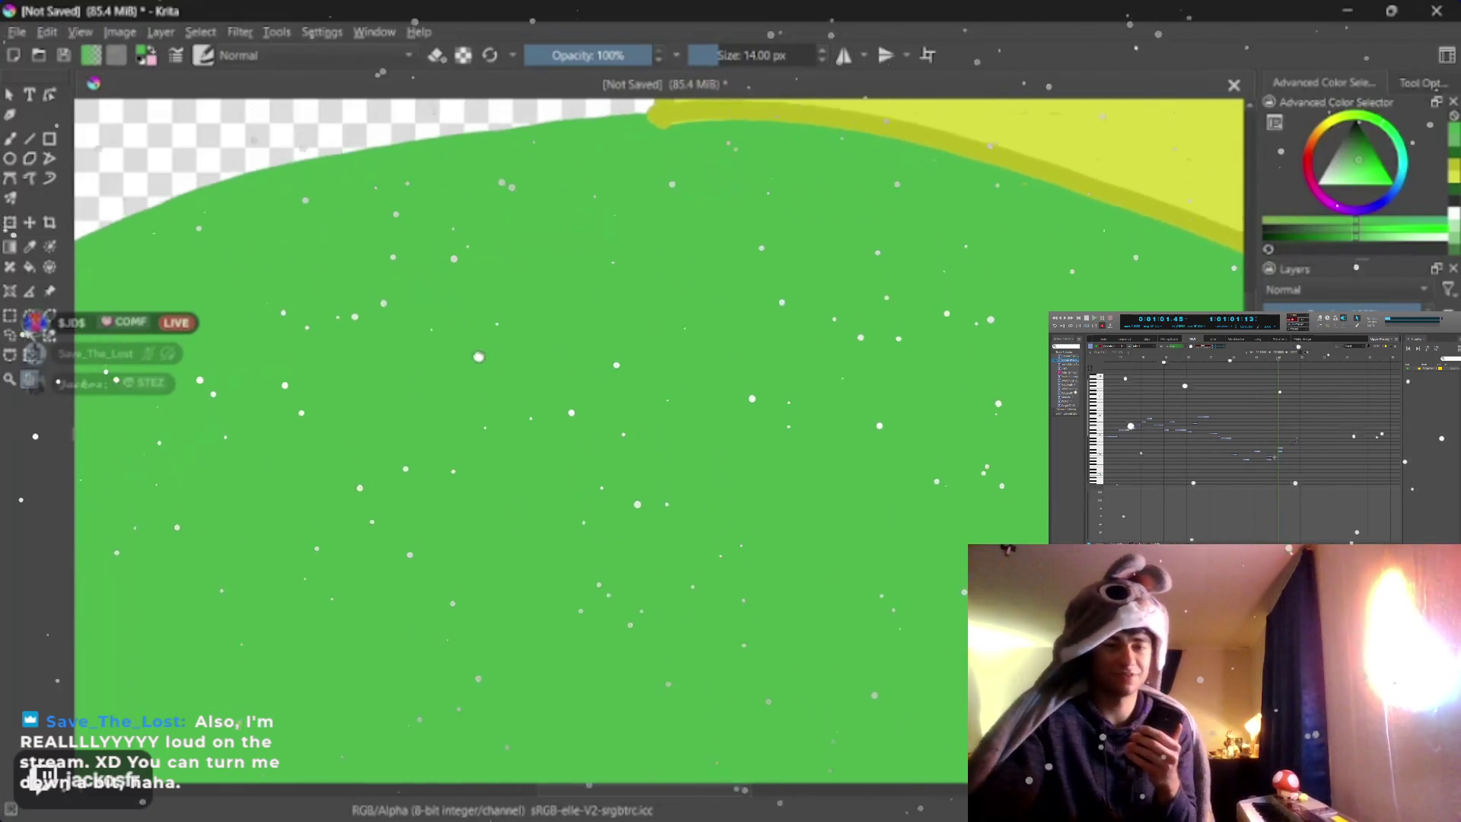
scroll(628, 433, down, 1)
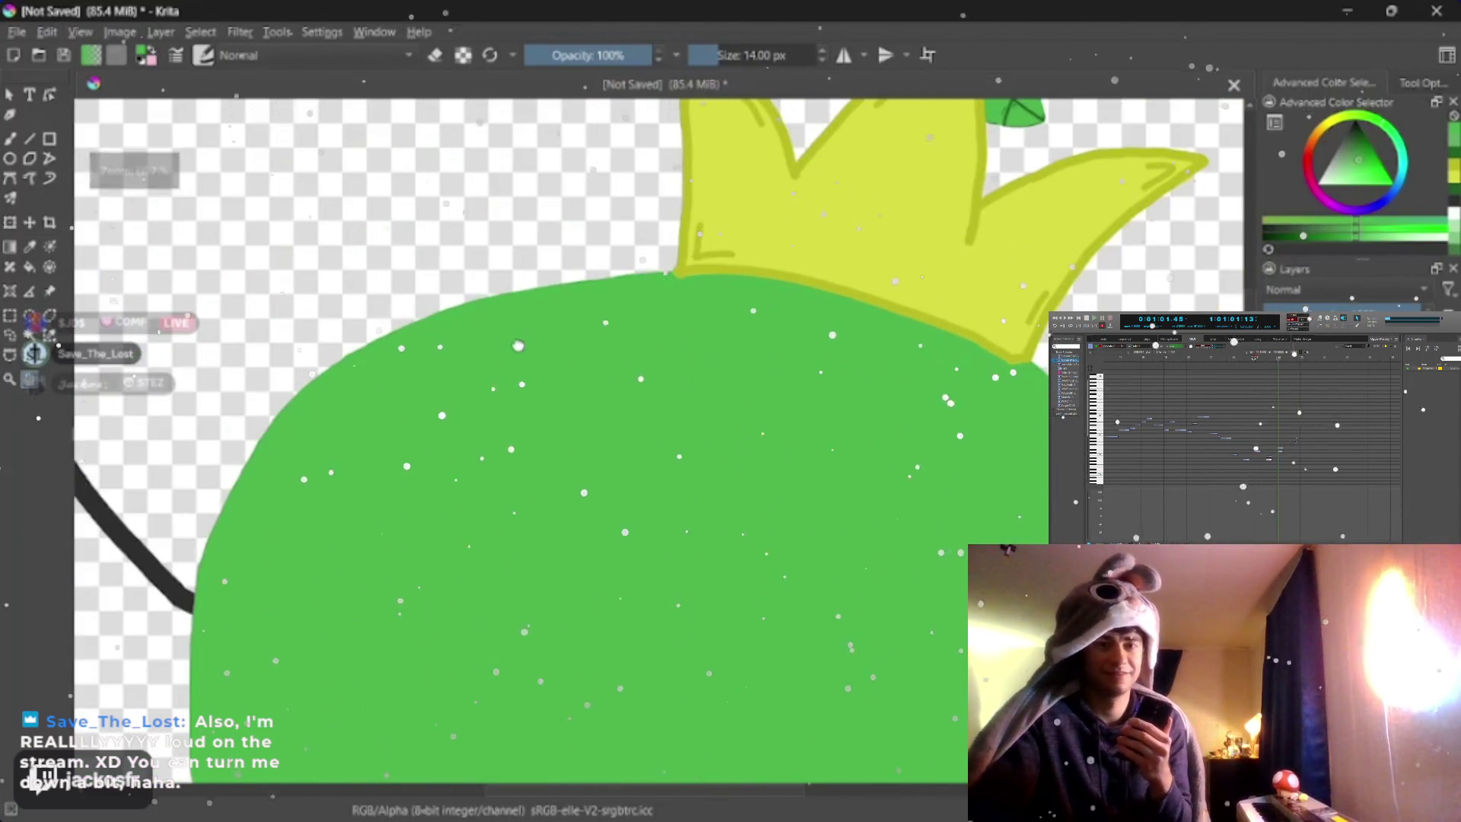
scroll(627, 434, down, 1)
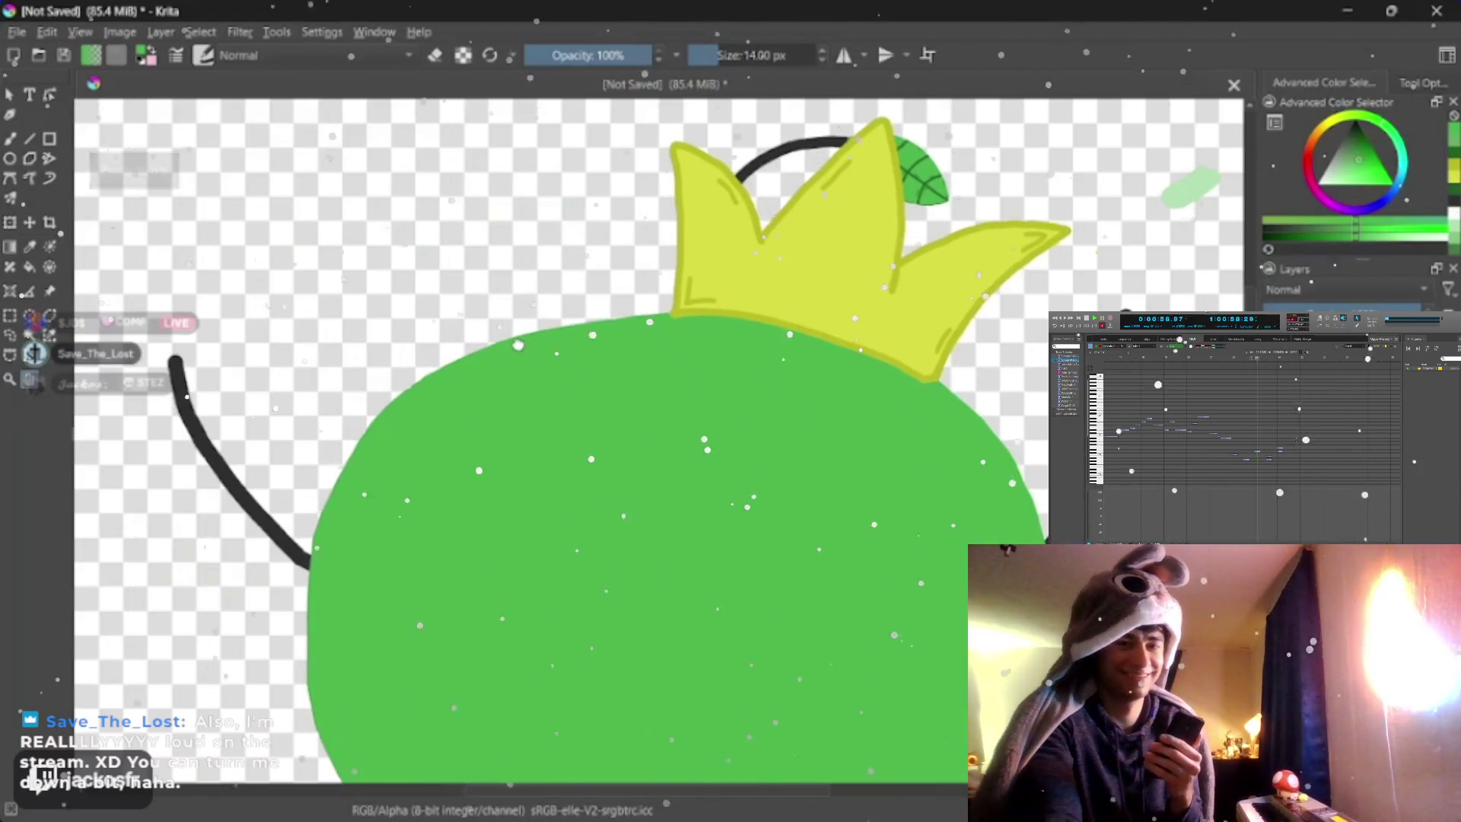
scroll(628, 433, up, 1)
drag(628, 433, 343, 228)
drag(457, 343, 628, 457)
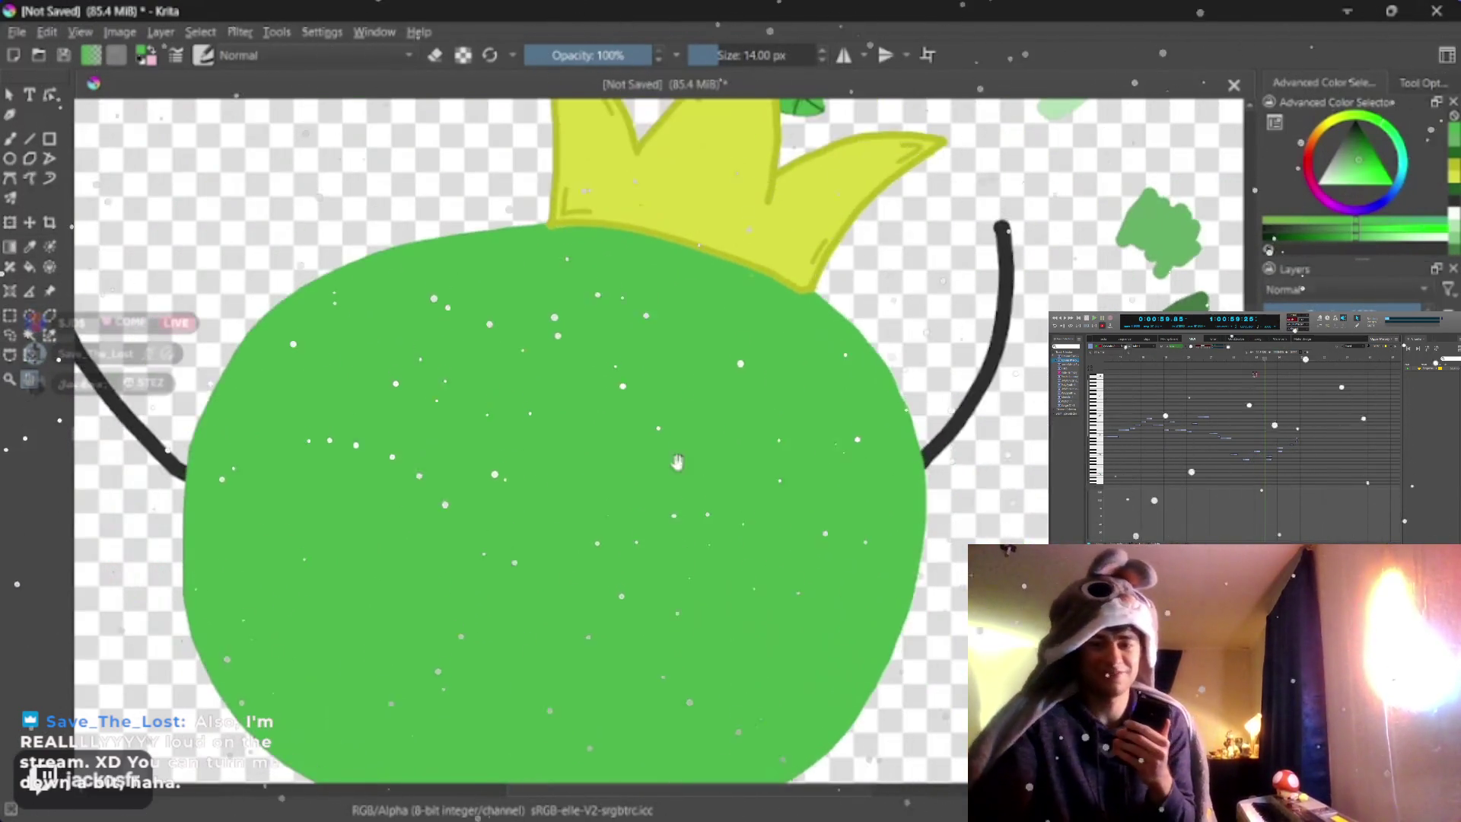
scroll(716, 417, up, 2)
scroll(717, 416, down, 1)
scroll(716, 417, up, 1)
scroll(717, 416, down, 1)
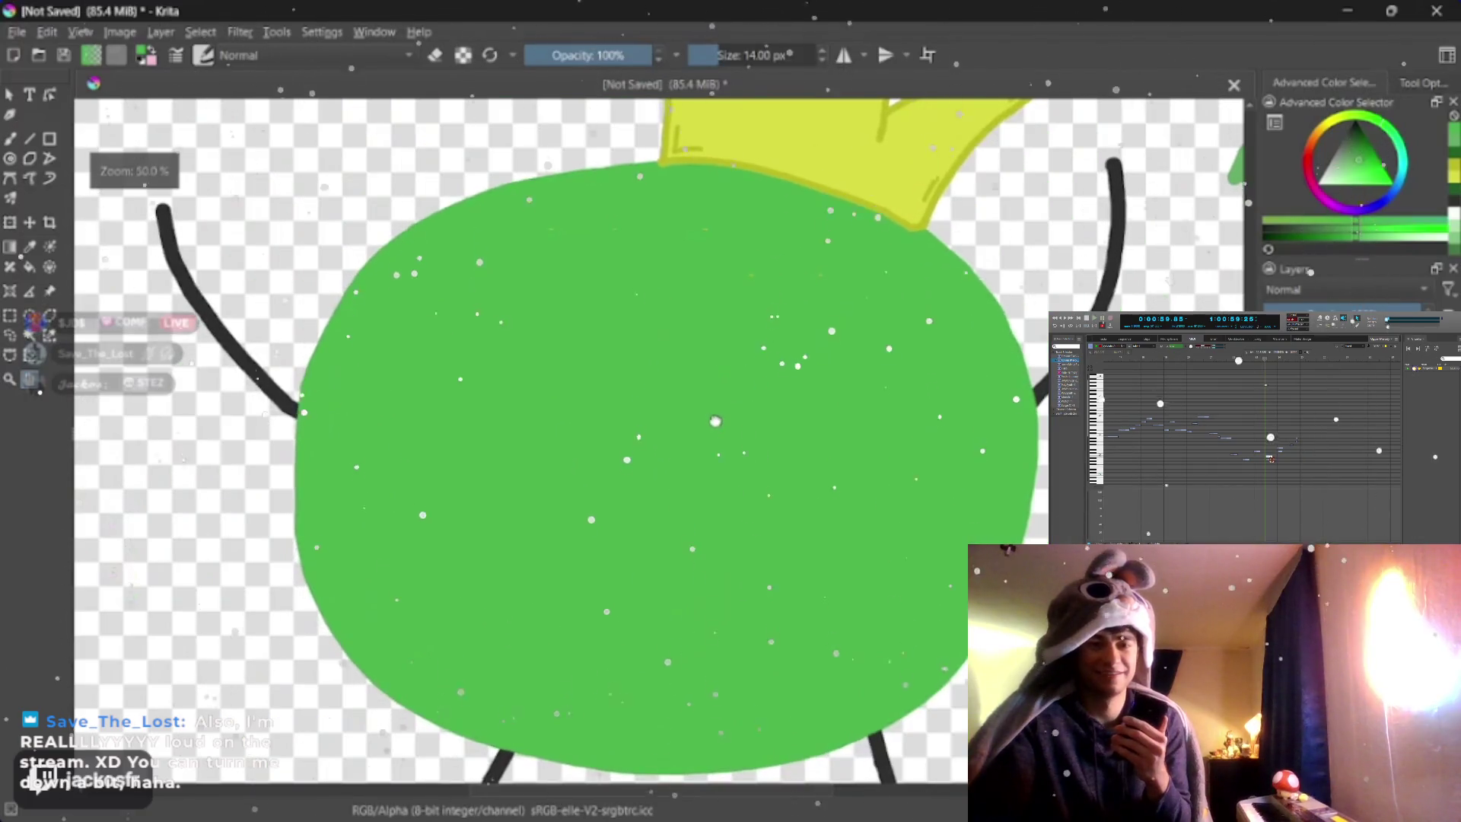
scroll(716, 420, up, 1)
scroll(717, 420, down, 2)
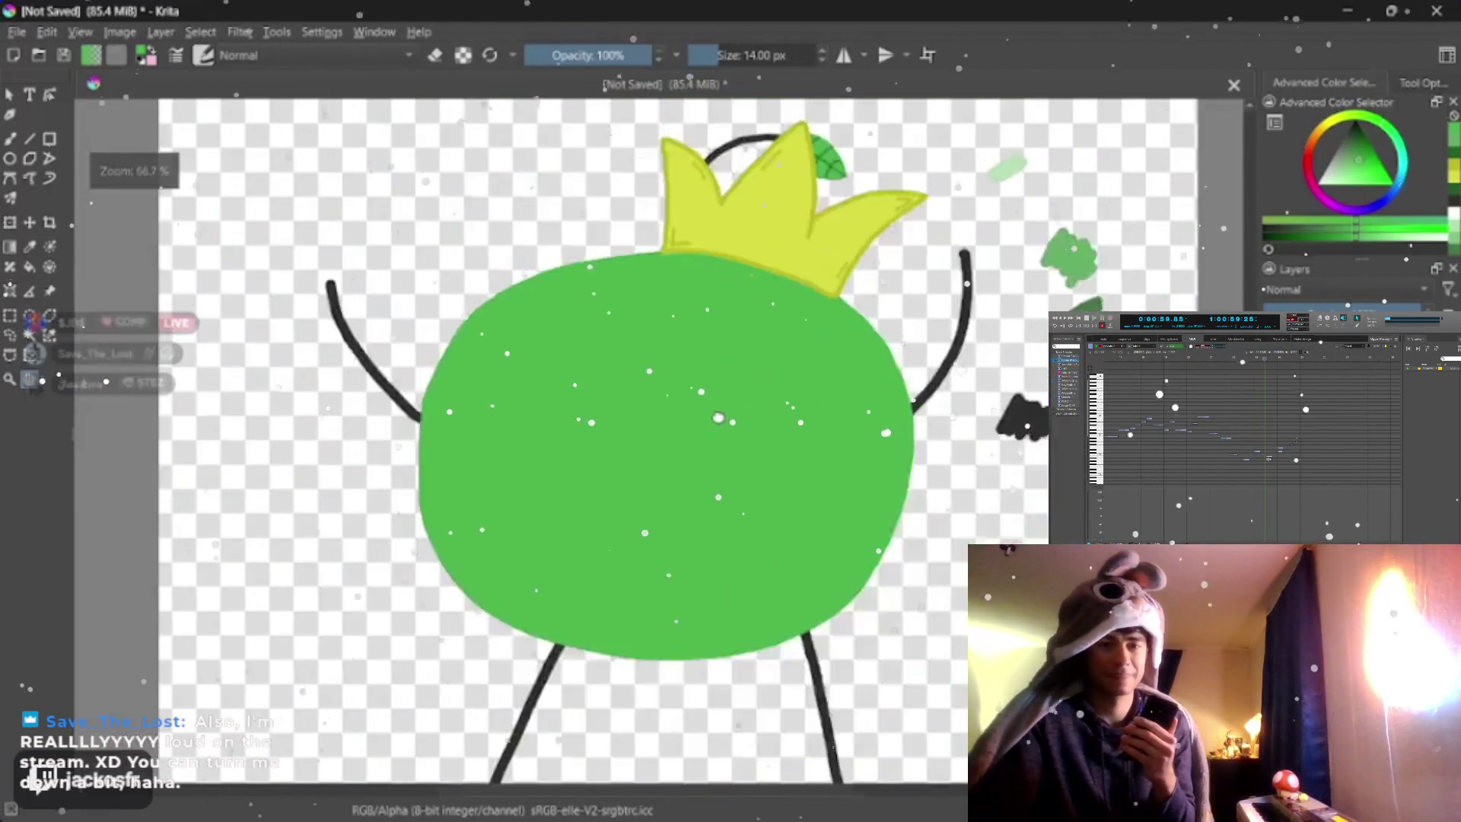
scroll(717, 420, down, 1)
scroll(717, 420, up, 1)
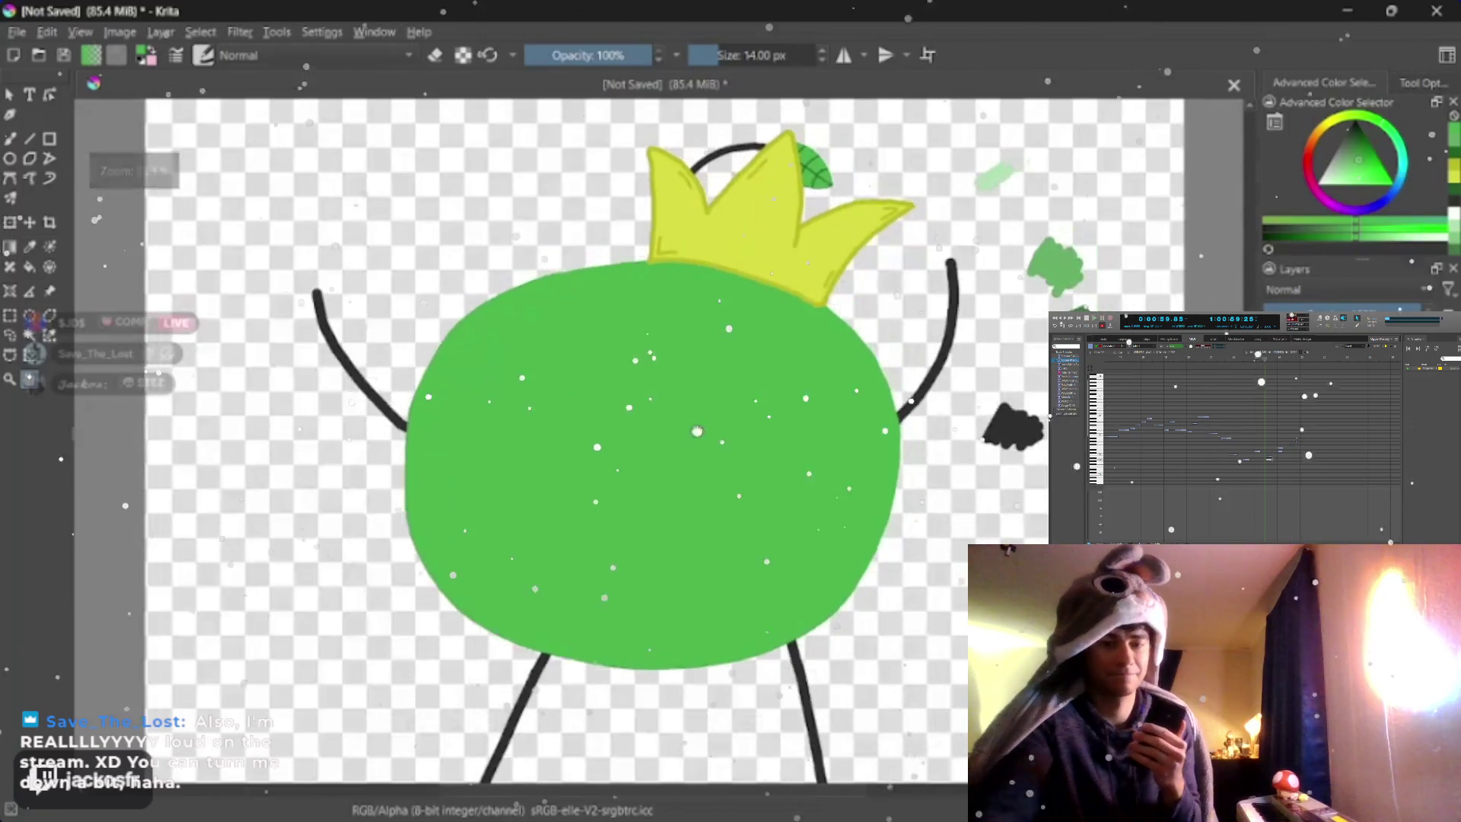
scroll(717, 420, up, 1)
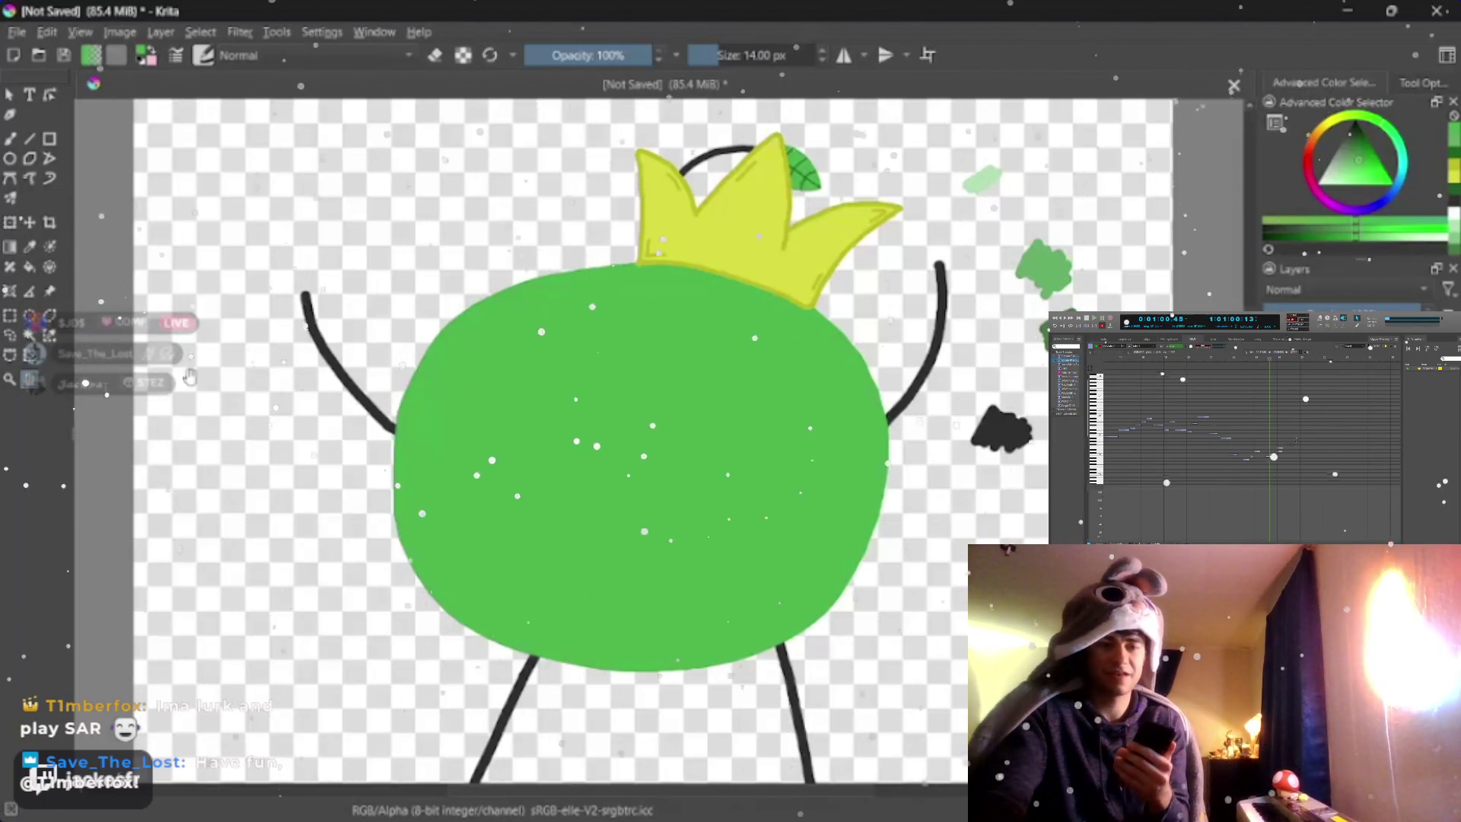
scroll(343, 388, up, 1)
scroll(342, 388, up, 1)
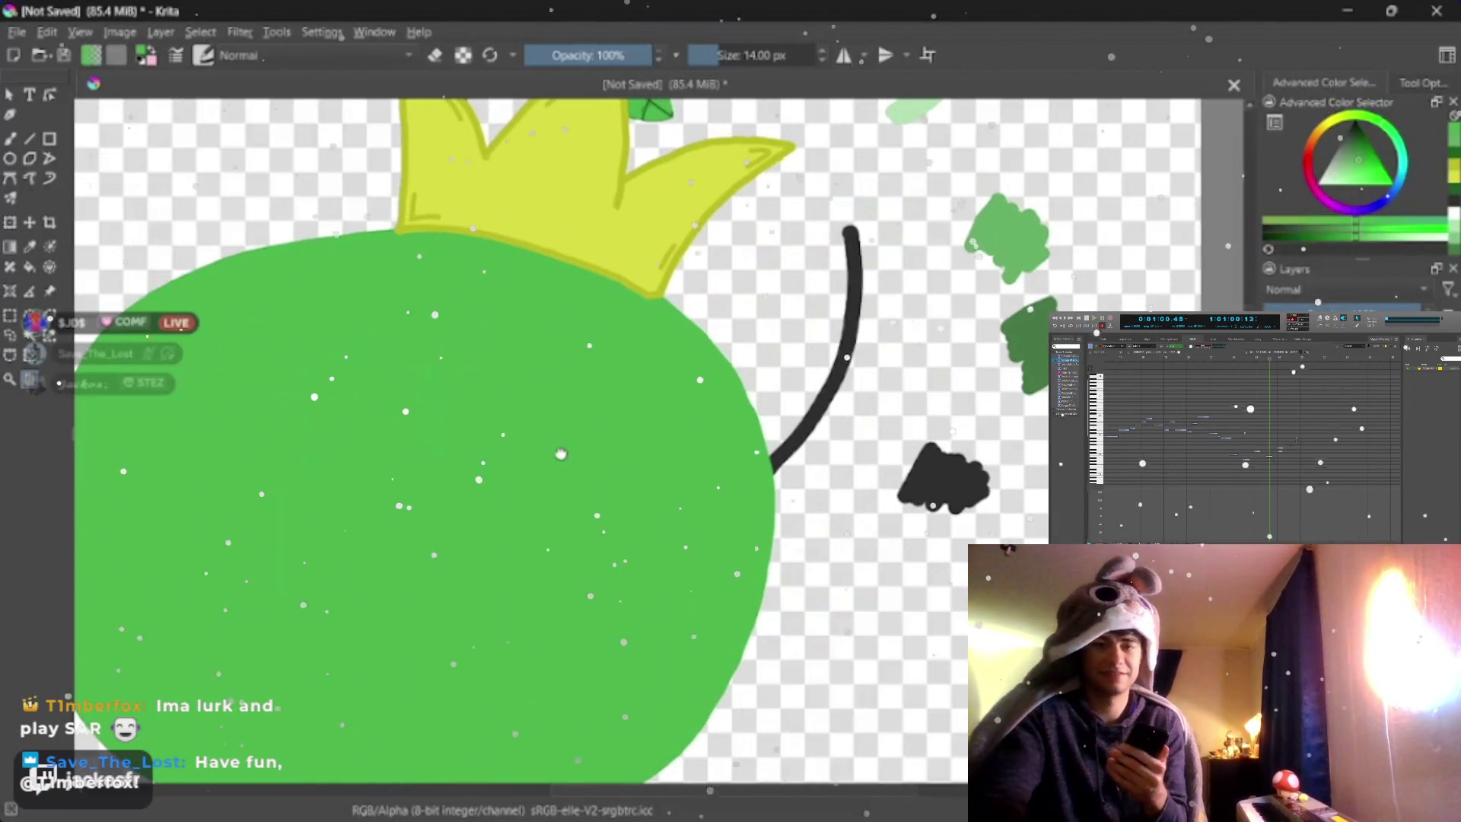
scroll(343, 387, down, 1)
scroll(343, 388, up, 1)
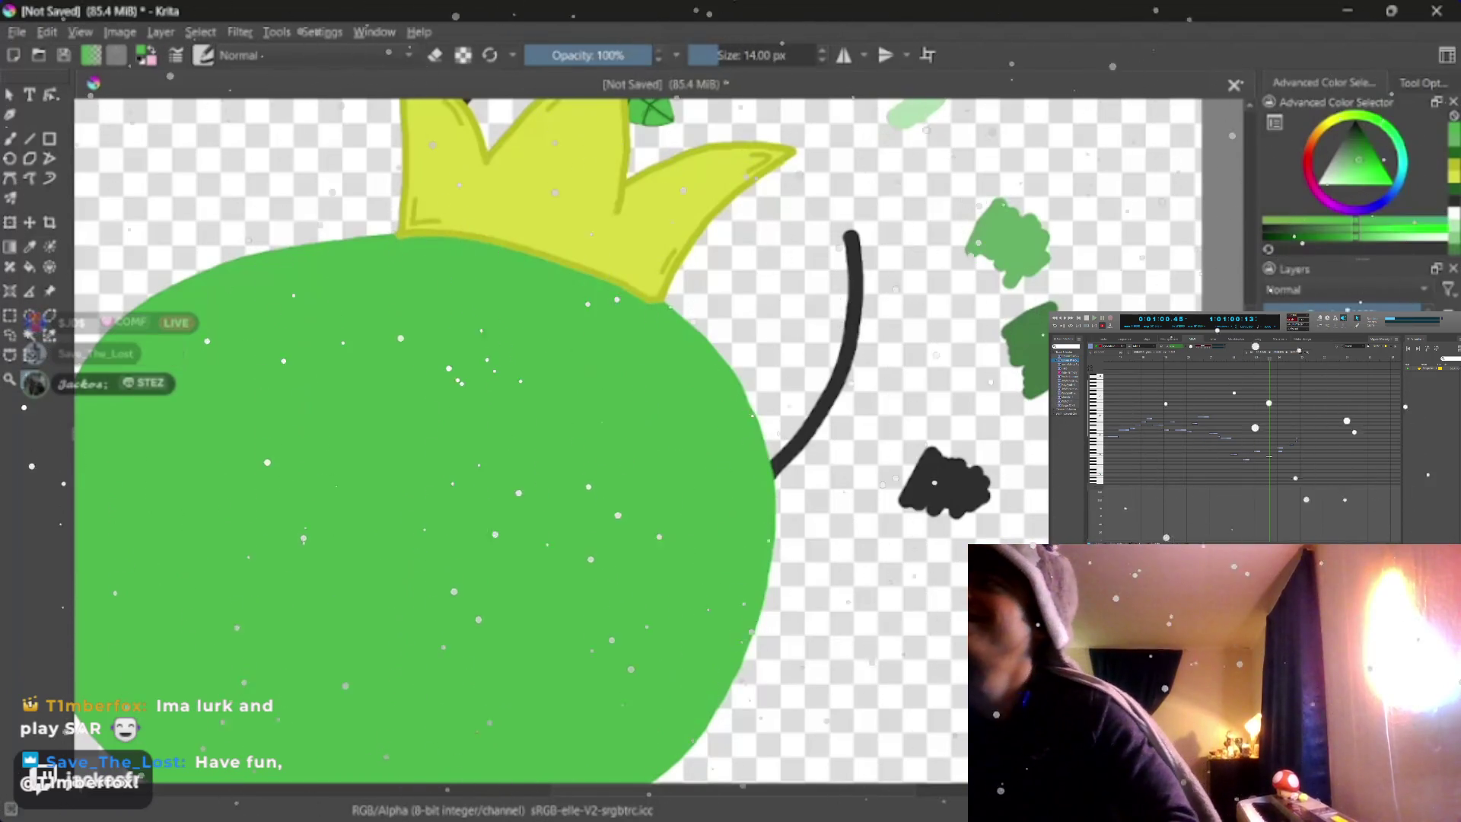
drag(513, 286, 547, 377)
scroll(549, 377, up, 1)
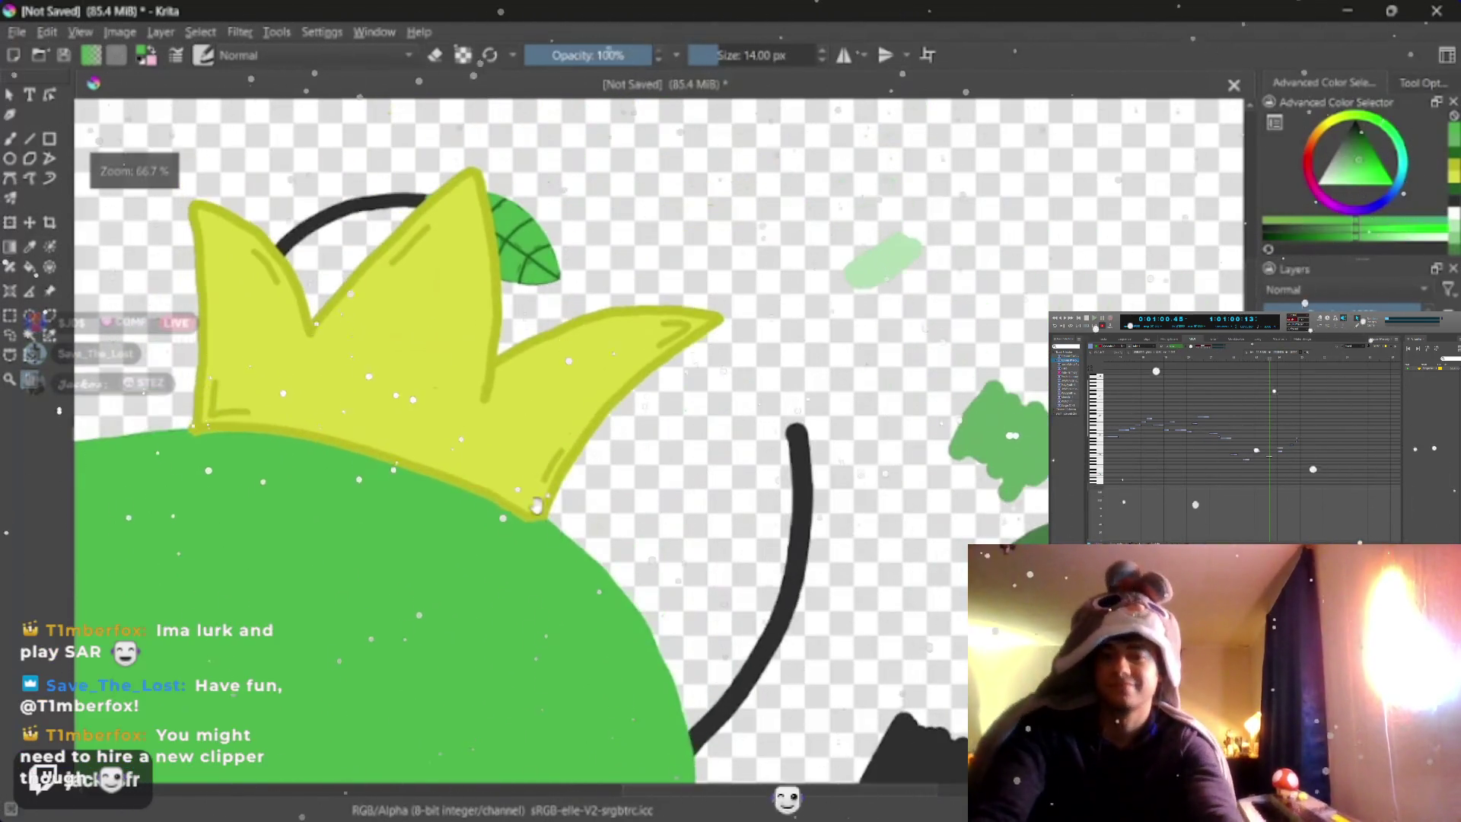
drag(537, 506, 639, 570)
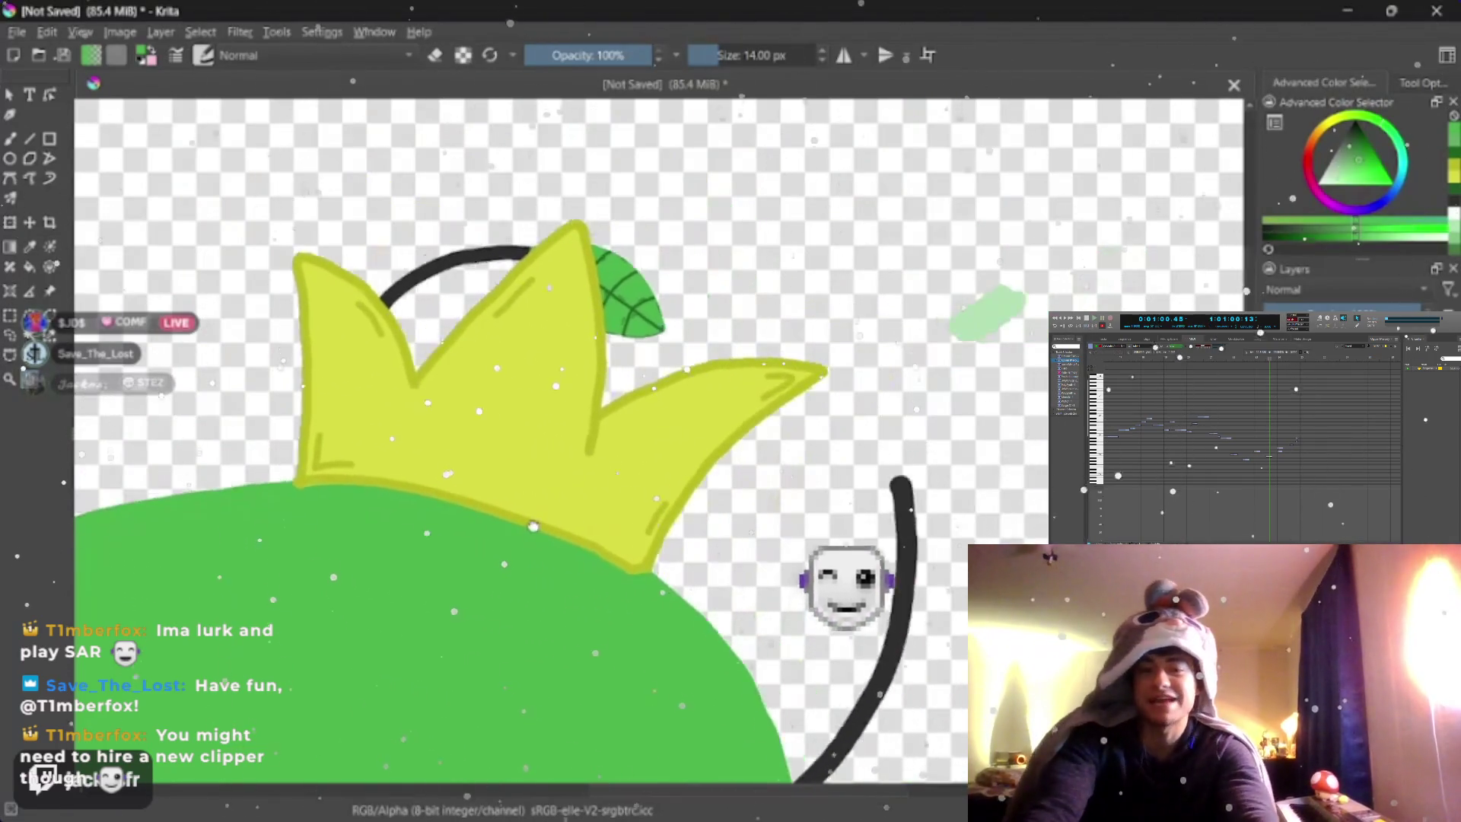
drag(548, 377, 525, 355)
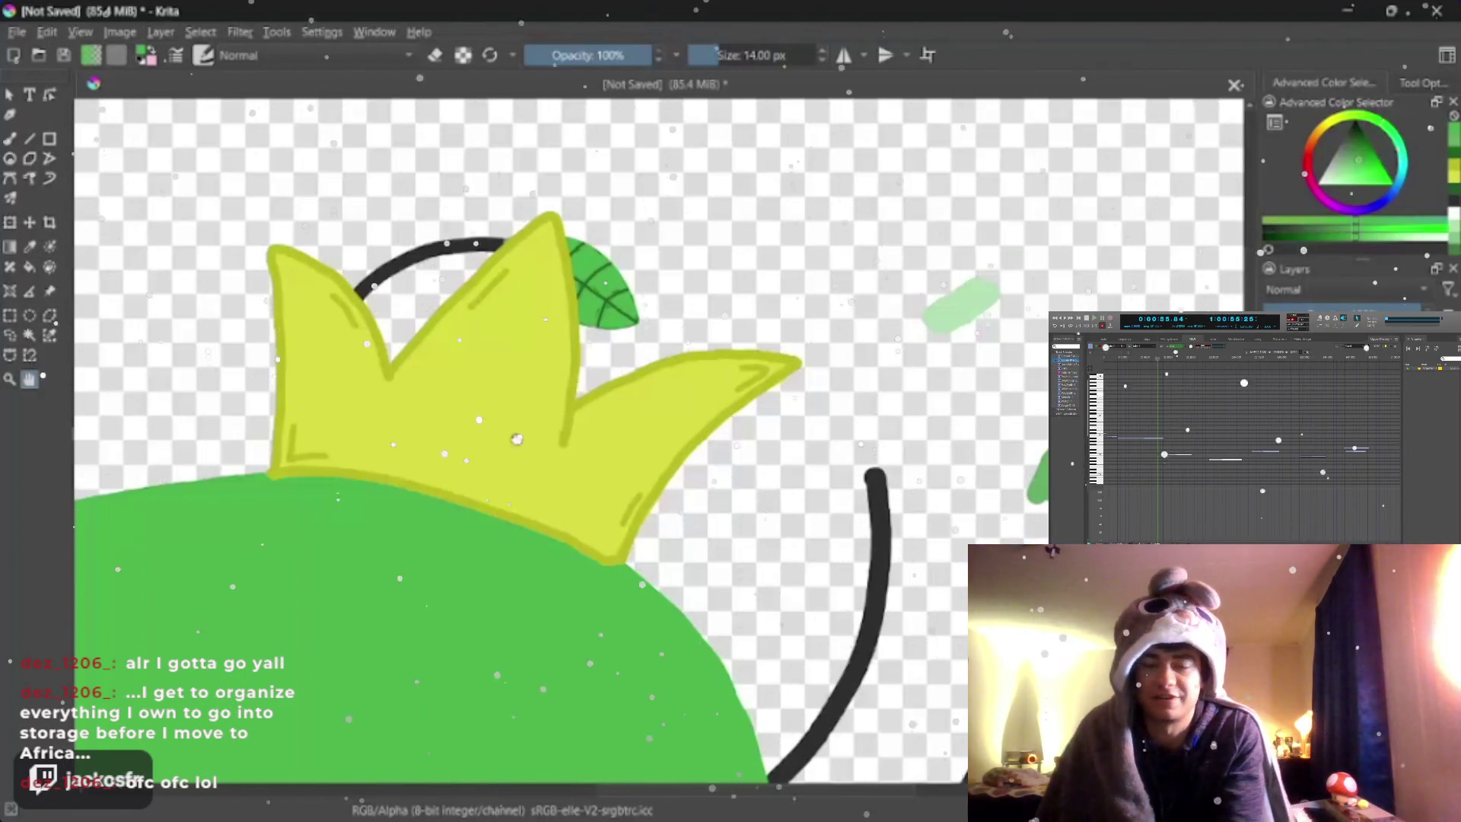
scroll(640, 377, down, 3)
scroll(640, 343, up, 2)
drag(685, 457, 734, 312)
scroll(734, 312, down, 2)
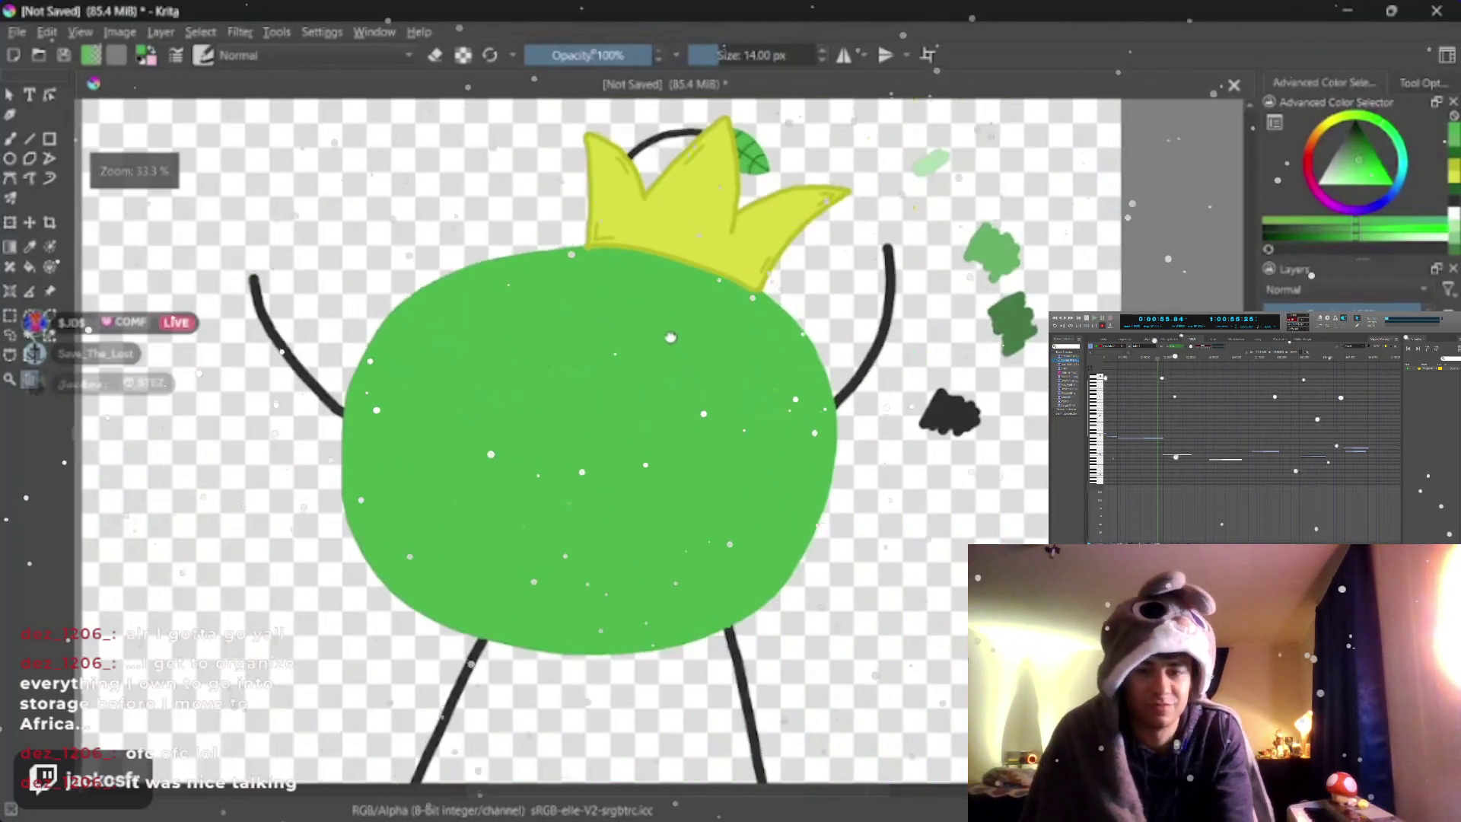
scroll(640, 377, up, 3)
mouse_move(639, 456)
mouse_down()
mouse_move(639, 342)
mouse_move(644, 370)
mouse_up()
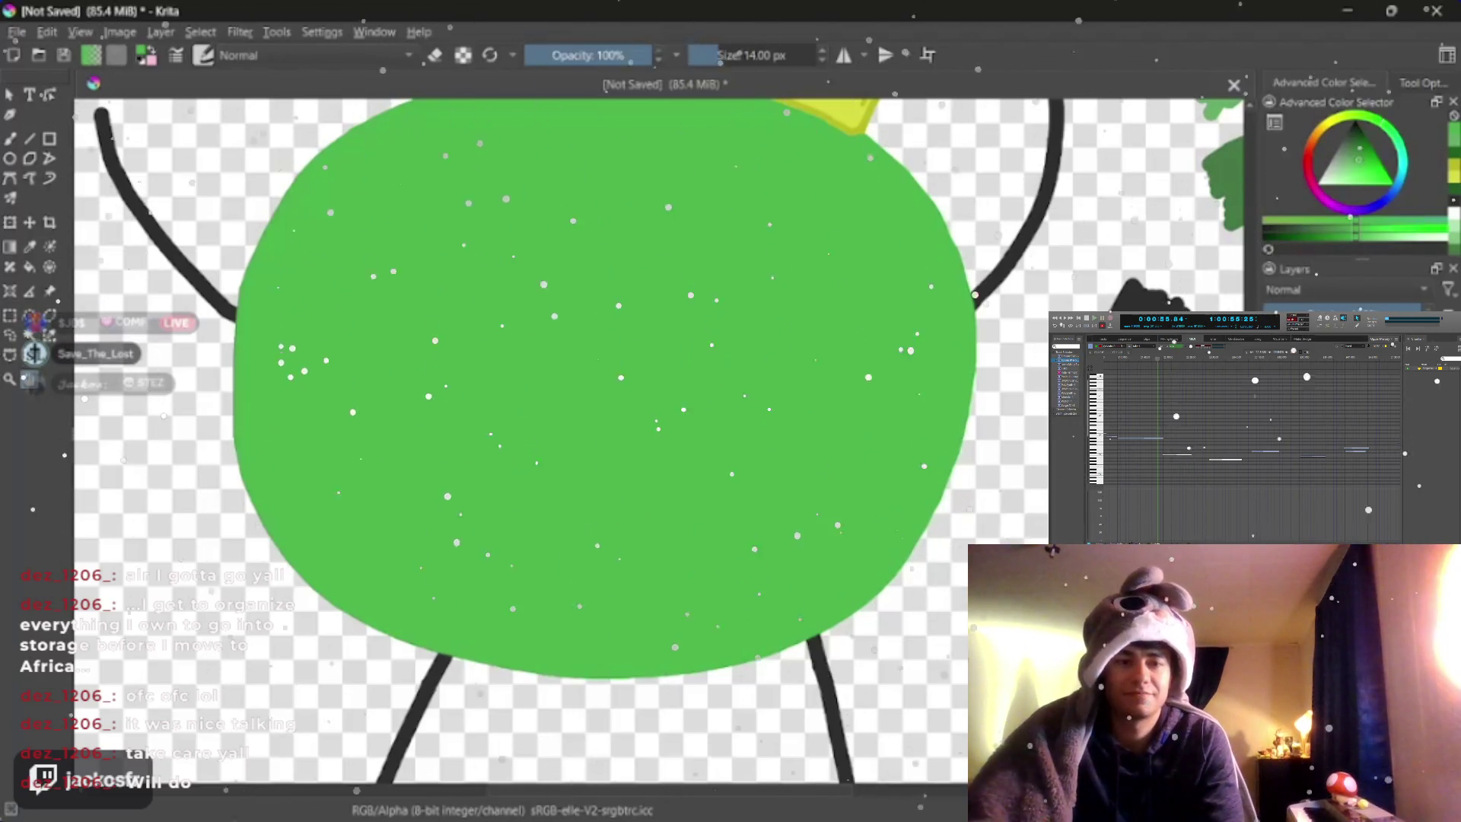
scroll(648, 343, down, 1)
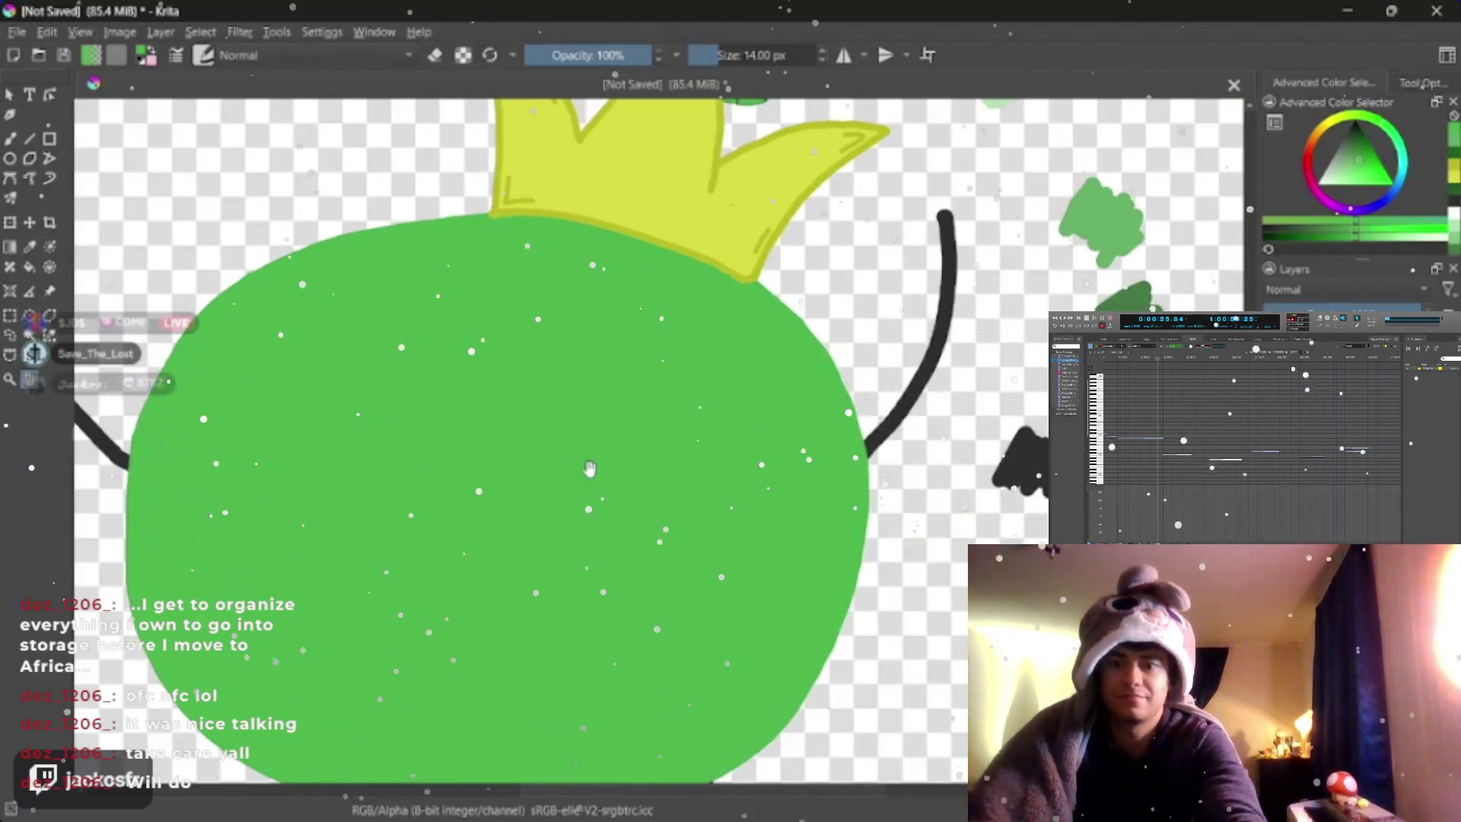
scroll(584, 456, down, 1)
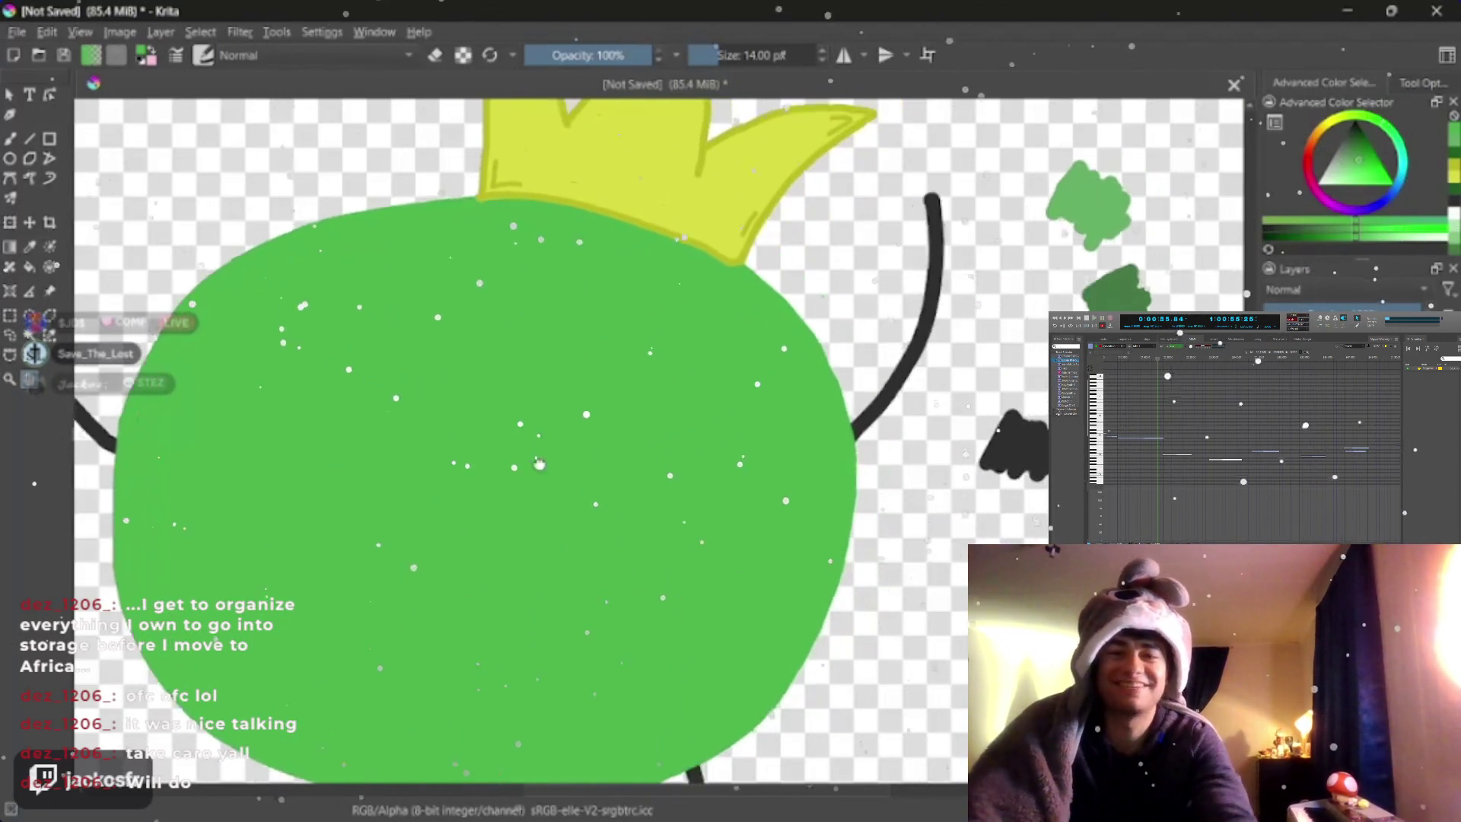
drag(580, 445, 513, 456)
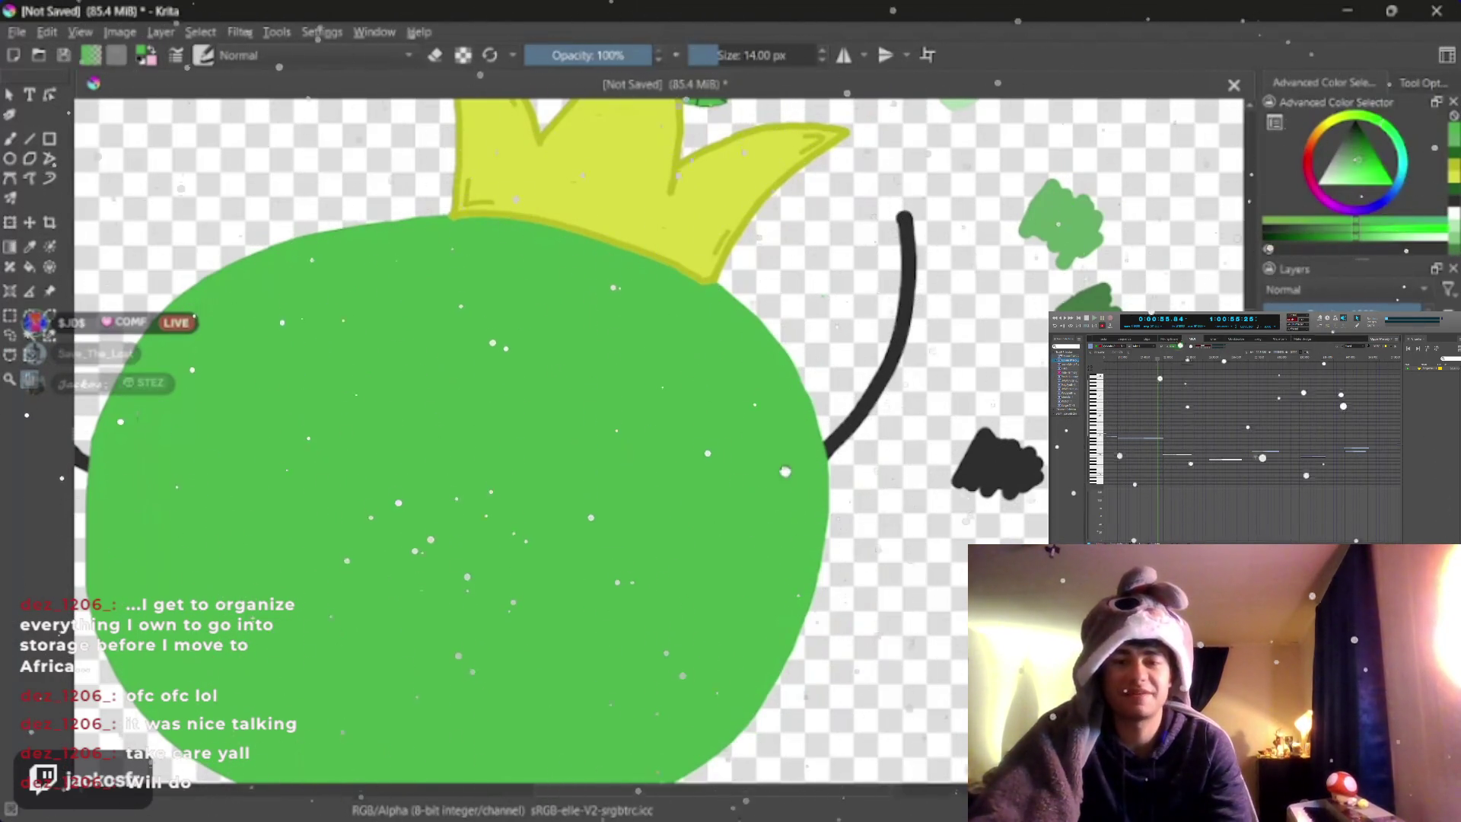
drag(786, 470, 811, 427)
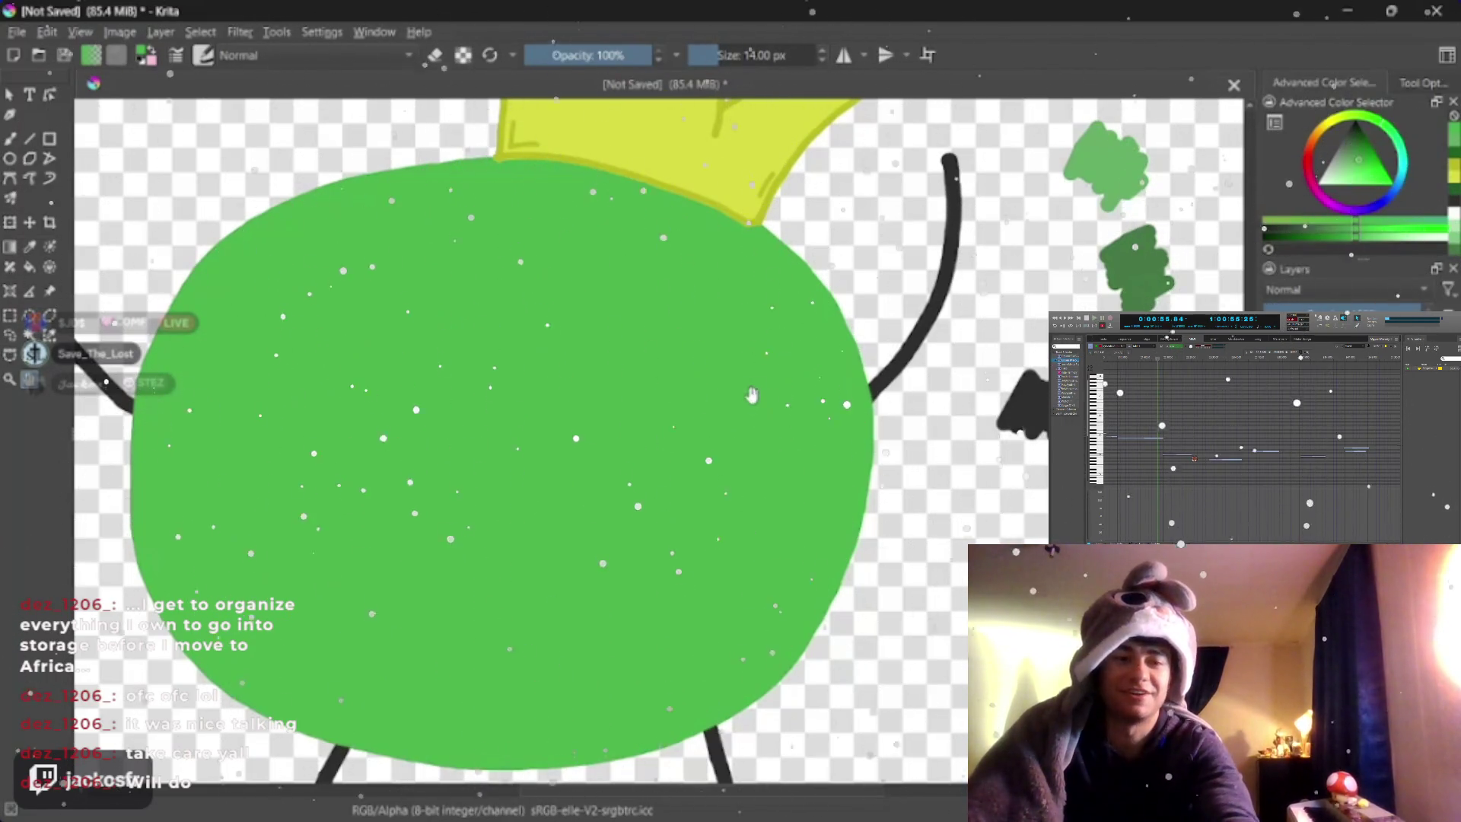
drag(752, 396, 845, 286)
drag(798, 342, 890, 296)
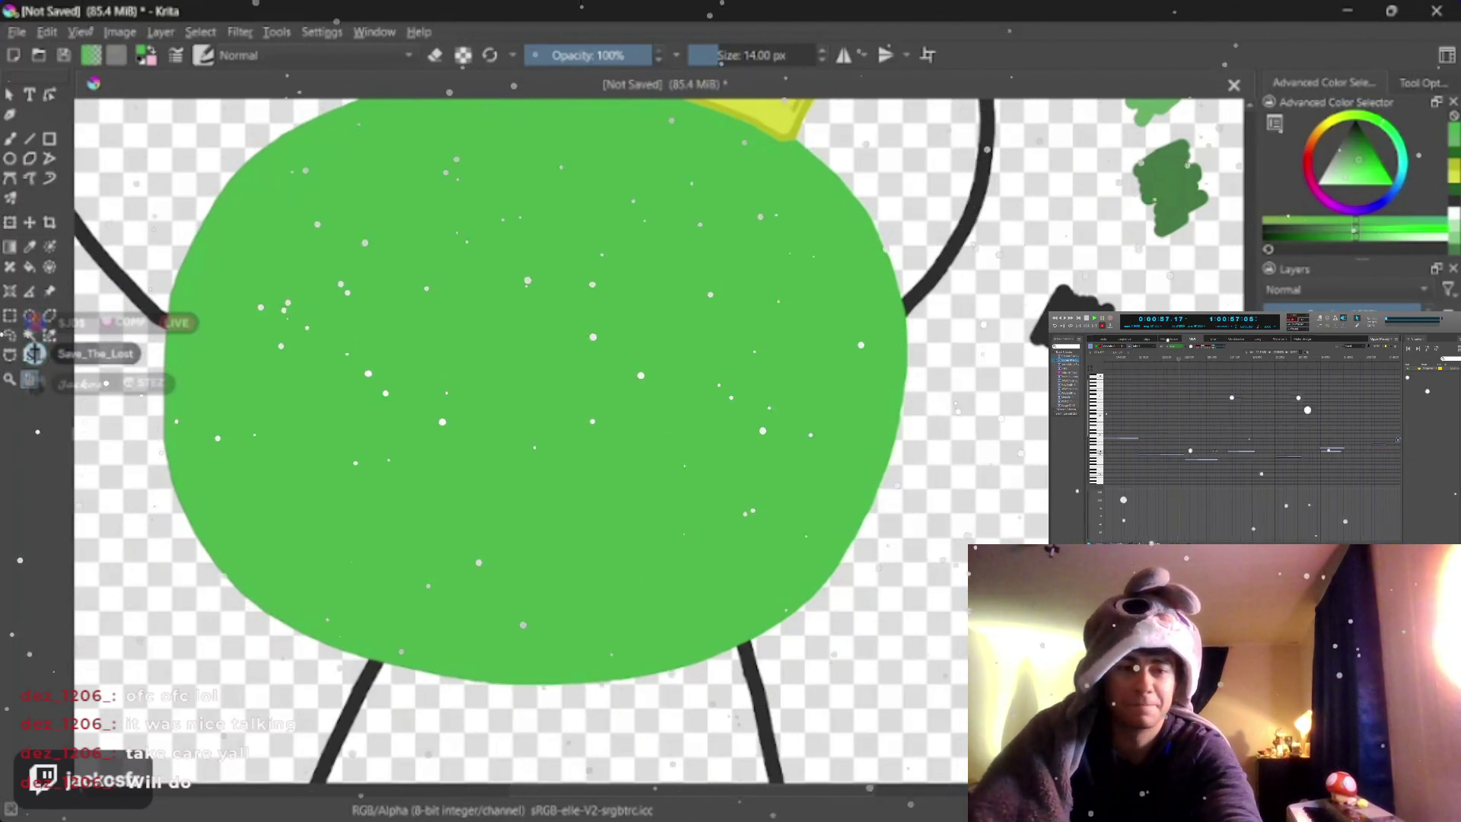
drag(684, 285, 515, 376)
scroll(275, 448, up, 2)
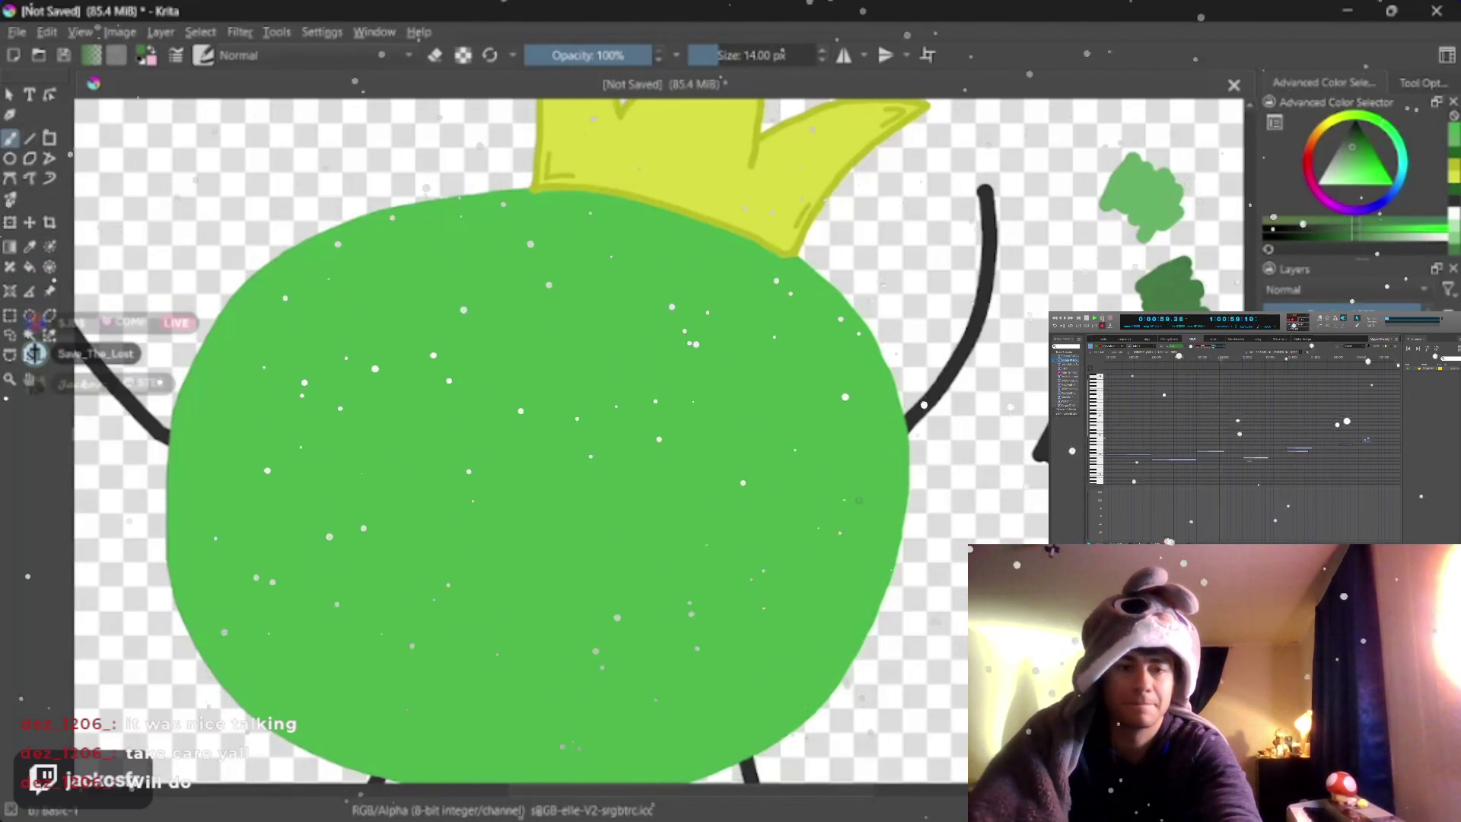
- Paint and thicken a dark green shadow band along the body's bottom and lower right with an enlarged brush
key(bracketright)
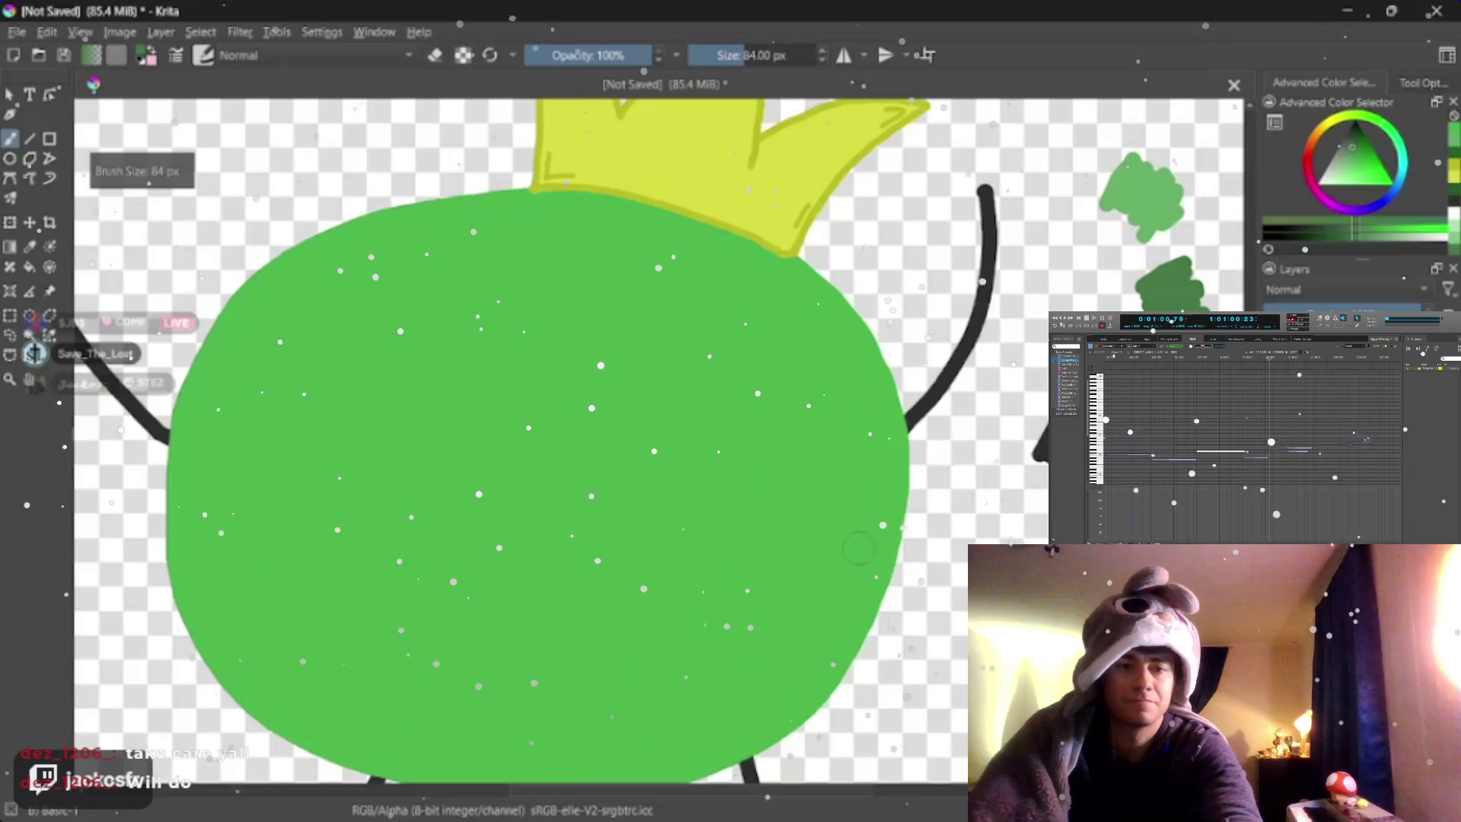
scroll(571, 457, down, 5)
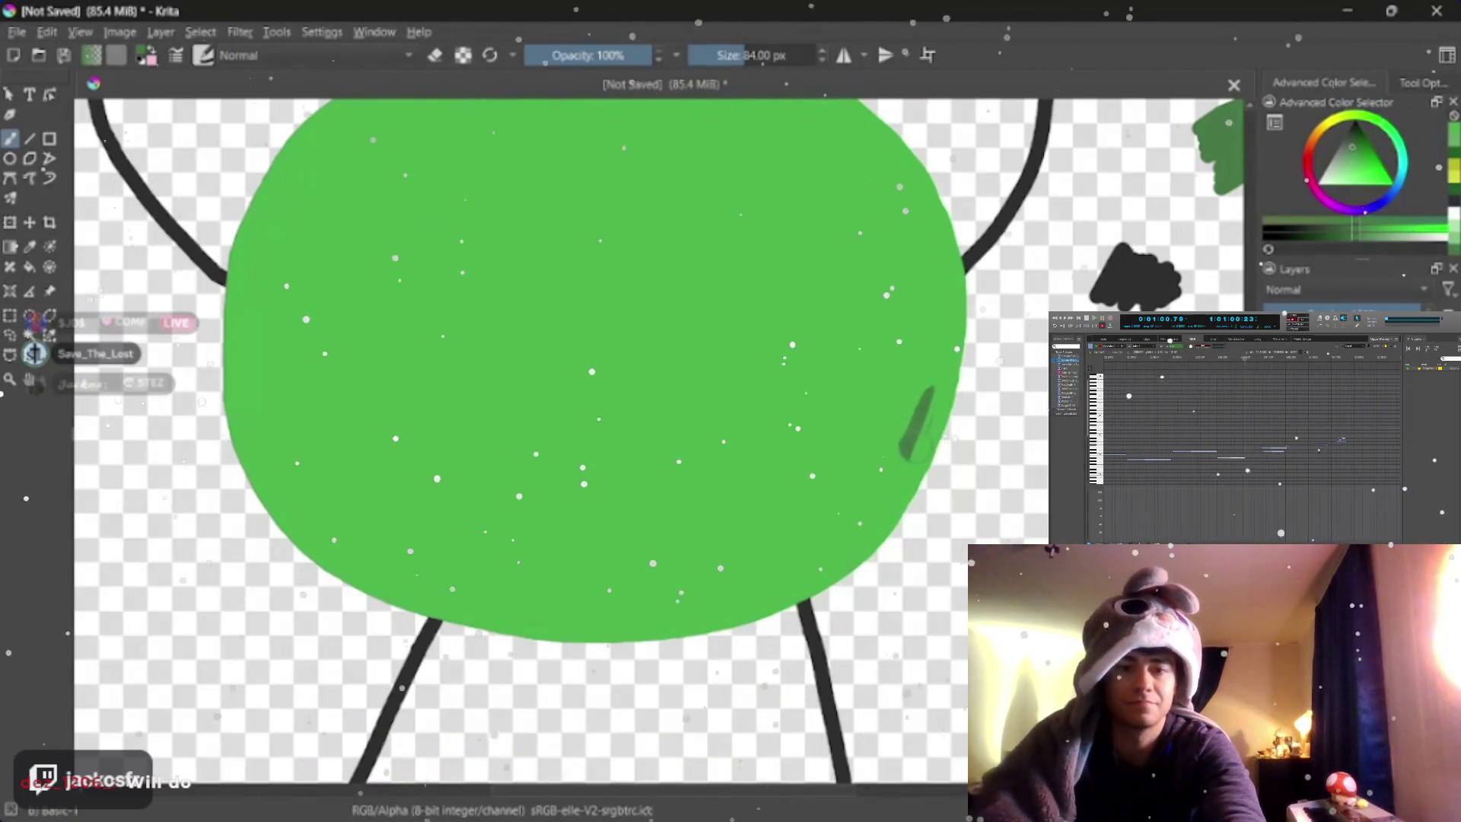
drag(833, 547, 536, 616)
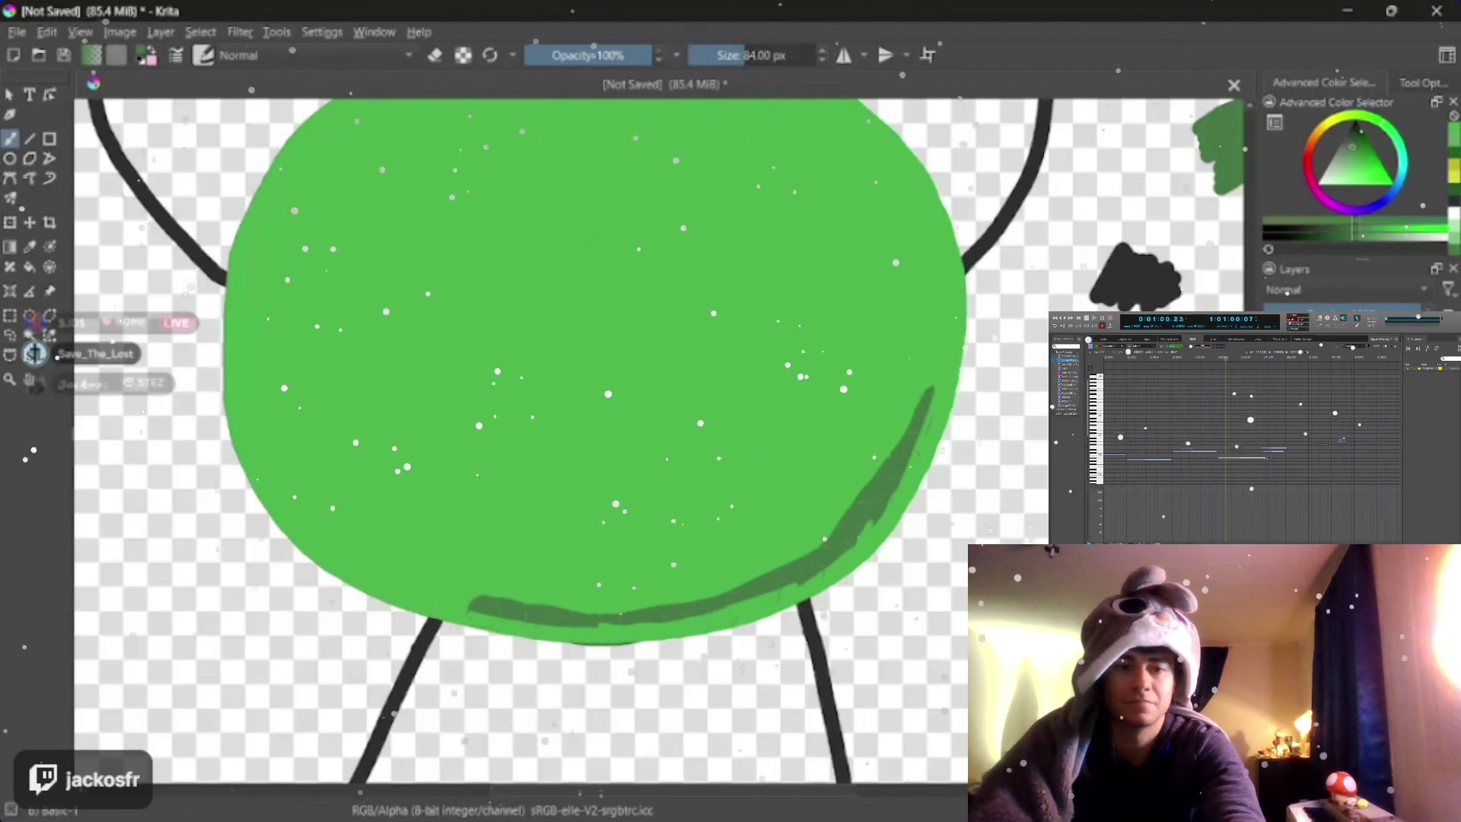
mouse_move(433, 583)
mouse_down()
mouse_move(537, 565)
mouse_move(799, 468)
mouse_move(919, 393)
mouse_move(593, 537)
mouse_move(445, 565)
mouse_move(582, 576)
mouse_up()
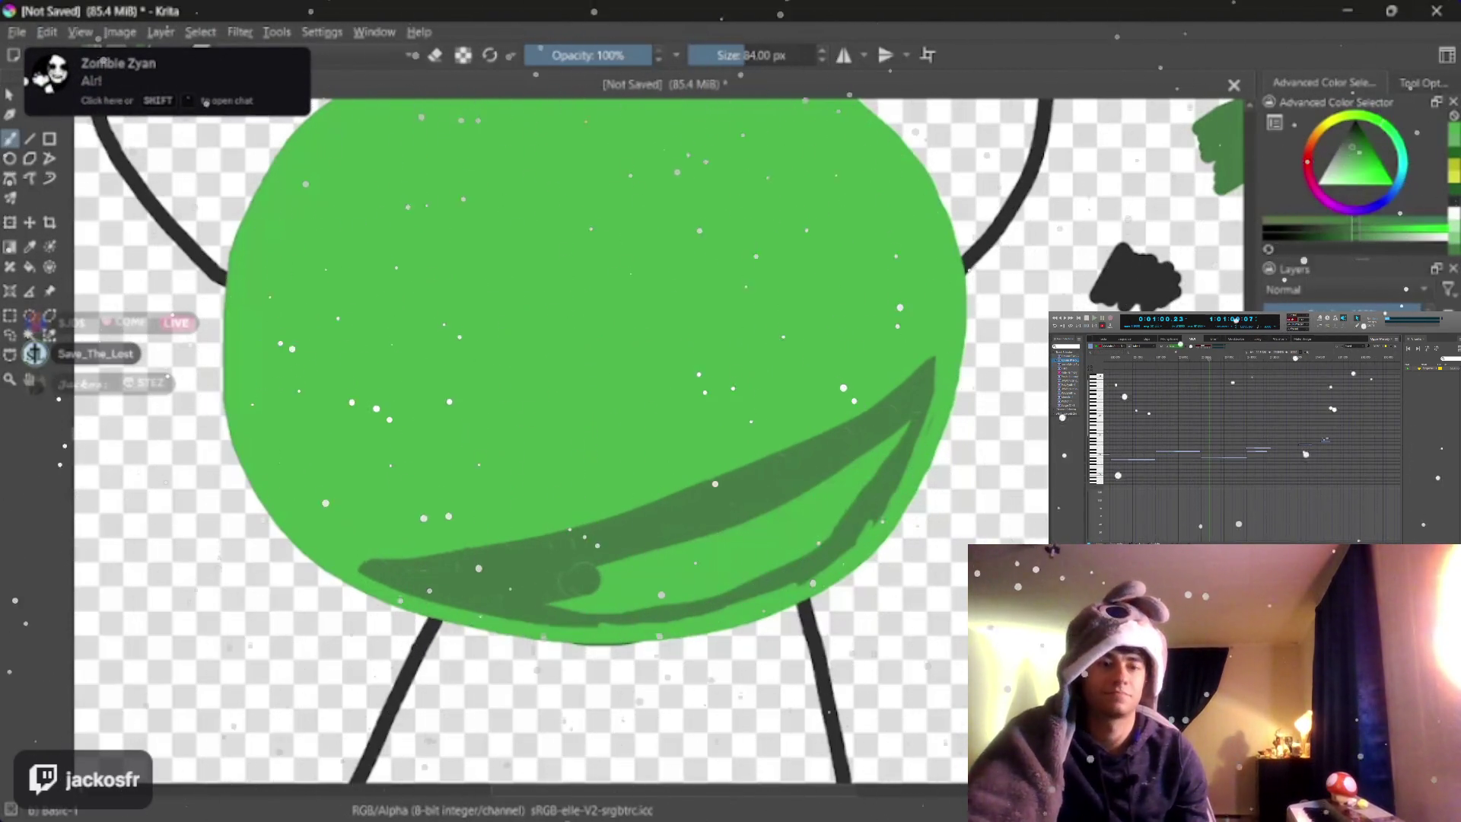
drag(867, 457, 640, 565)
drag(844, 502, 627, 599)
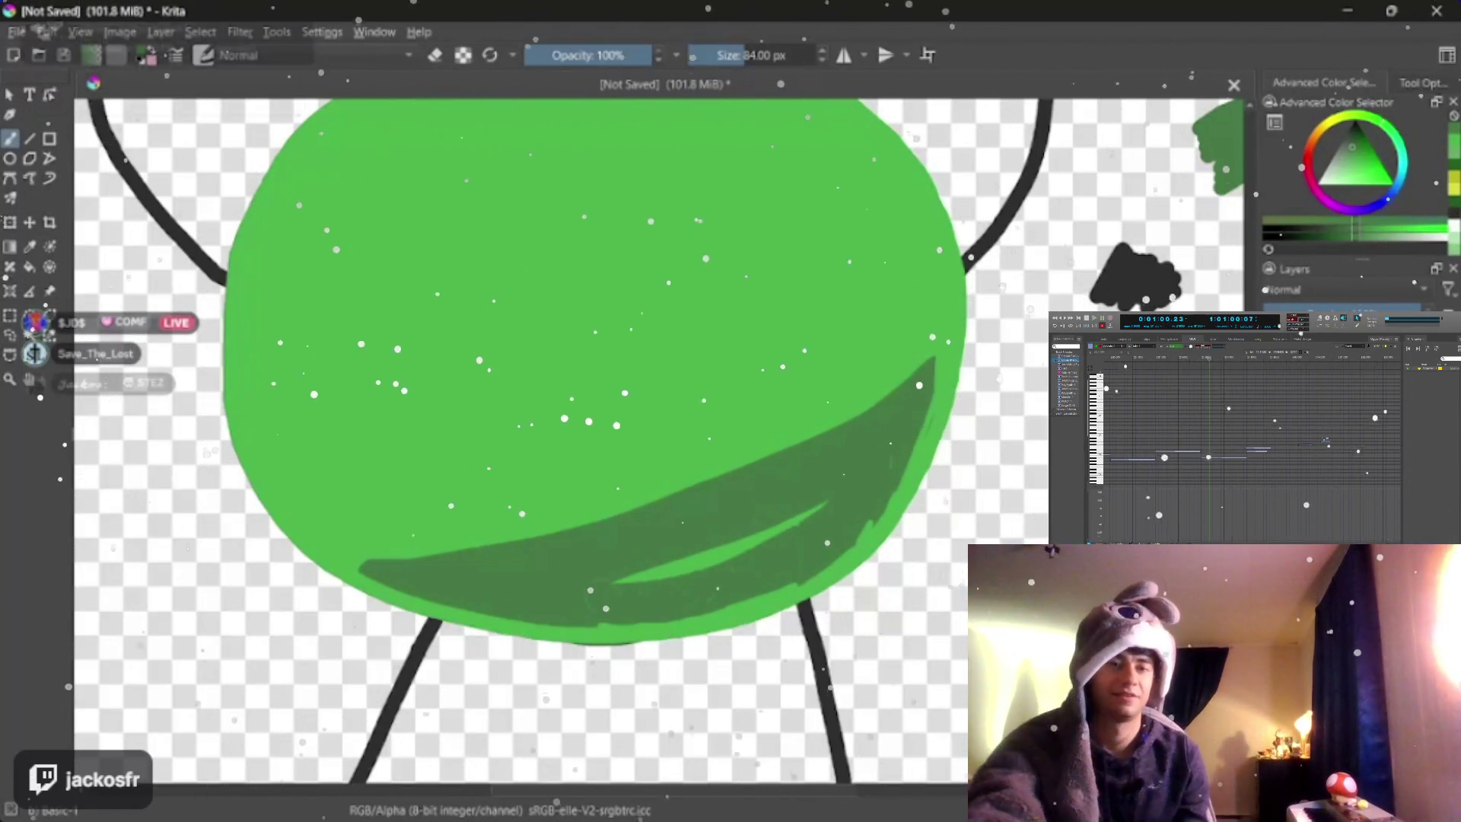
drag(776, 537, 650, 565)
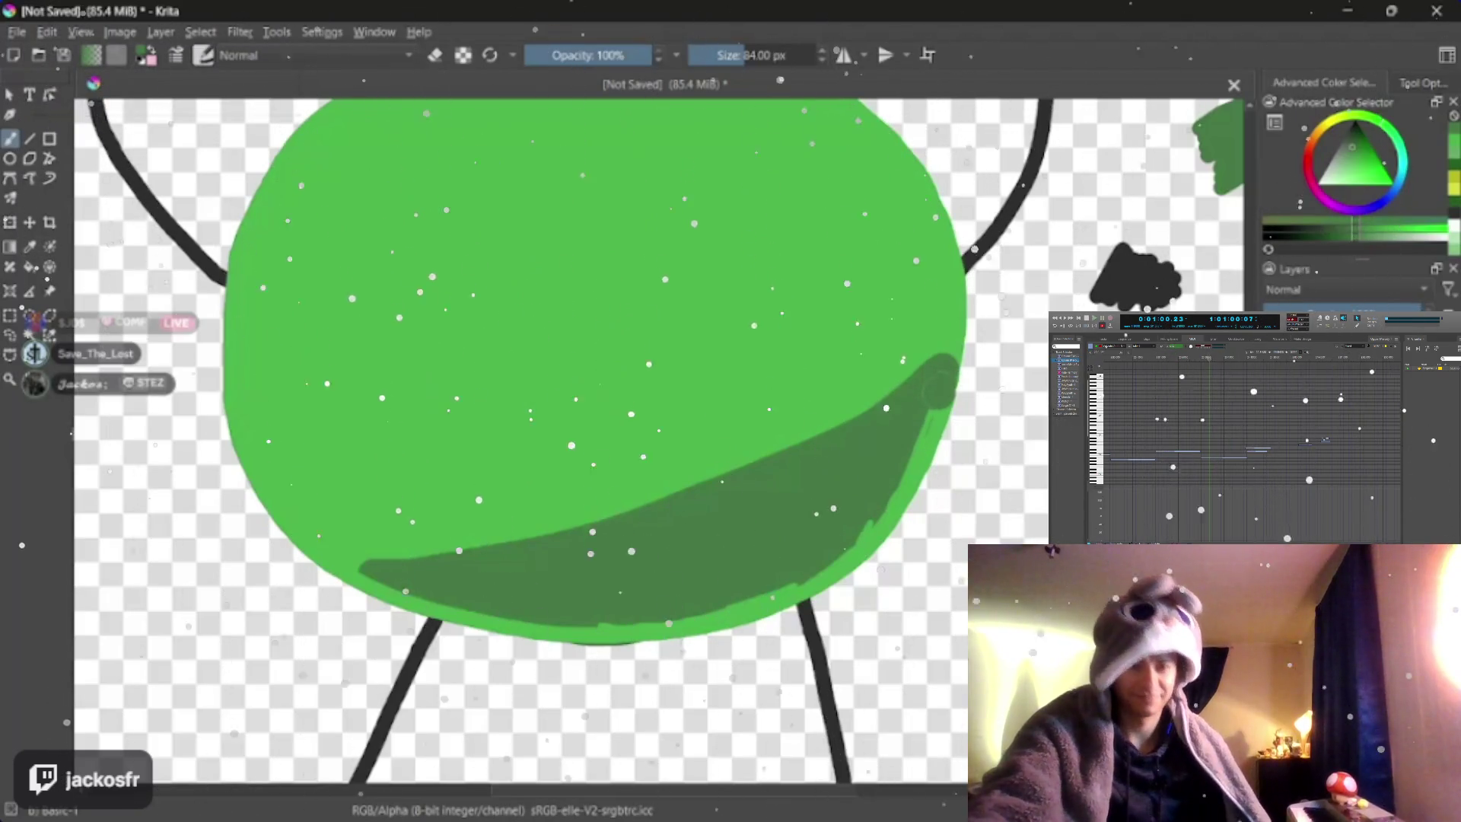
- Extend the dark shading down the right edge and further left along the bottom, then halve the brush size
mouse_move(913, 451)
mouse_down()
mouse_move(821, 582)
mouse_move(639, 628)
mouse_up()
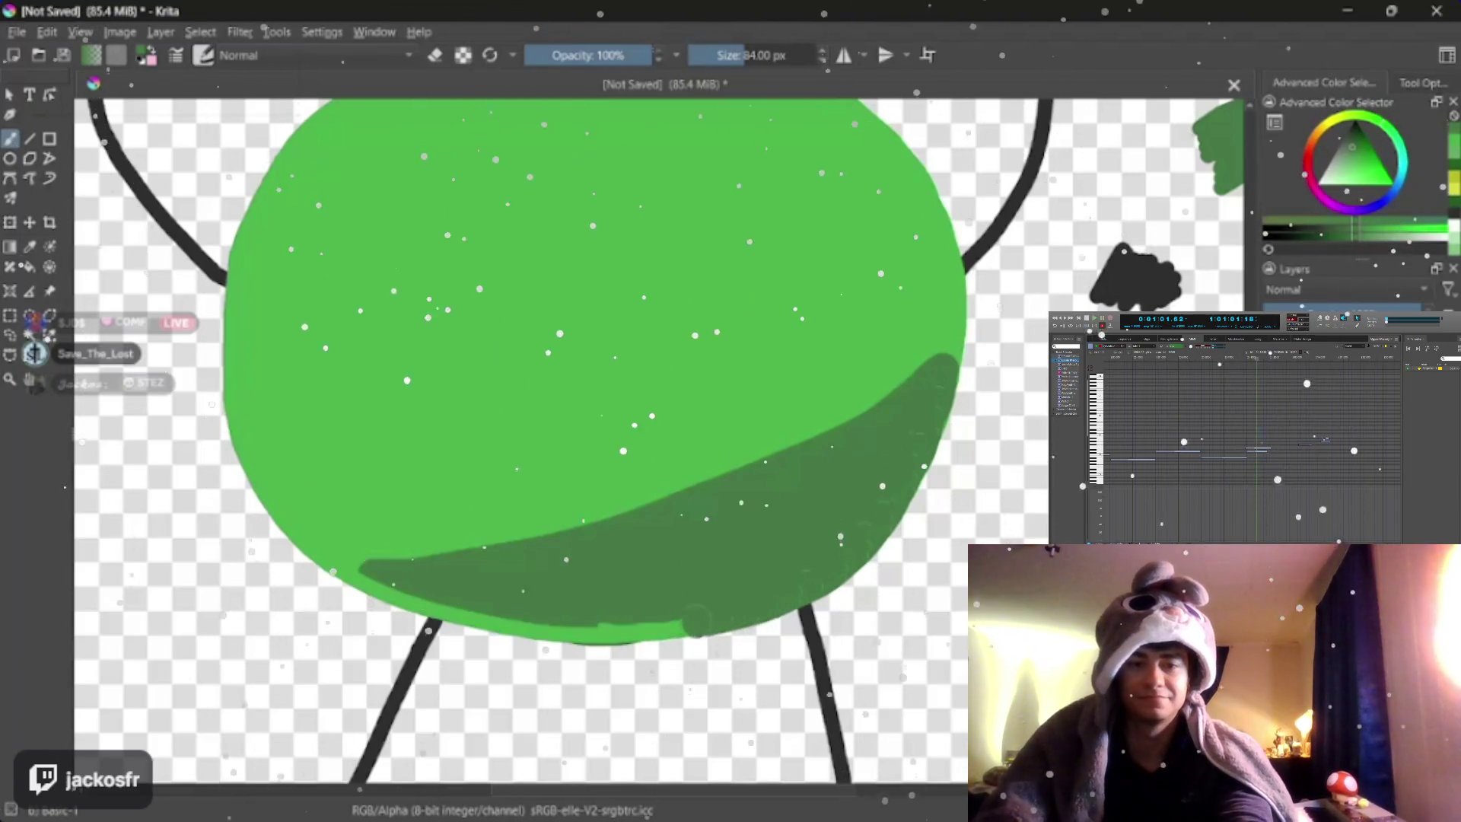
drag(509, 626, 439, 605)
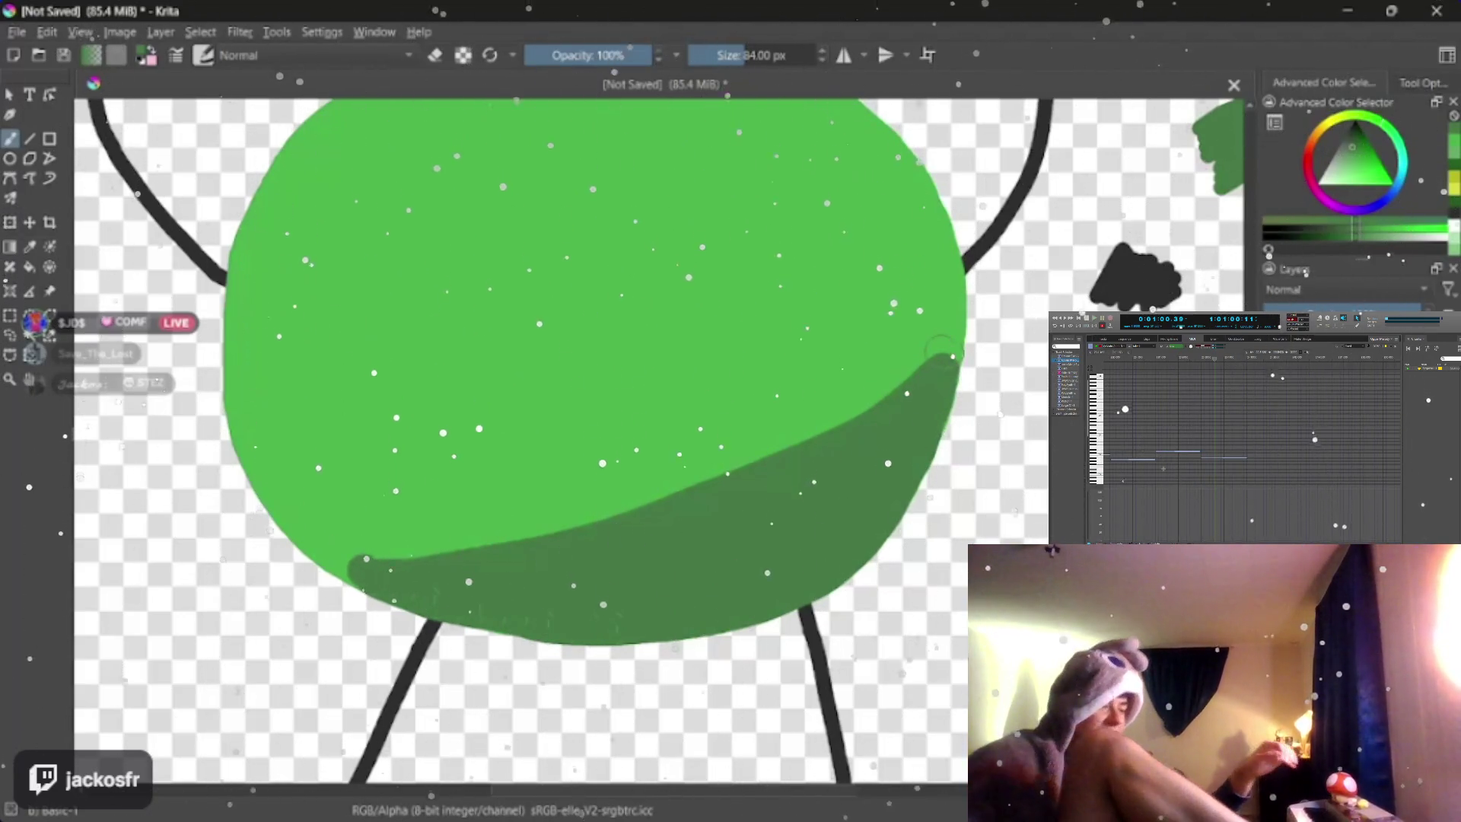
key(bracketleft)
key(bracketleft)
key(bracketleft)
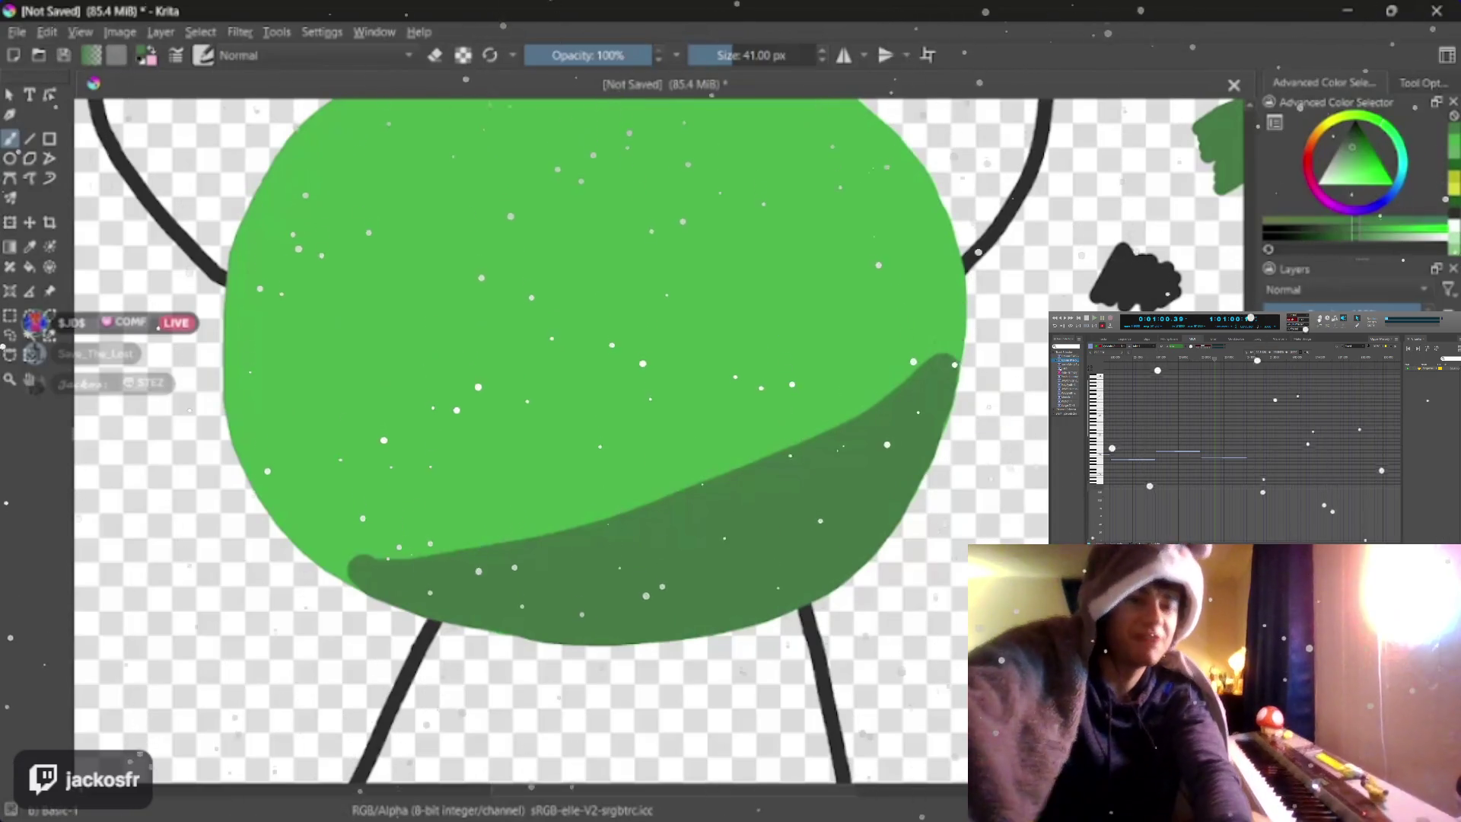
- Remove the old dark shading from the body, comparing with and without it
drag(914, 388, 377, 572)
key(ctrl+z)
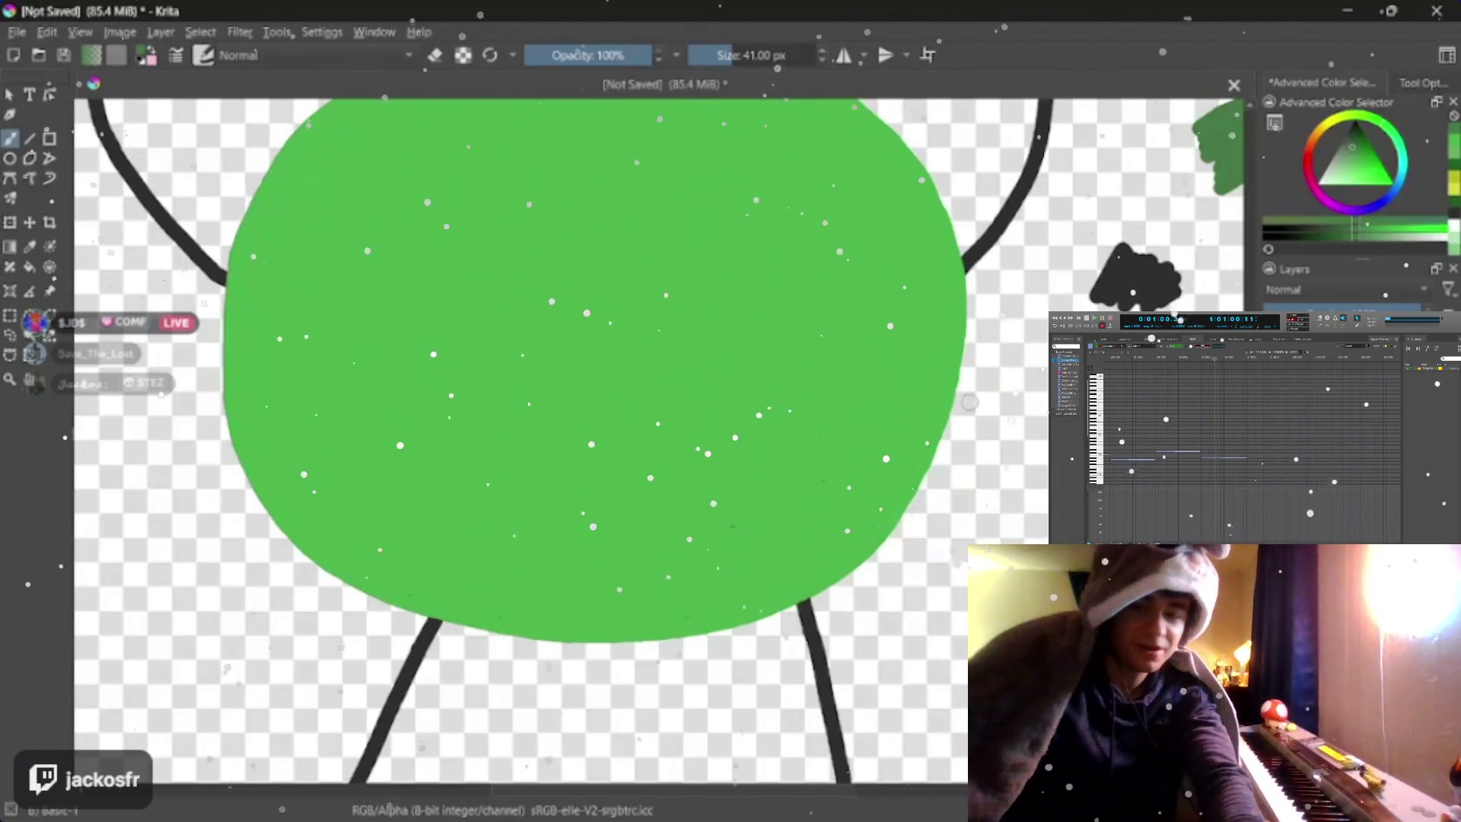
key(ctrl+shift+z)
key(ctrl+z)
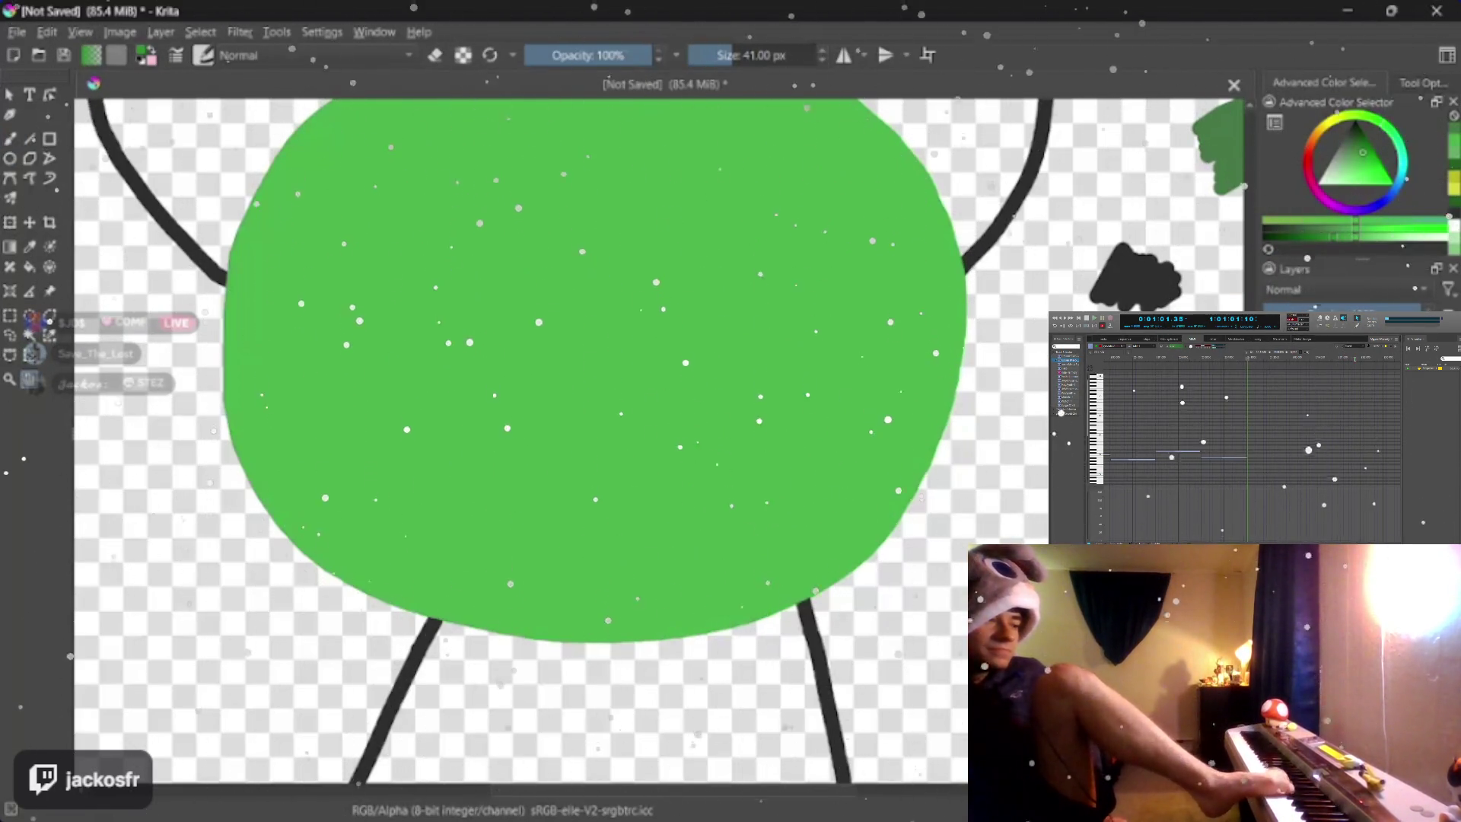
drag(480, 376, 428, 423)
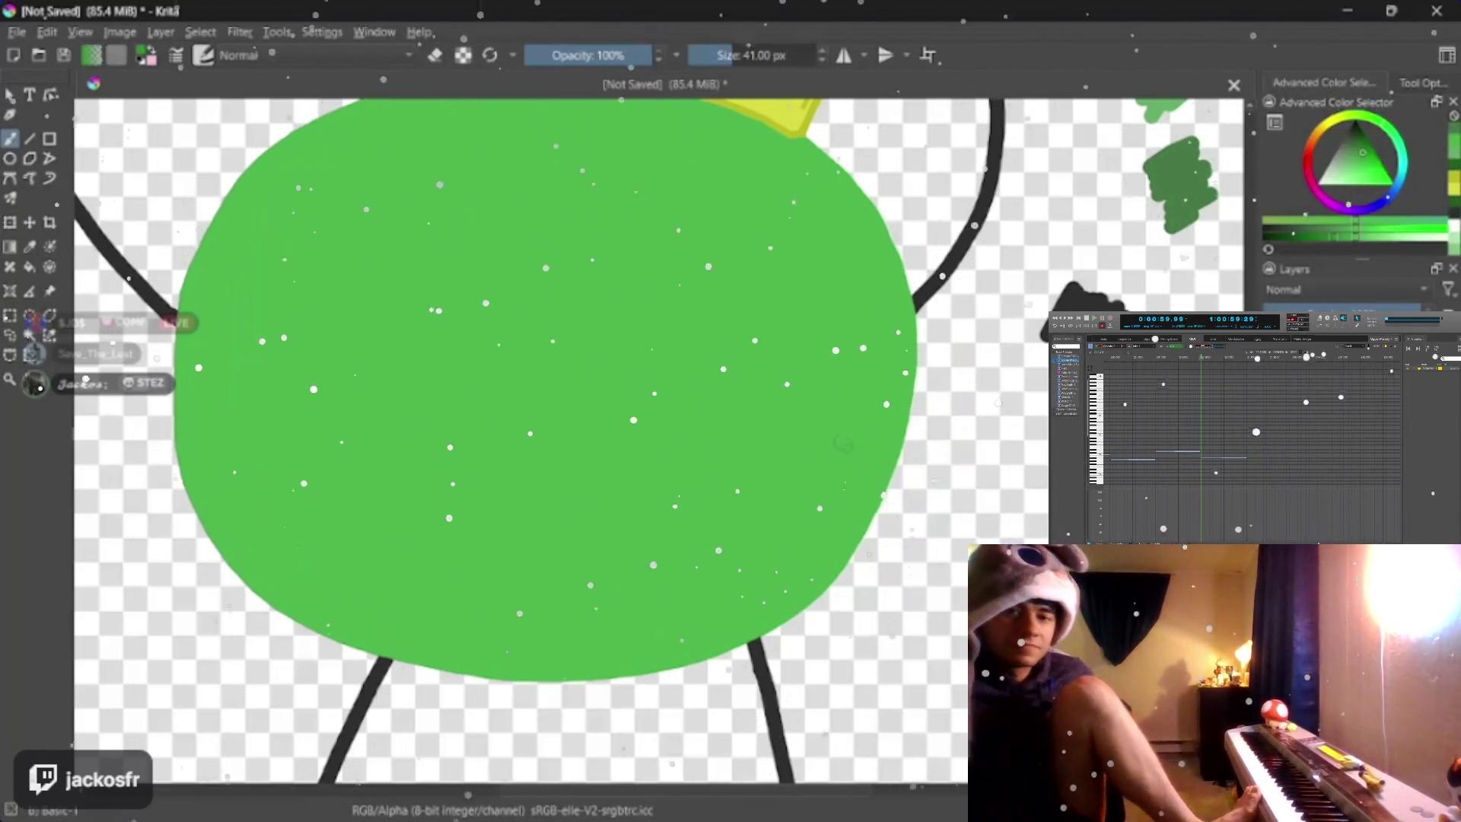
- Adjust the brush to around 78-84 px and try a first dark green stroke across the bottom, then undo it
drag(845, 457, 809, 444)
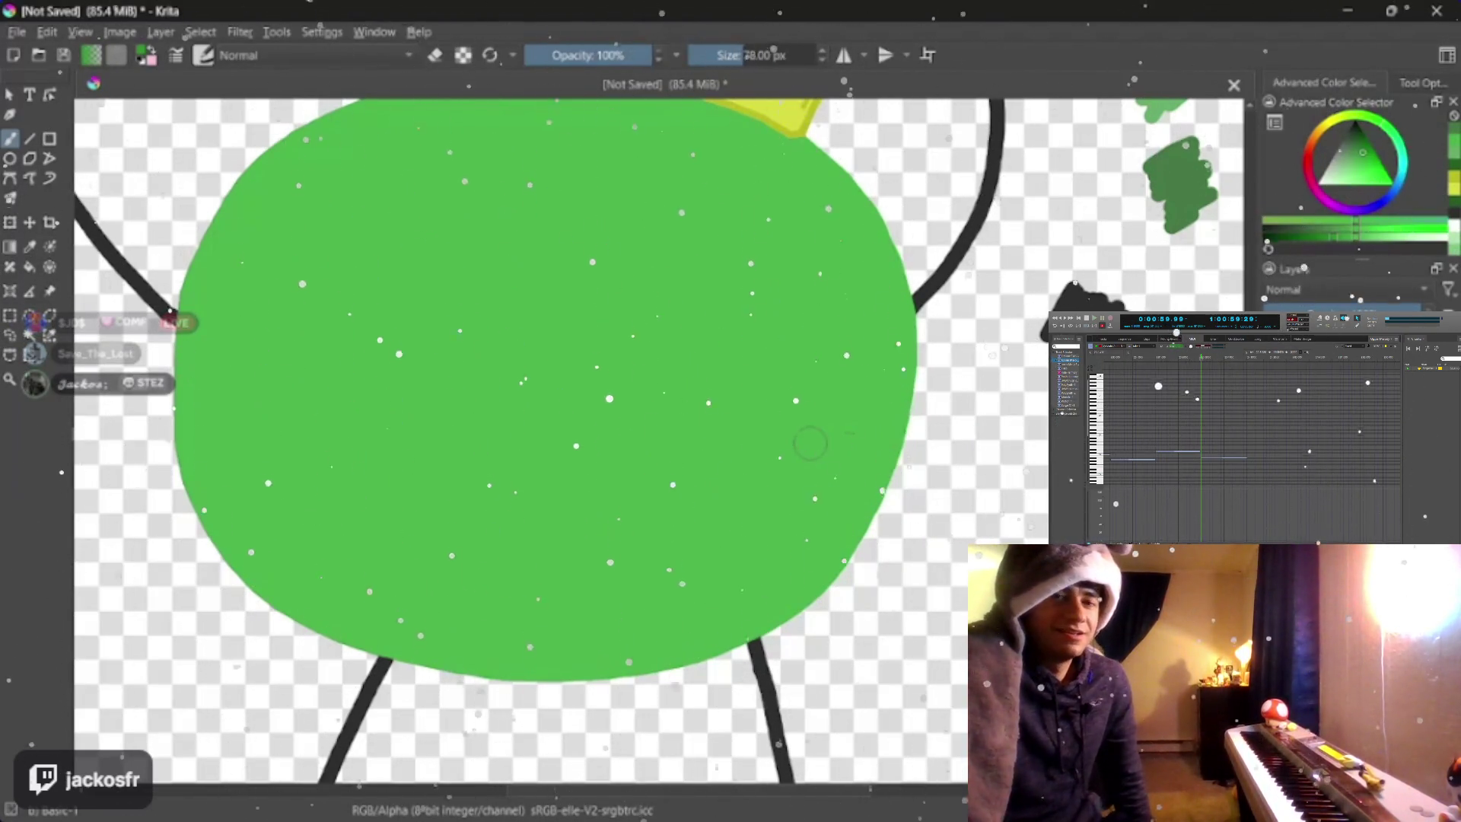
drag(808, 444, 813, 447)
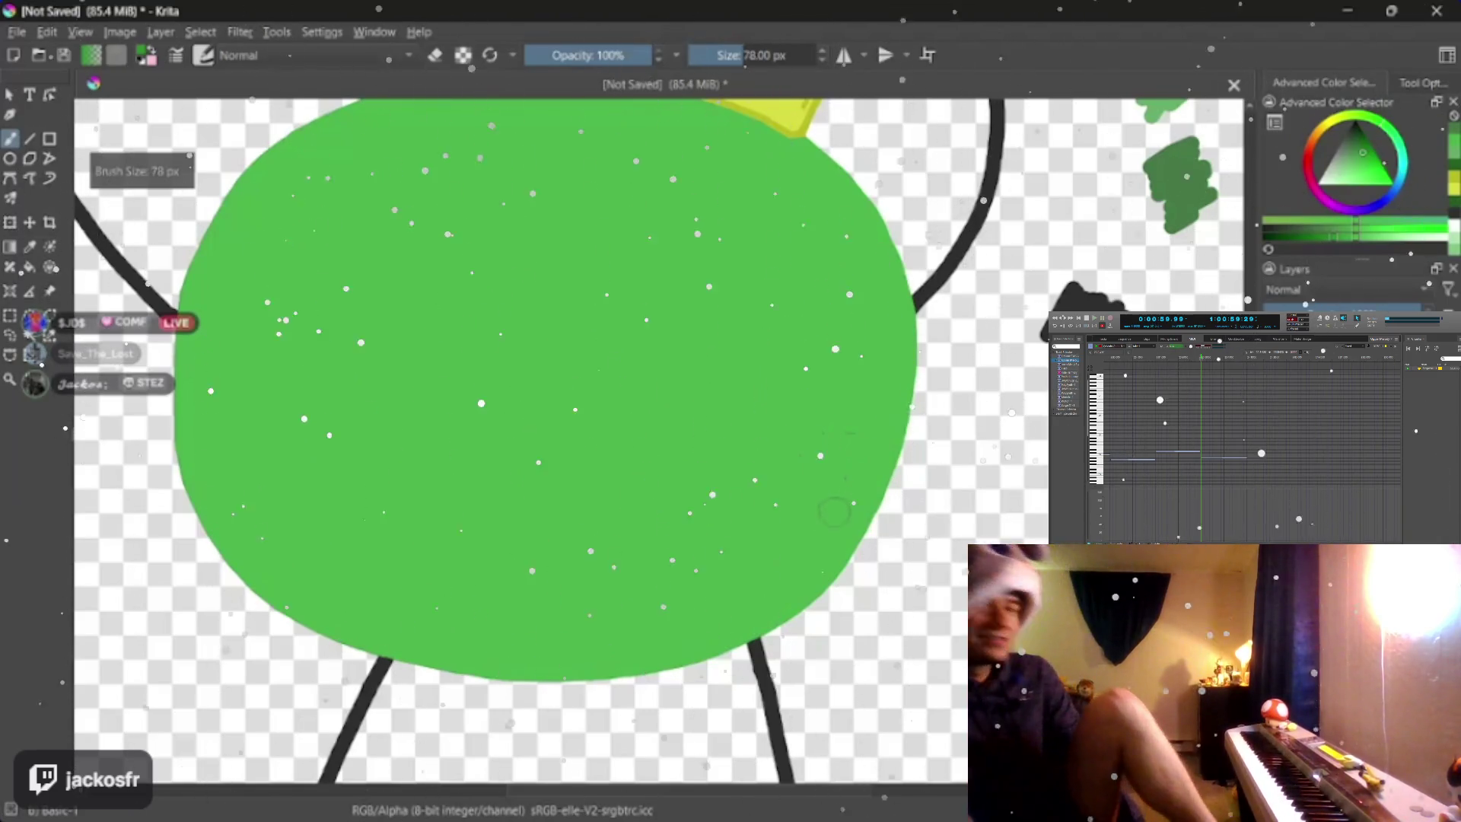
drag(833, 511, 870, 489)
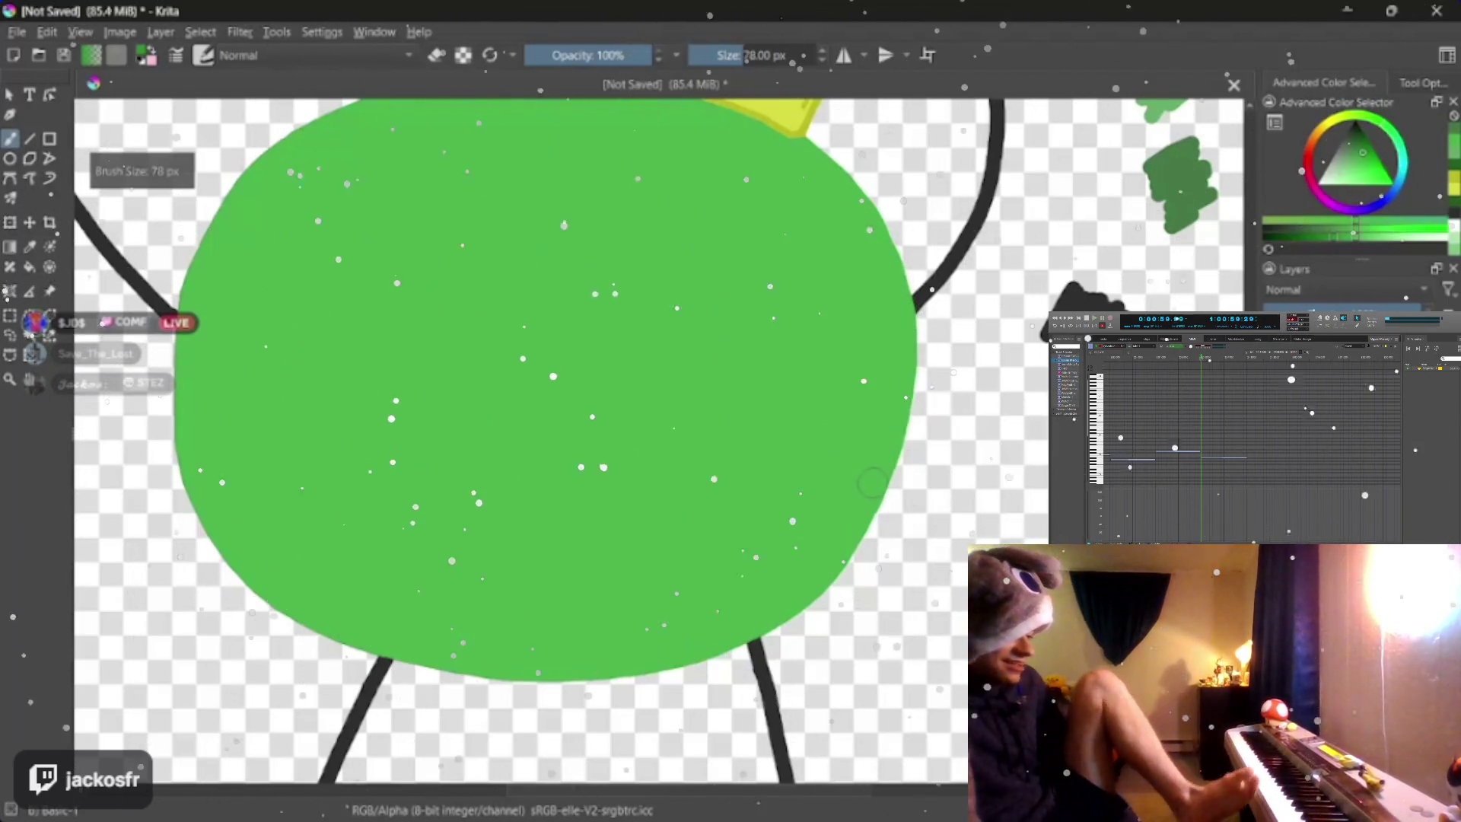
drag(879, 485, 838, 508)
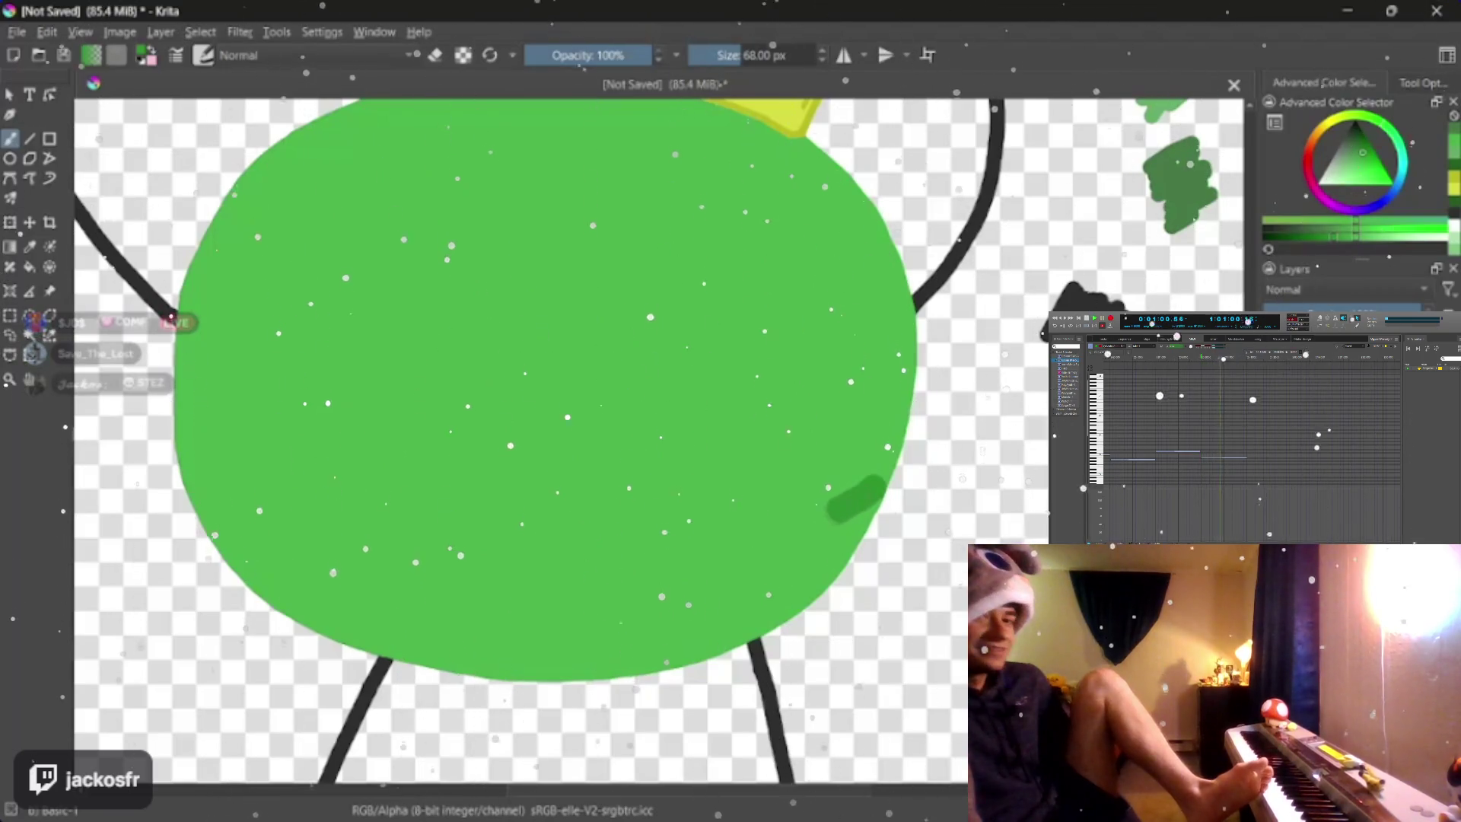
drag(730, 548, 340, 634)
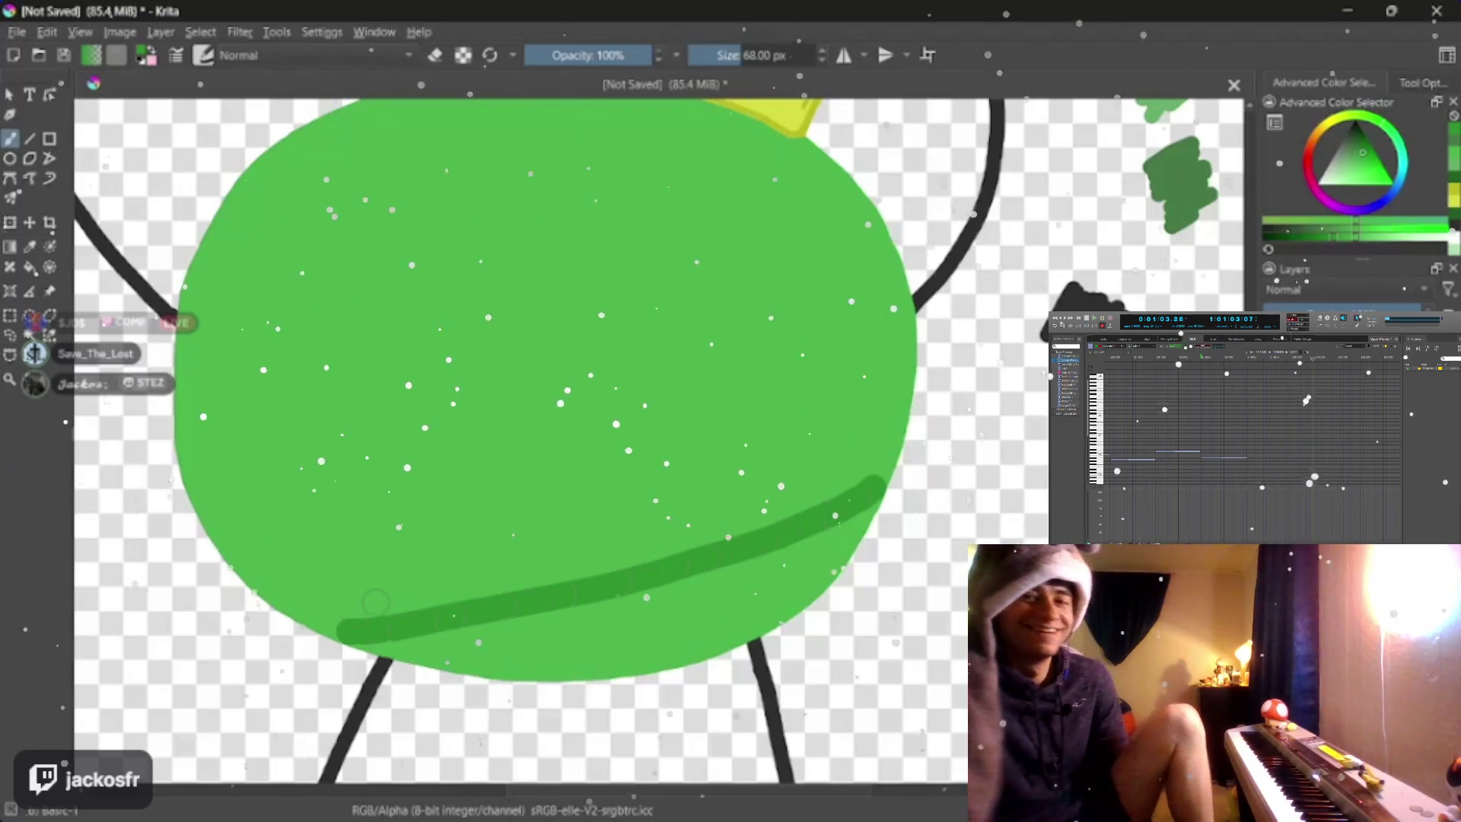
click(446, 661)
key(ctrl+z)
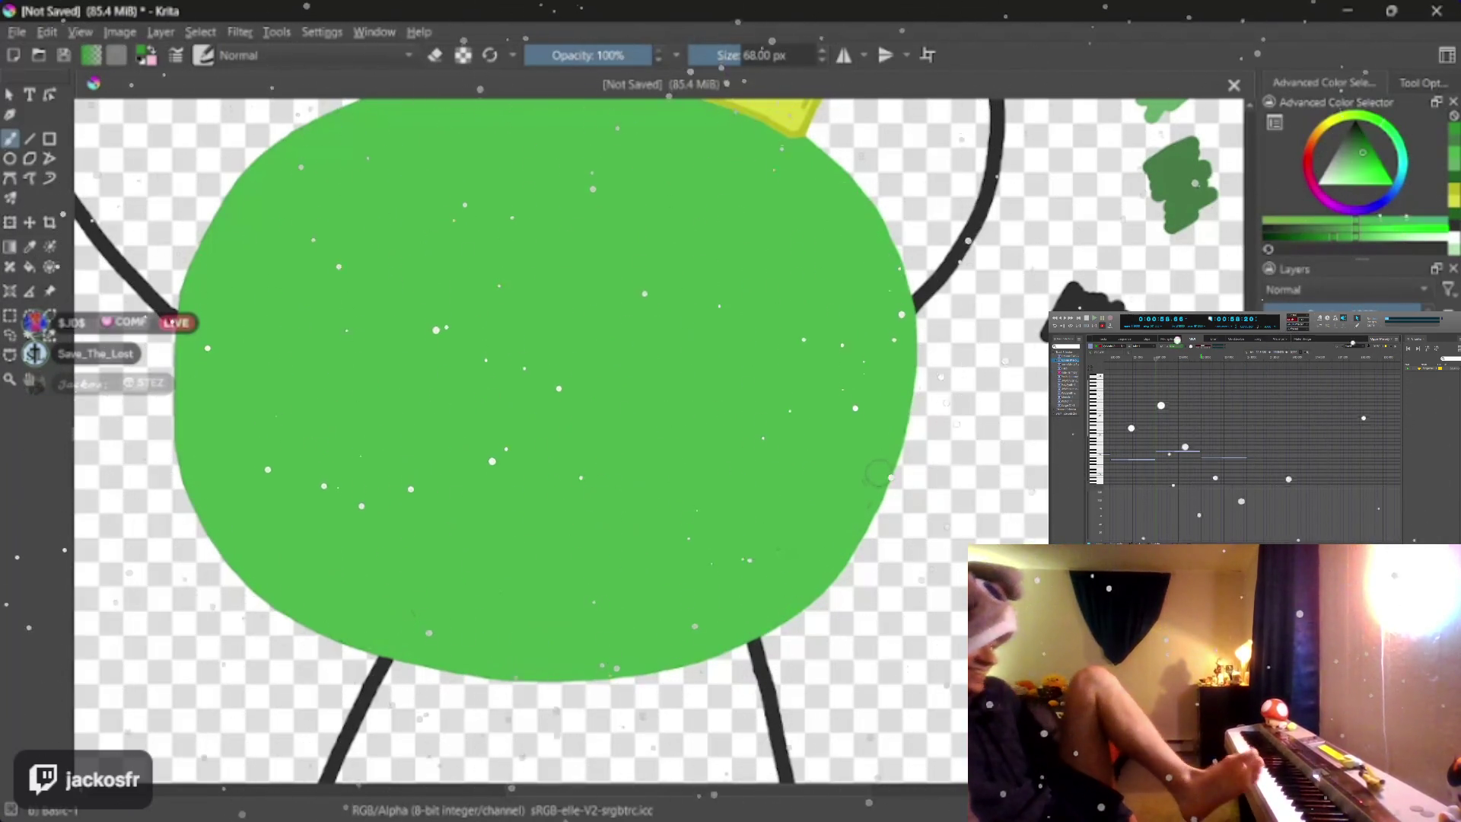
- Repaint a darker green curve across the lower body with a stroke down its right edge
mouse_move(873, 476)
mouse_down()
mouse_move(640, 564)
mouse_move(344, 608)
mouse_move(271, 588)
mouse_up()
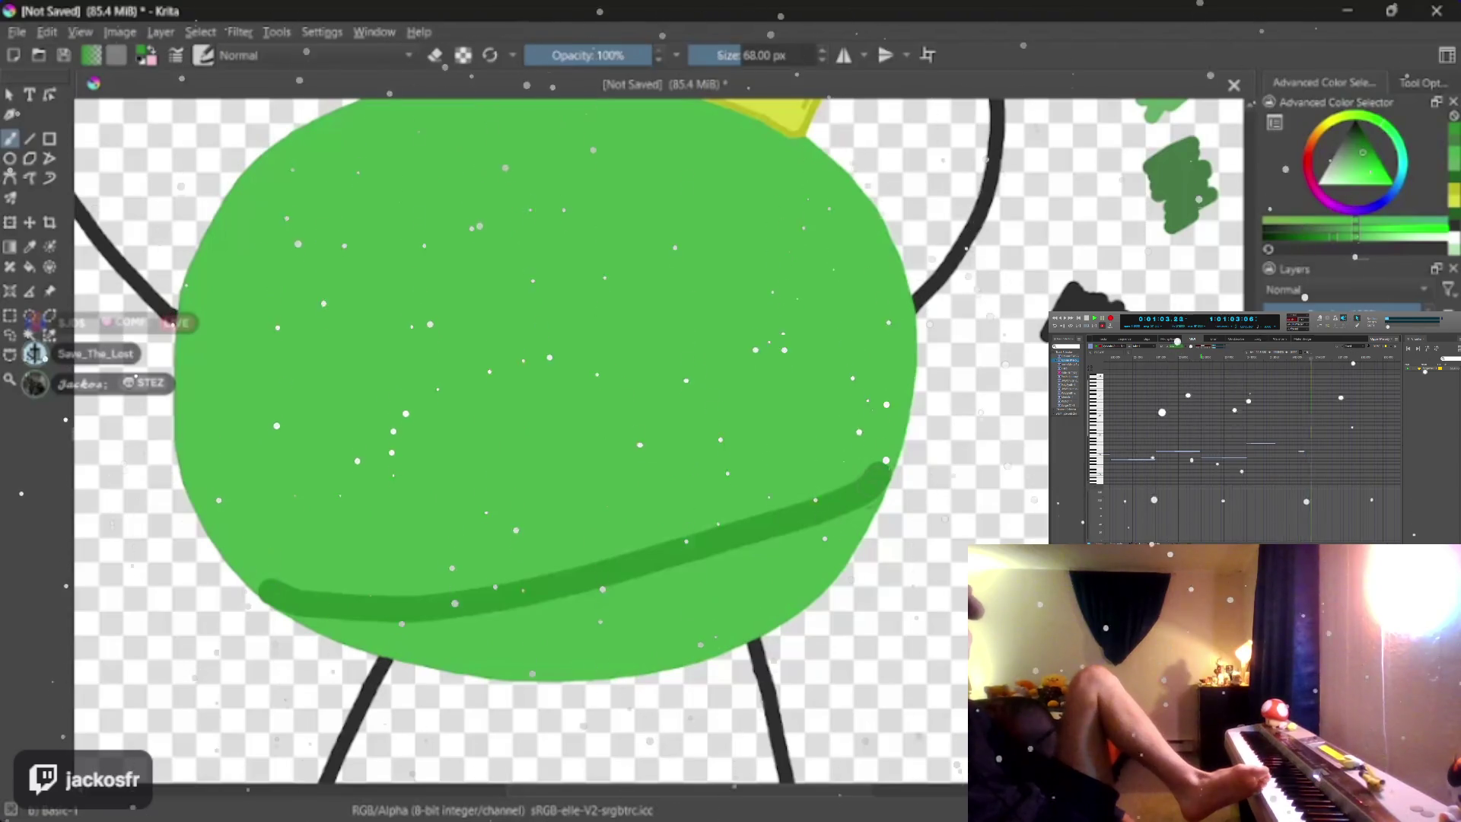
mouse_move(882, 465)
mouse_down()
mouse_move(843, 543)
mouse_move(730, 637)
mouse_up()
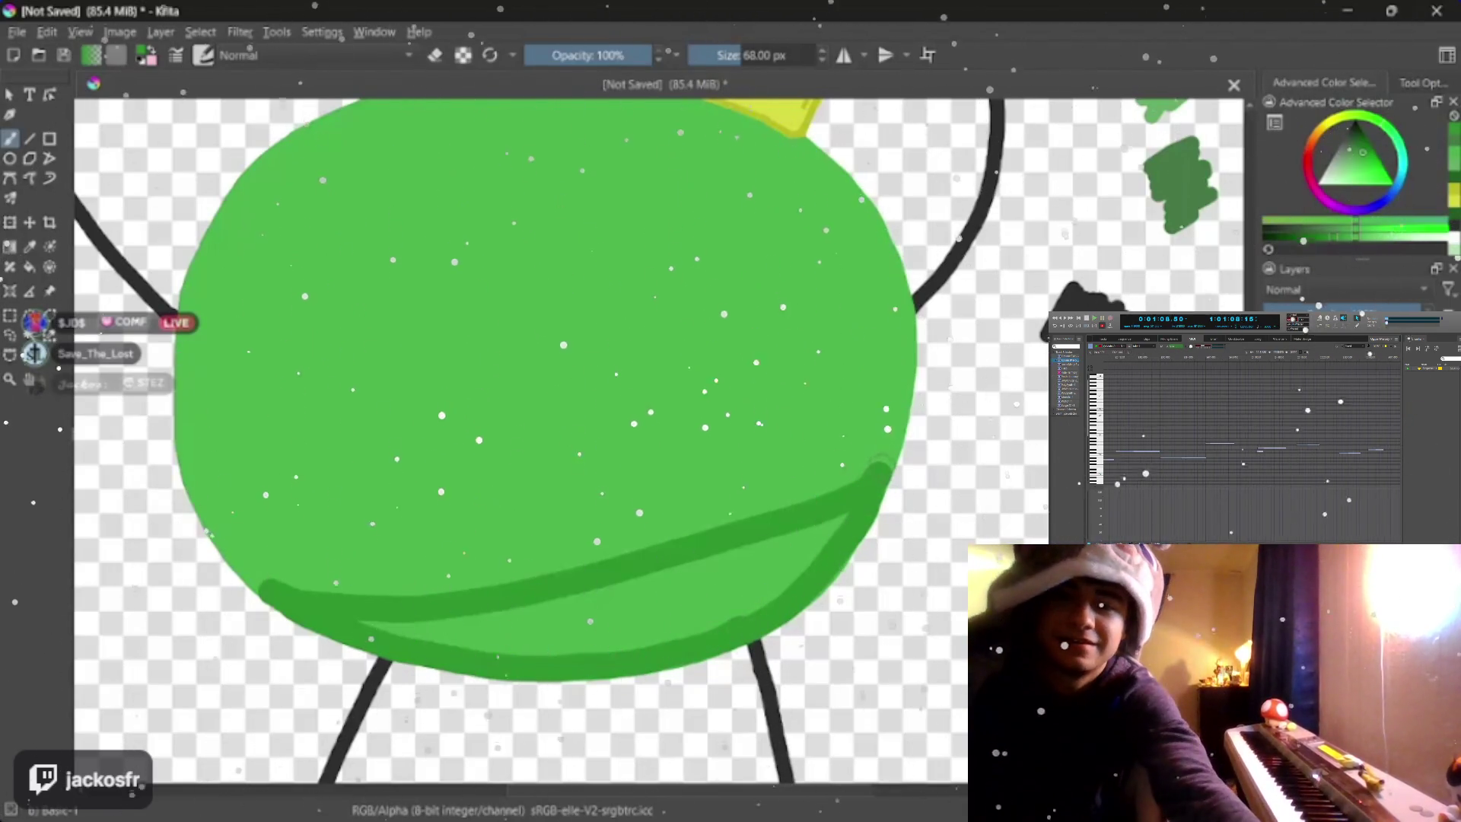
drag(867, 466, 644, 537)
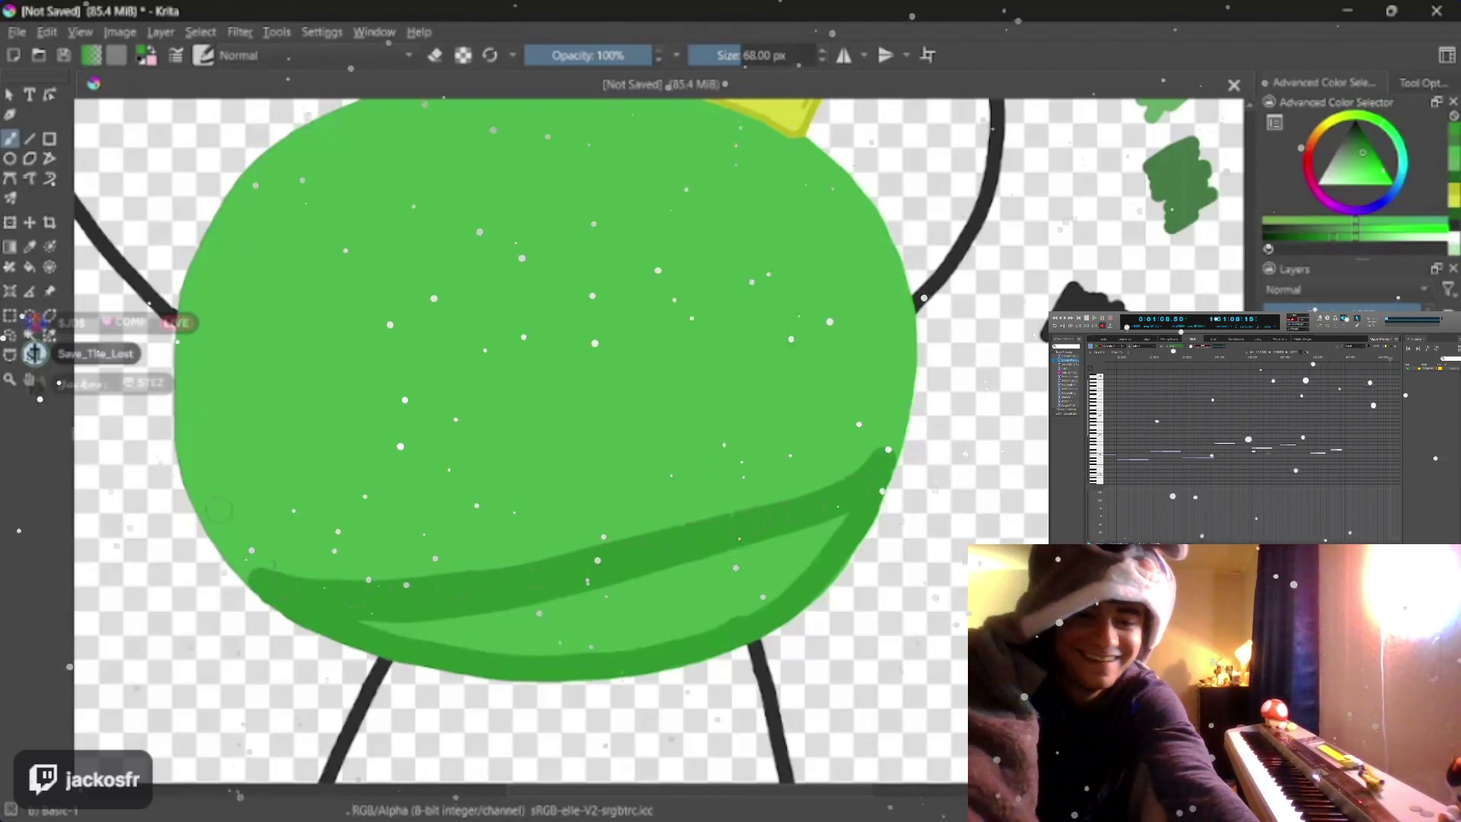
key(bracketleft)
key(bracketleft)
key(bracketleft)
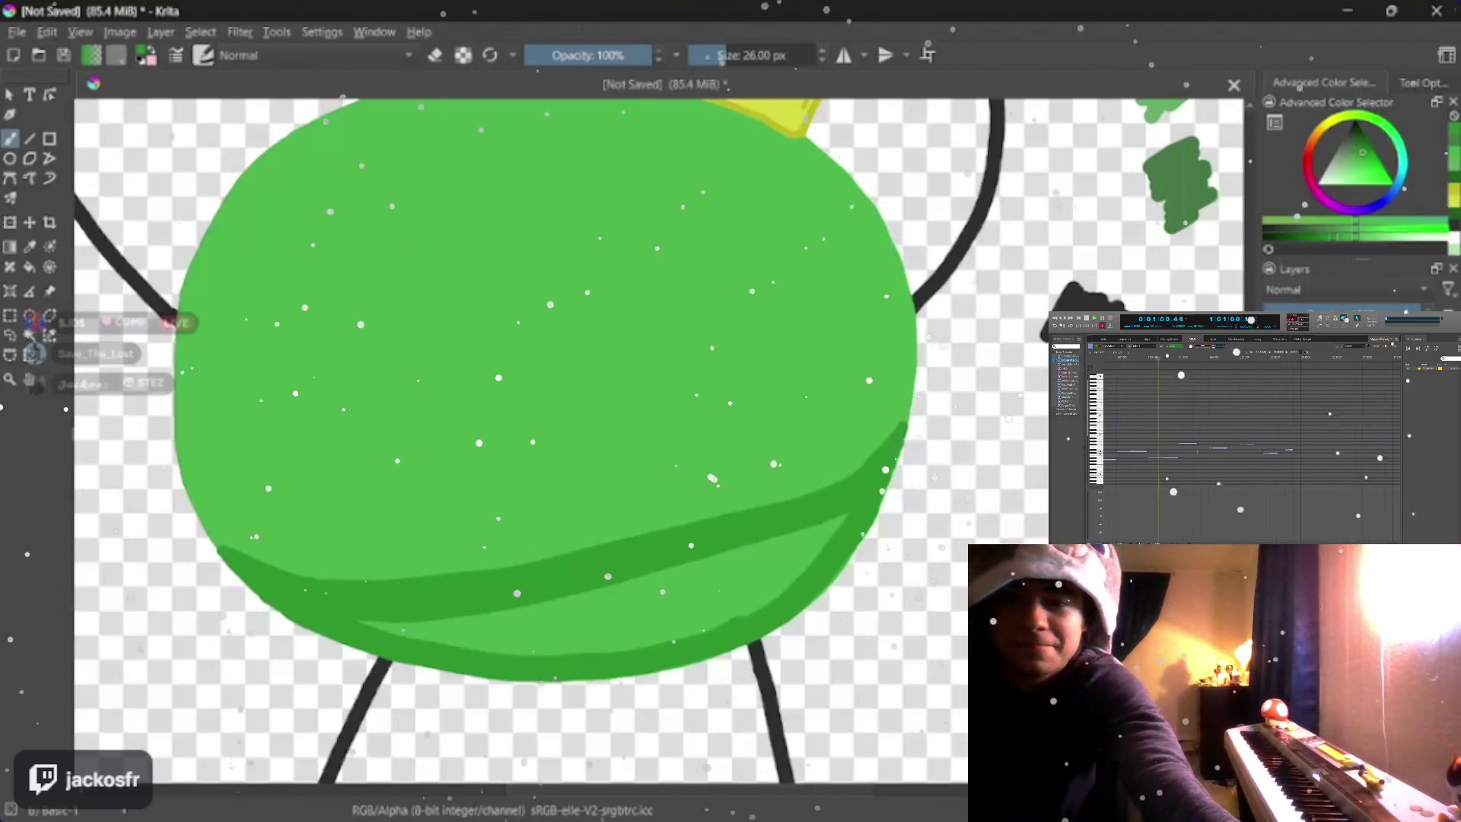
- Paint broad dark green shading along the lower body, then bring the crown back into view
drag(816, 531, 787, 559)
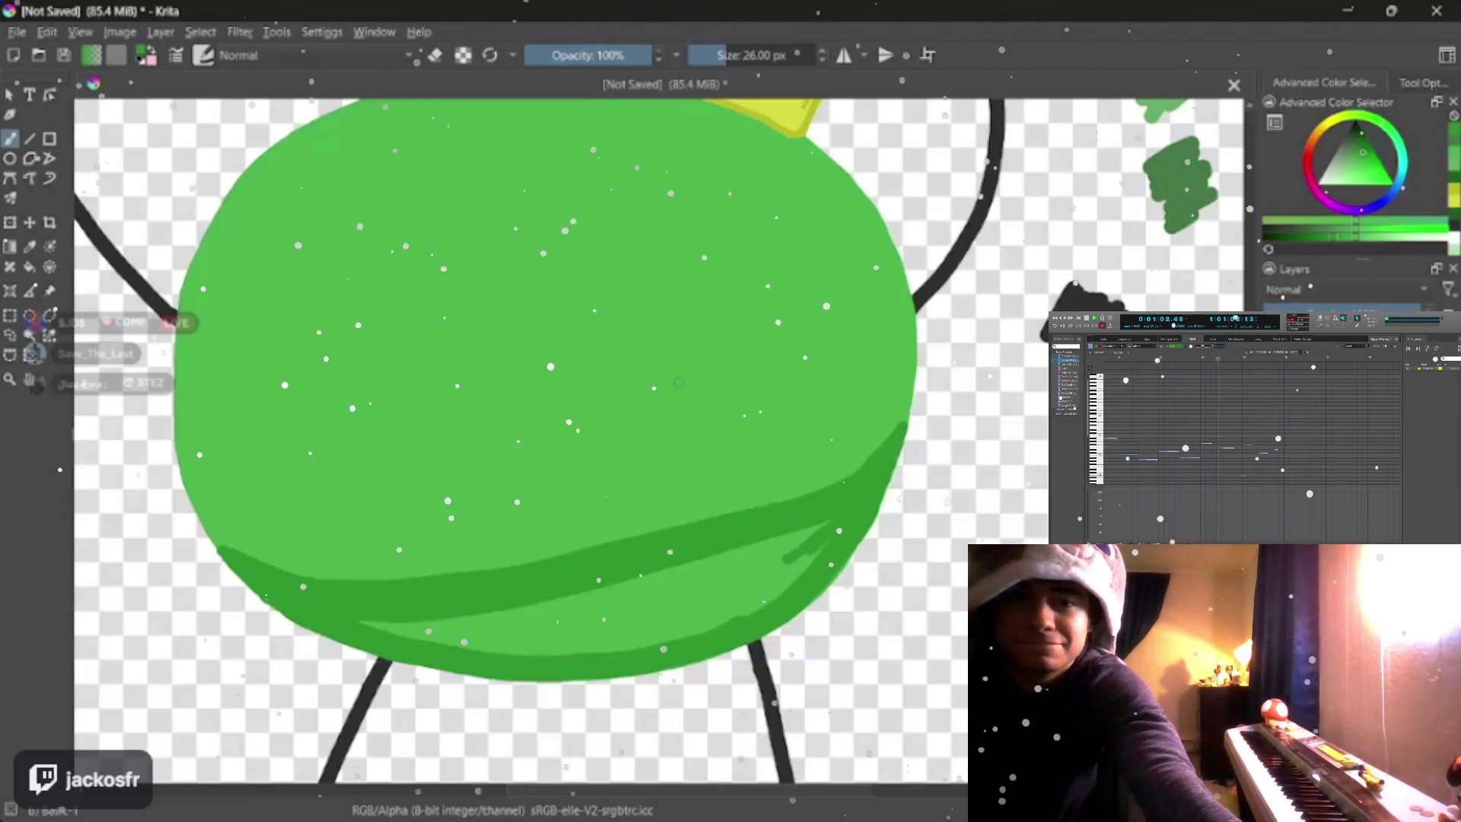
key(bracketright)
key(bracketright)
key(bracketright)
key(bracketright)
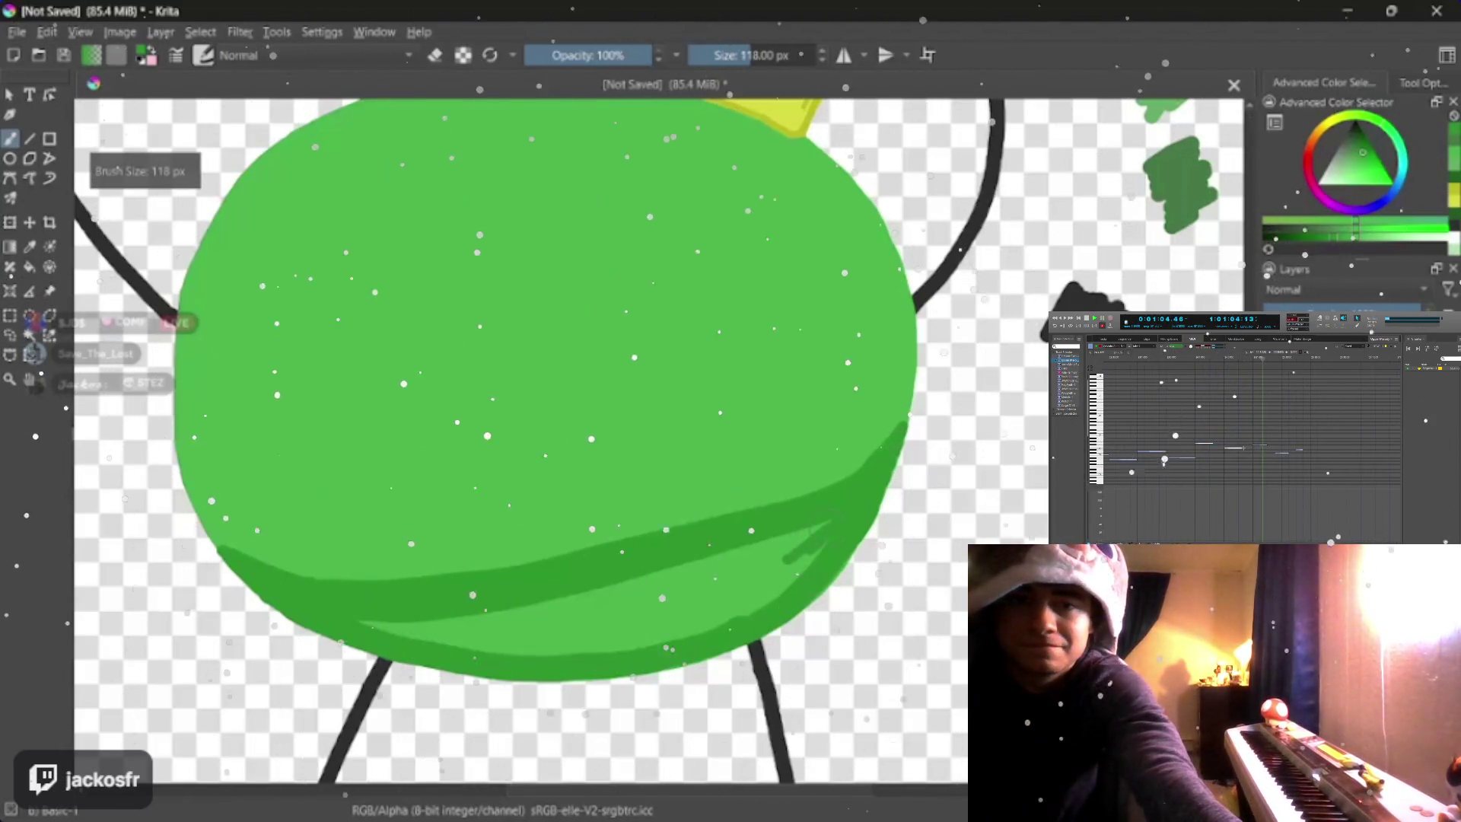
mouse_move(788, 554)
mouse_down()
mouse_move(604, 633)
mouse_move(423, 630)
mouse_move(765, 559)
mouse_up()
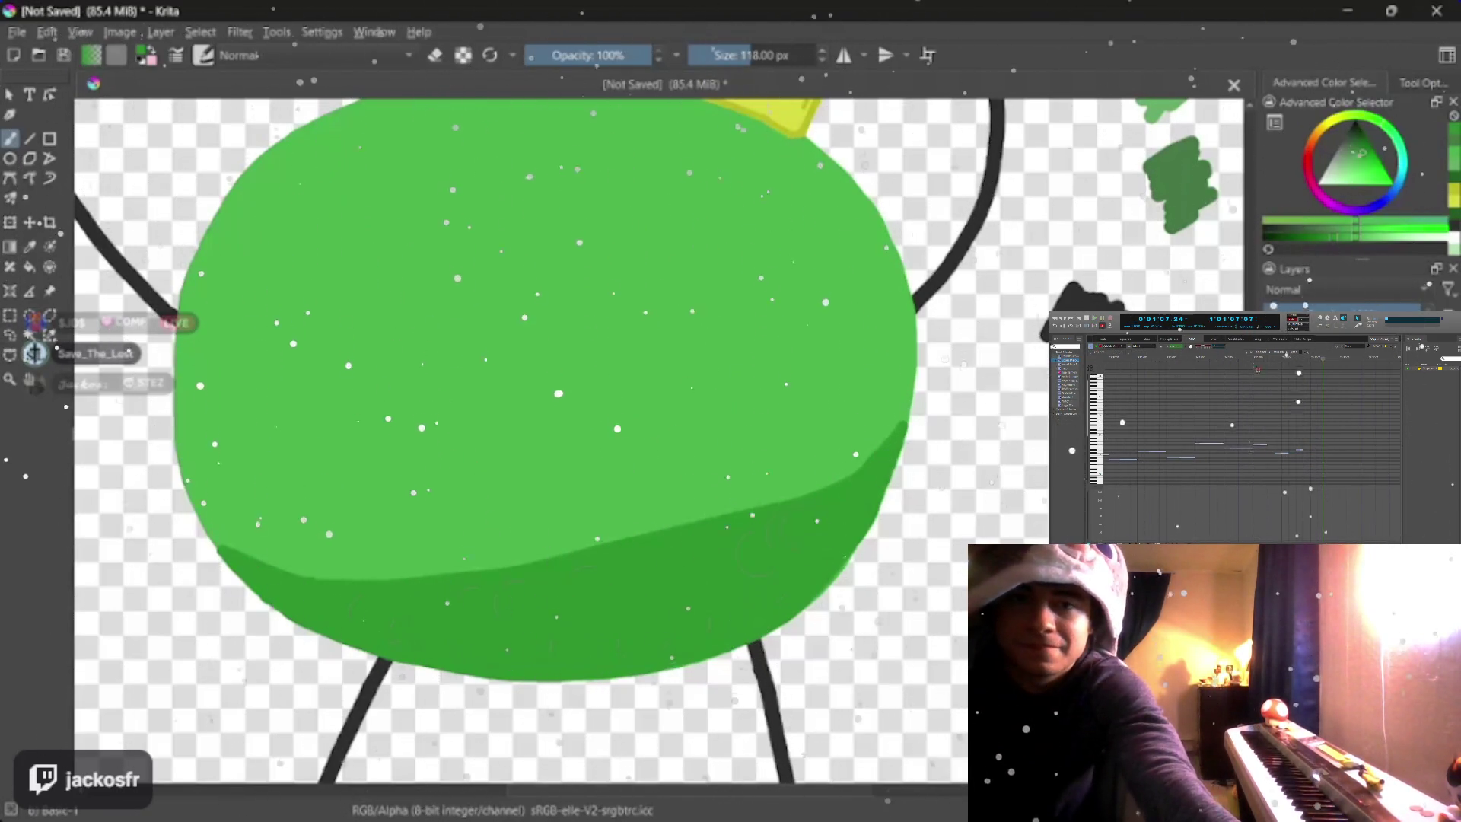
key(bracketleft)
key(bracketleft)
key(bracketleft)
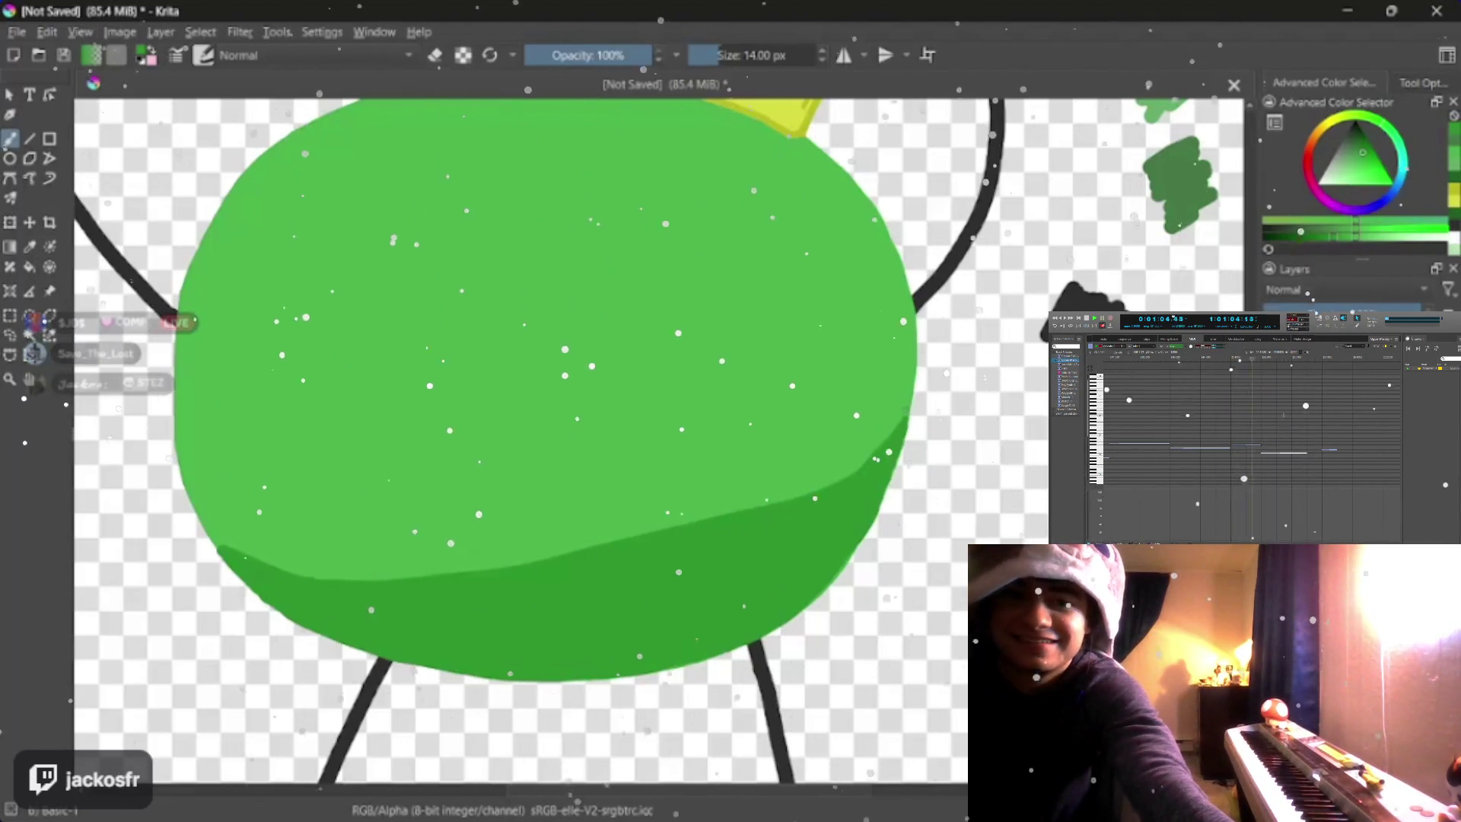
key(bracketright)
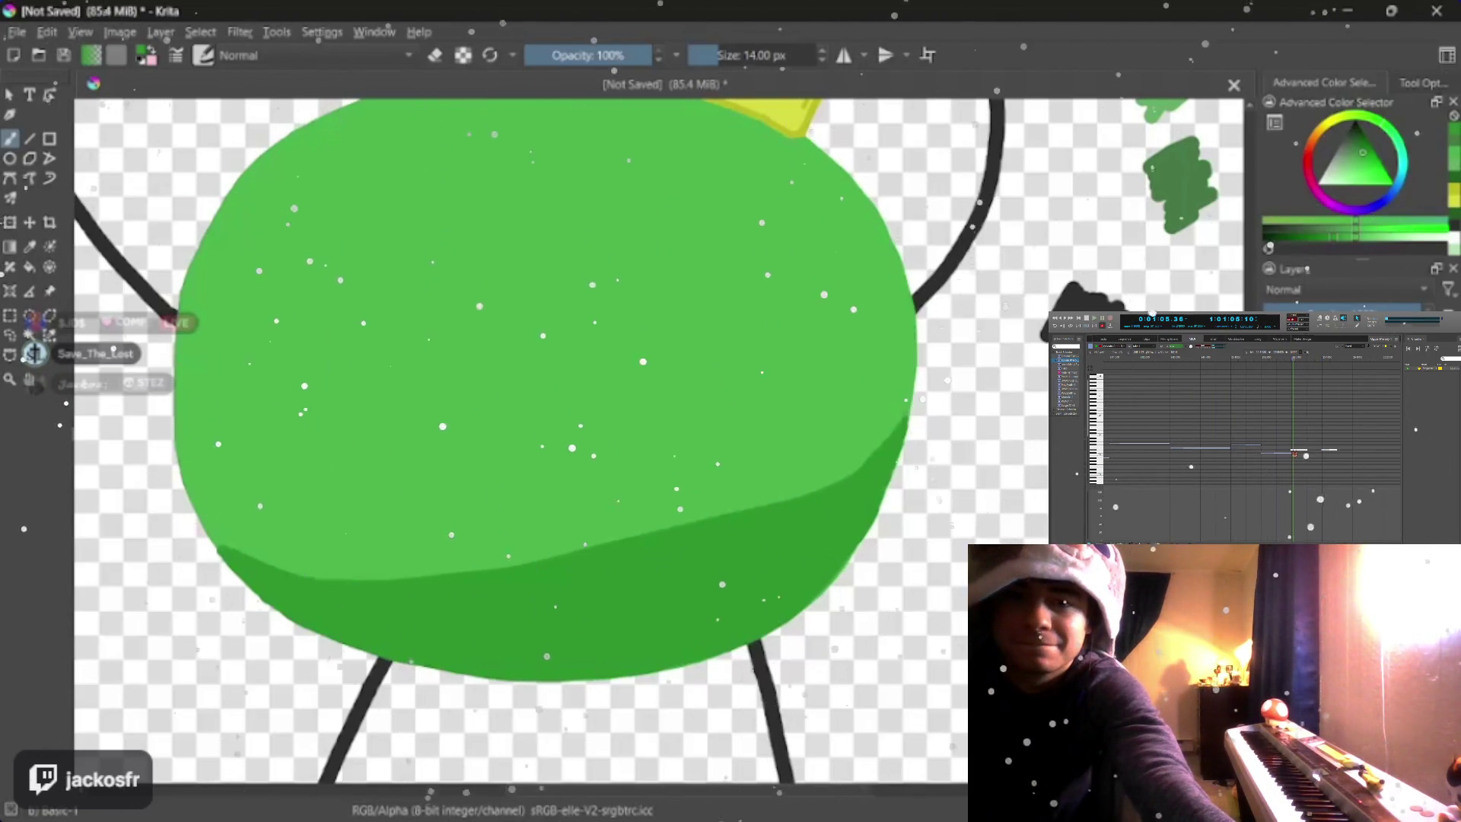
drag(518, 357, 565, 486)
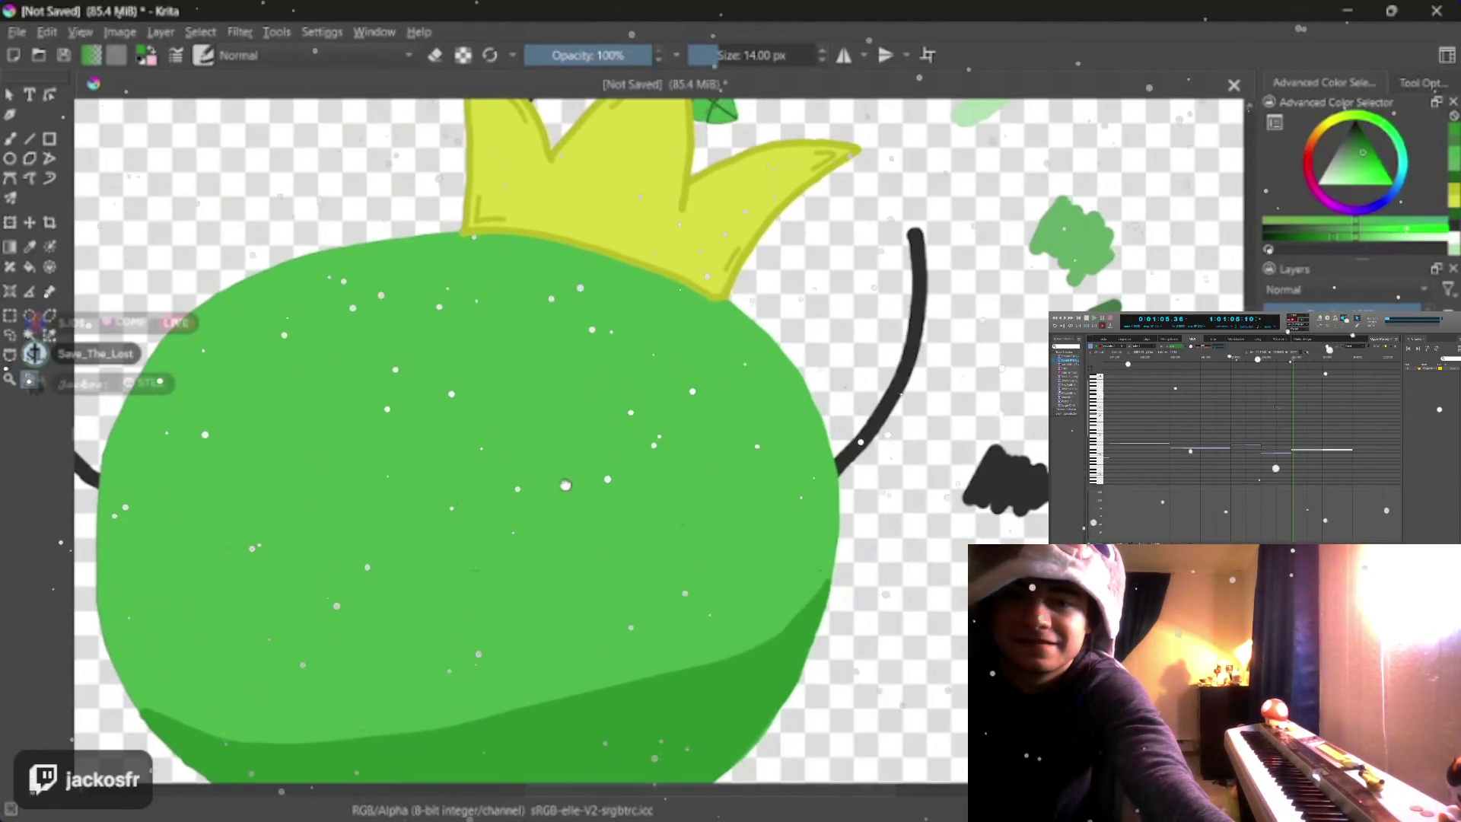
scroll(564, 484, down, 3)
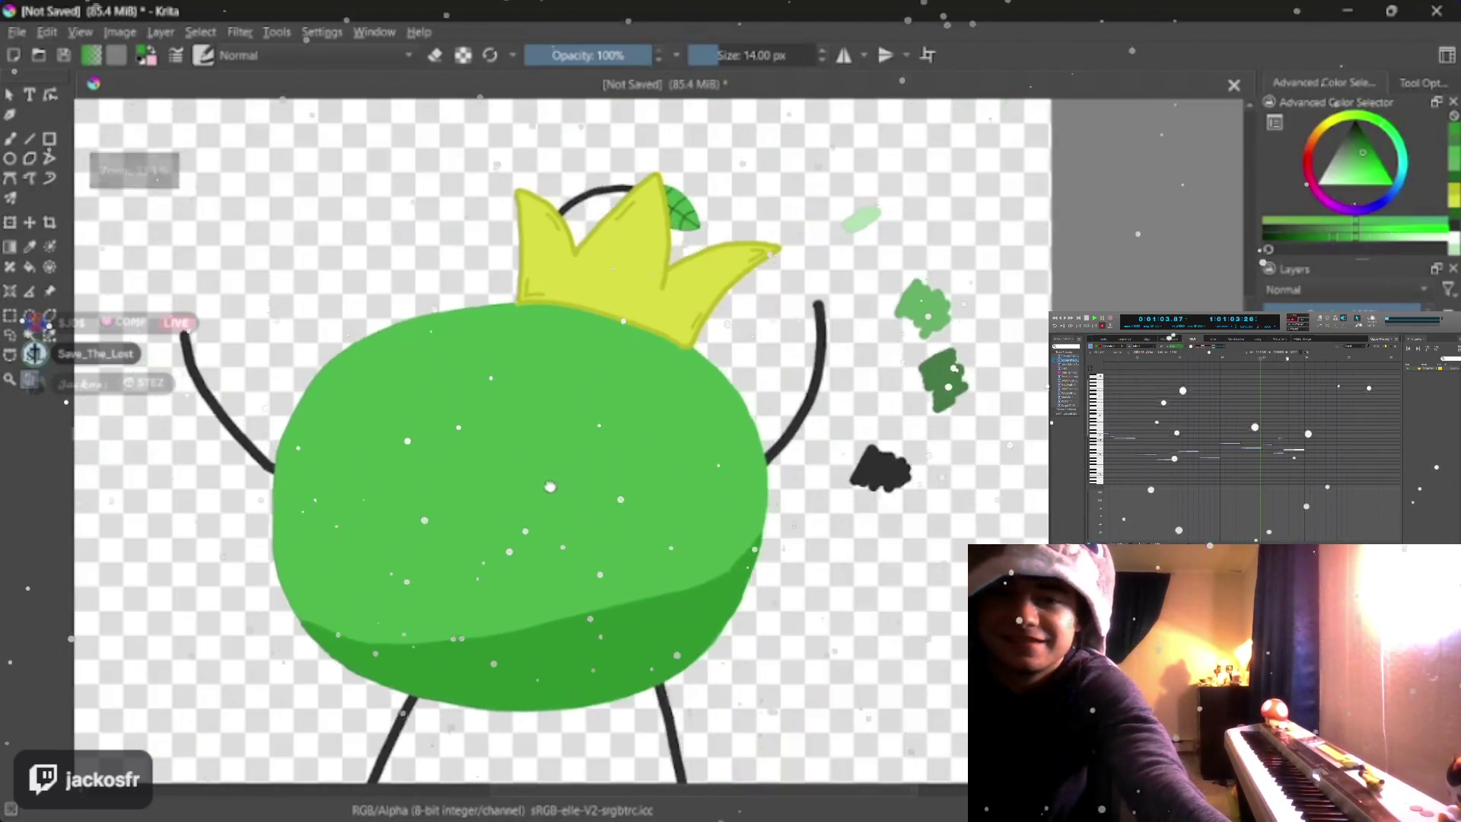
scroll(705, 417, up, 1)
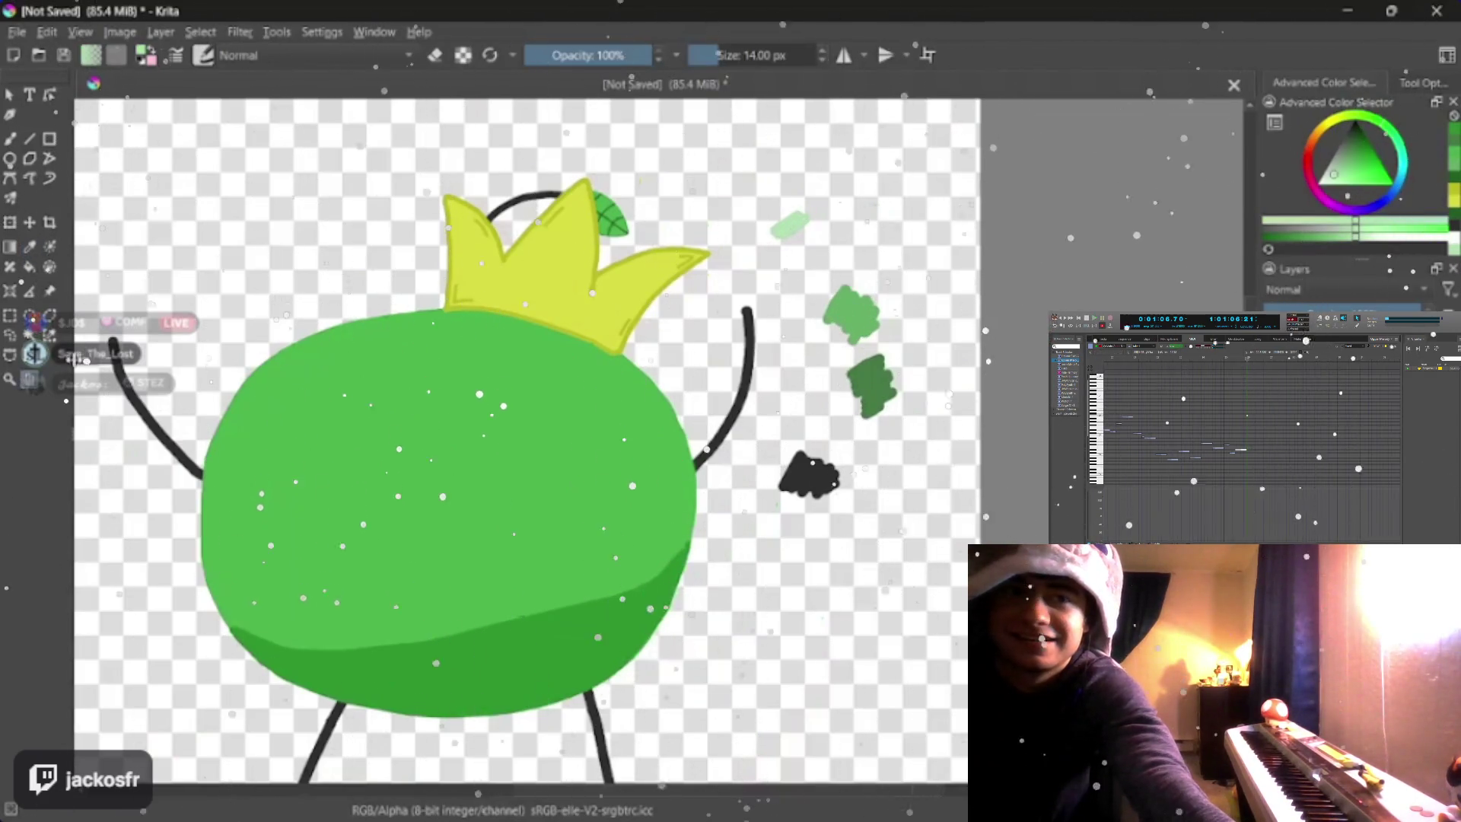
scroll(525, 434, up, 3)
scroll(524, 434, up, 1)
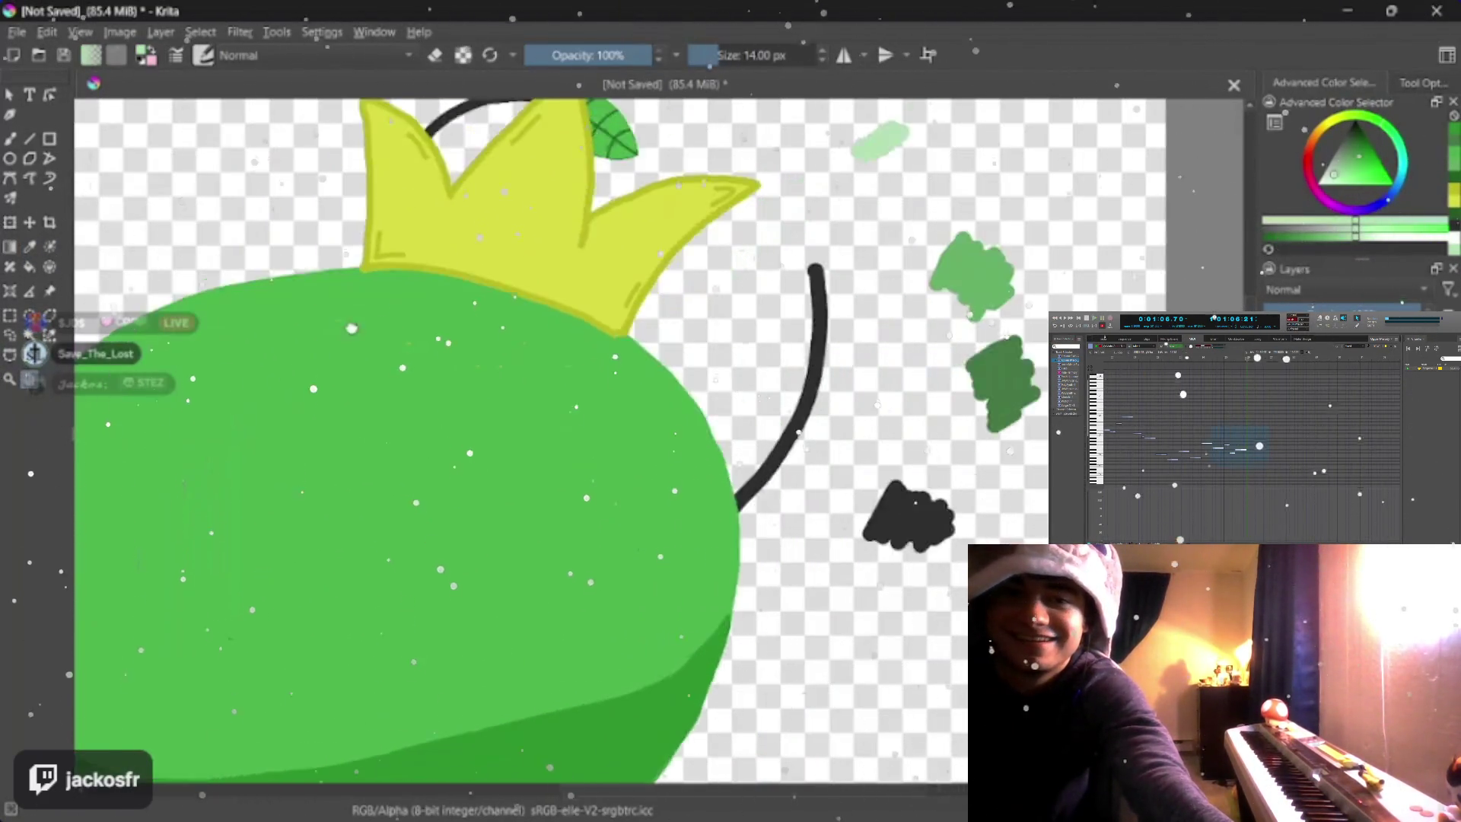
scroll(351, 329, up, 2)
scroll(351, 329, down, 2)
scroll(391, 302, up, 2)
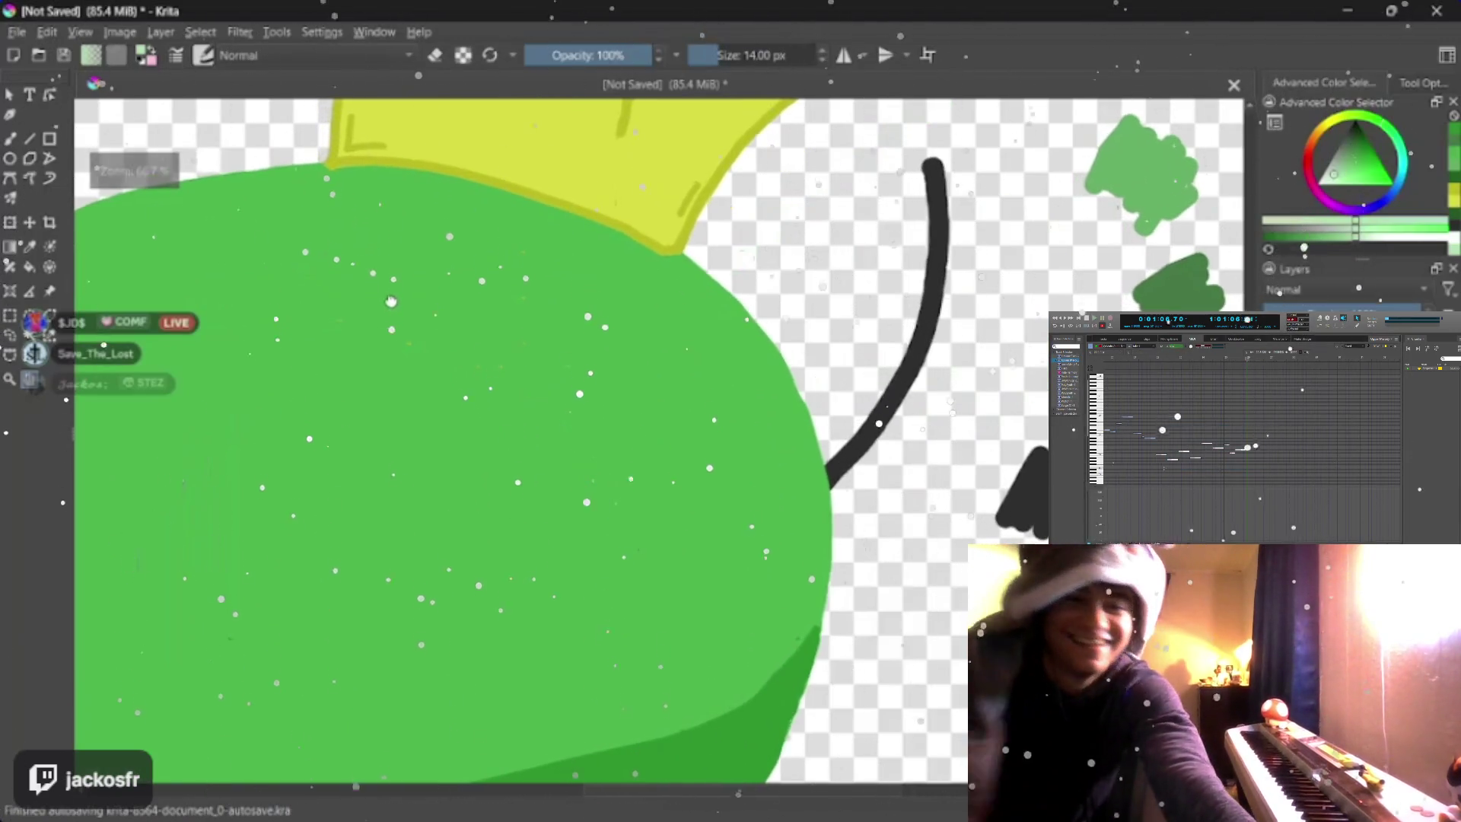
scroll(391, 302, down, 1)
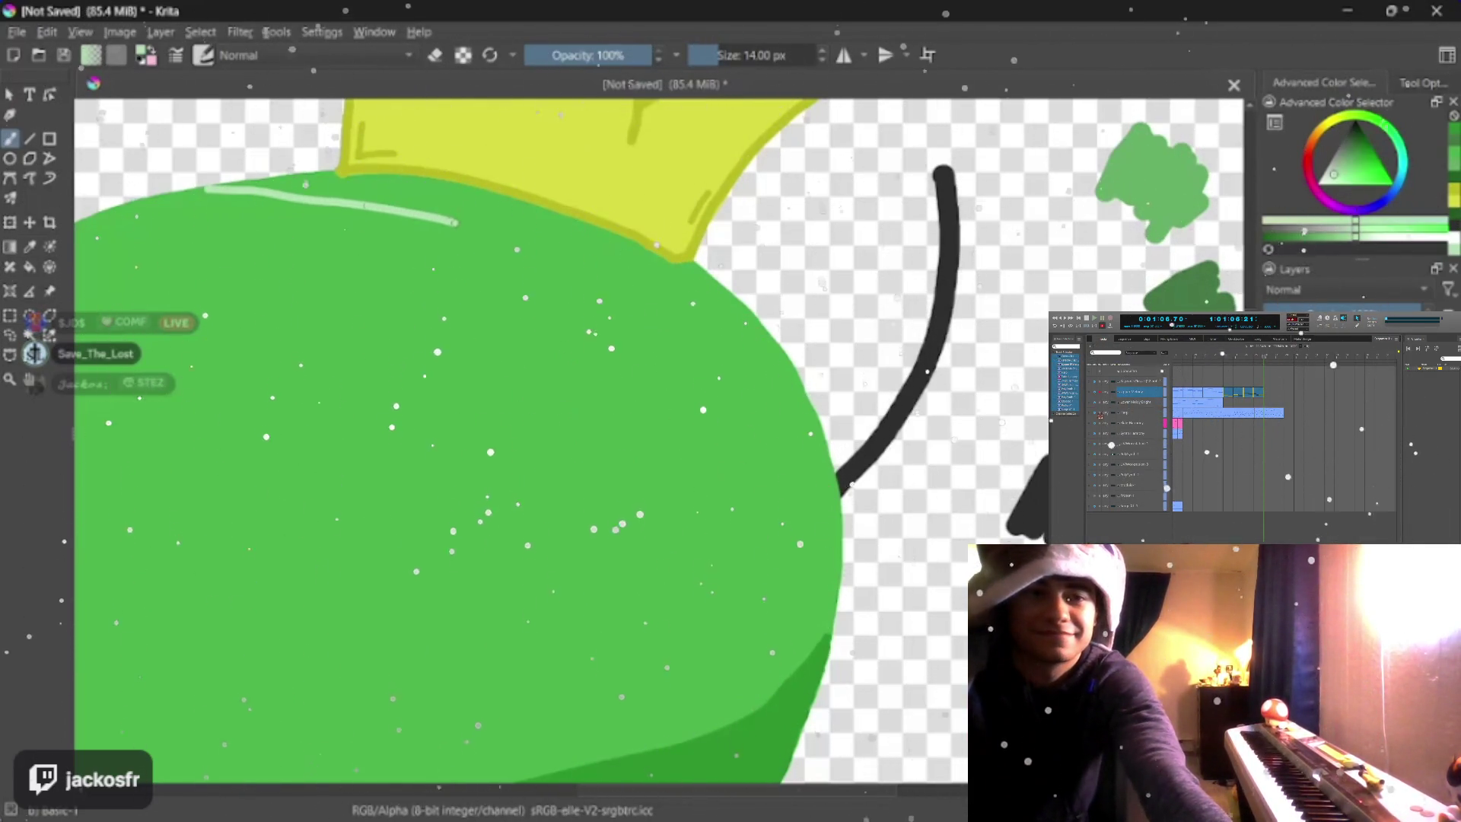
drag(554, 248, 787, 366)
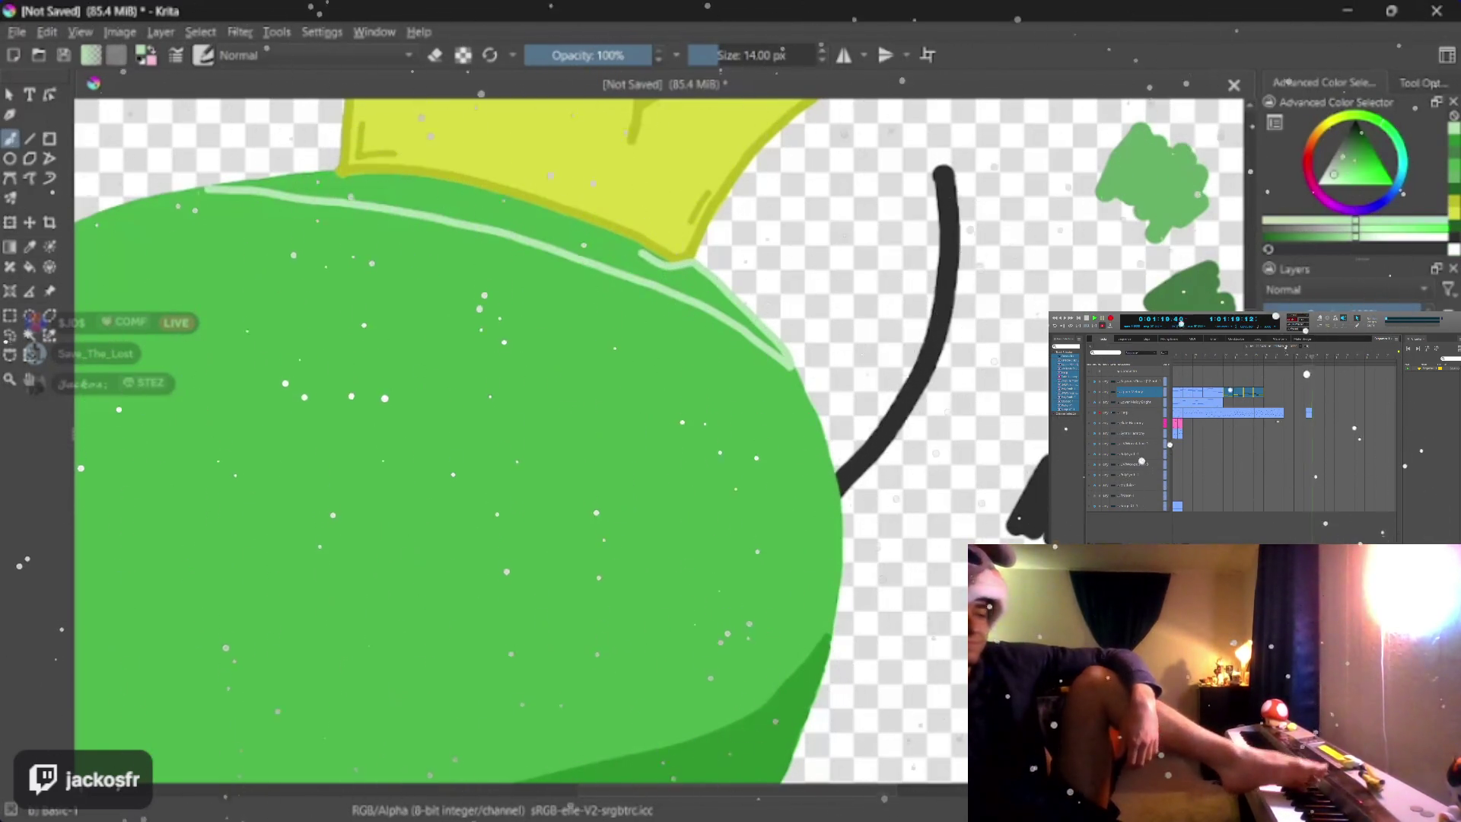
key(ctrl+z)
scroll(726, 488, down, 2)
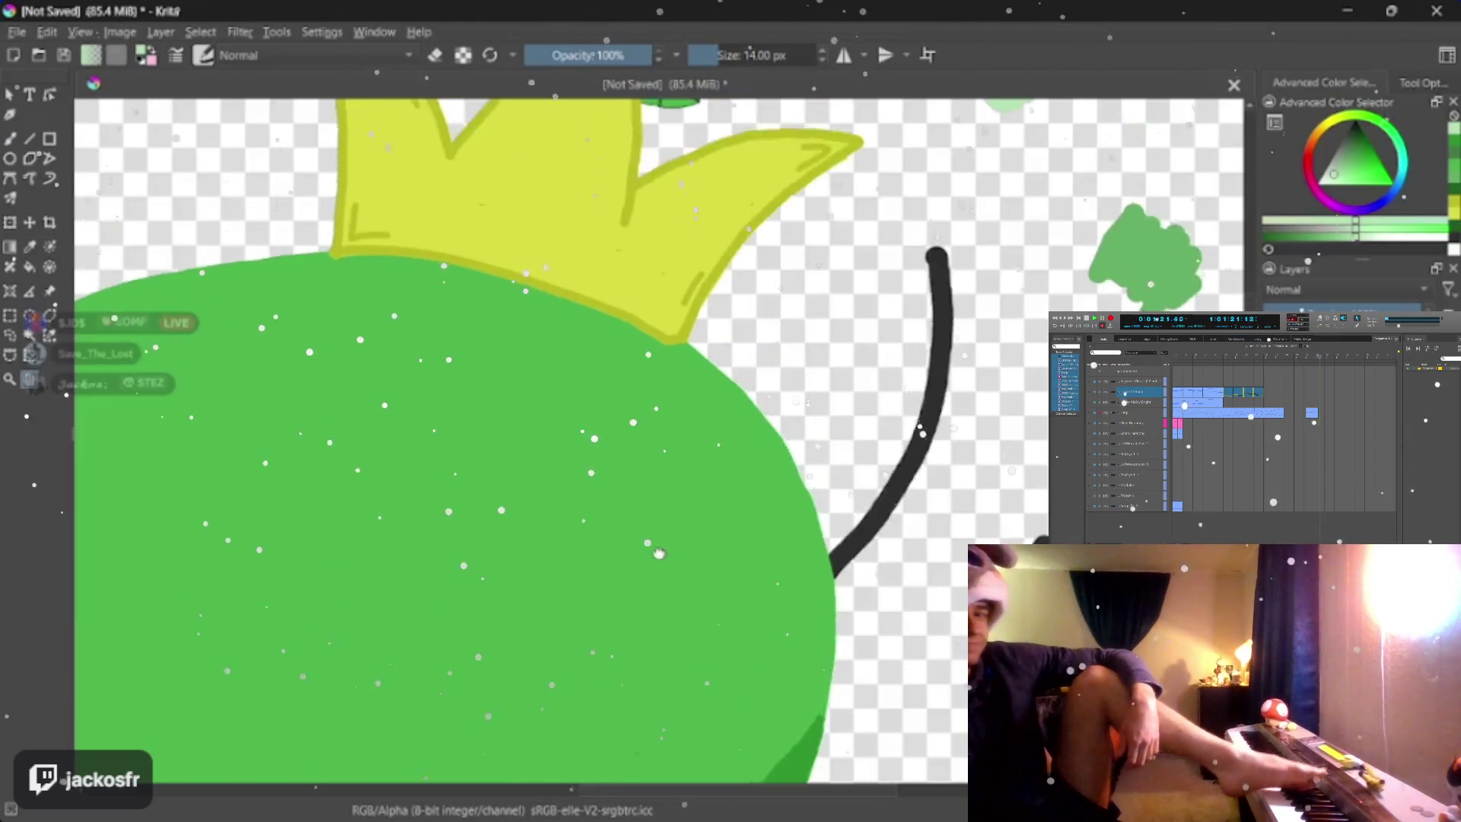
scroll(727, 488, up, 3)
- Draw a light-green highlight at the crown's base and extend the rim line leftward along the body's top
drag(571, 343, 727, 487)
scroll(727, 487, up, 2)
scroll(728, 488, up, 2)
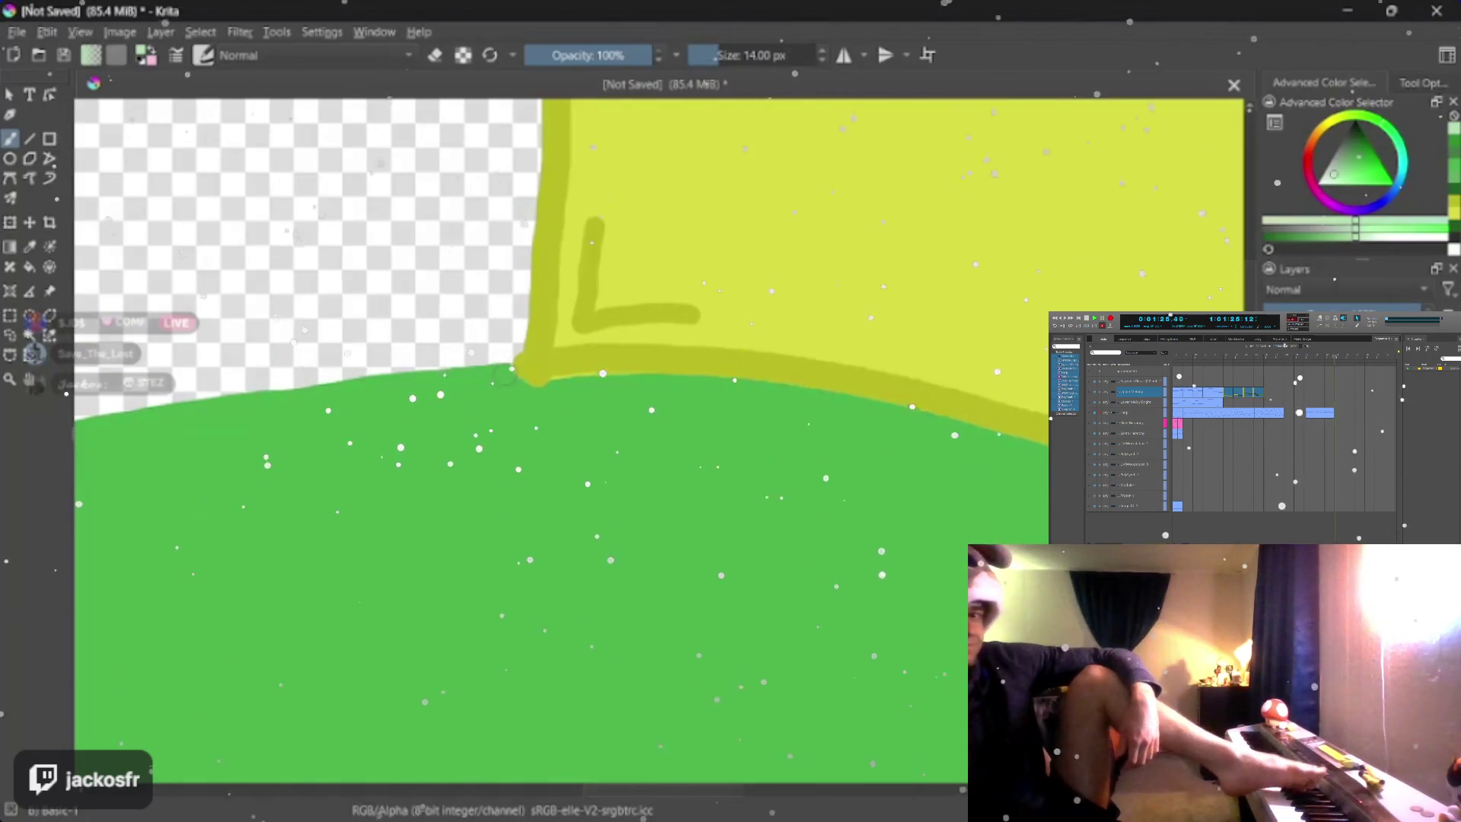
drag(536, 396, 560, 388)
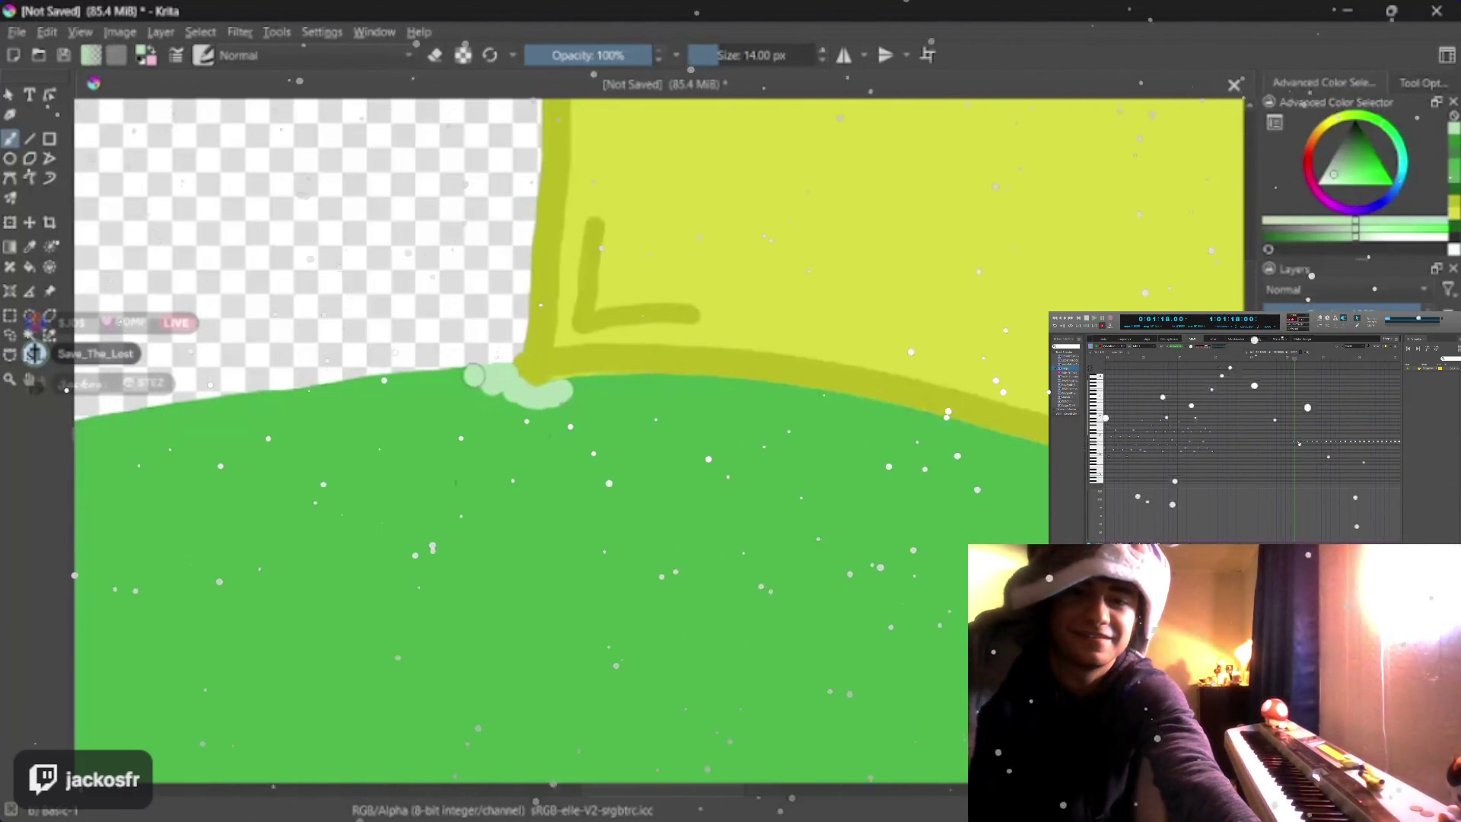
drag(446, 380, 285, 401)
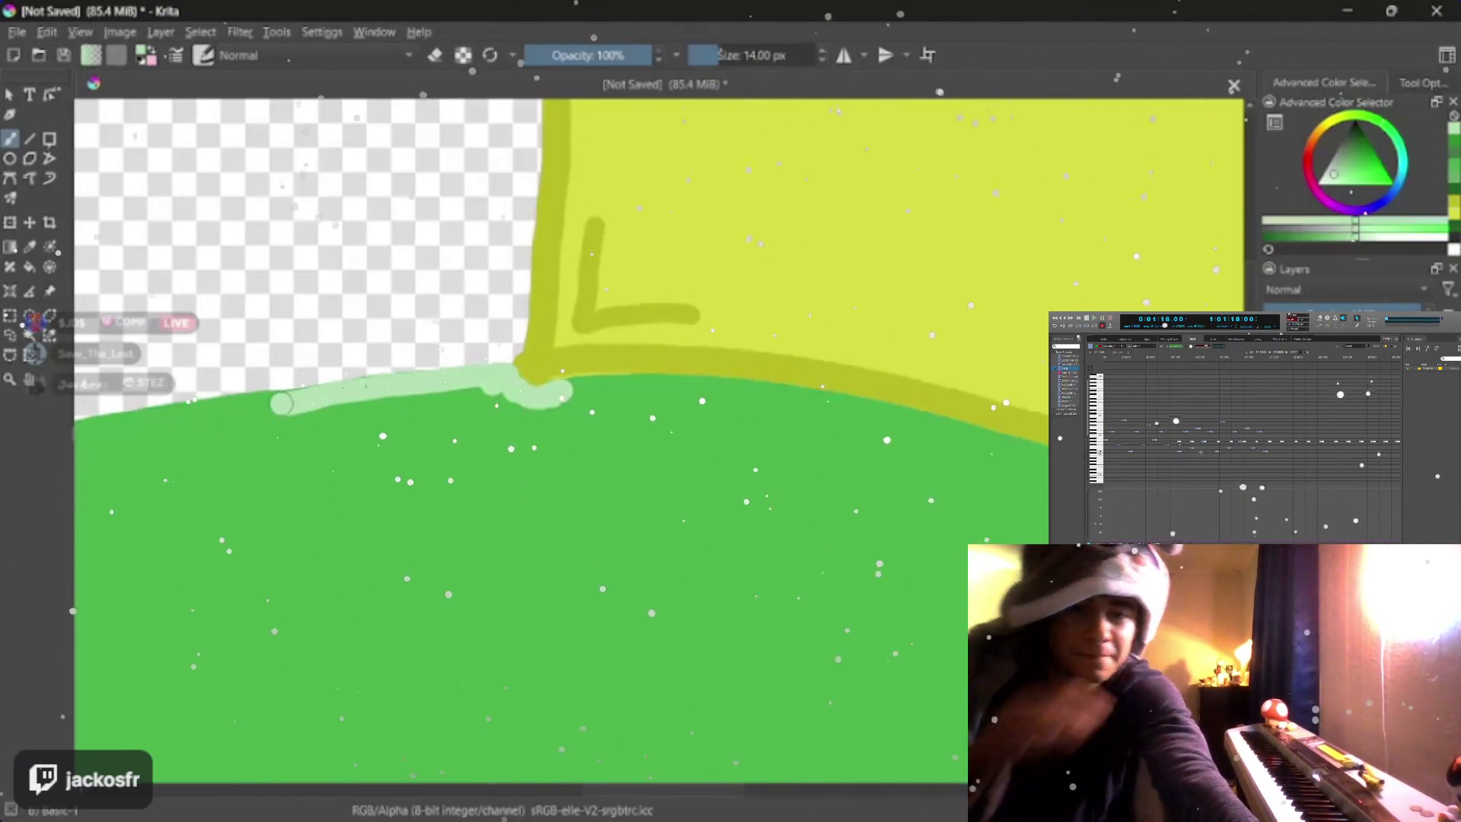
drag(282, 402, 206, 412)
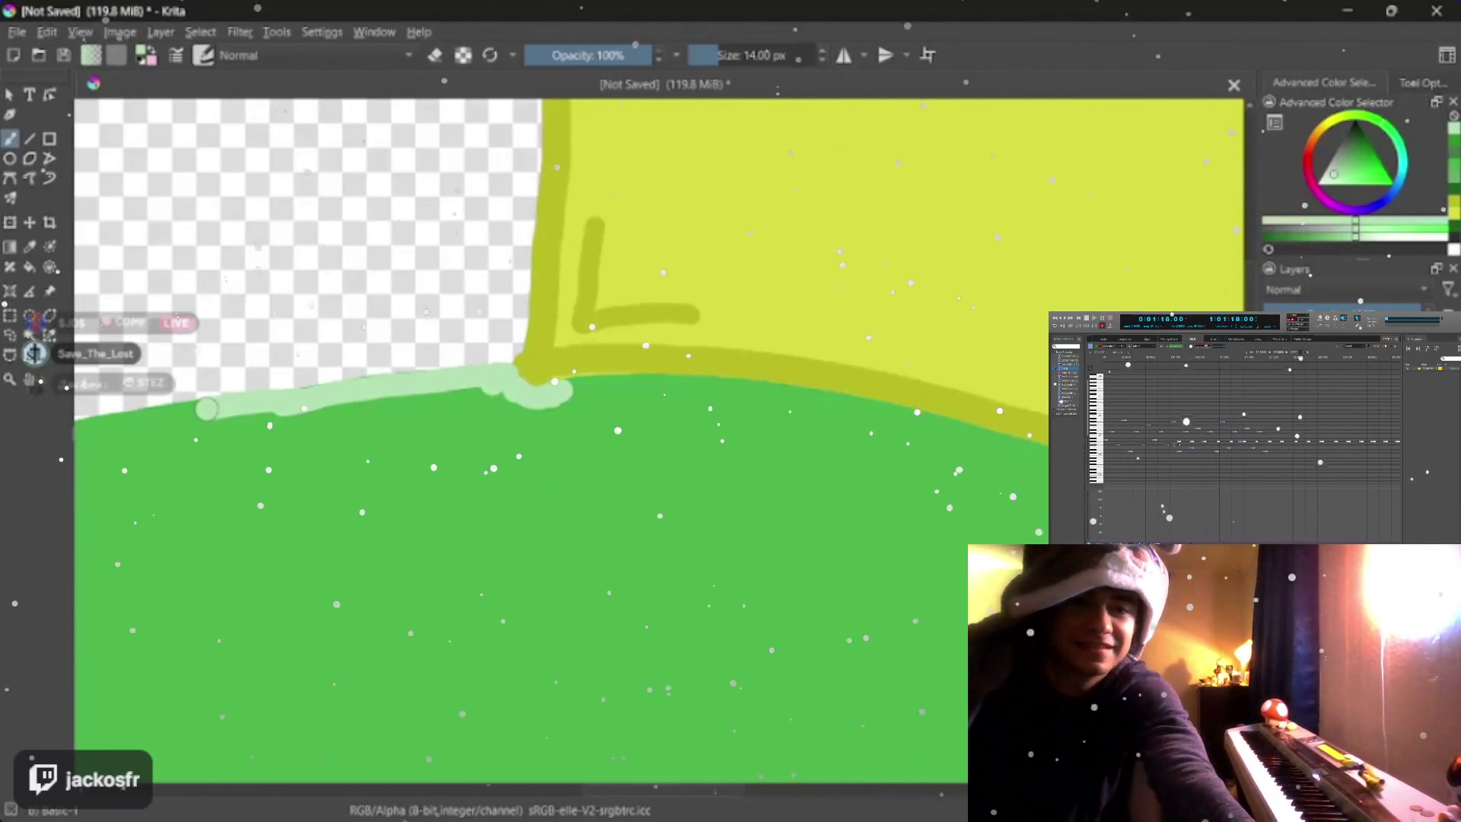
scroll(572, 400, down, 5)
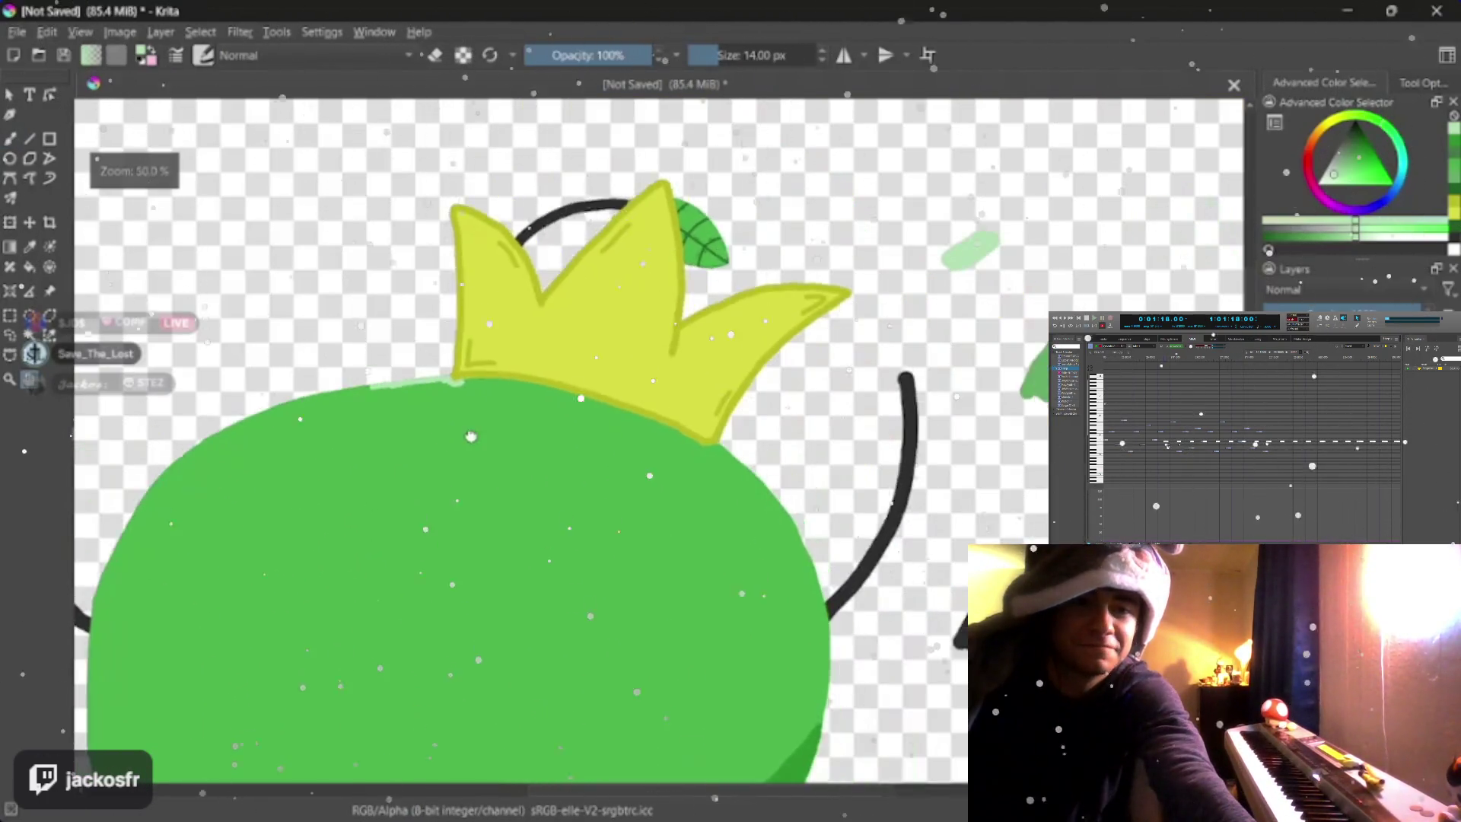
scroll(572, 286, up, 4)
scroll(462, 420, down, 2)
scroll(571, 343, up, 2)
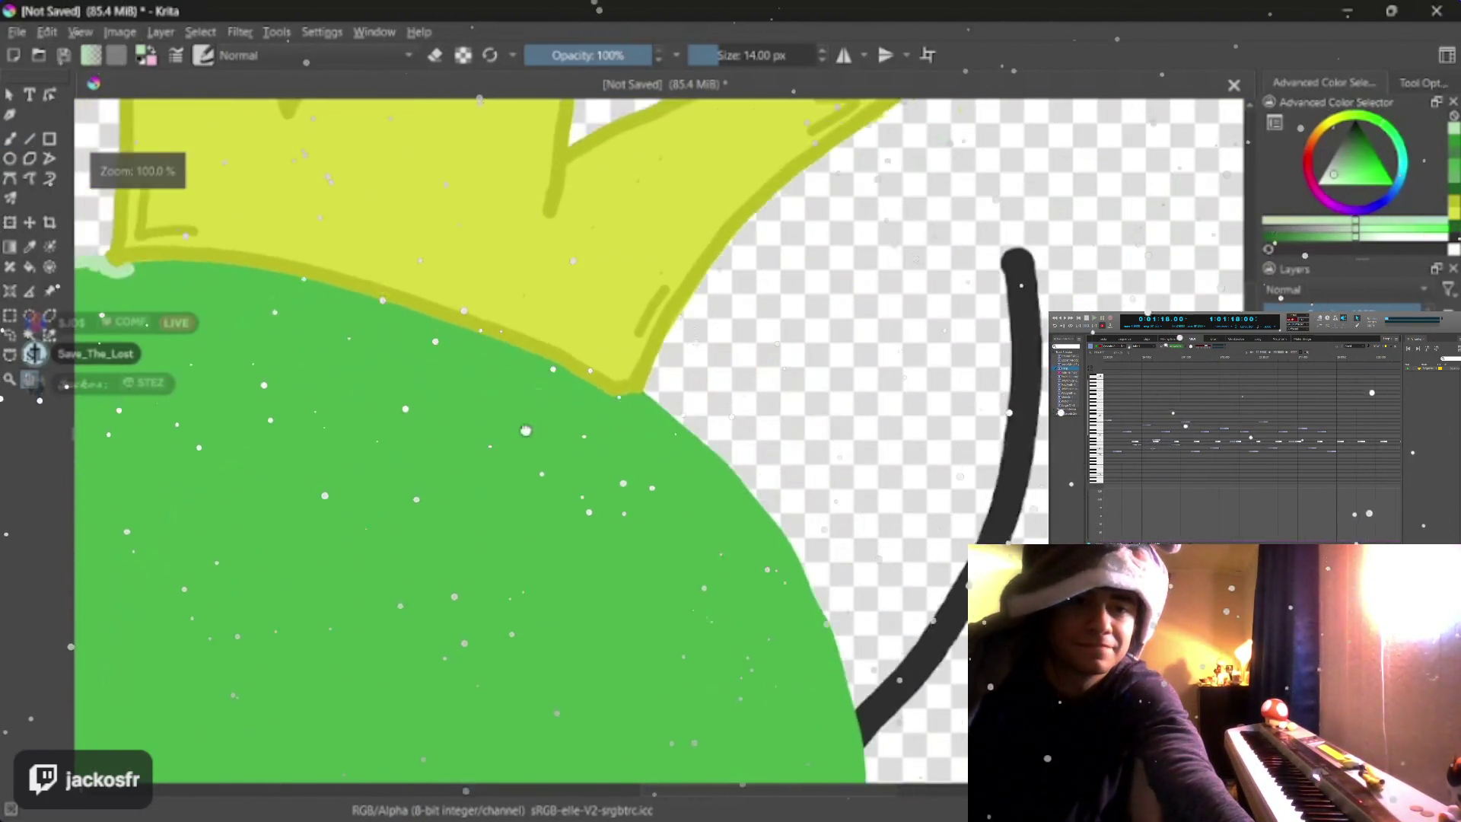
scroll(685, 400, down, 1)
scroll(571, 399, right, 2)
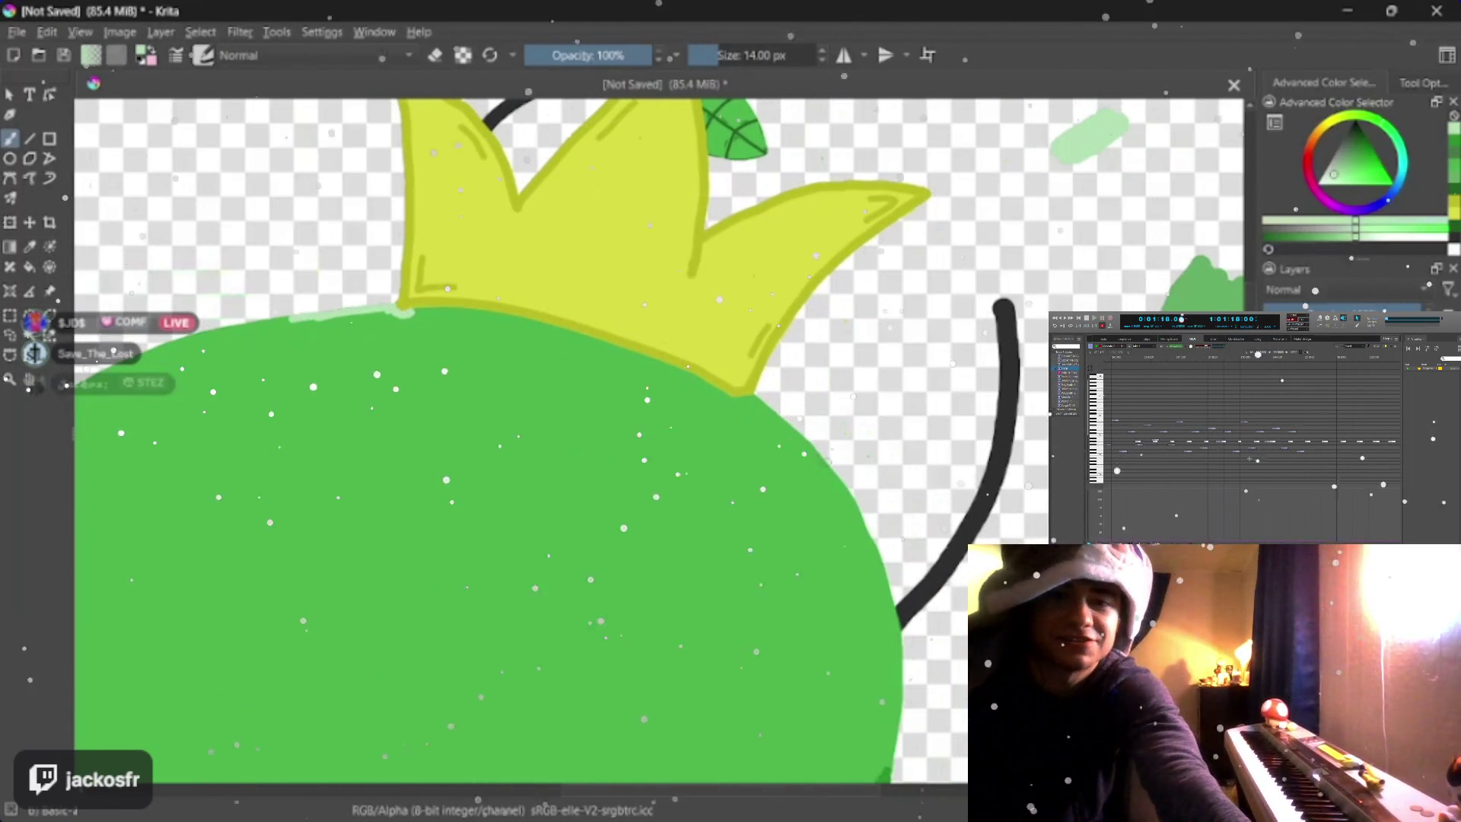
- Draw a curved light-green line across the body and touch up the rim along its edge
mouse_move(804, 468)
mouse_down()
mouse_move(644, 470)
mouse_move(405, 423)
mouse_move(280, 366)
mouse_up()
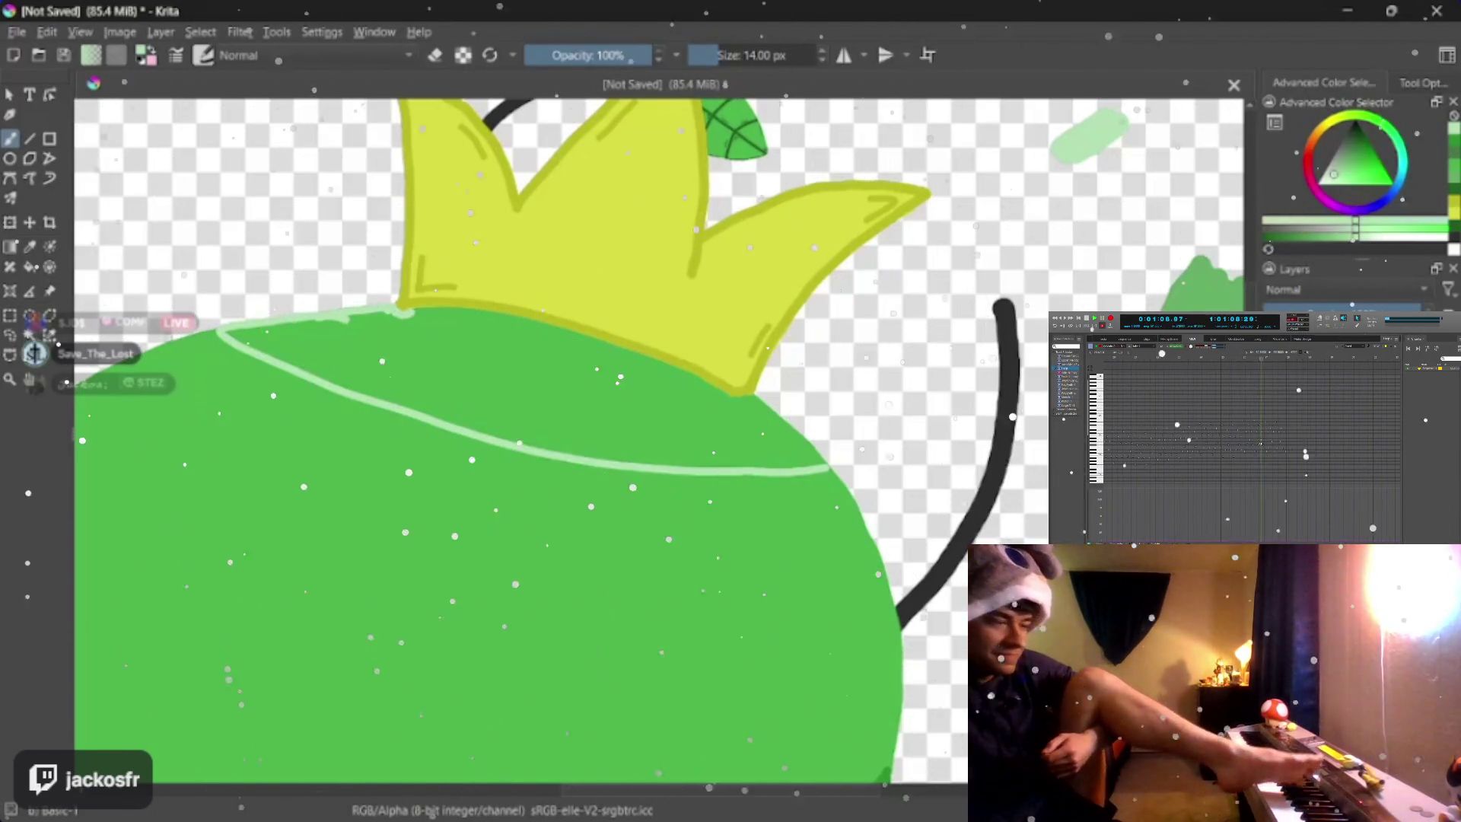
scroll(457, 285, up, 3)
scroll(457, 286, up, 2)
drag(520, 510, 605, 560)
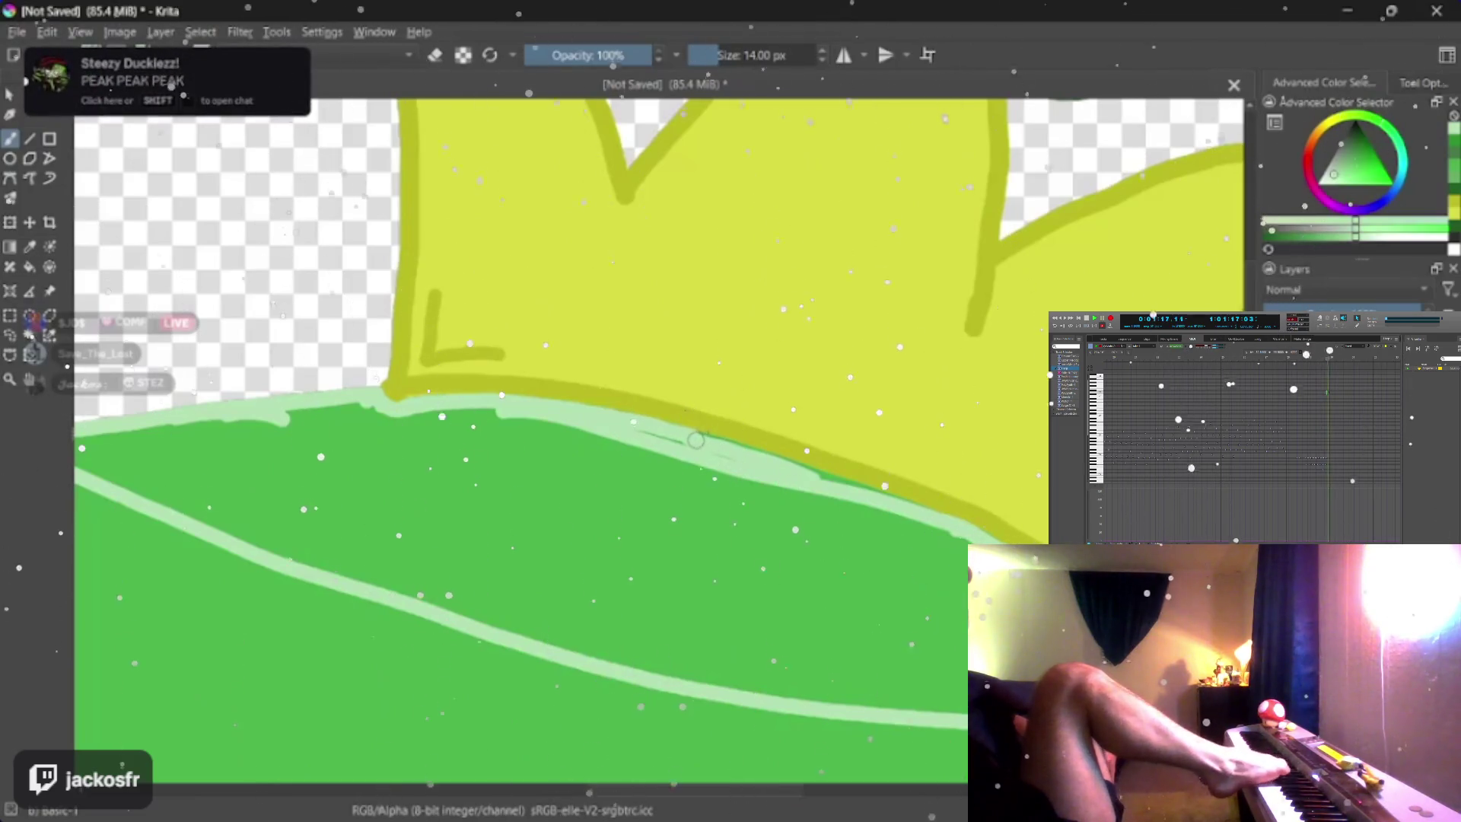
drag(655, 426, 869, 491)
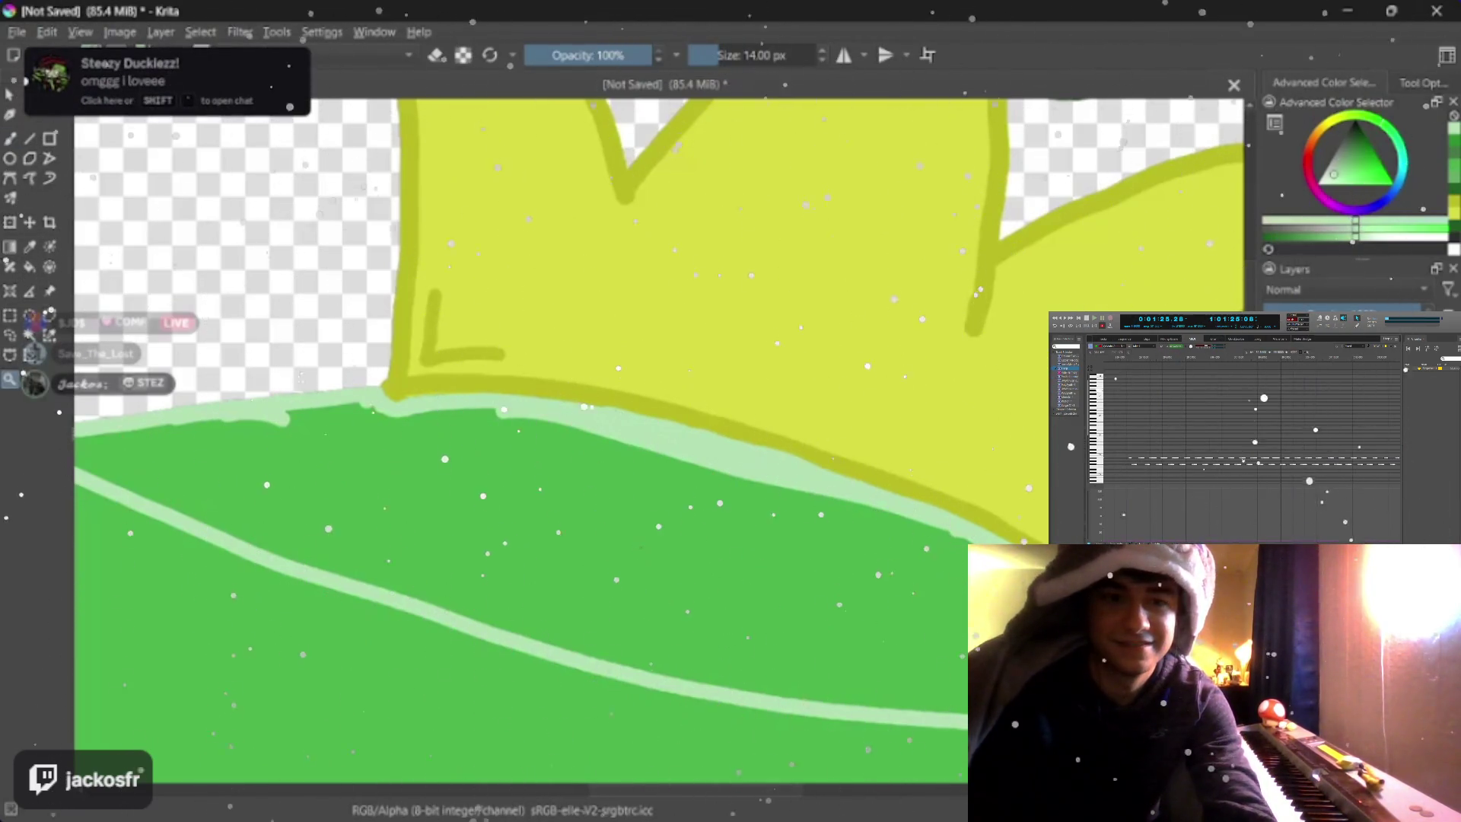
scroll(583, 405, down, 4)
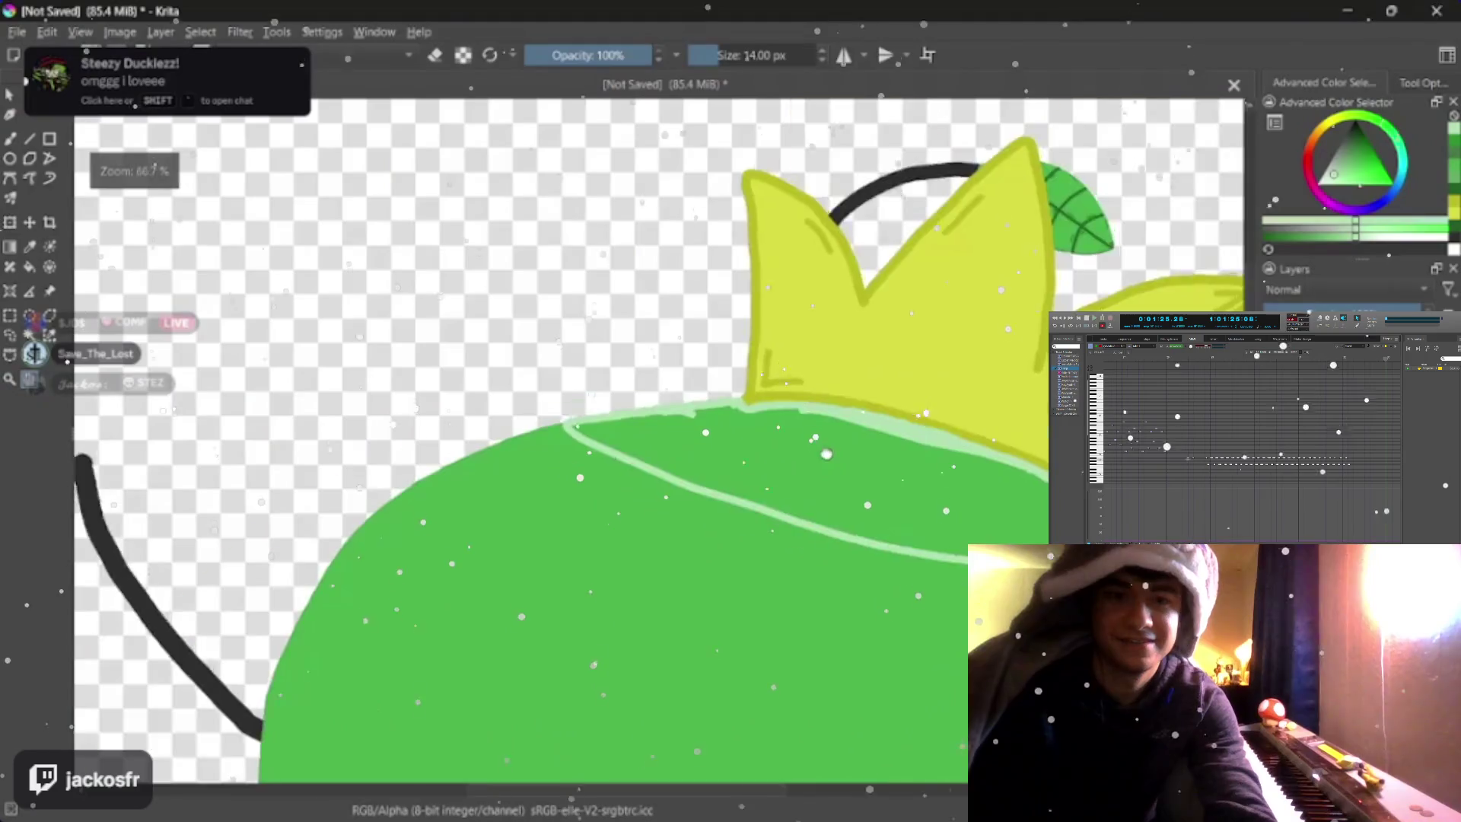
scroll(582, 404, up, 3)
scroll(582, 404, down, 3)
scroll(582, 404, down, 2)
scroll(582, 405, up, 2)
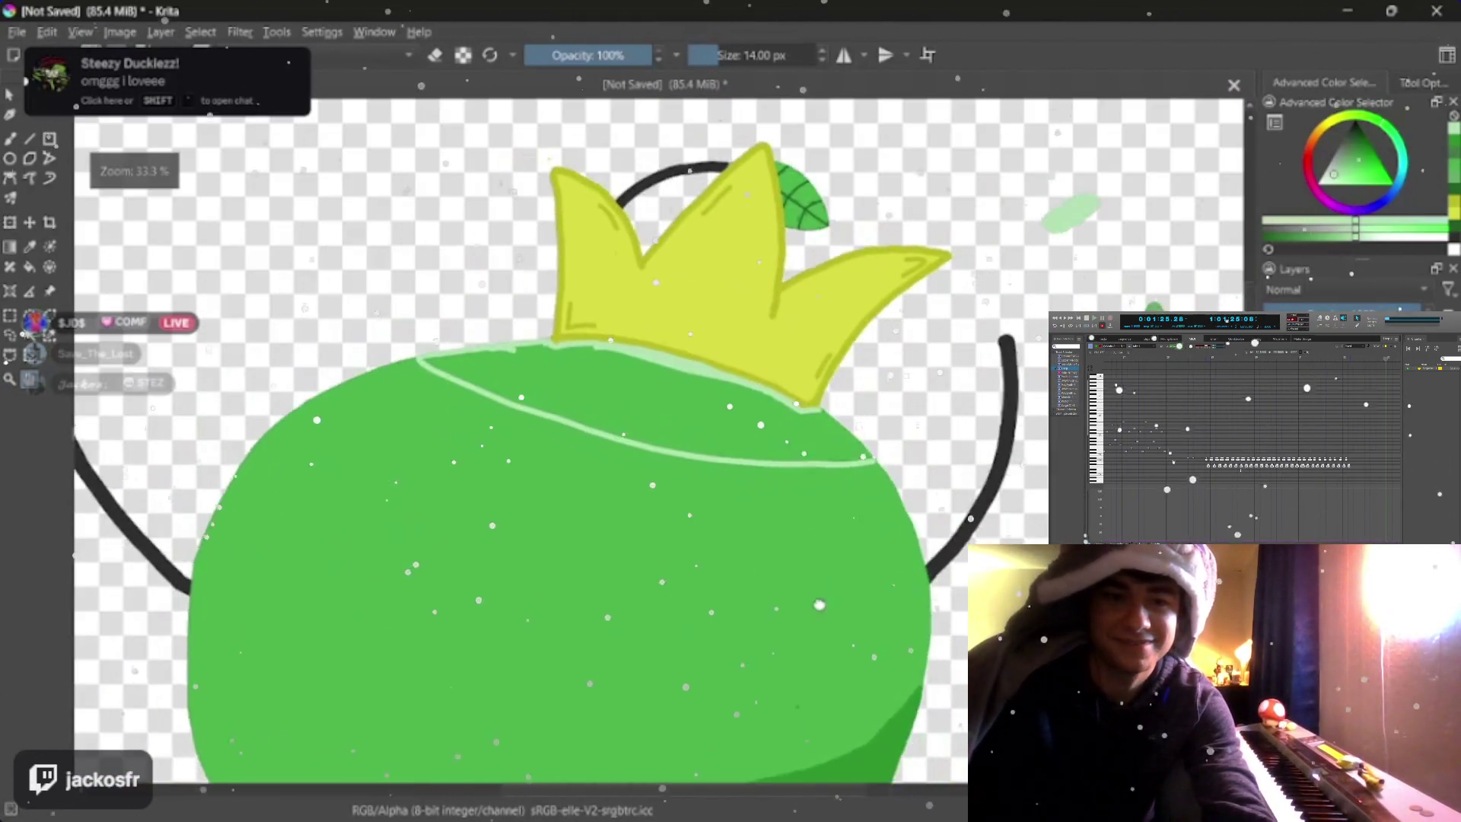
scroll(582, 404, up, 3)
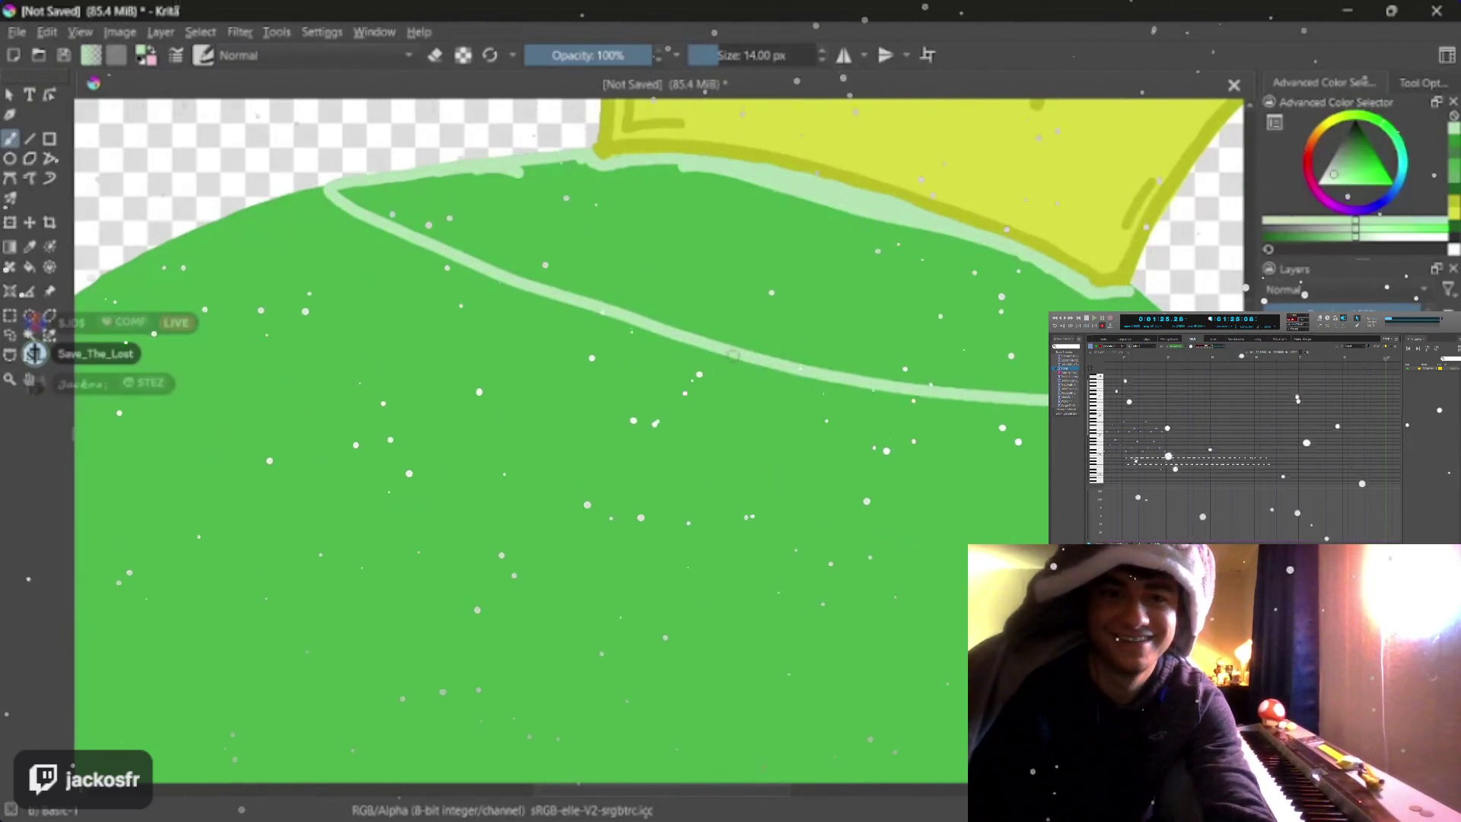
- Draw a second curved light-green line across the body, extending it across the gaps
mouse_move(1033, 402)
mouse_down()
mouse_move(340, 300)
mouse_move(216, 230)
mouse_up()
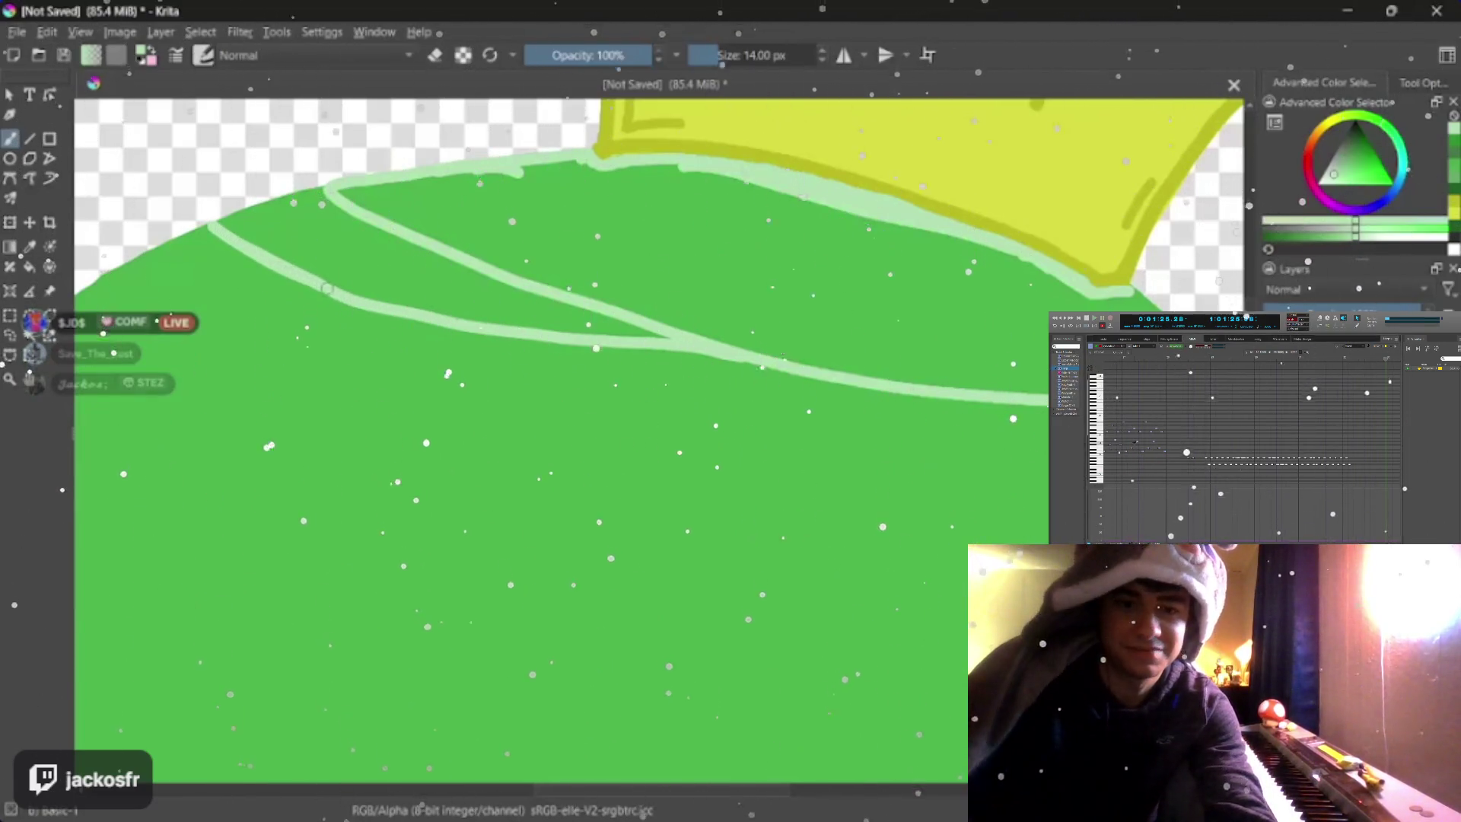
drag(411, 325, 894, 388)
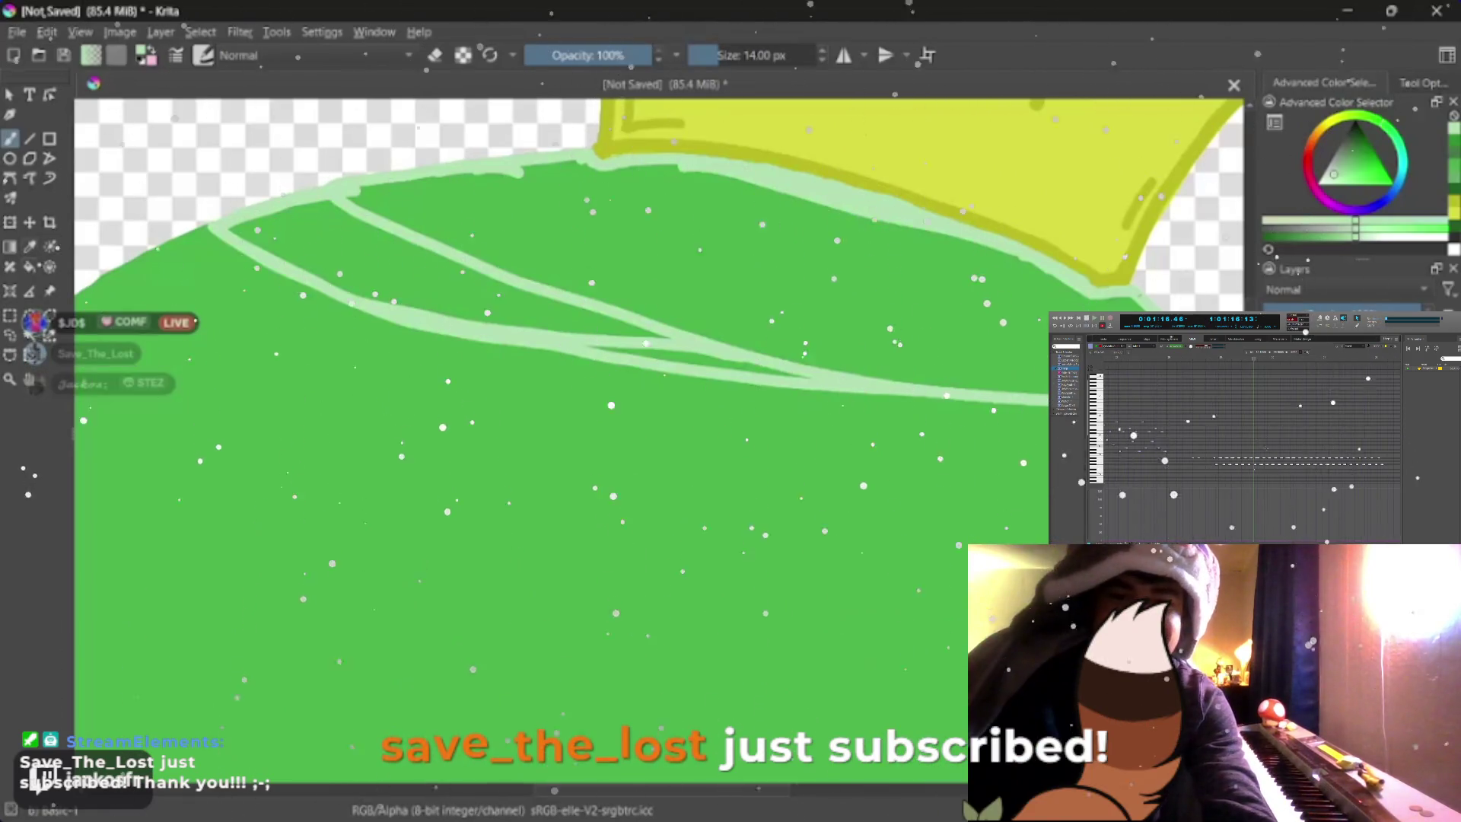
- Fill the area between the curves and the band under the crown with light green
click(1033, 283)
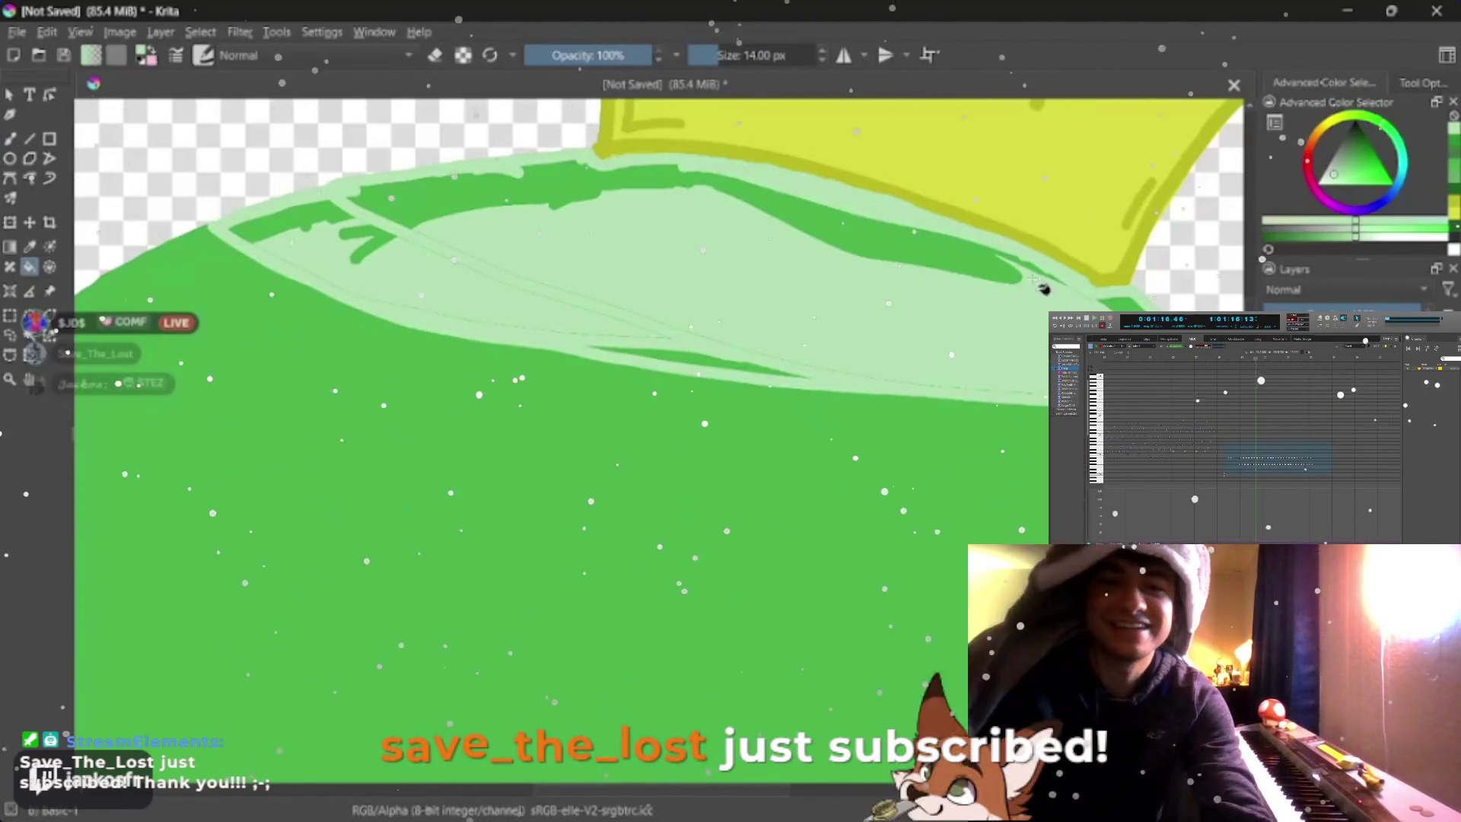
click(1042, 286)
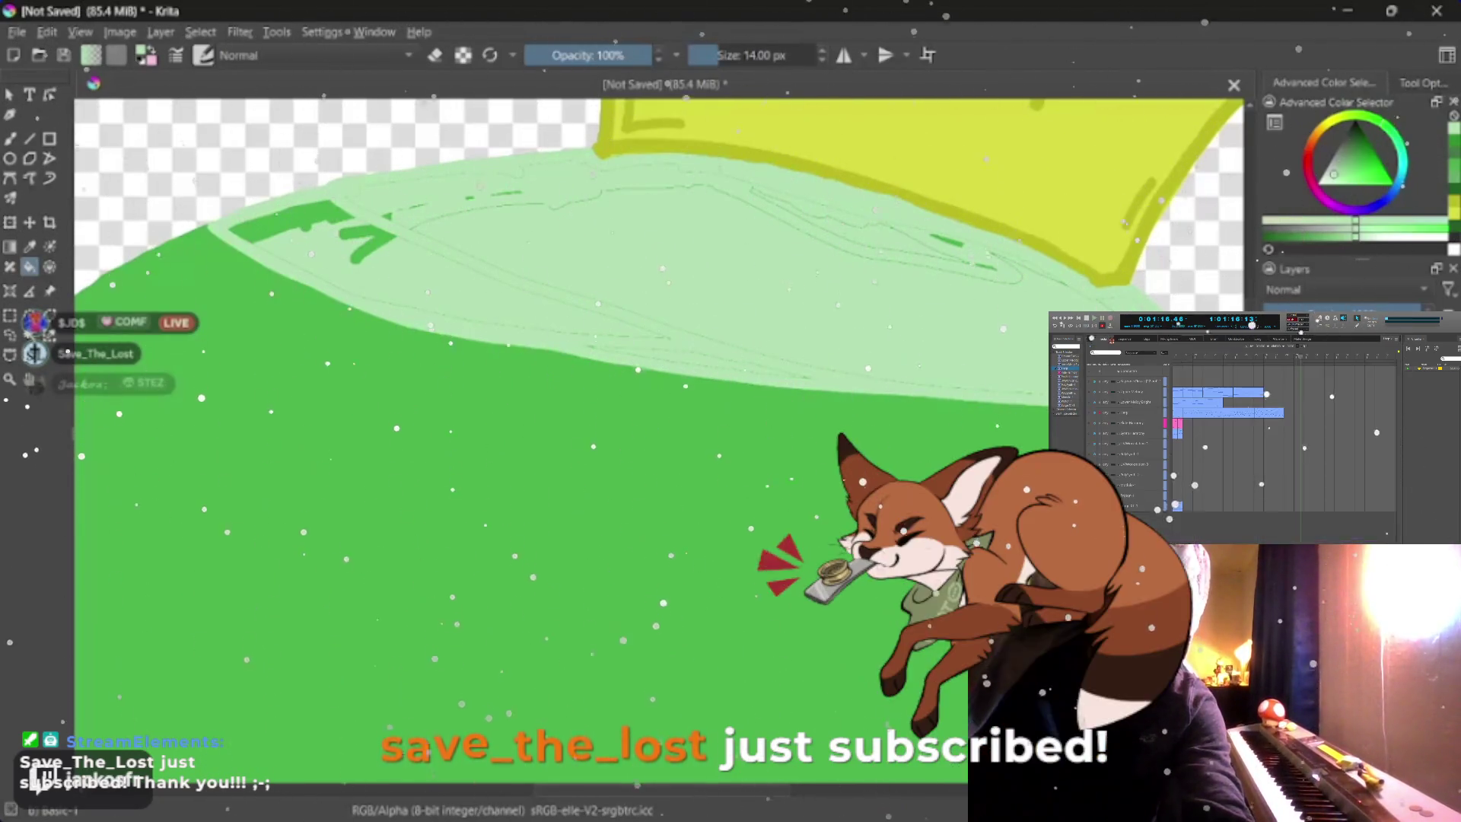
click(368, 242)
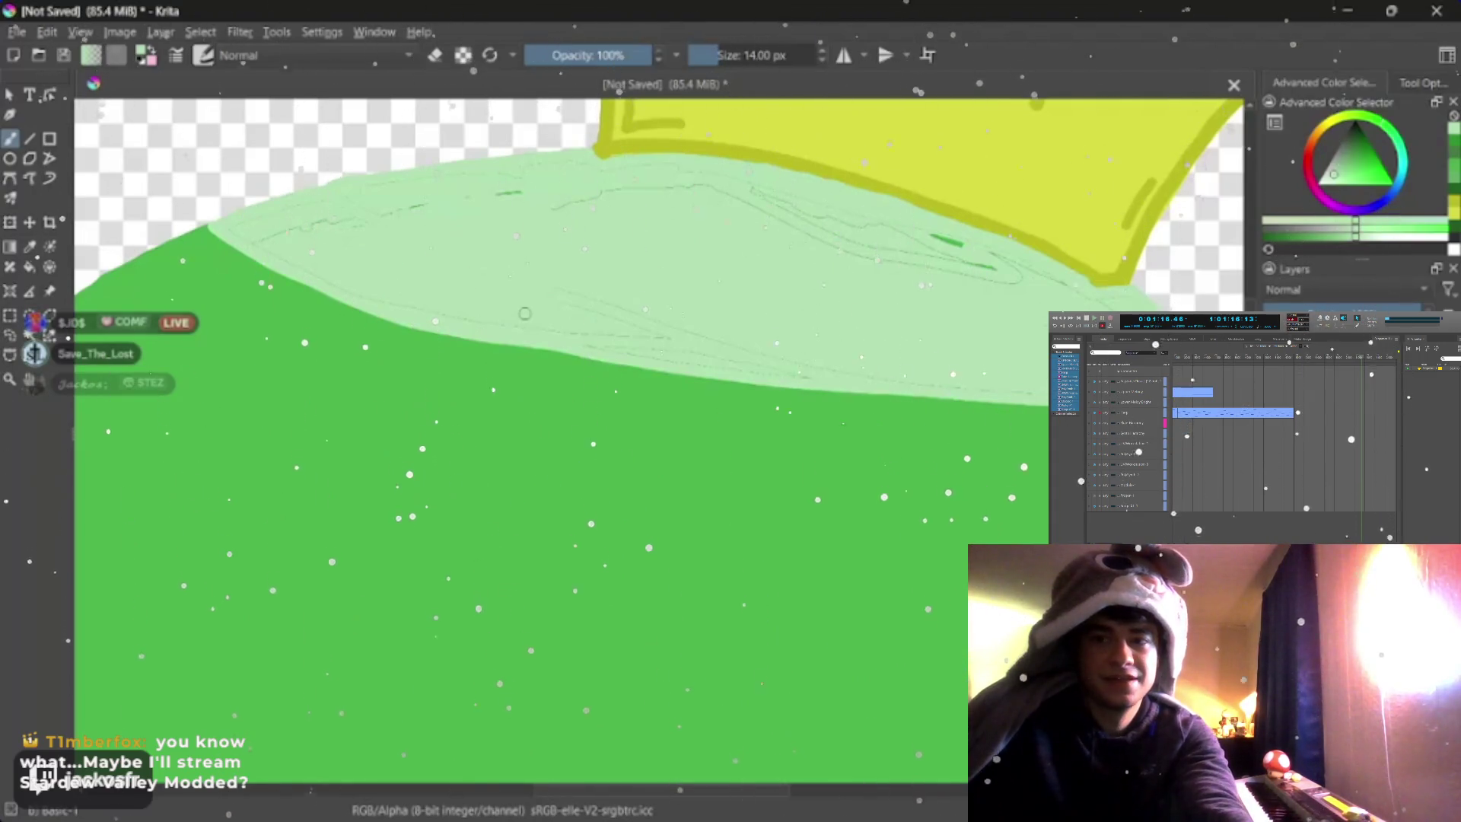
scroll(524, 313, down, 3)
scroll(548, 285, up, 3)
scroll(568, 254, down, 2)
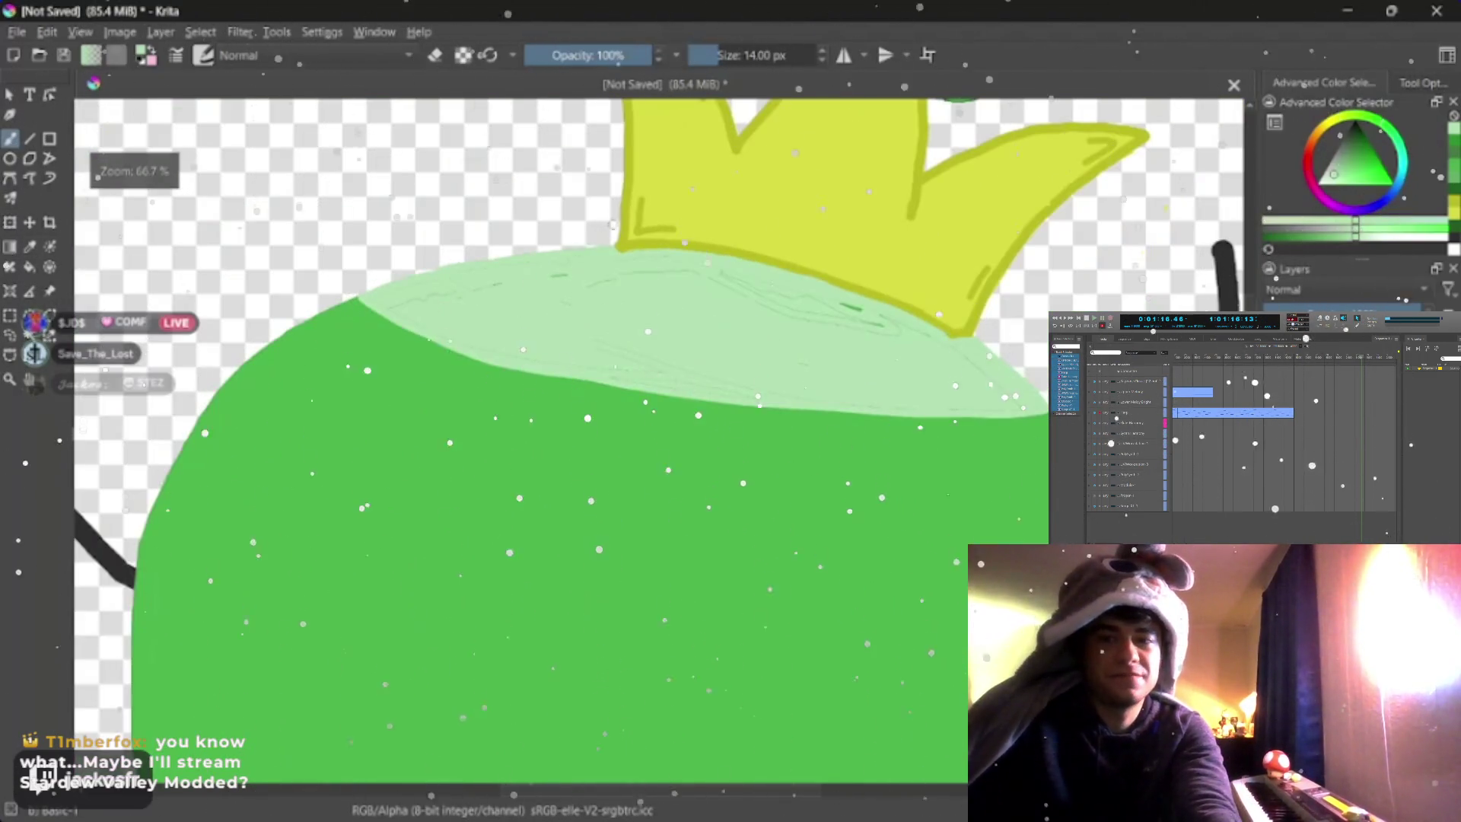
- Adjust the brush size up and back down for finer painting
key(bracketright)
key(bracketright)
key(bracketright)
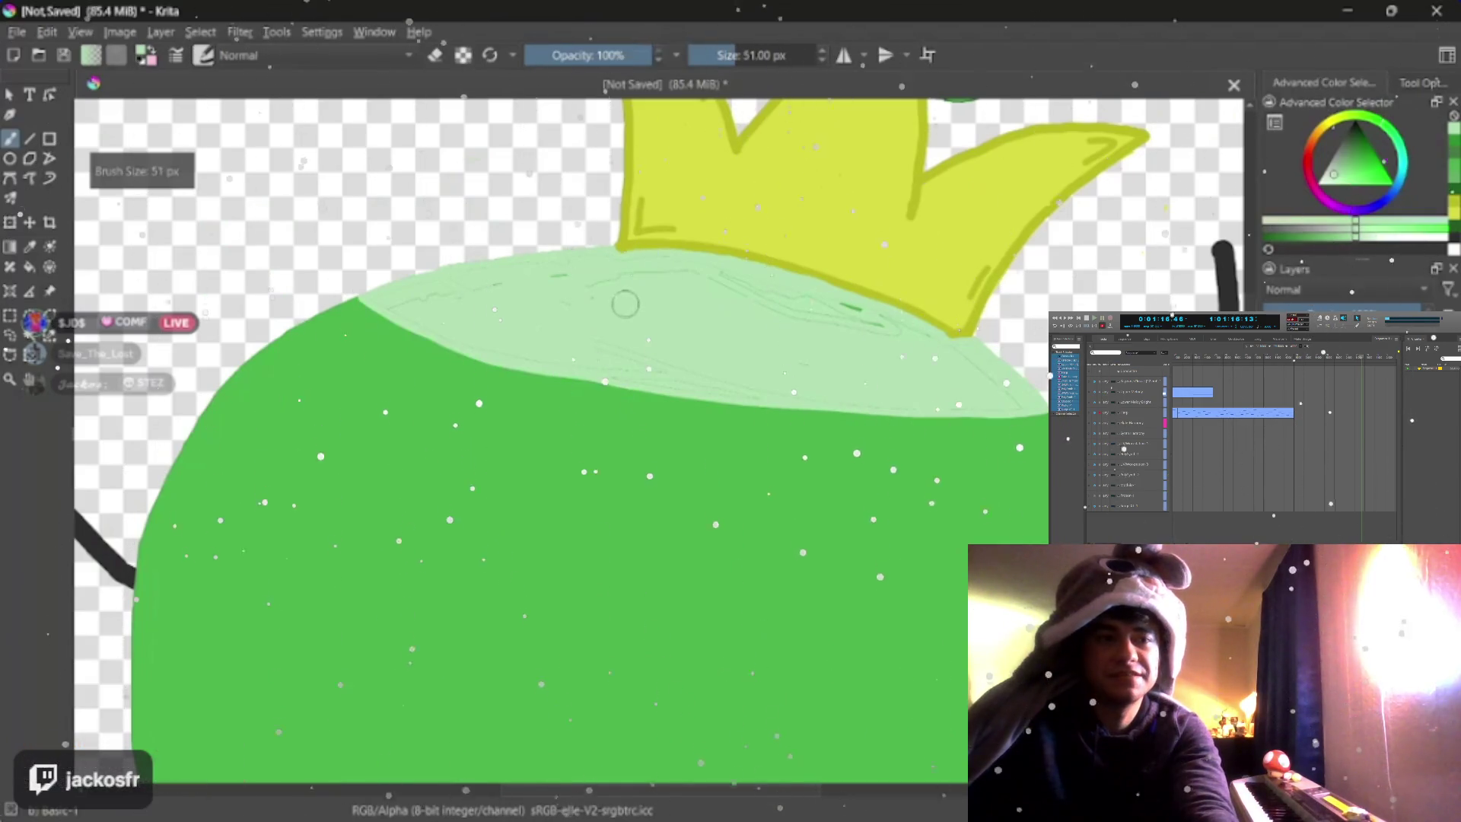
key(bracketright)
key(bracketright)
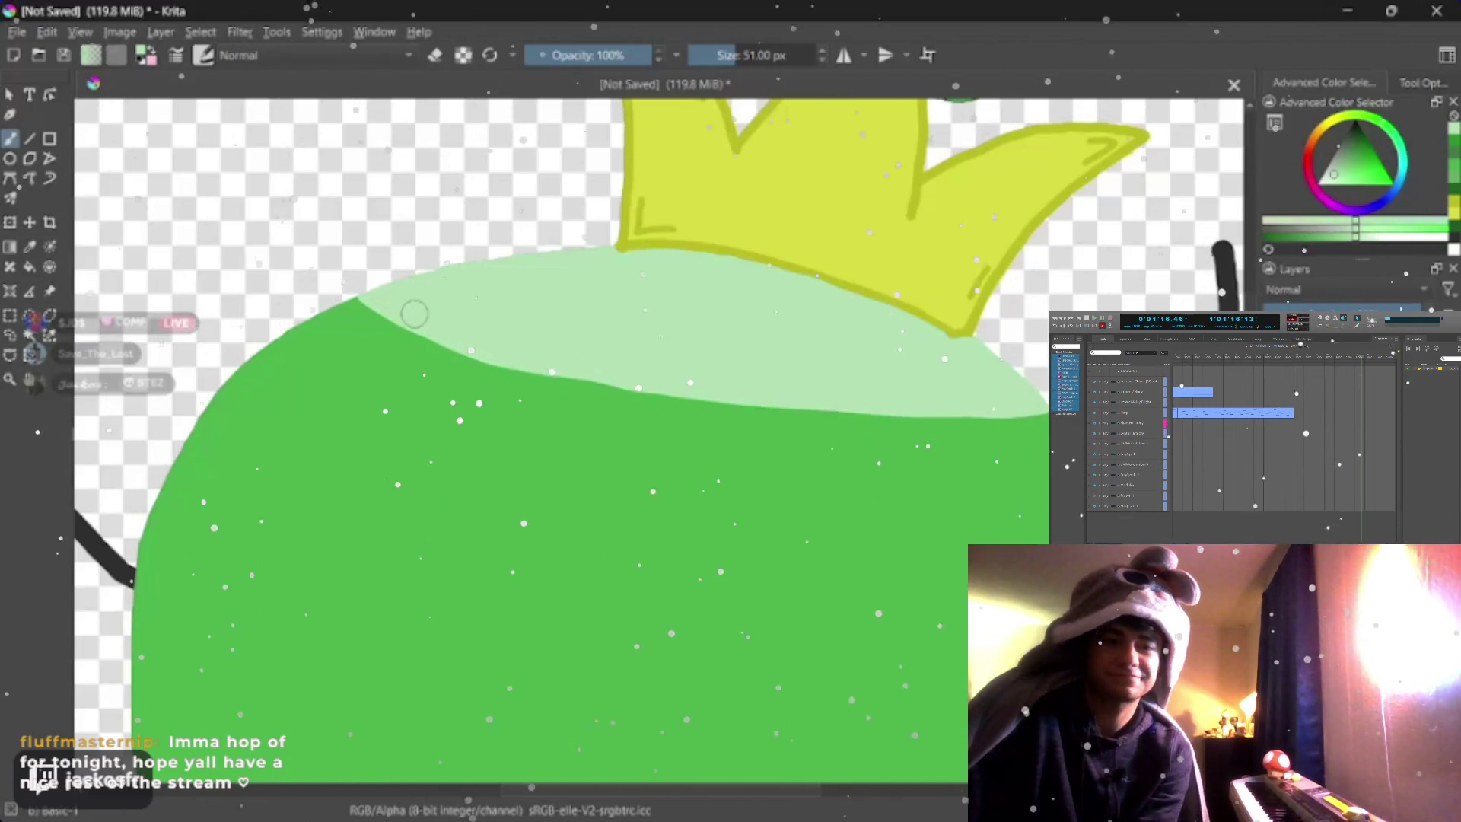
key(bracketleft)
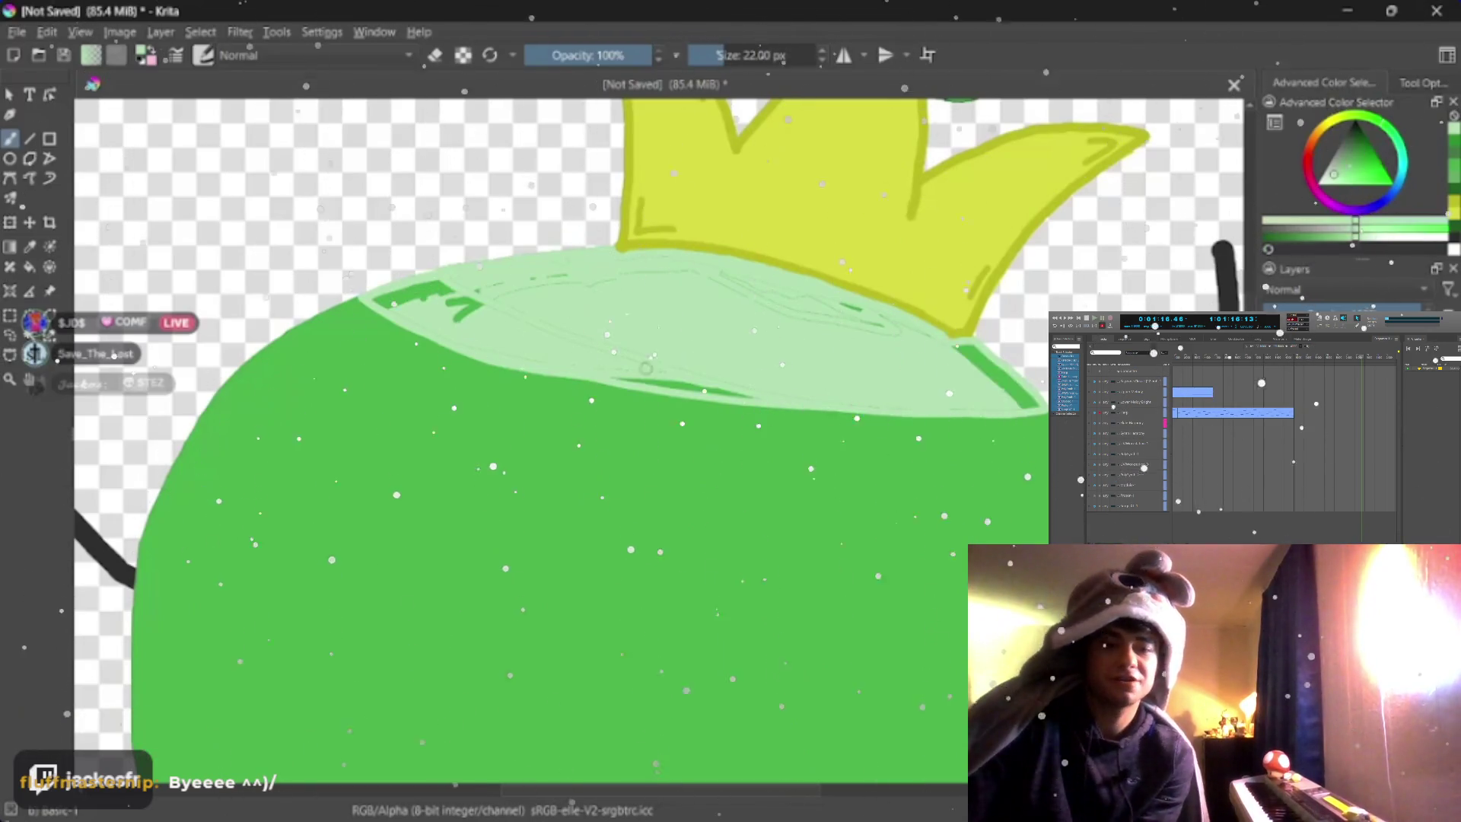
- Paint over the light-green highlight cap and thin line with body green
drag(457, 308, 982, 366)
drag(399, 308, 821, 388)
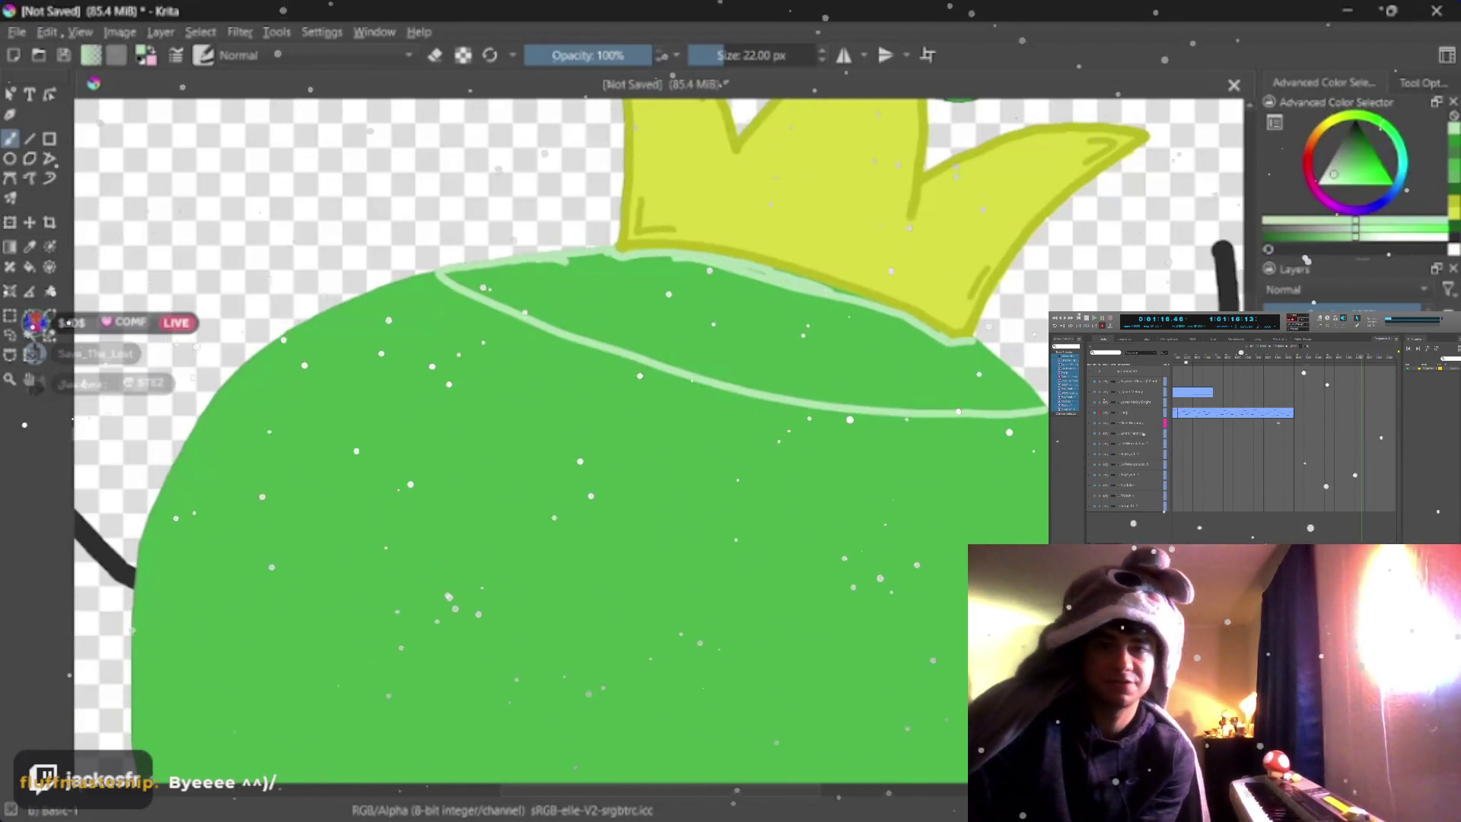
drag(671, 262, 976, 342)
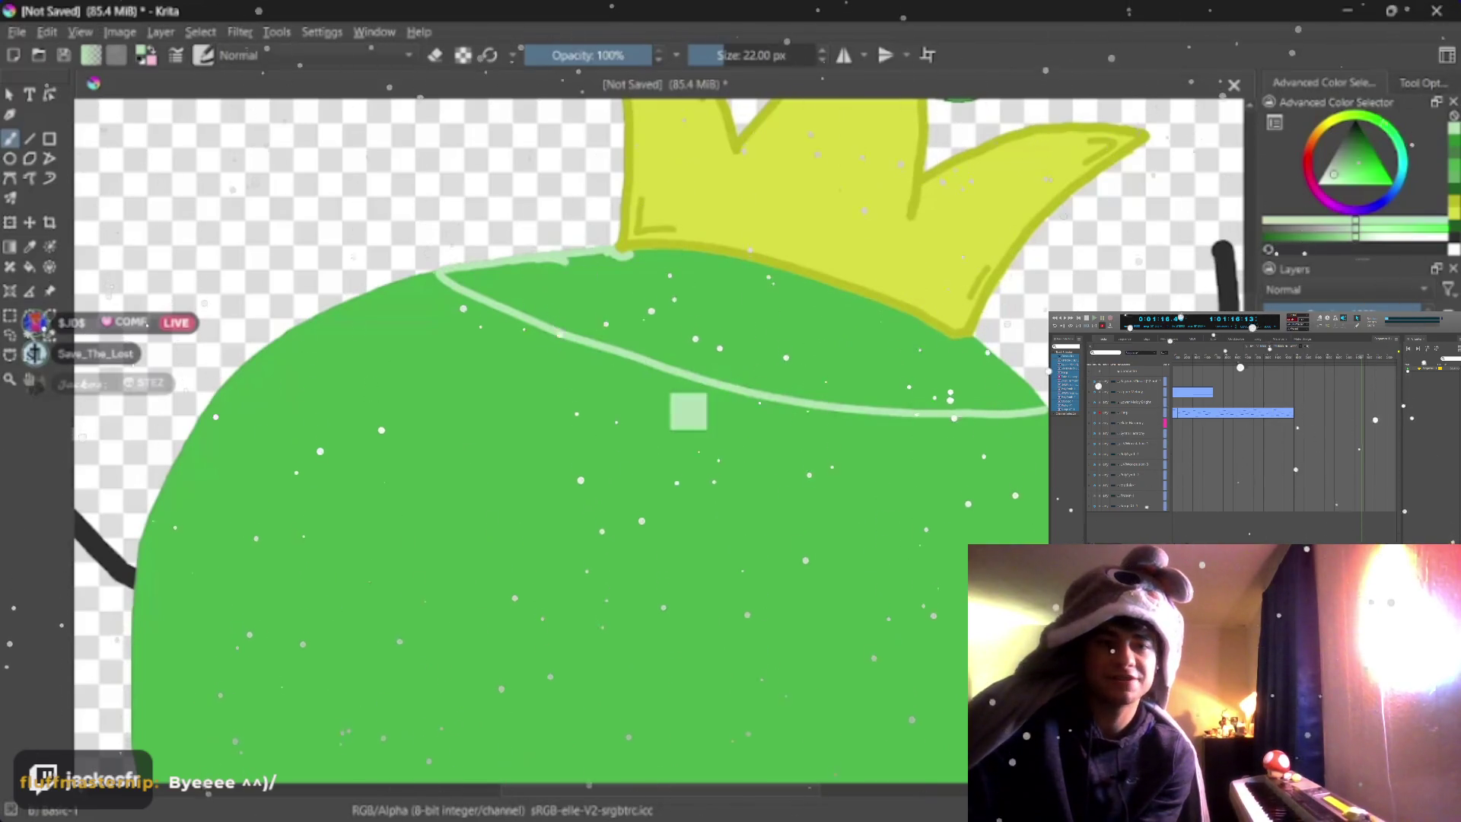
drag(434, 274, 982, 411)
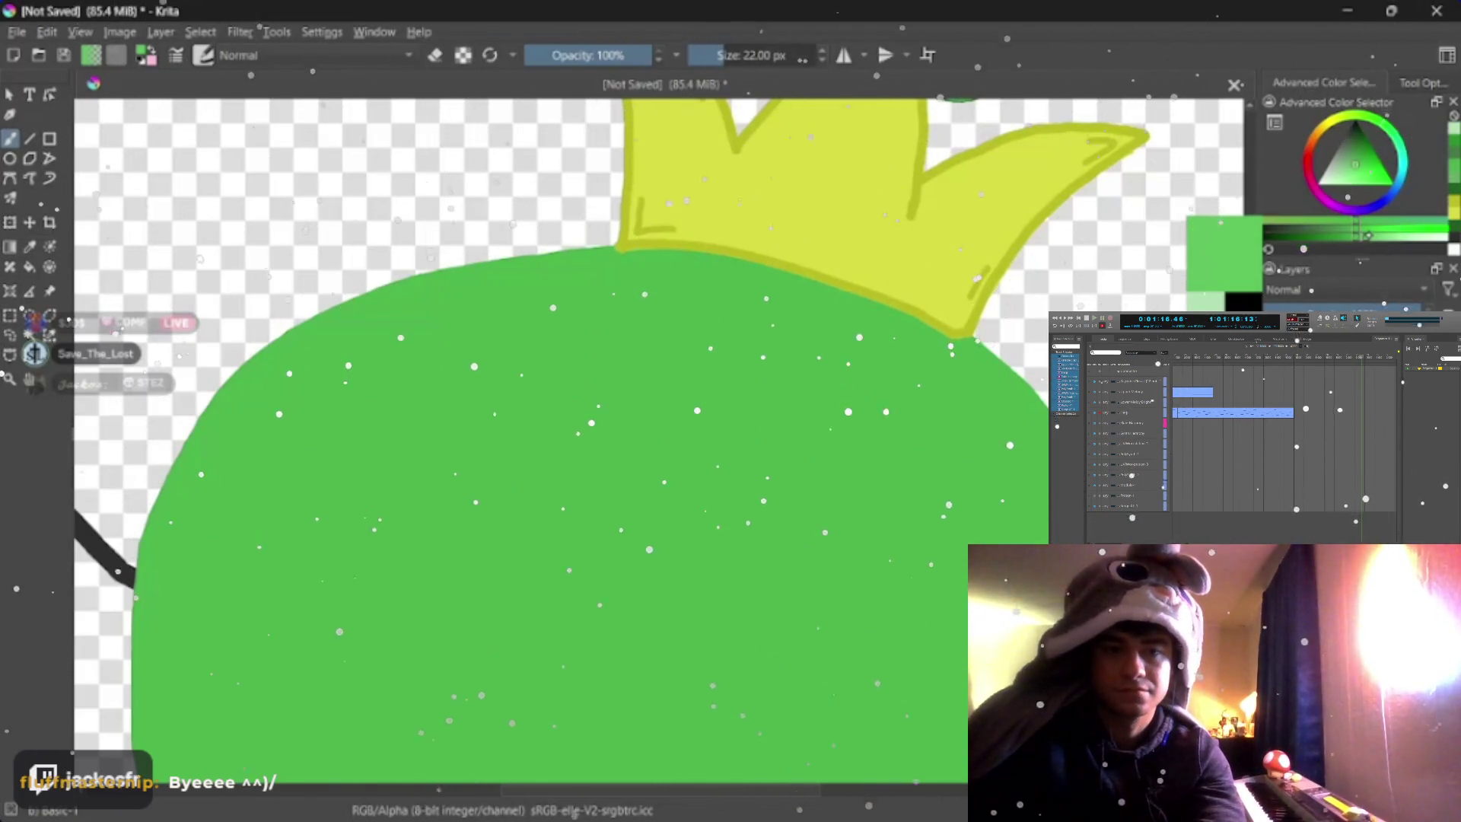
- Try lighter-green highlight strokes below the crown and undo them
drag(487, 274, 580, 272)
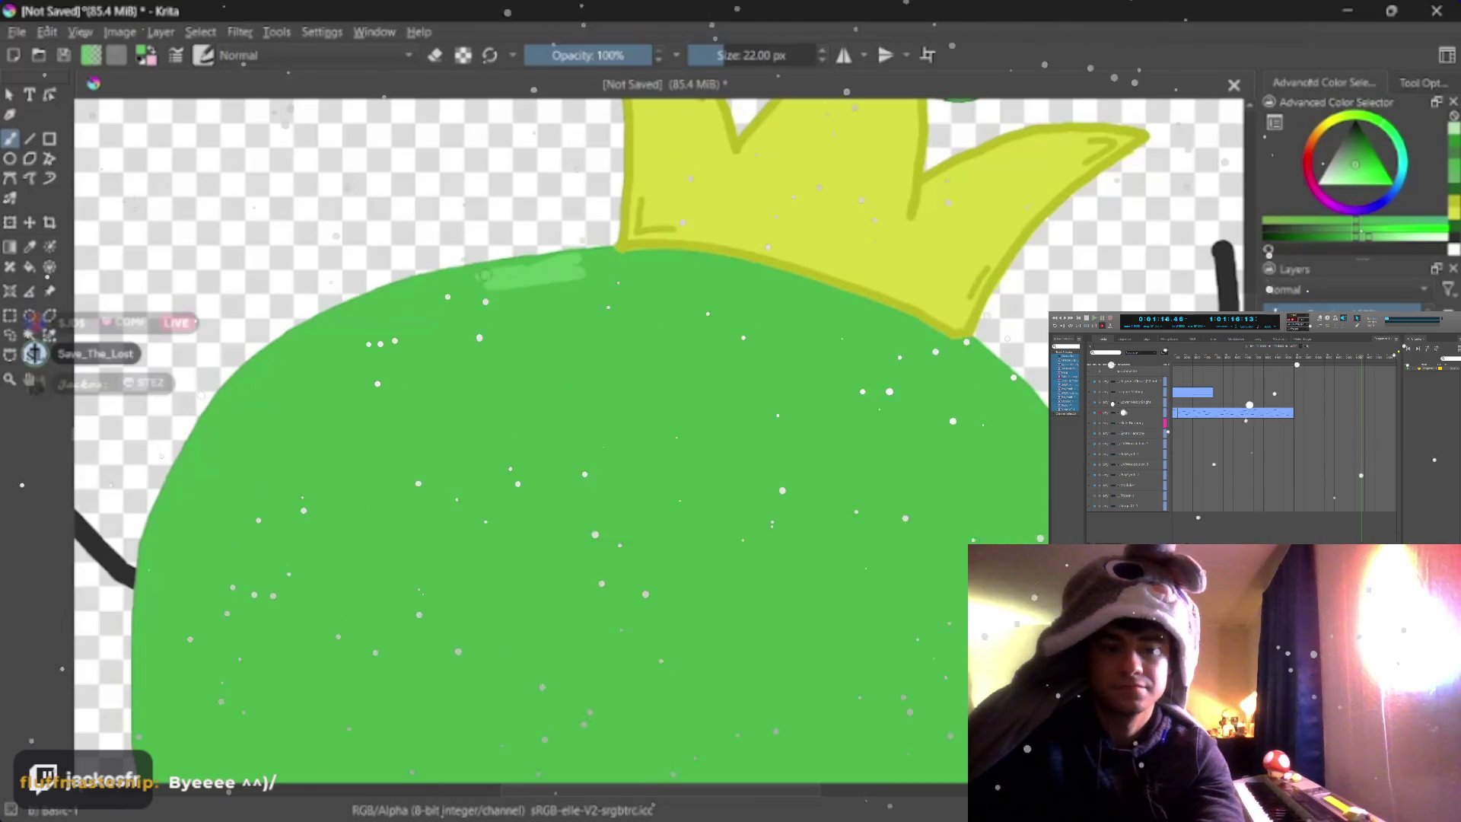
drag(400, 288, 1044, 455)
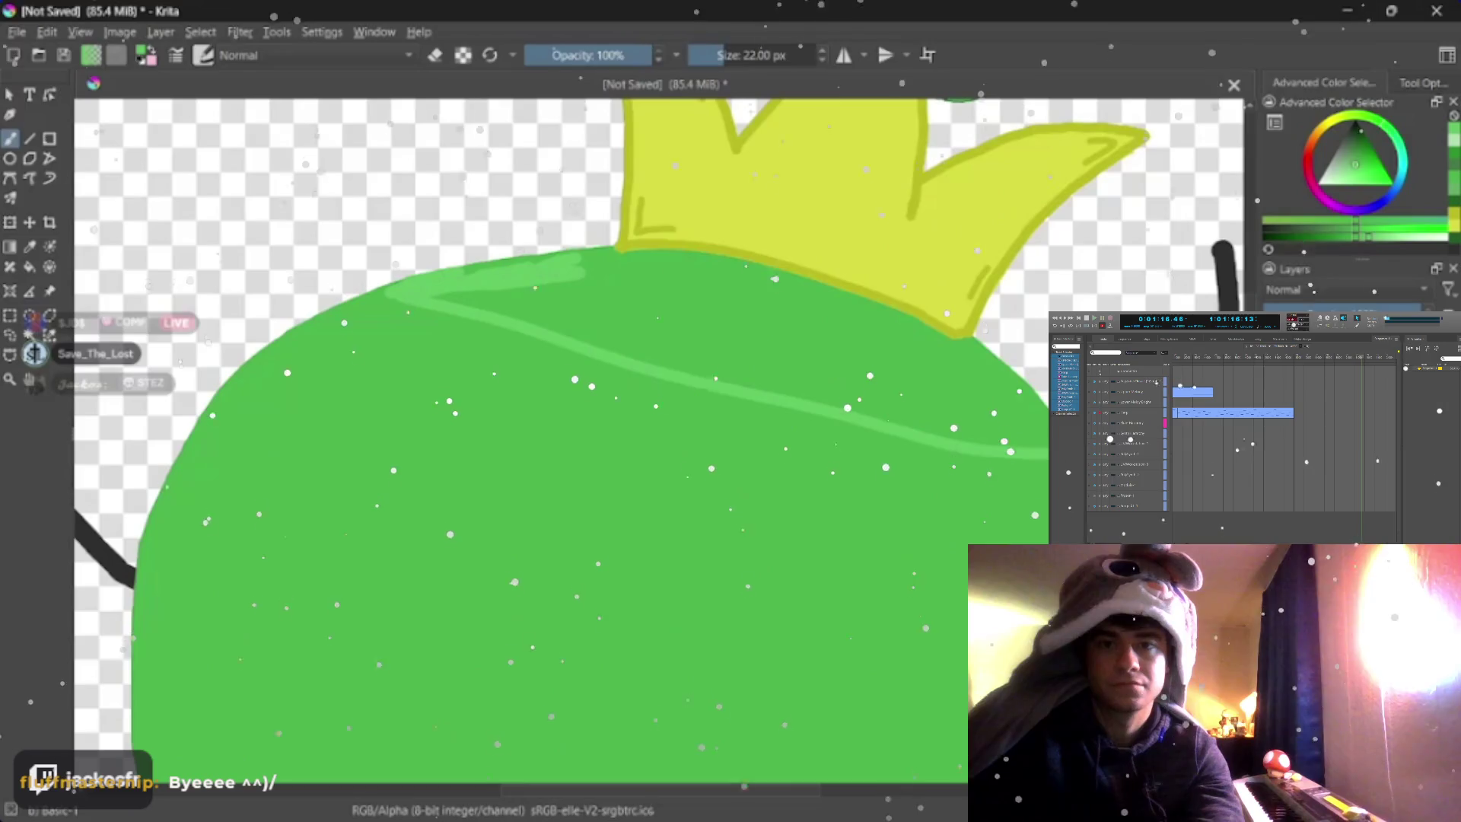
key(ctrl+z)
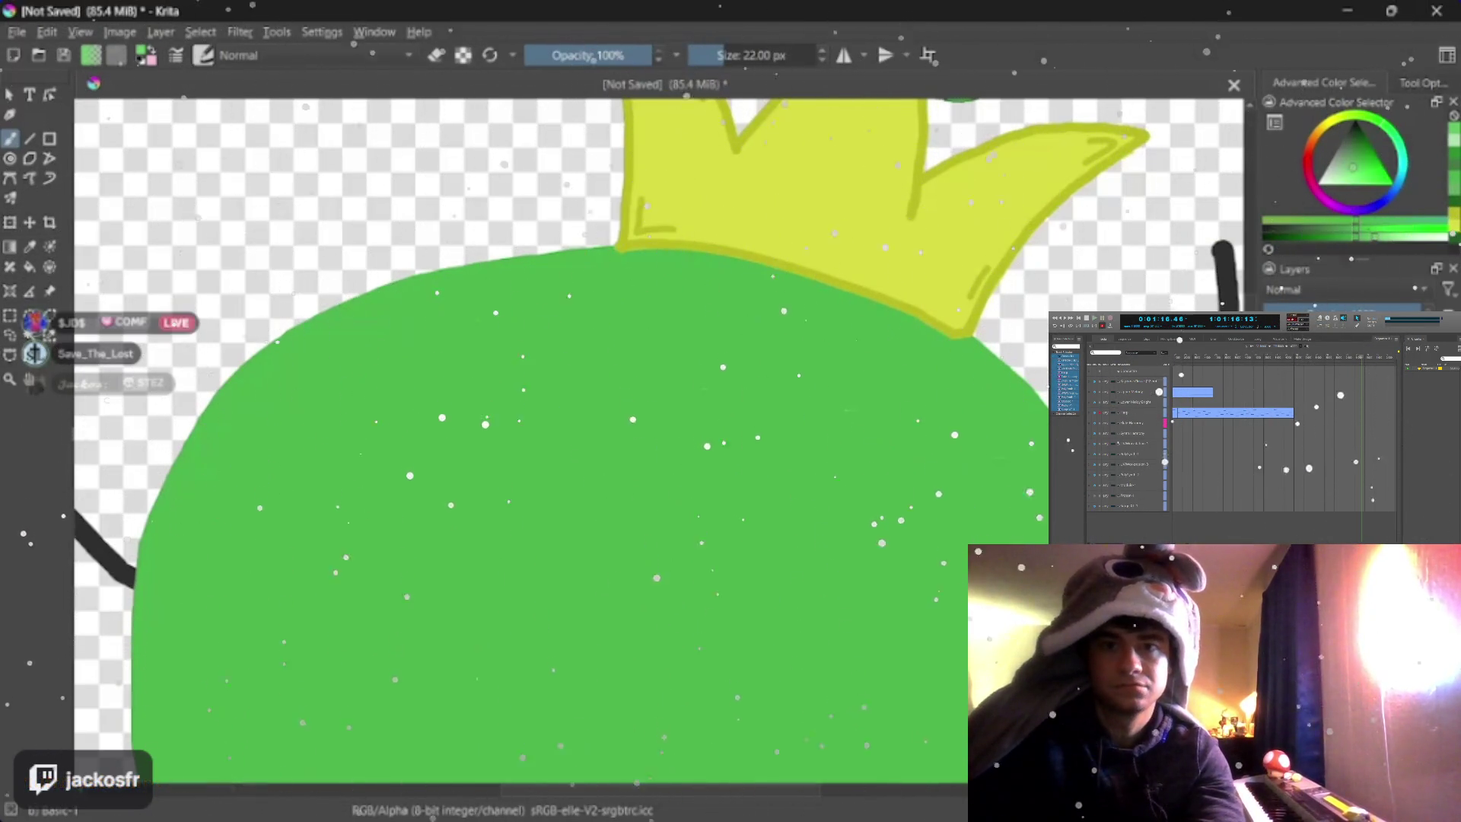
drag(703, 311, 477, 334)
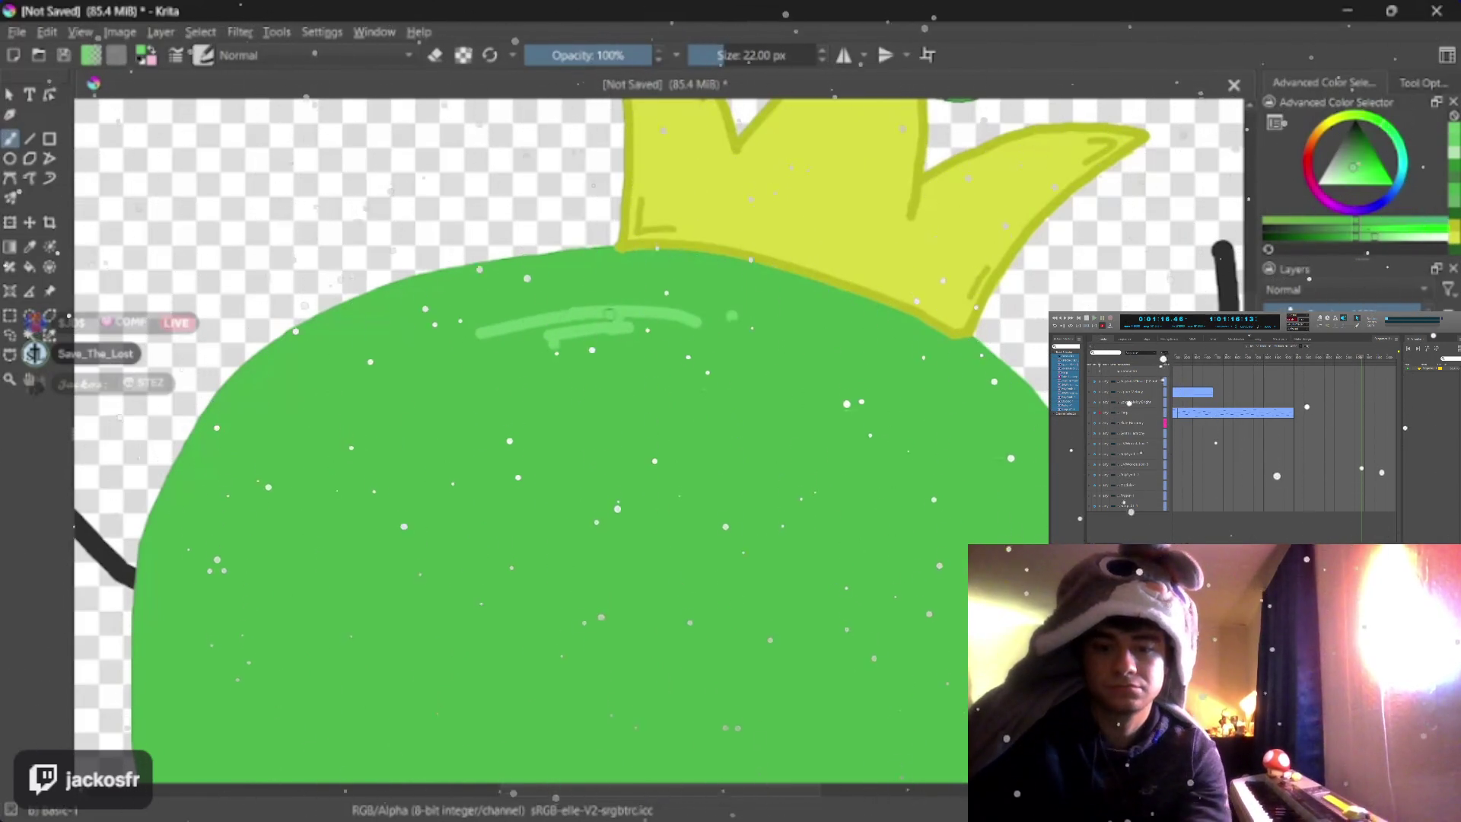
drag(584, 324, 424, 356)
key(ctrl+z)
key(ctrl+z)
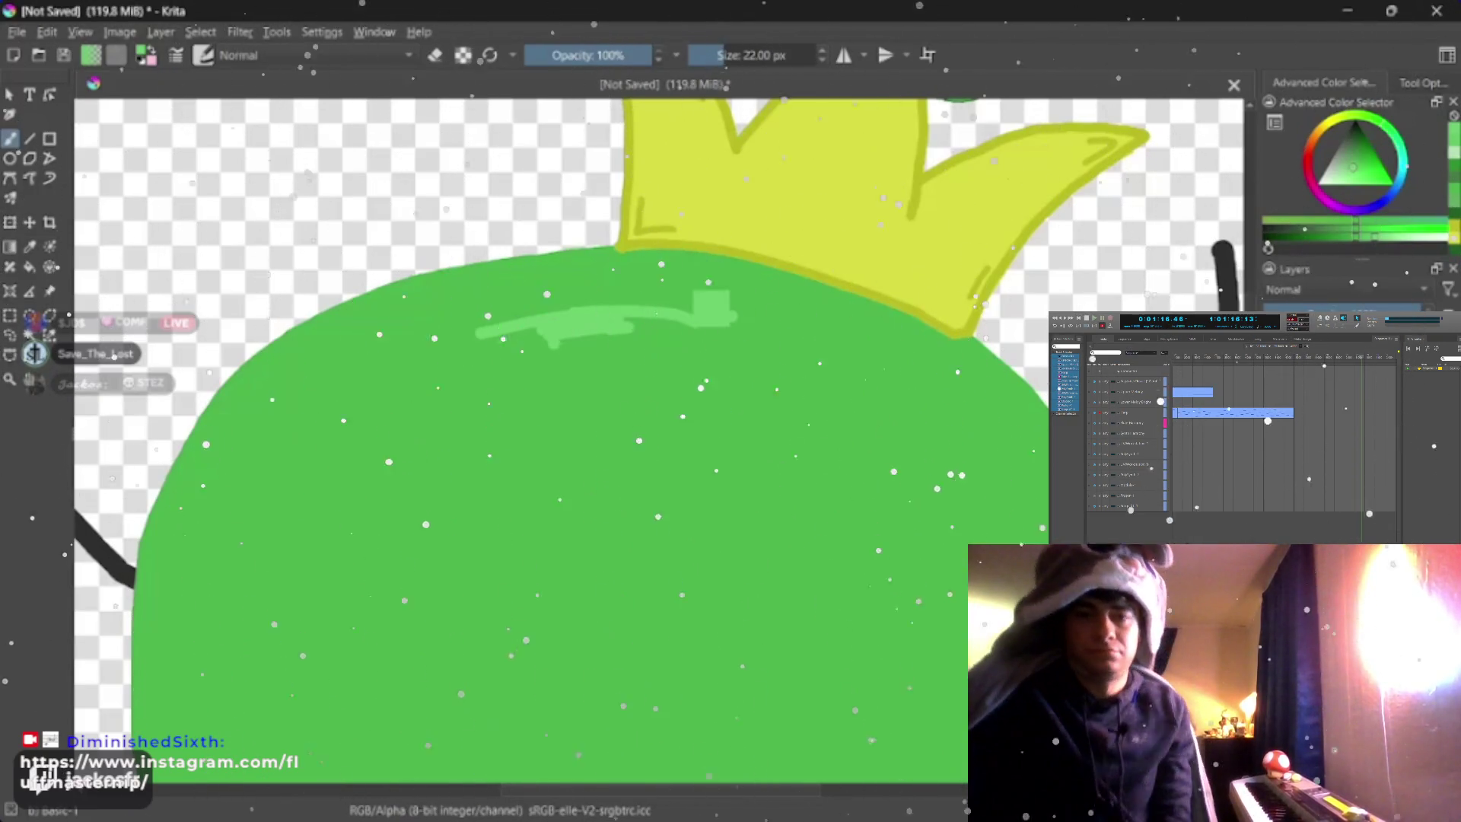
key(ctrl+z)
key(ctrl+z)
key(ctrl+z)
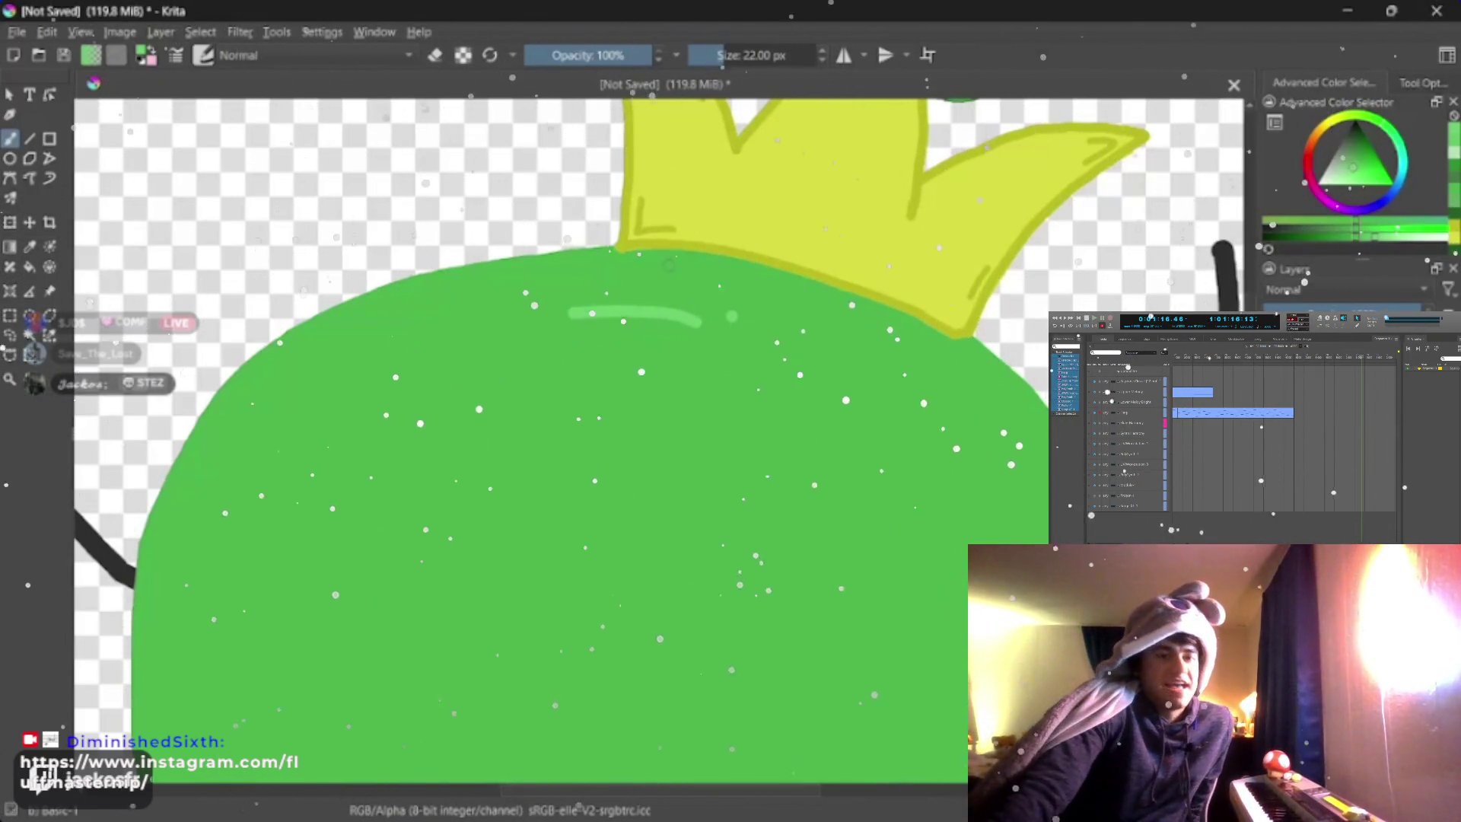
key(ctrl+z)
key(ctrl+z)
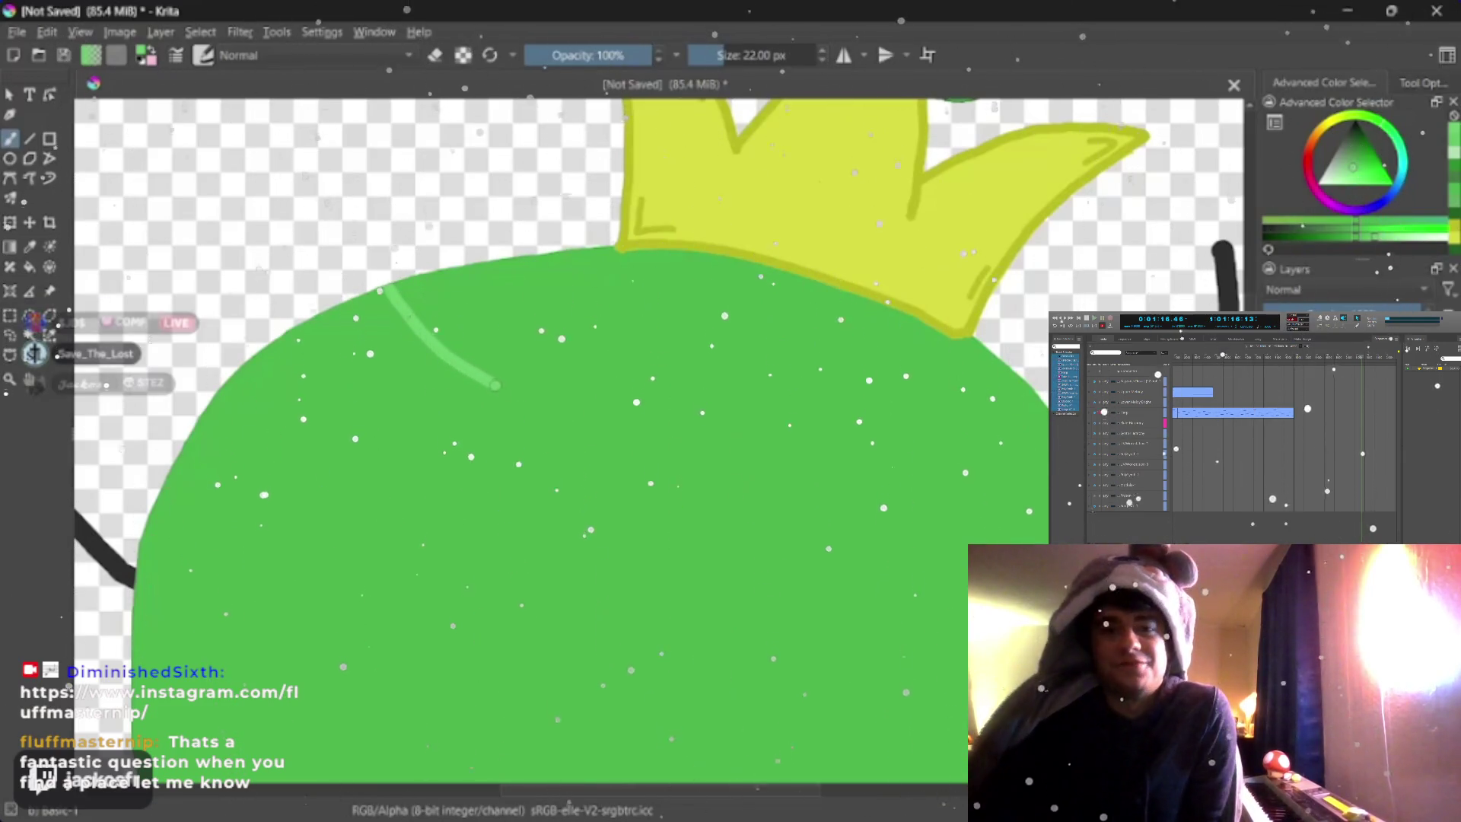
- Try light-green curves across the body and along the crown's edge, undoing each attempt
mouse_move(435, 340)
mouse_down()
mouse_move(731, 477)
mouse_move(888, 511)
mouse_up()
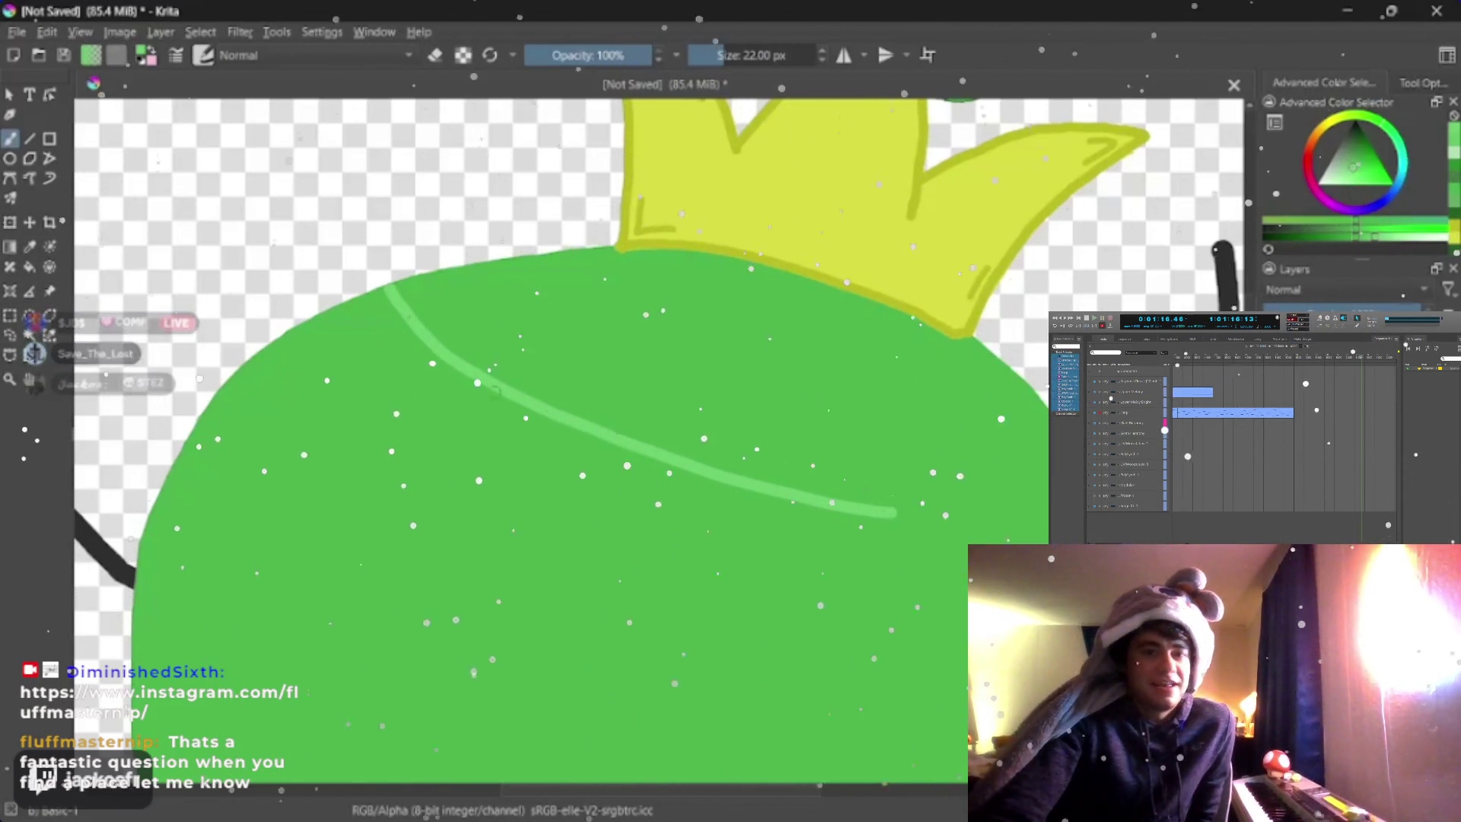
key(ctrl+z)
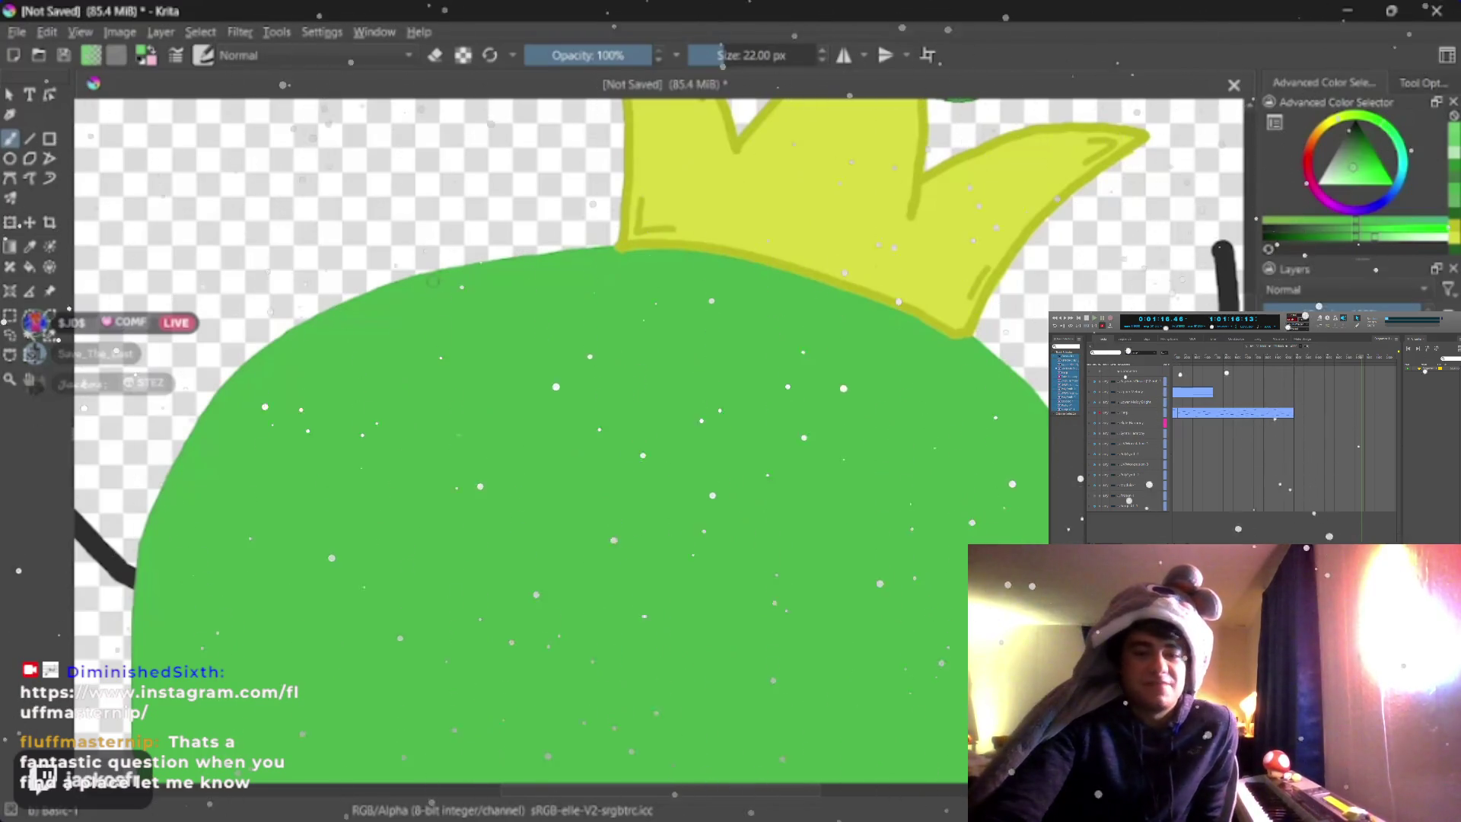
mouse_move(433, 280)
mouse_down()
mouse_move(605, 354)
mouse_move(785, 388)
mouse_move(890, 394)
mouse_move(972, 376)
mouse_up()
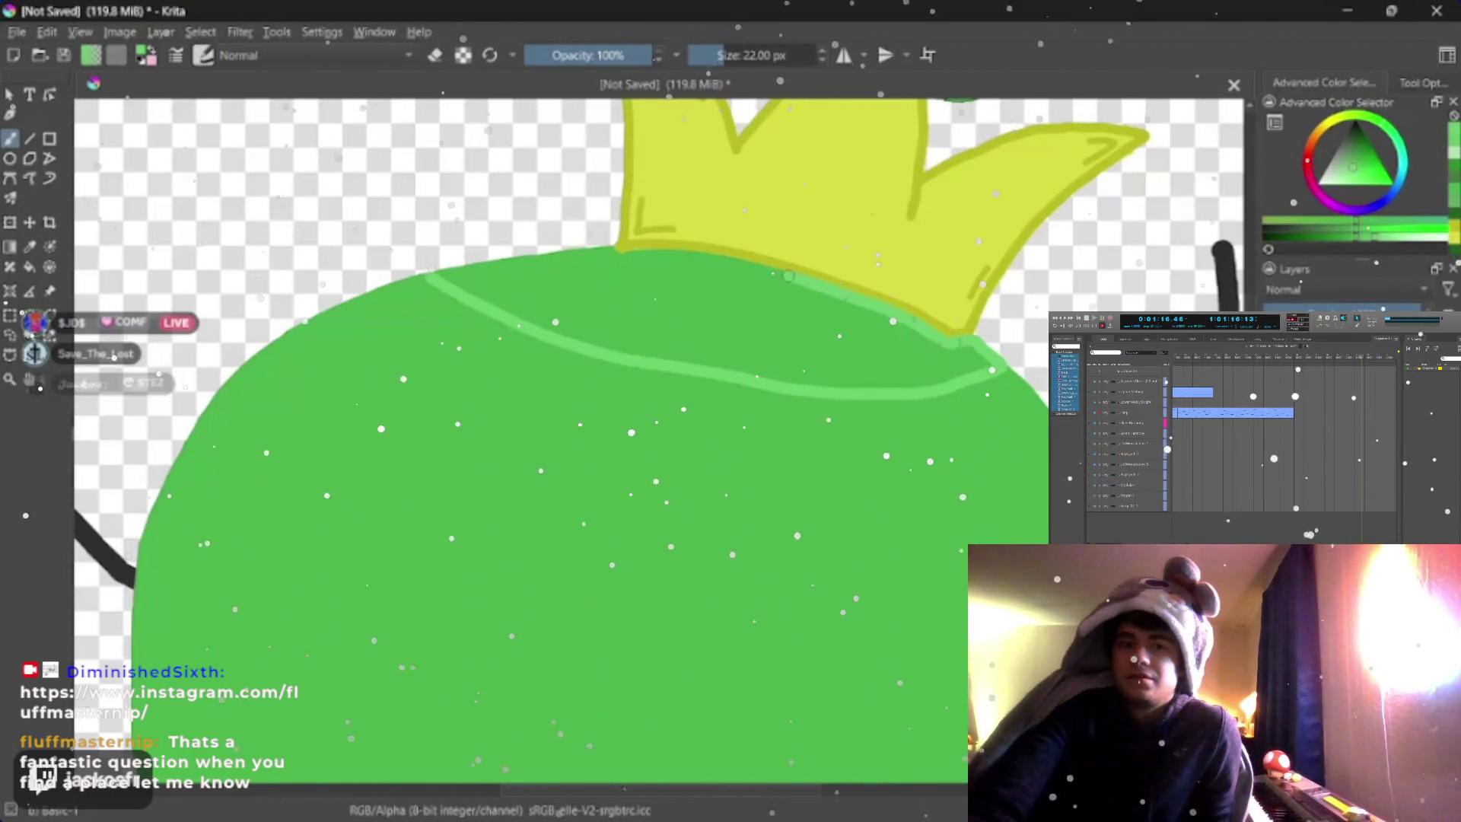
drag(787, 276, 737, 260)
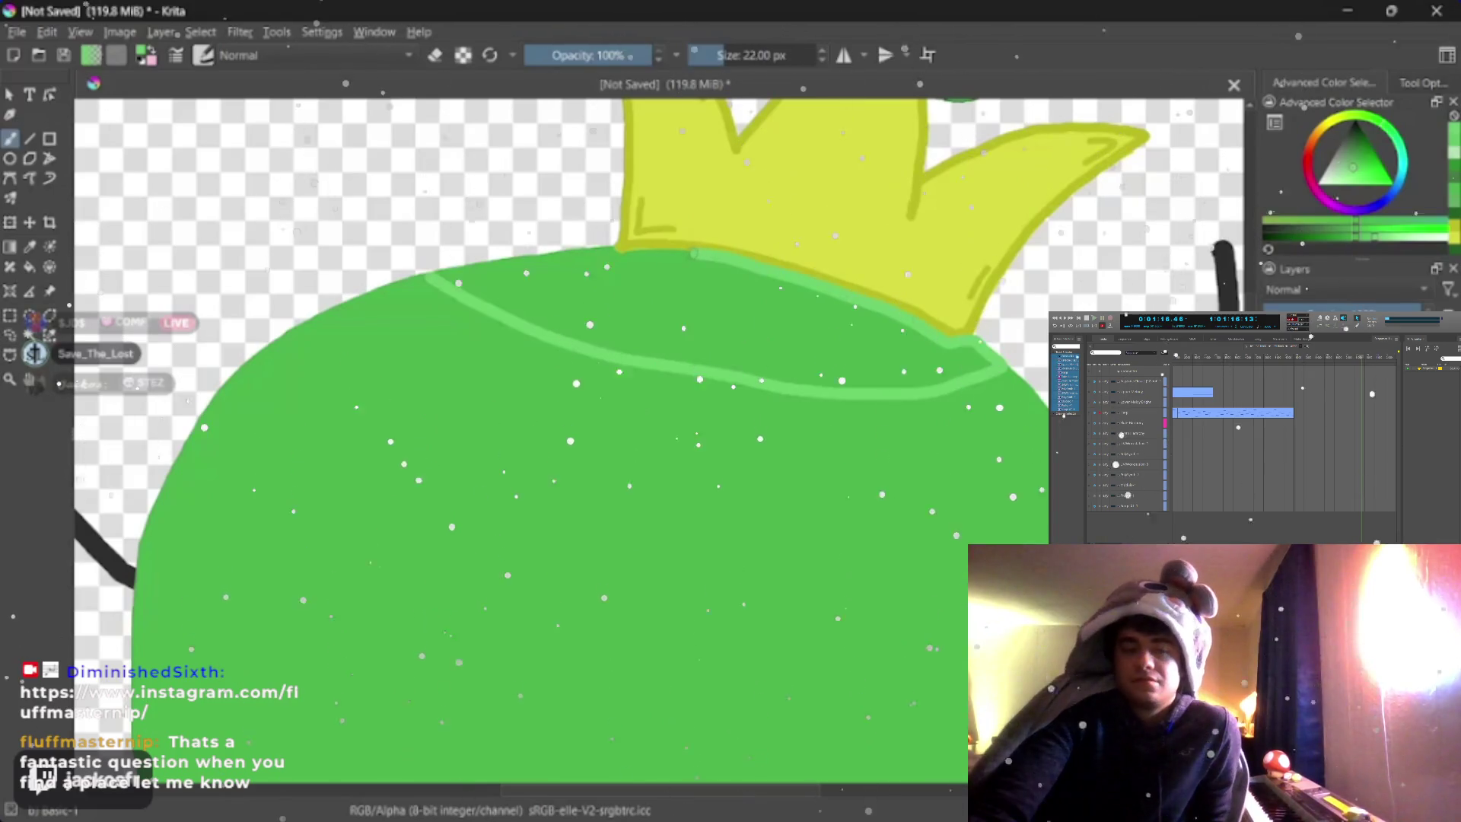
key(ctrl+z)
key(ctrl+z)
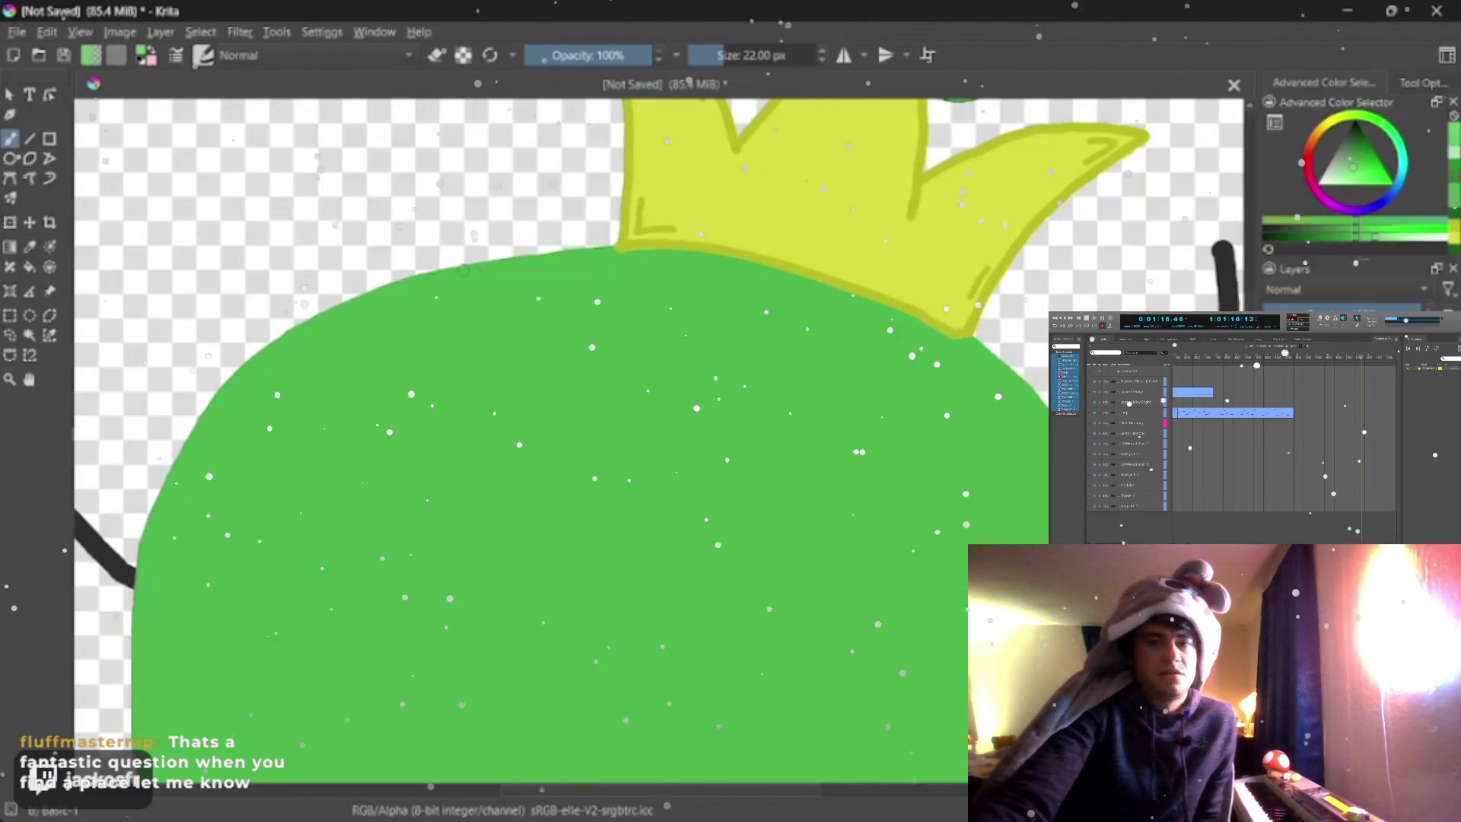
mouse_move(465, 277)
mouse_down()
mouse_move(739, 422)
mouse_move(820, 443)
mouse_up()
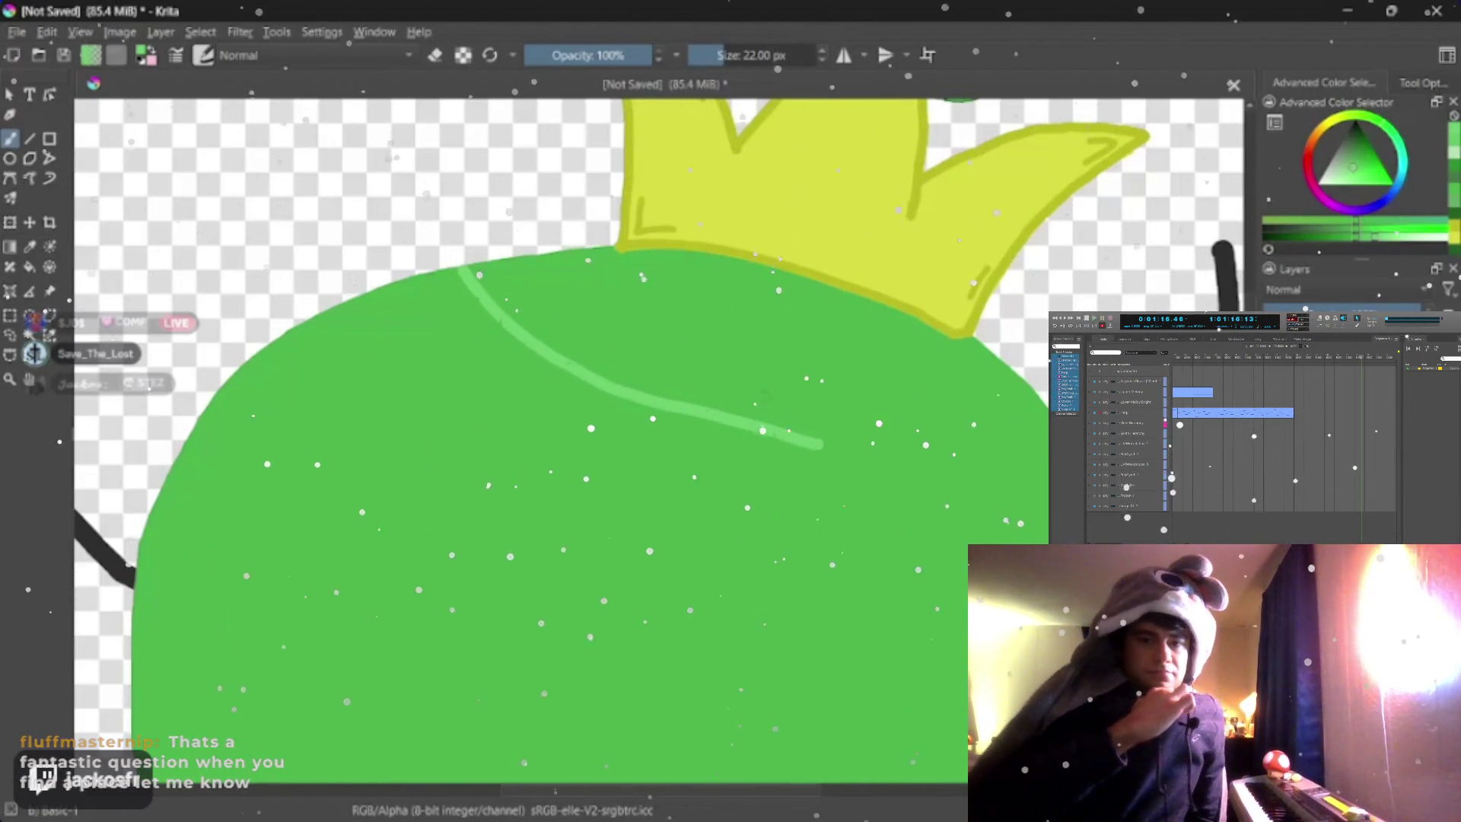
click(594, 328)
key(ctrl+z)
key(ctrl+z)
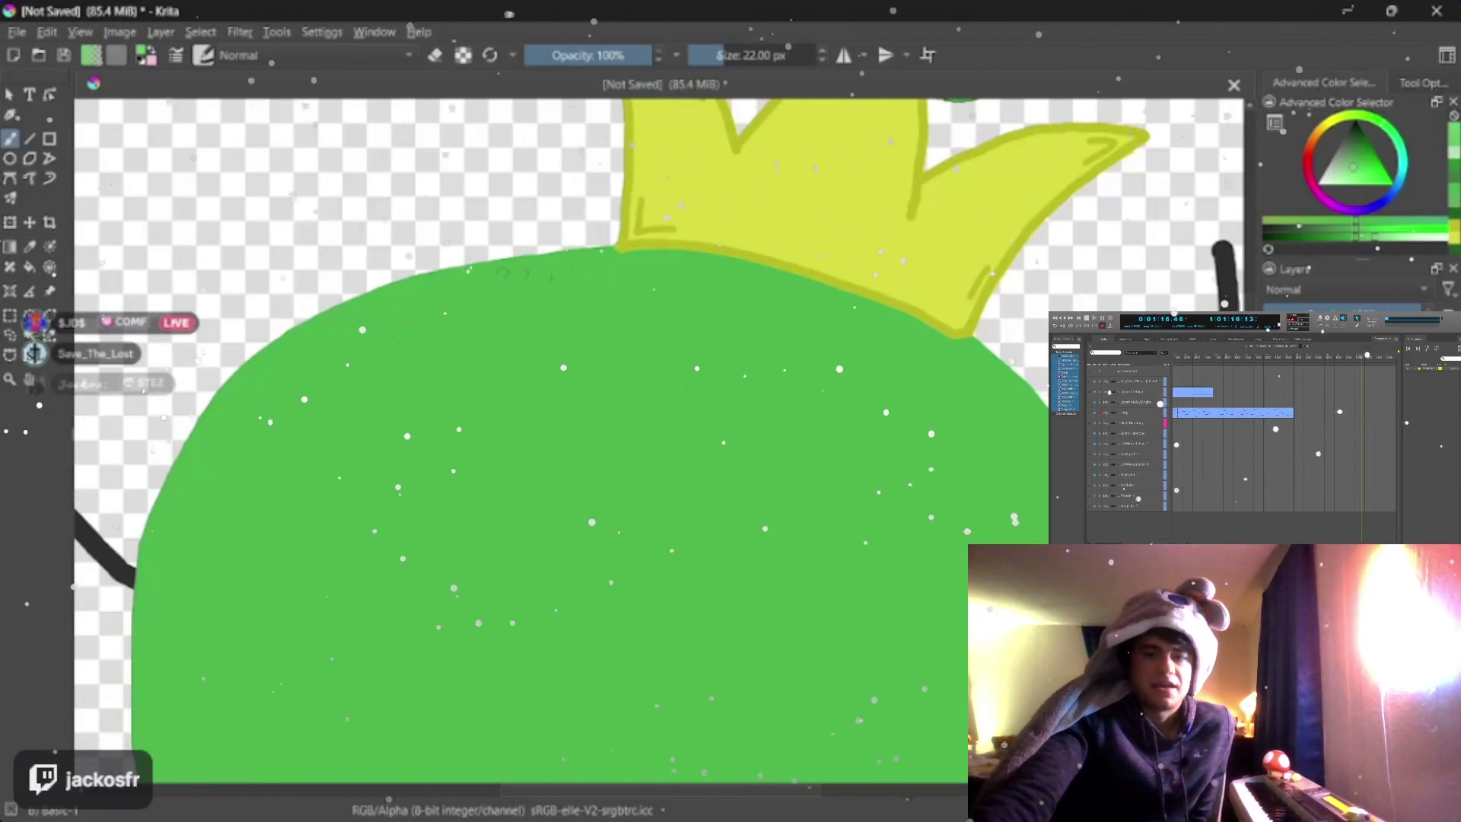
- Retry until a thin light-green rim curve arcs across the body beneath the crown
mouse_move(485, 269)
mouse_down()
mouse_move(547, 360)
mouse_move(878, 451)
mouse_up()
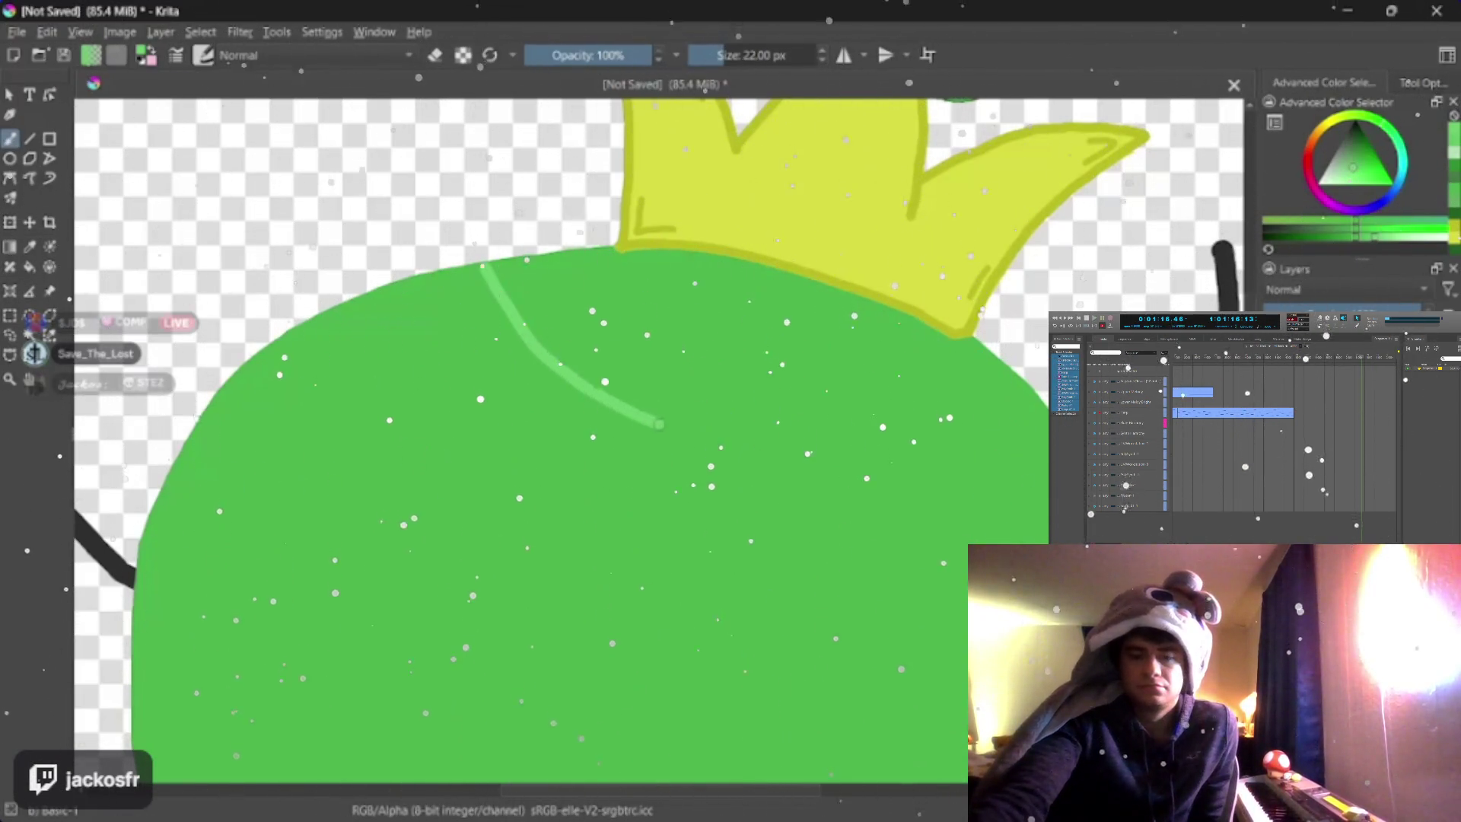
key(ctrl+z)
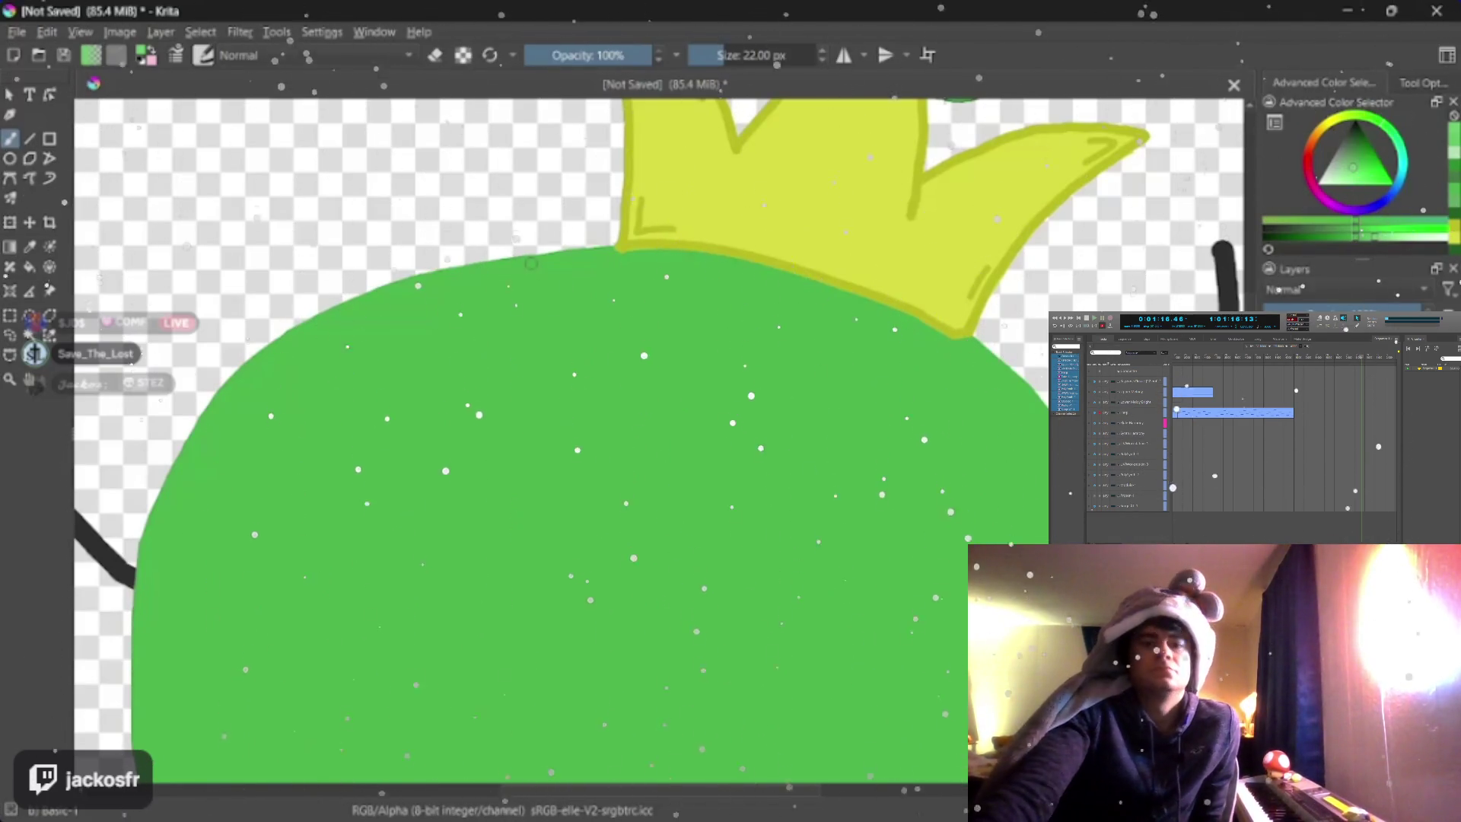
mouse_move(531, 268)
mouse_down()
mouse_move(685, 365)
mouse_move(874, 397)
mouse_up()
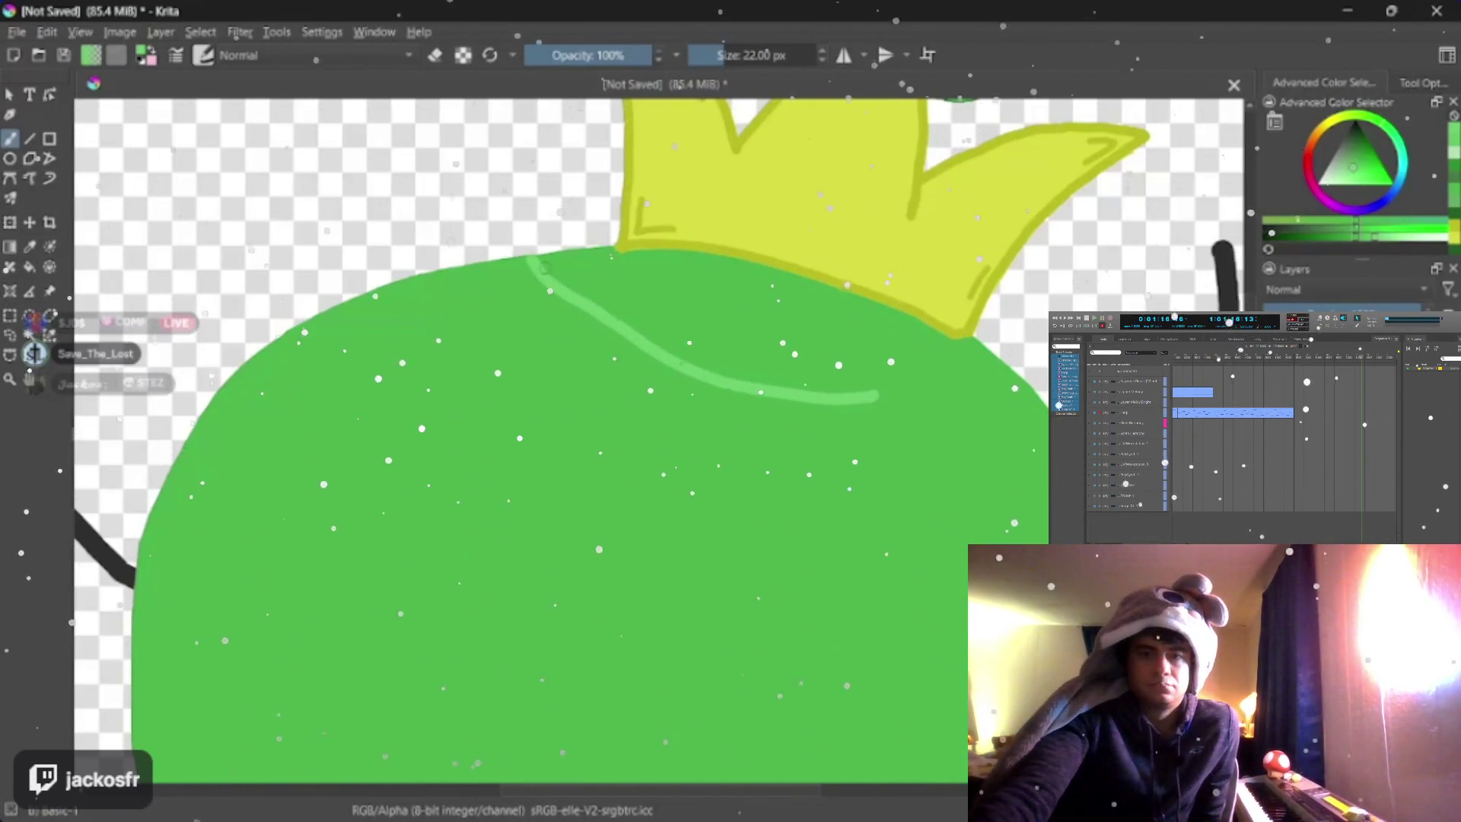
key(ctrl+z)
mouse_move(531, 272)
mouse_down()
mouse_move(743, 389)
mouse_move(998, 405)
mouse_up()
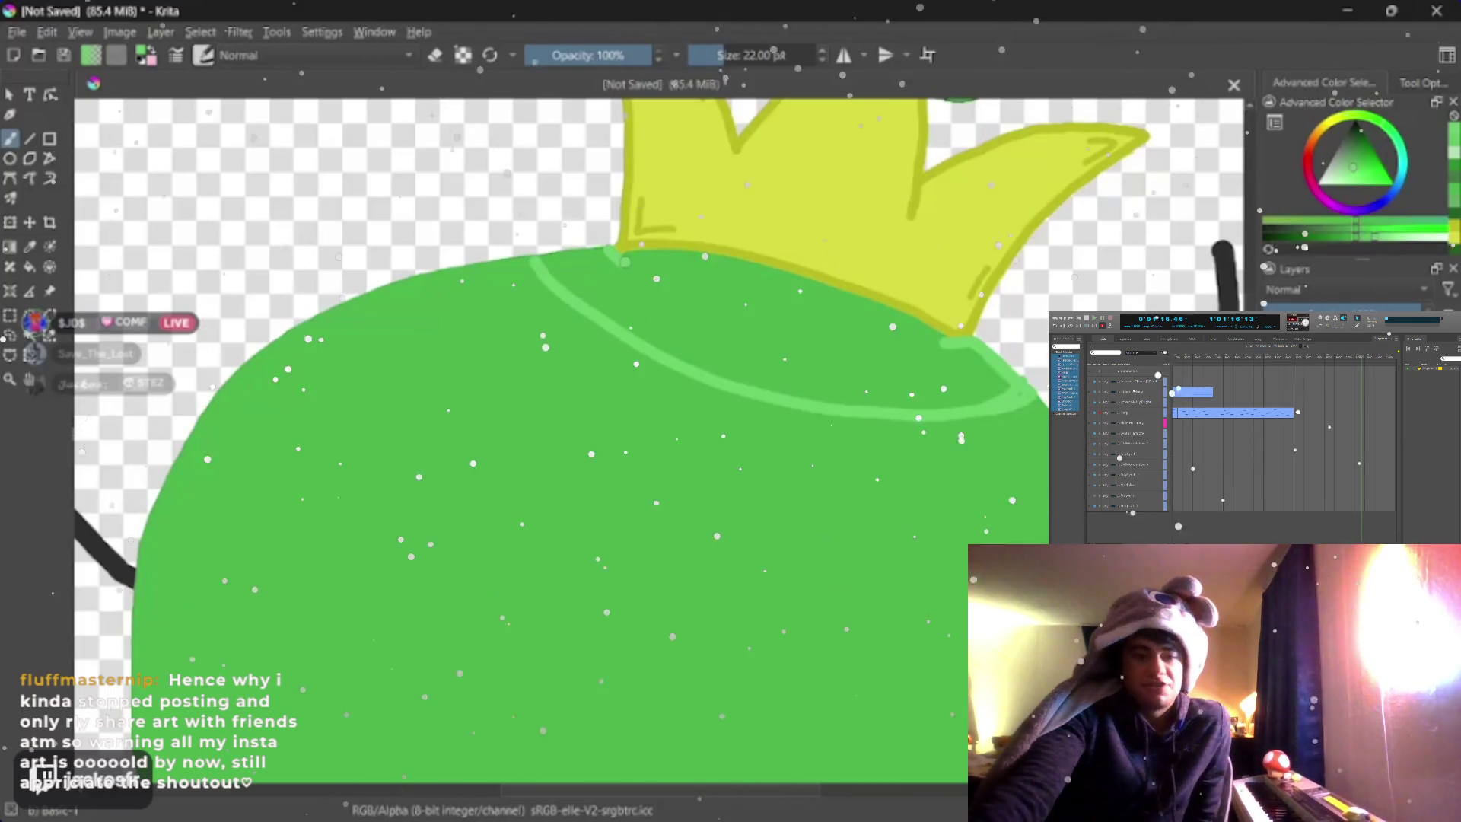
- Trace light green along the crown base and its shadow to close an elliptical band, then pick the Fill tool
drag(622, 260, 671, 262)
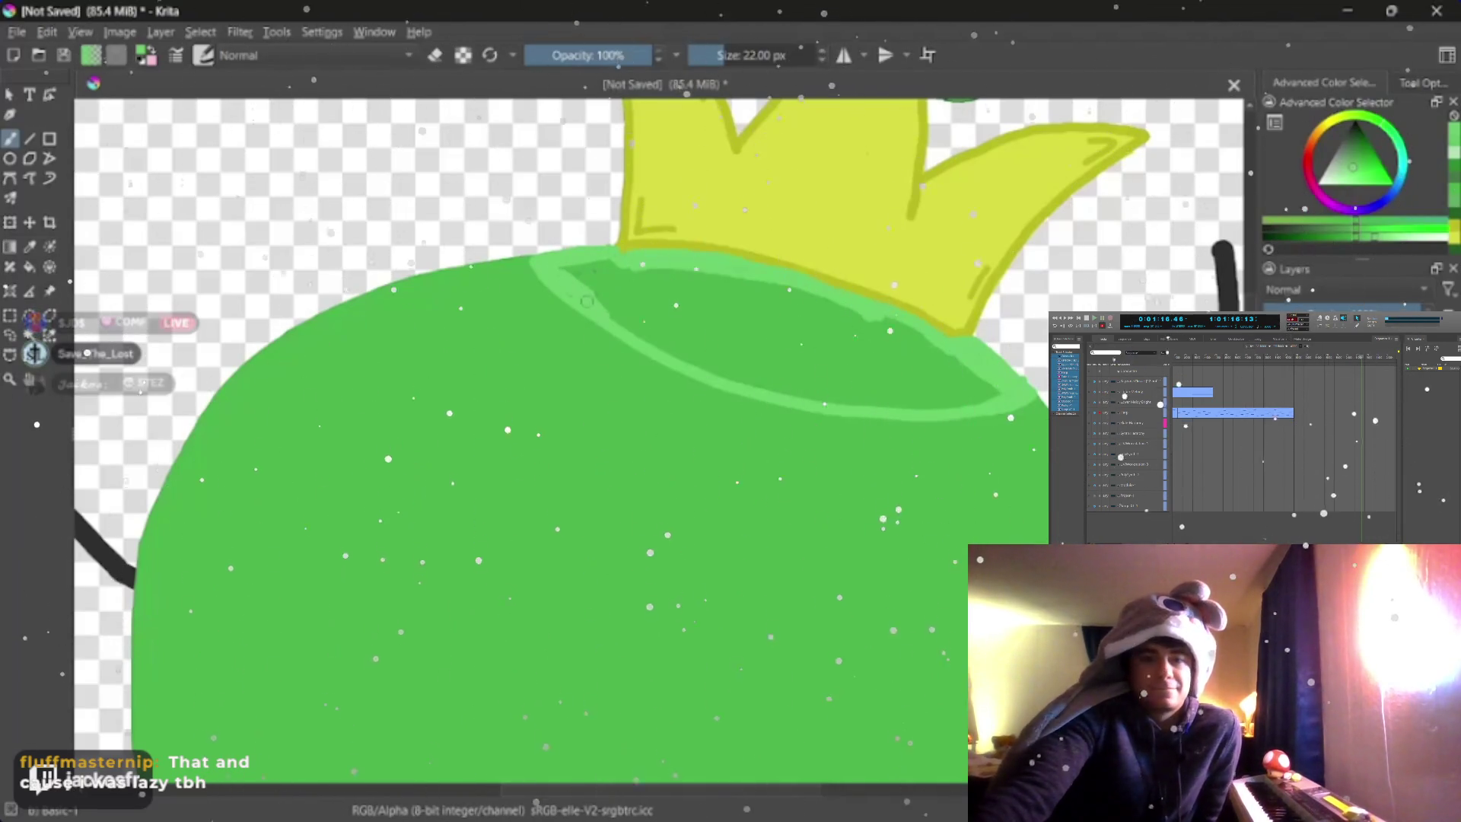
mouse_move(588, 300)
mouse_down()
mouse_move(748, 381)
mouse_move(819, 397)
mouse_up()
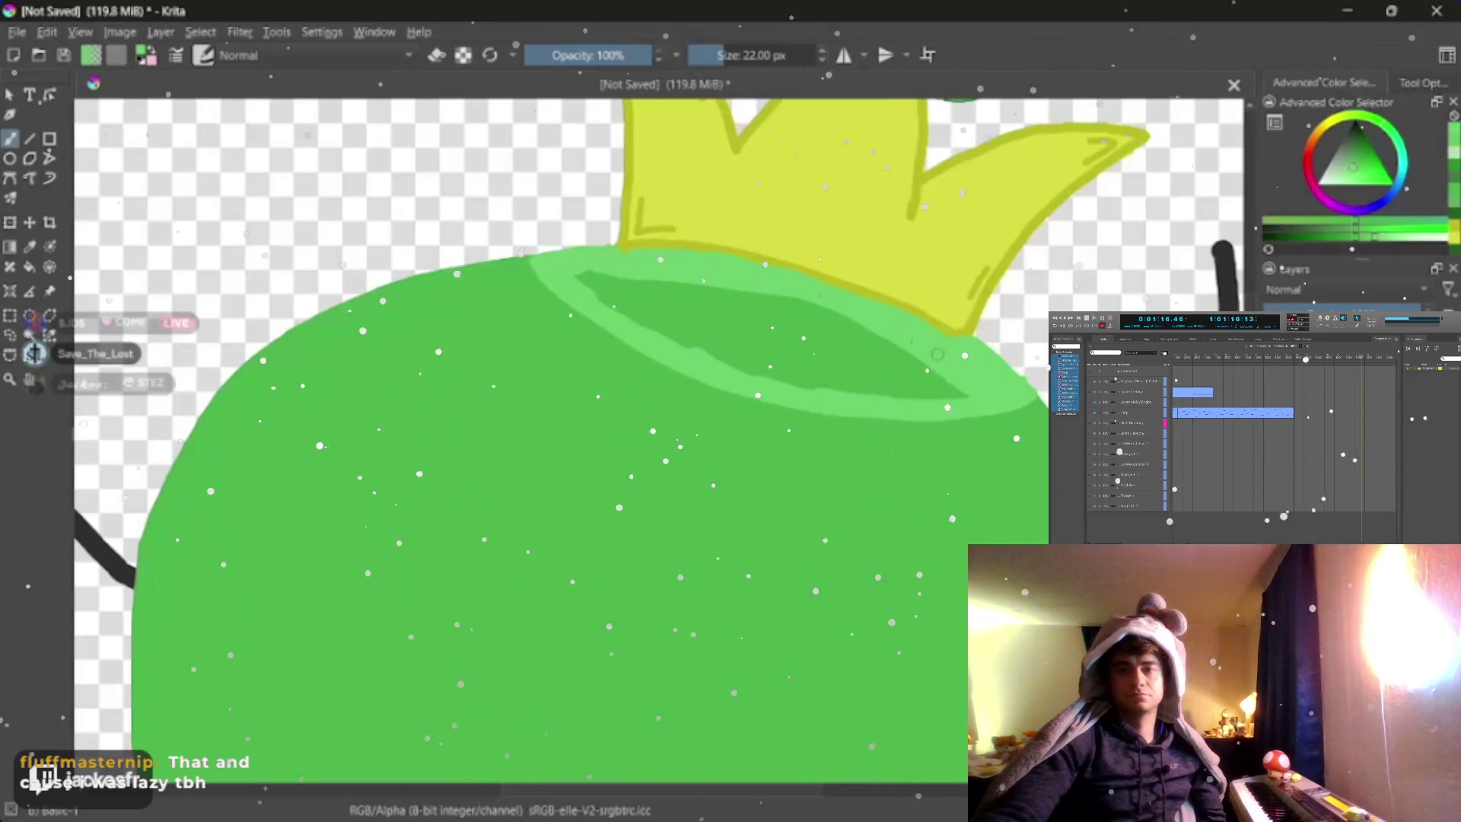
click(31, 265)
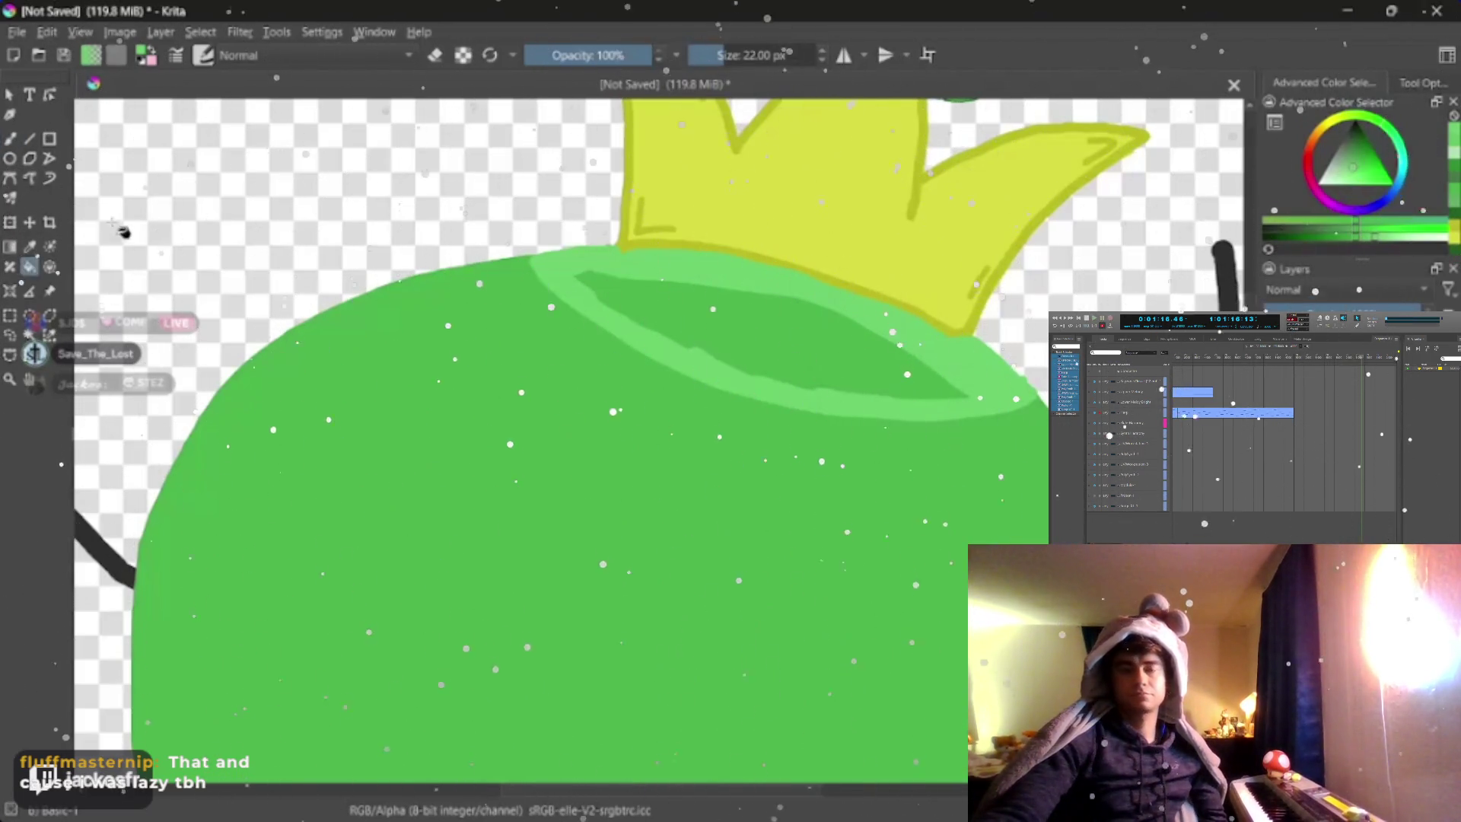
- Fill the band with light green and erase the dark shading under the crown
click(675, 270)
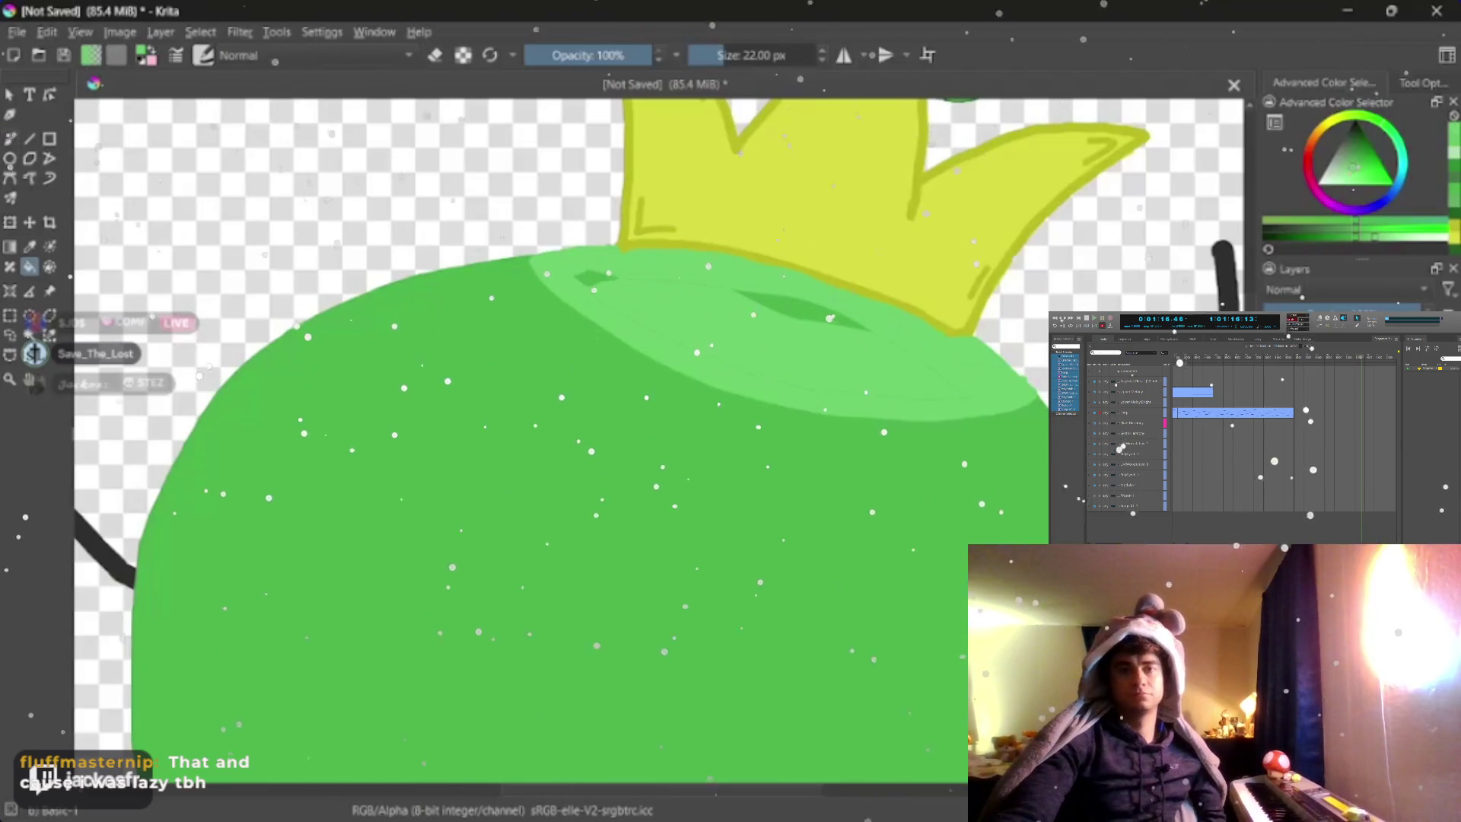
key(b)
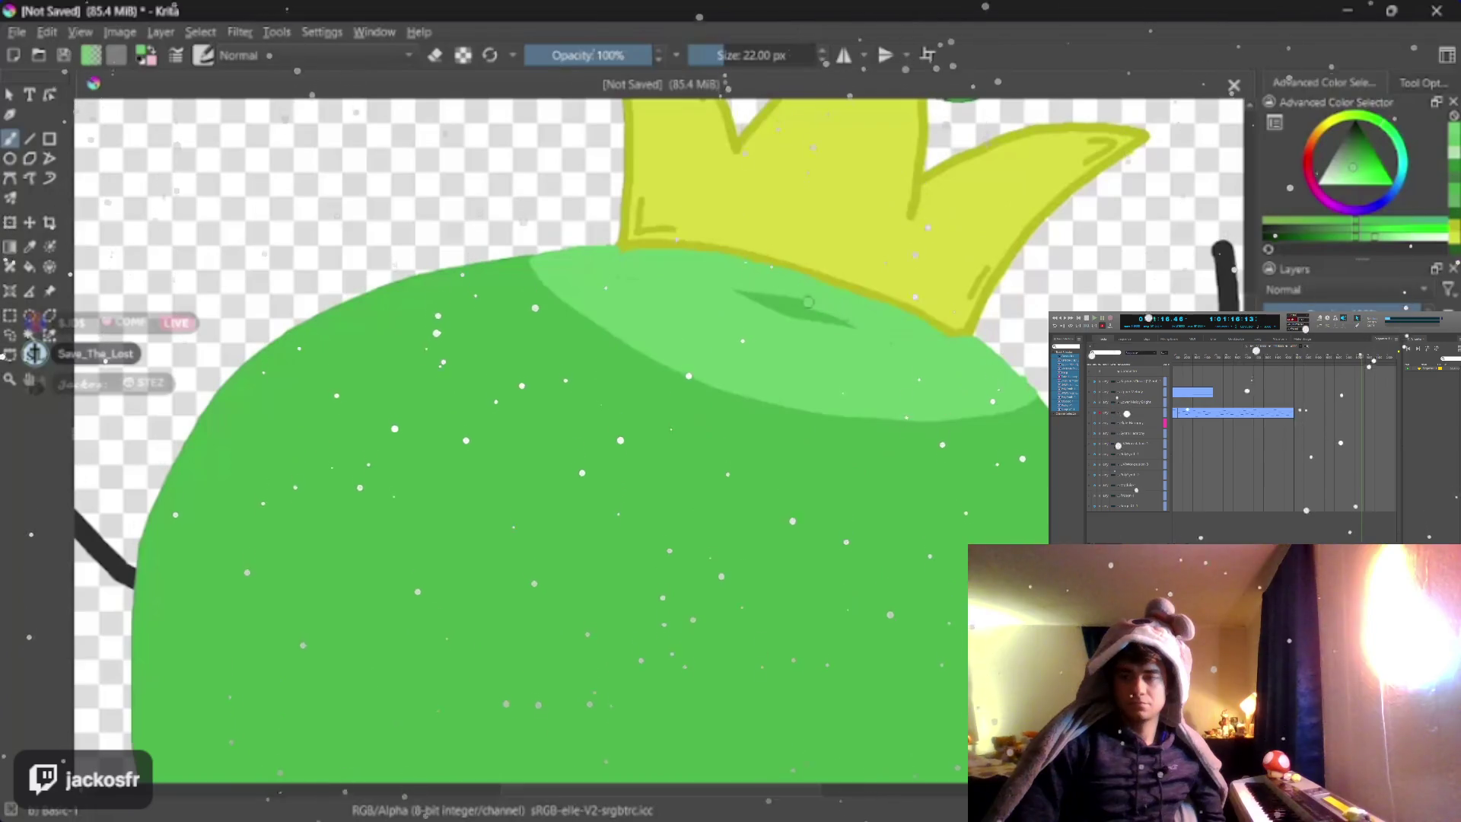
drag(685, 286, 839, 315)
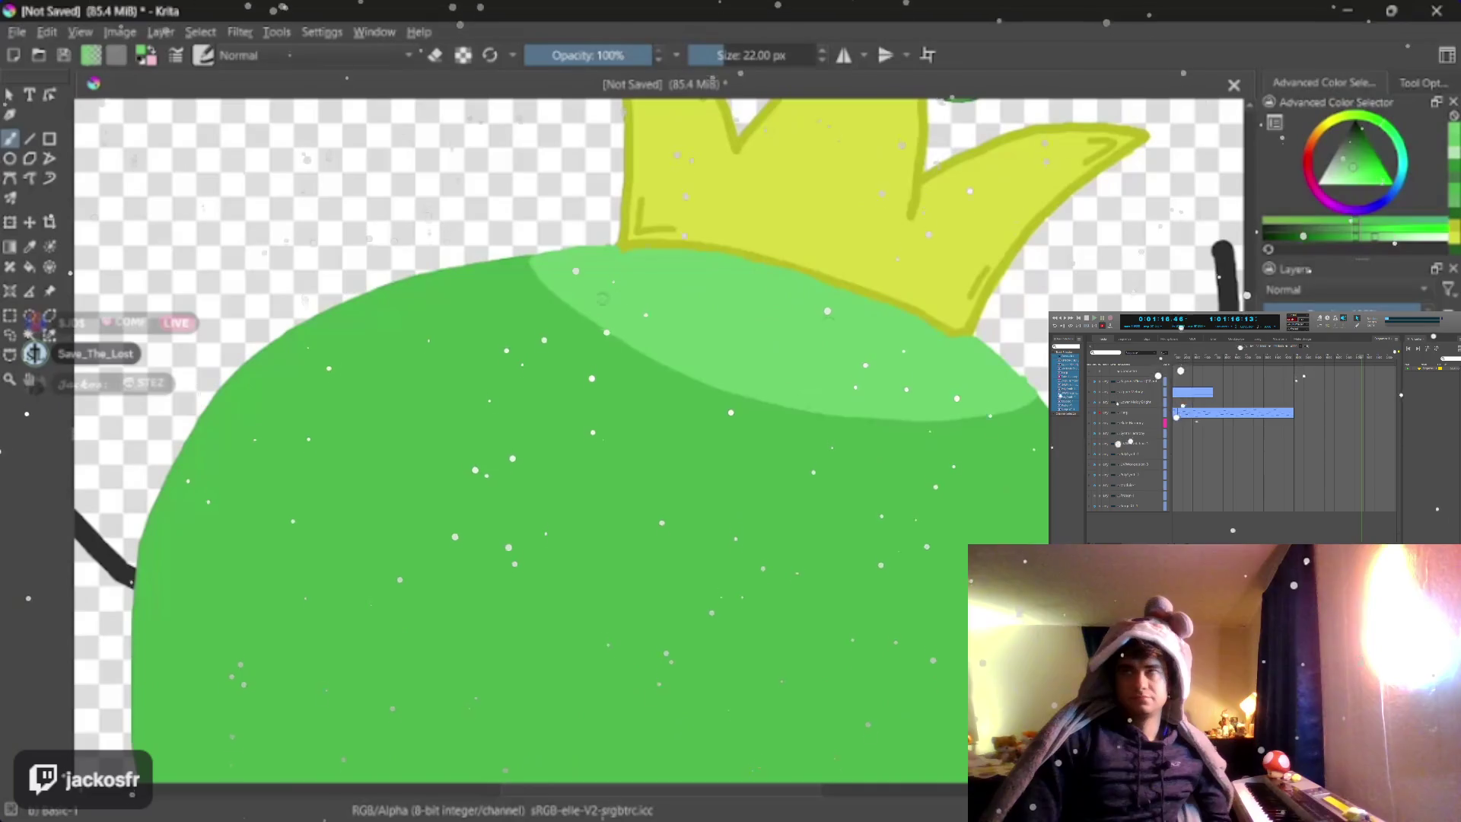
- Paint three light-green highlight streaks across the body's left side
drag(391, 299, 693, 369)
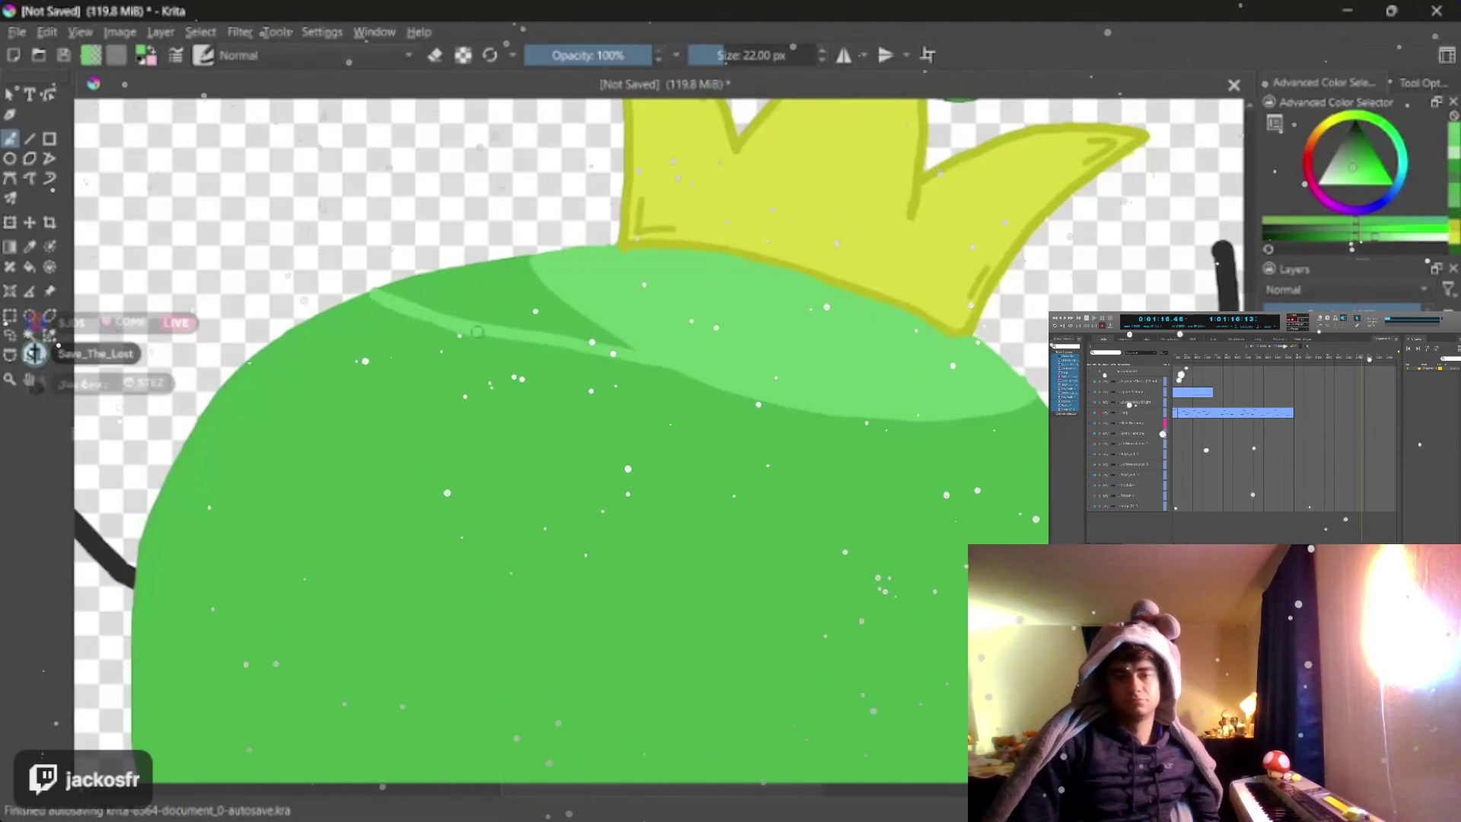
drag(522, 349, 770, 400)
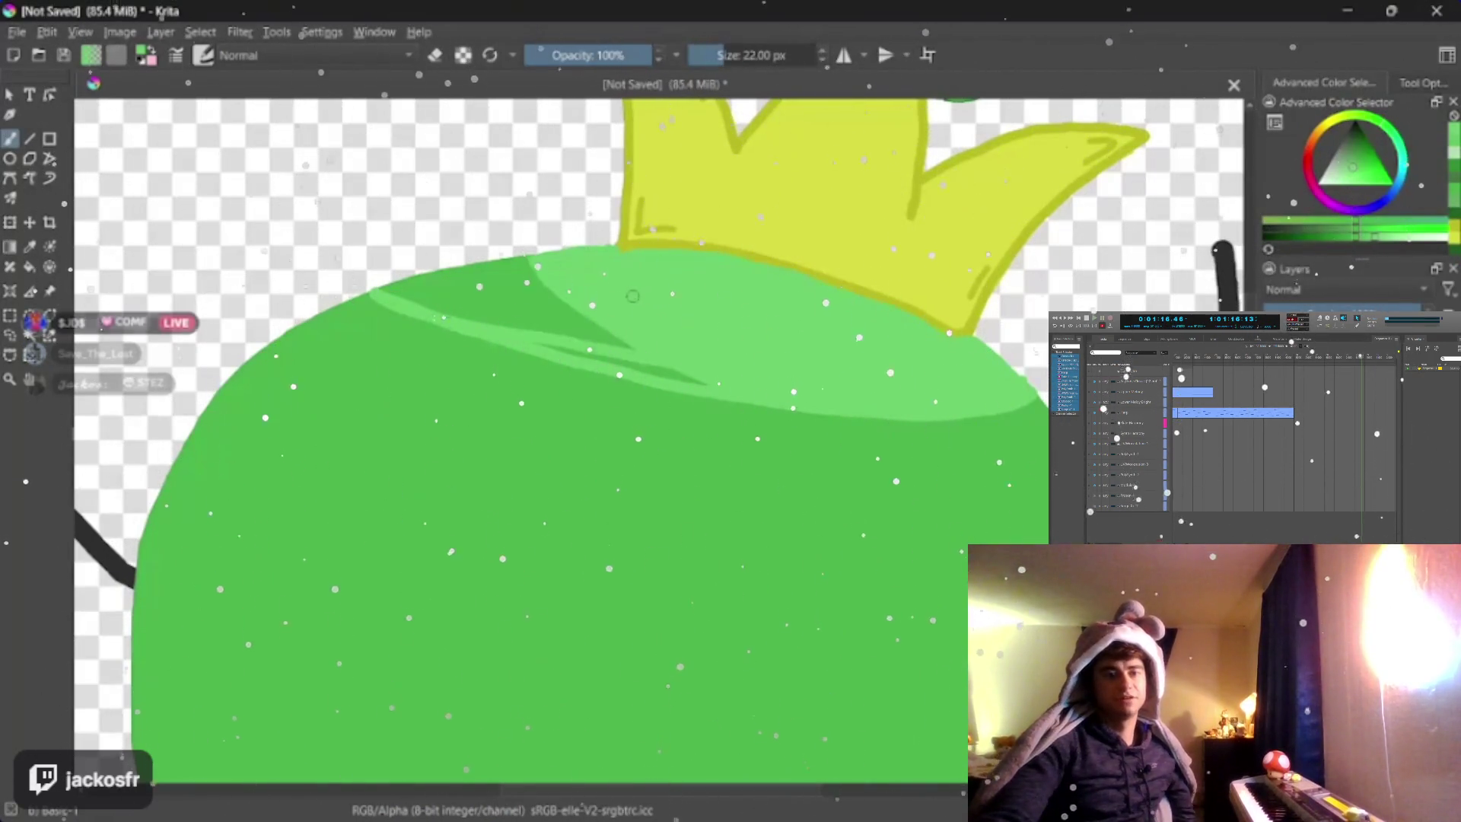
drag(463, 280, 708, 377)
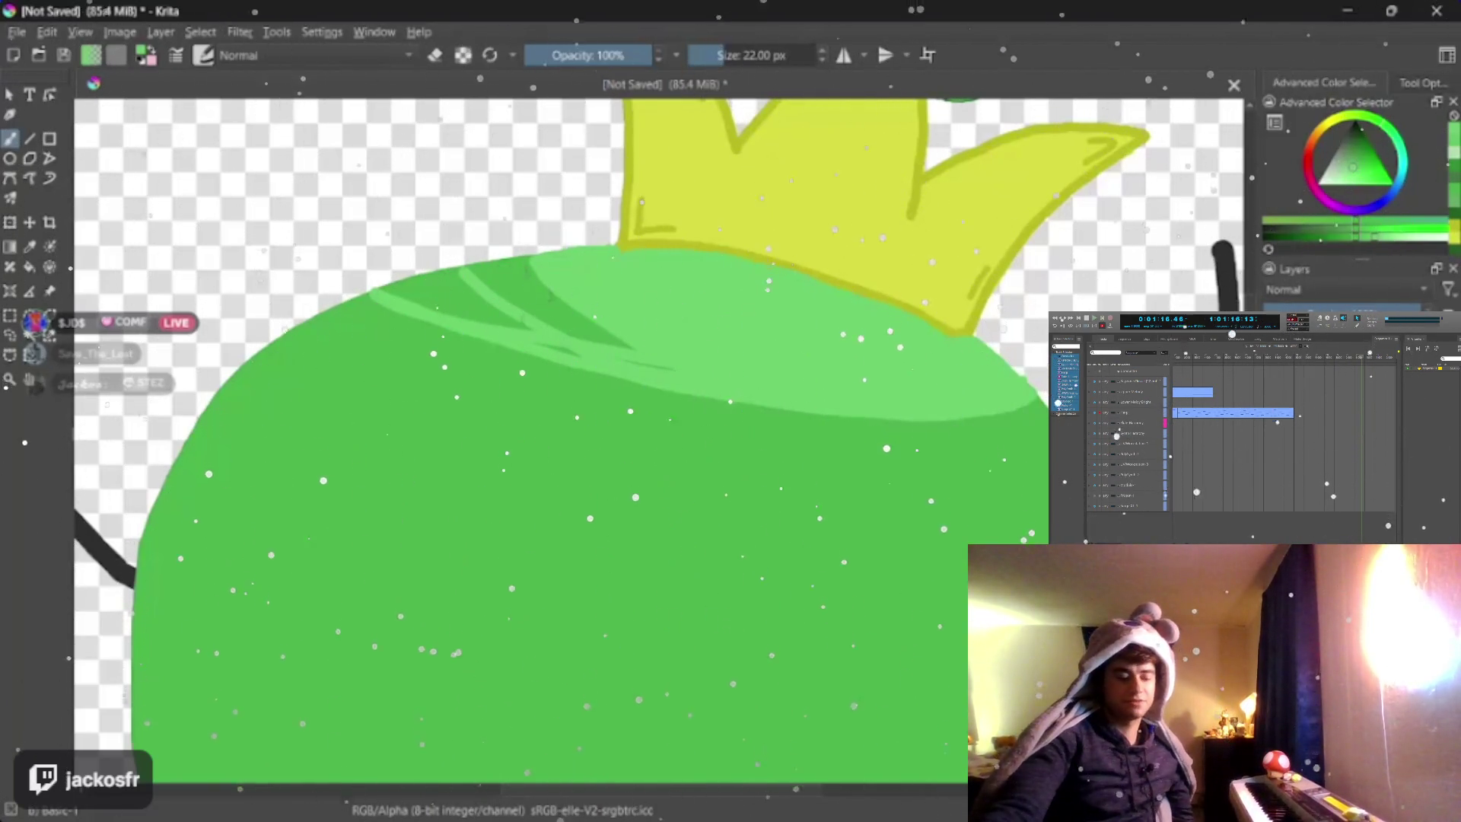
- Paint trial lighter-green highlight strokes on the cap and undo them, keeping only a short mark at the left
key(ctrl+z)
key(ctrl+z)
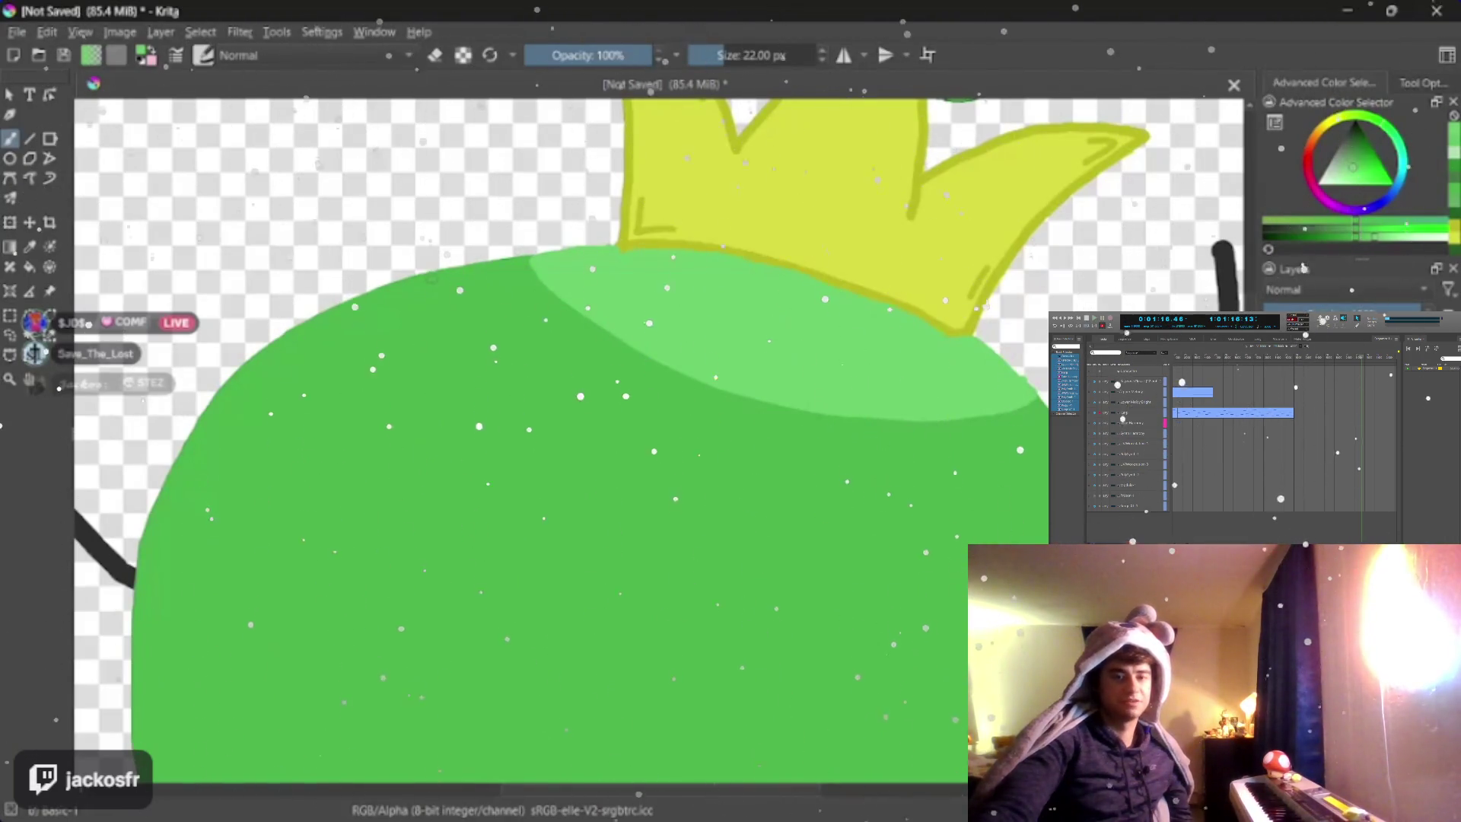
mouse_move(431, 276)
mouse_down()
mouse_move(763, 408)
mouse_move(824, 413)
mouse_up()
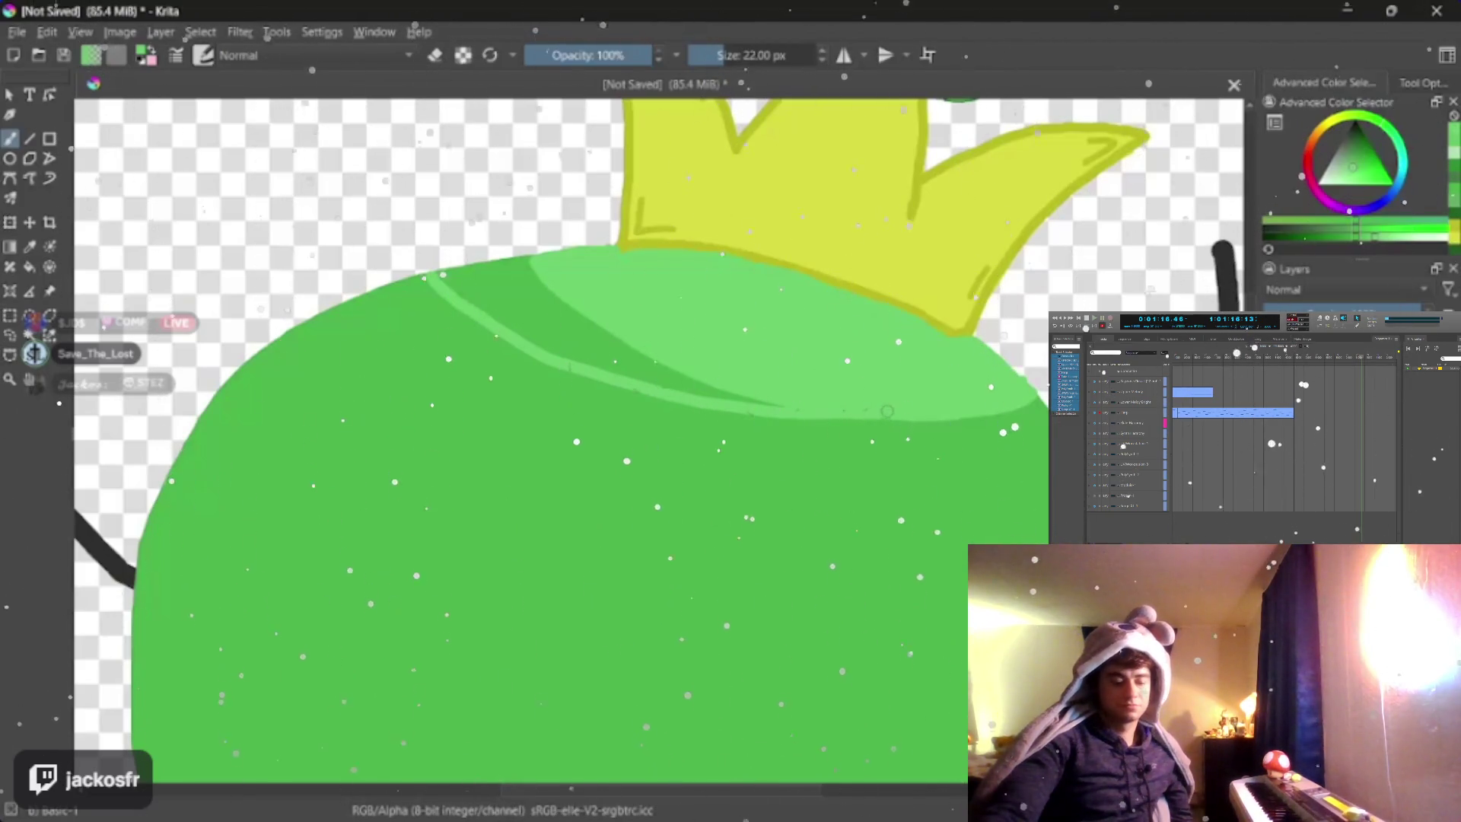
key(ctrl+z)
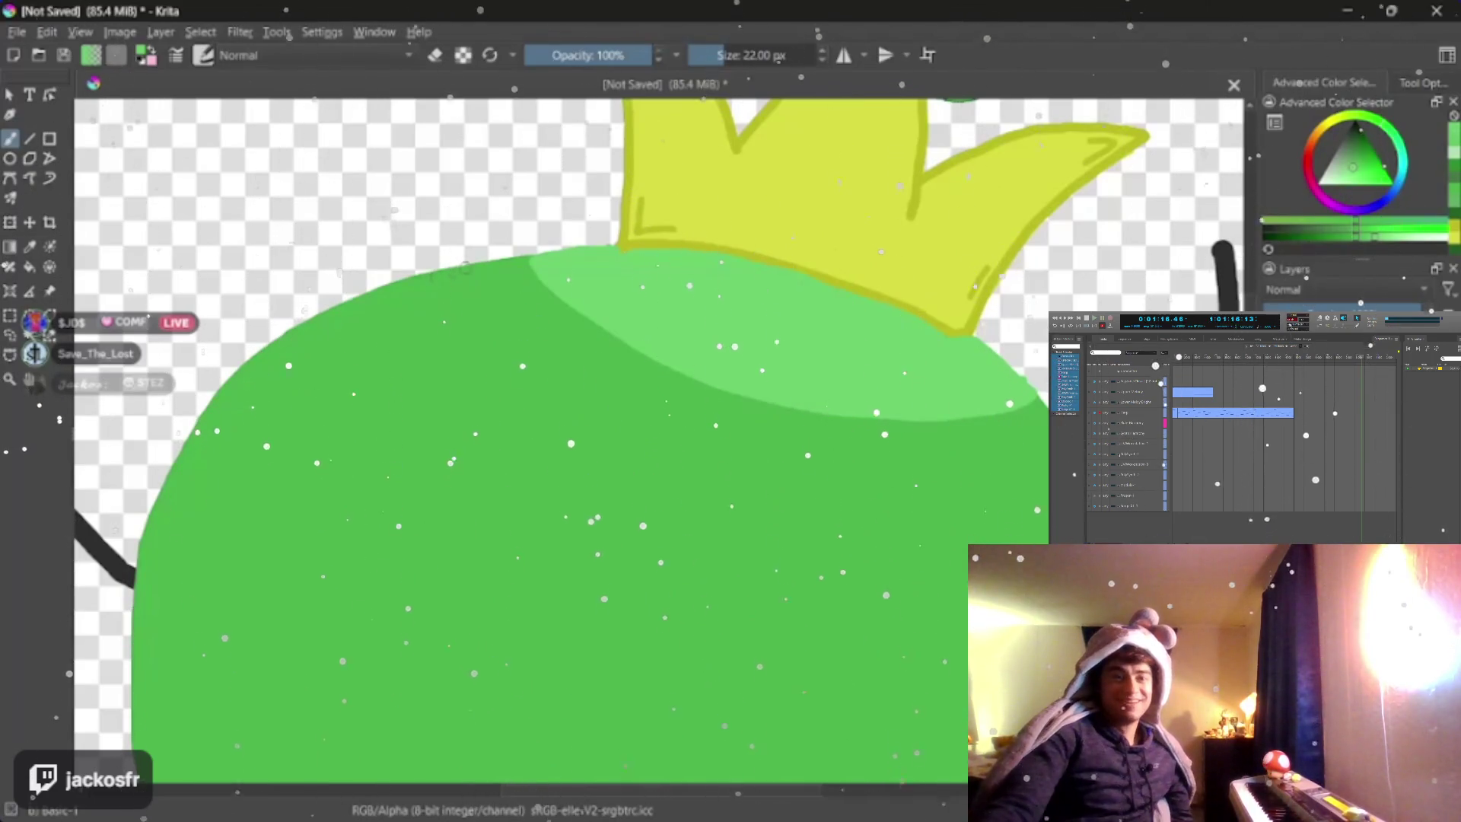
mouse_move(479, 279)
mouse_down()
mouse_move(530, 294)
mouse_move(575, 360)
mouse_move(885, 414)
mouse_up()
key(ctrl+z)
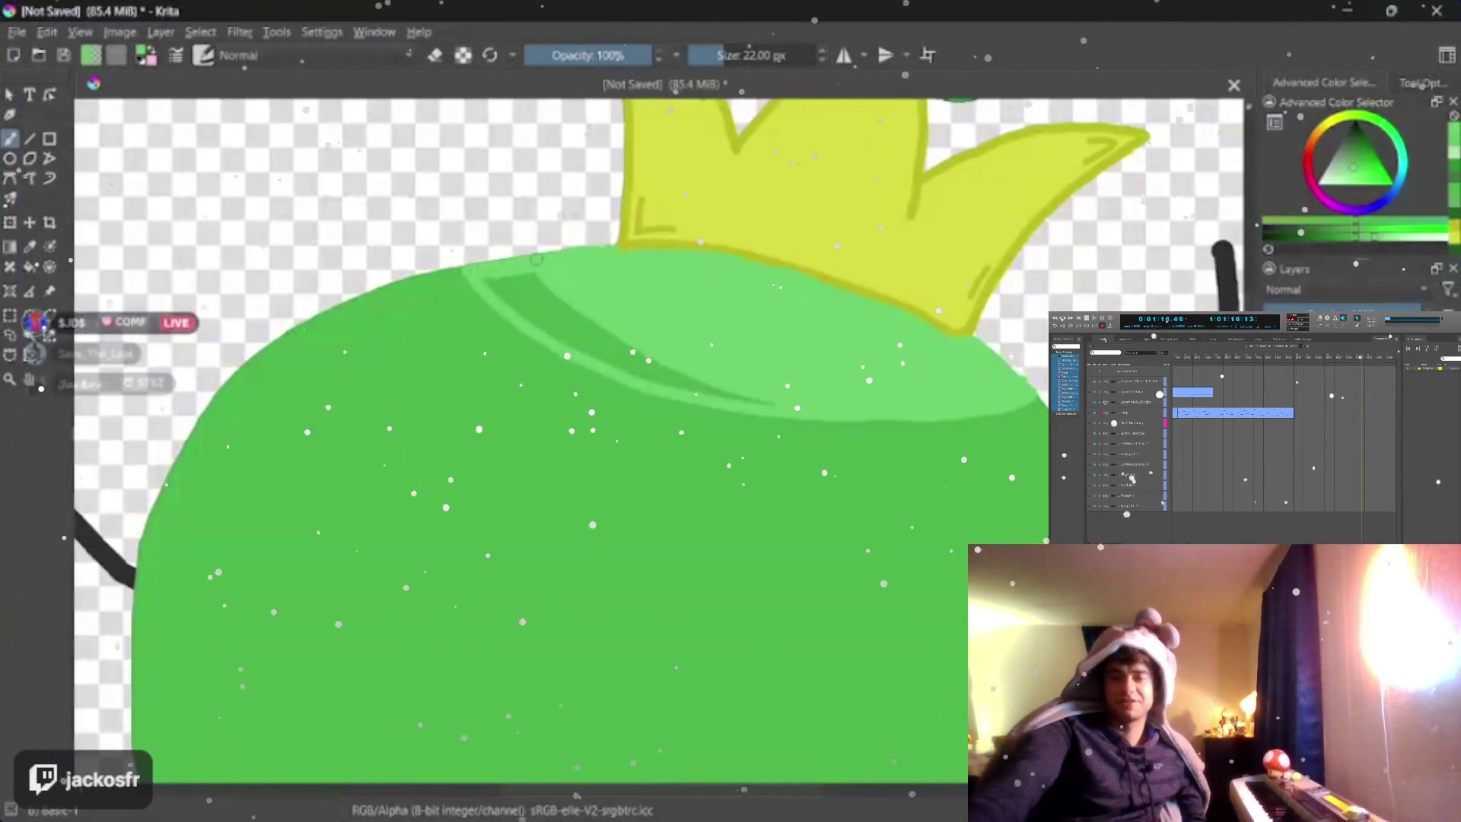
key(ctrl+z)
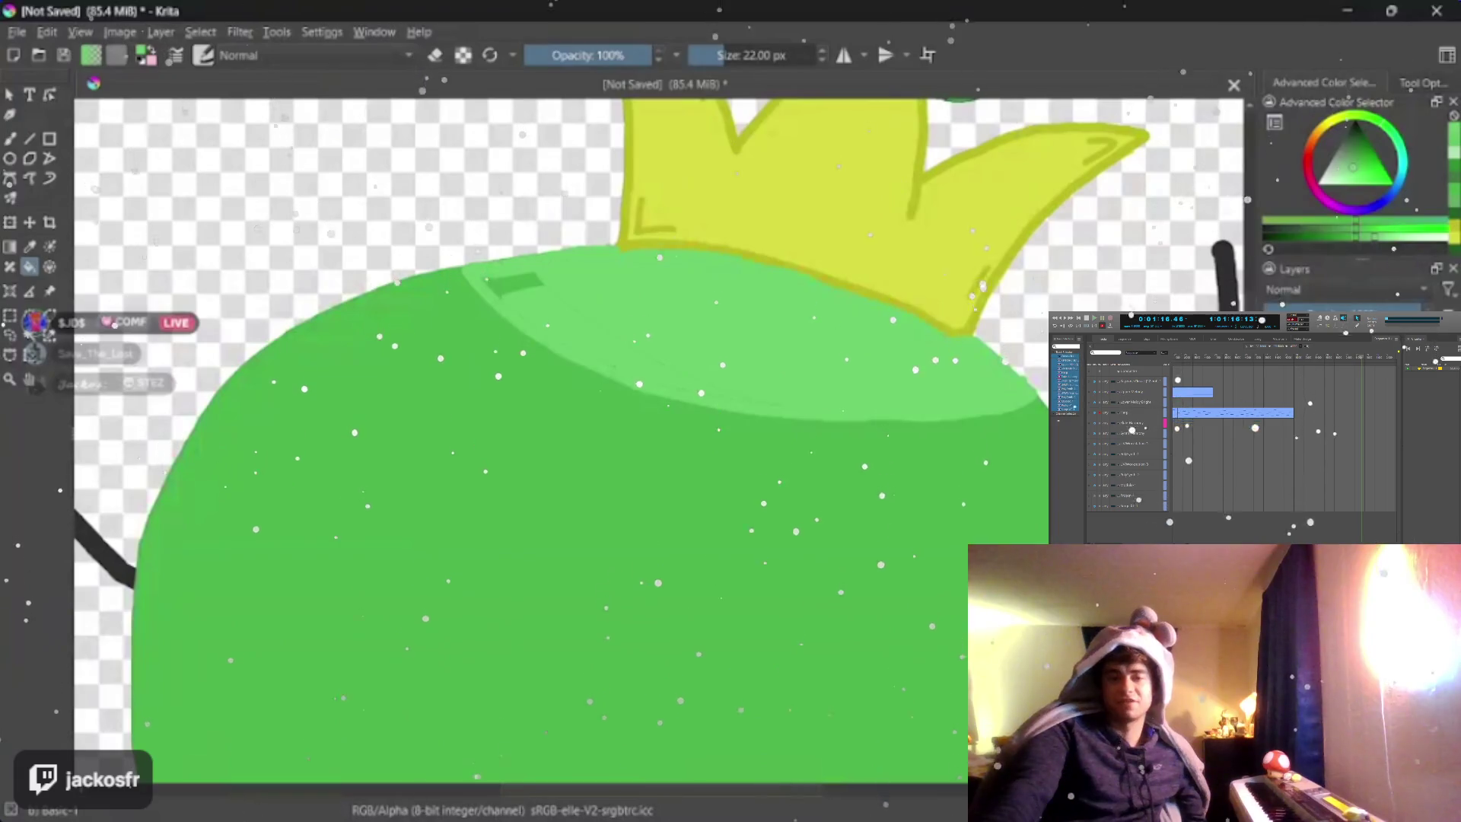
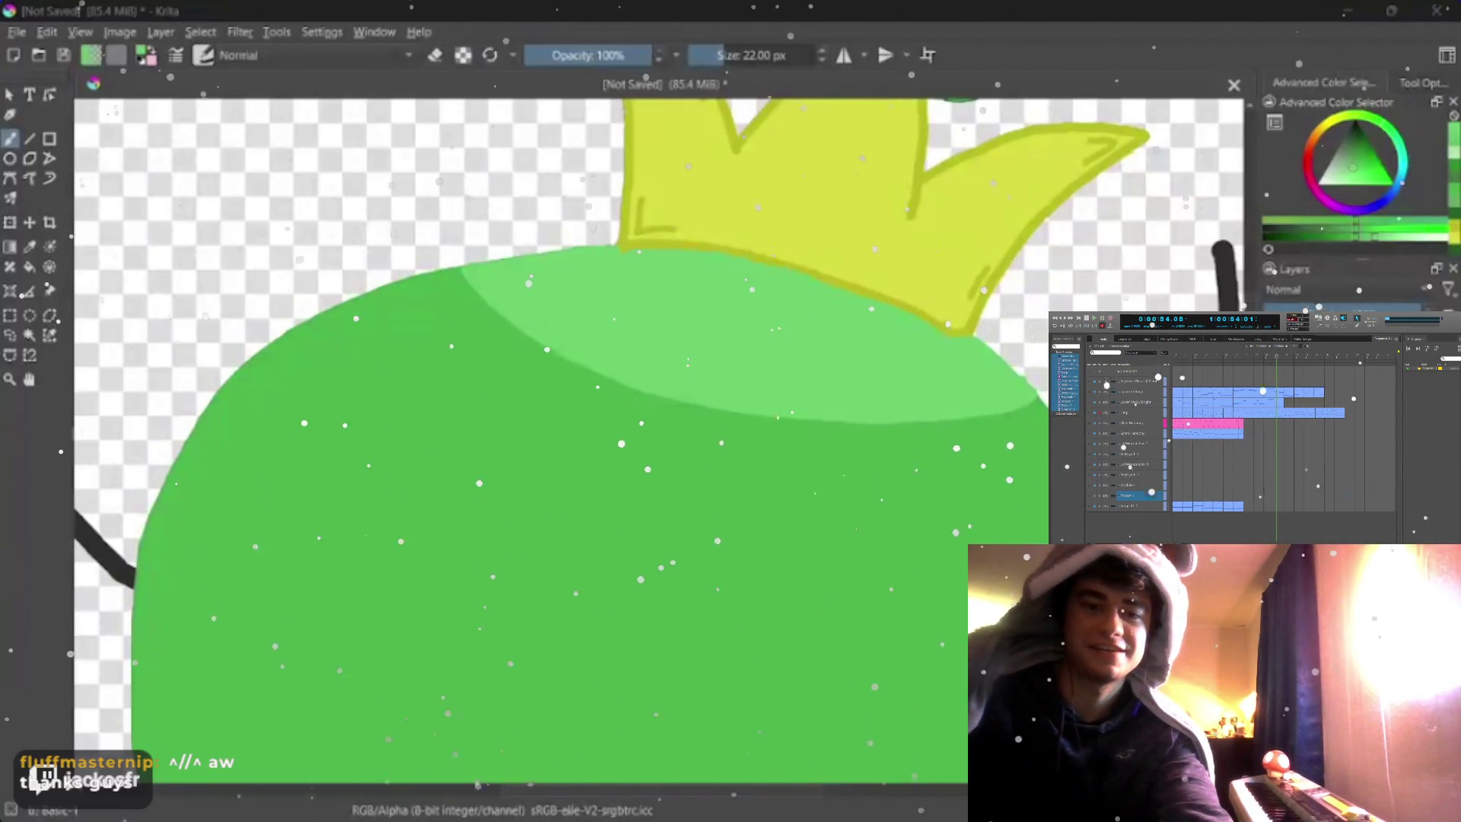
scroll(663, 469, down, 4)
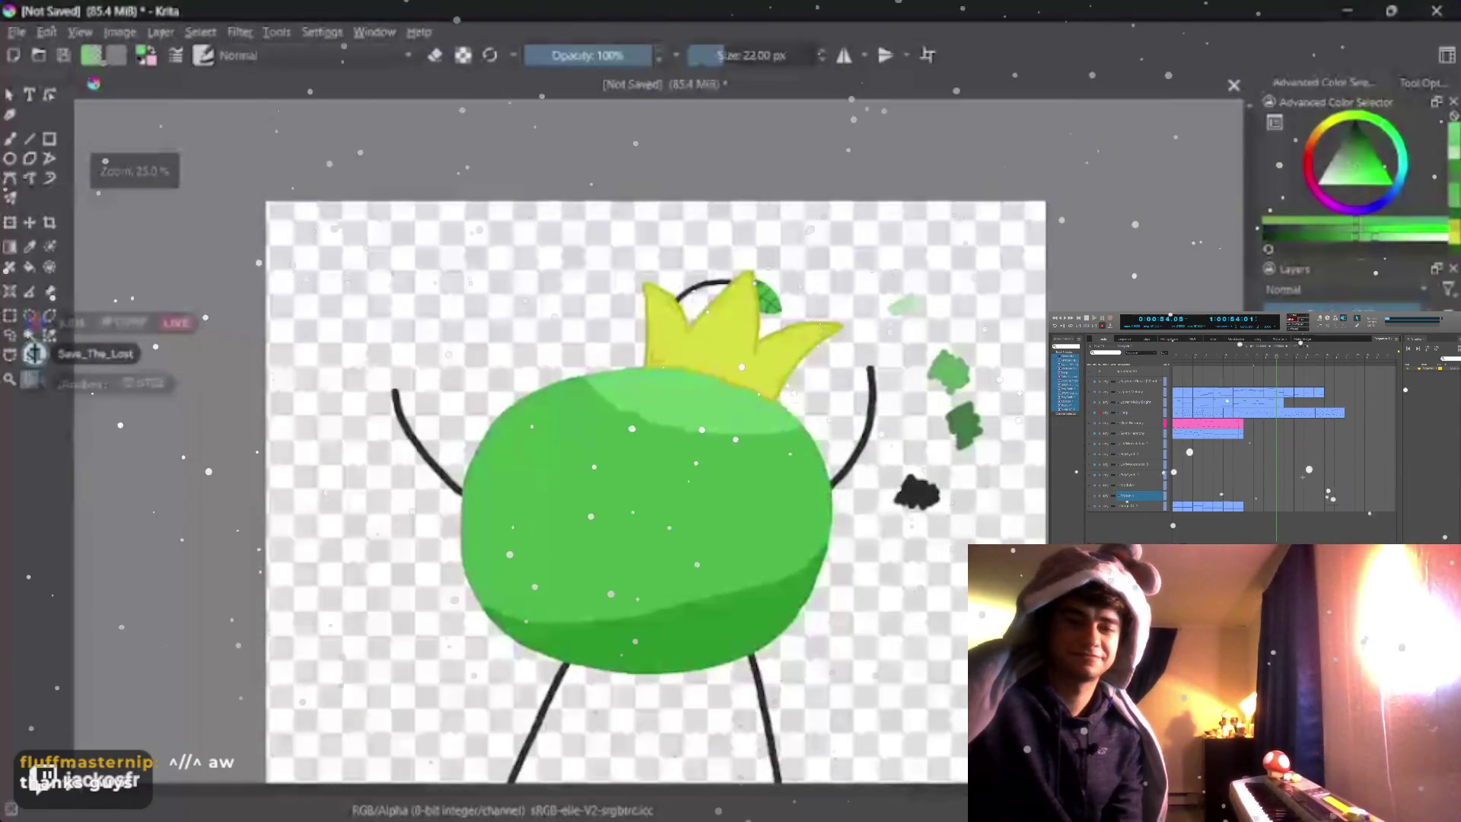
scroll(662, 469, up, 1)
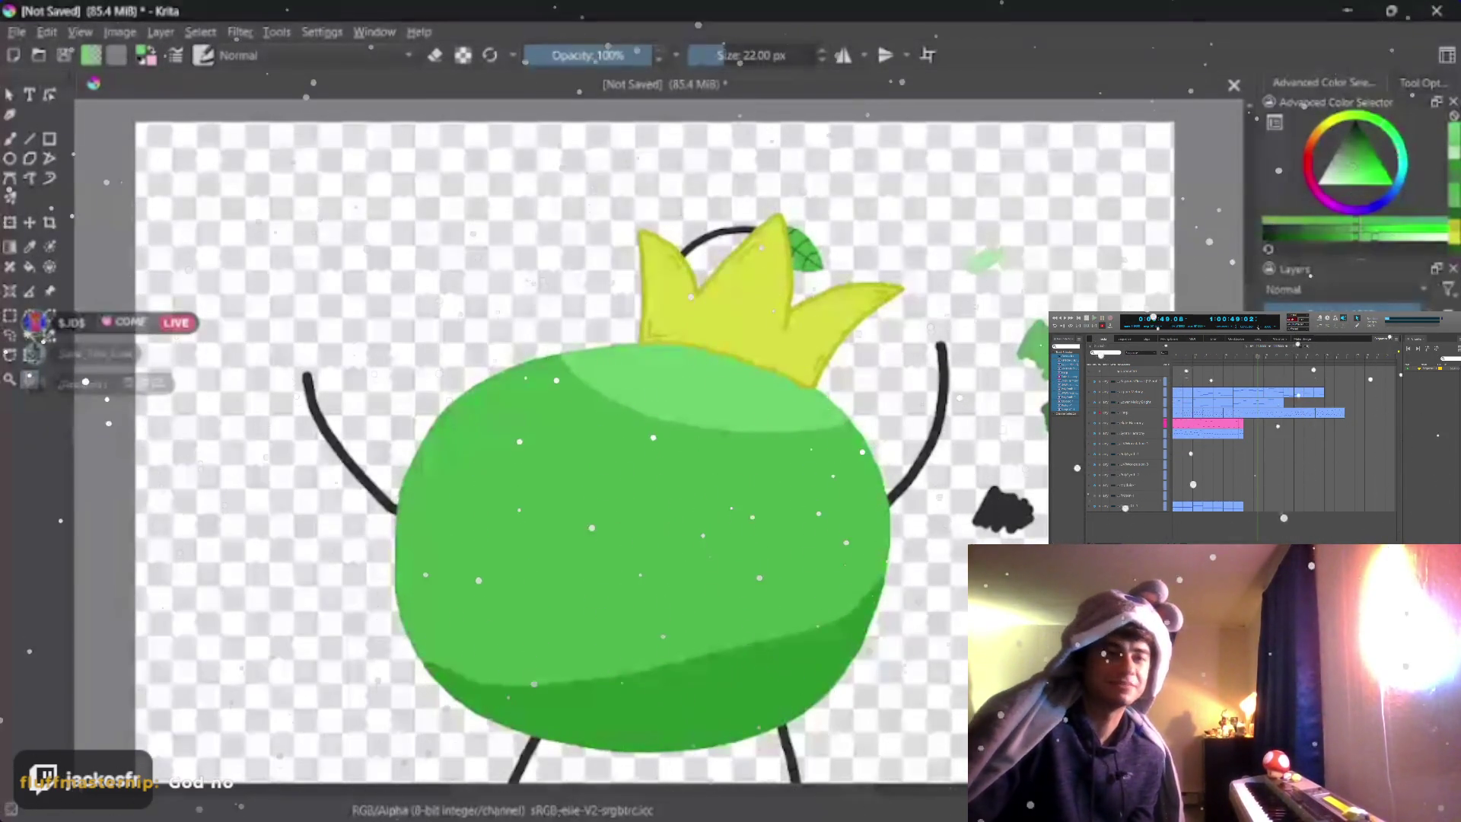
scroll(662, 457, up, 1)
scroll(726, 423, up, 2)
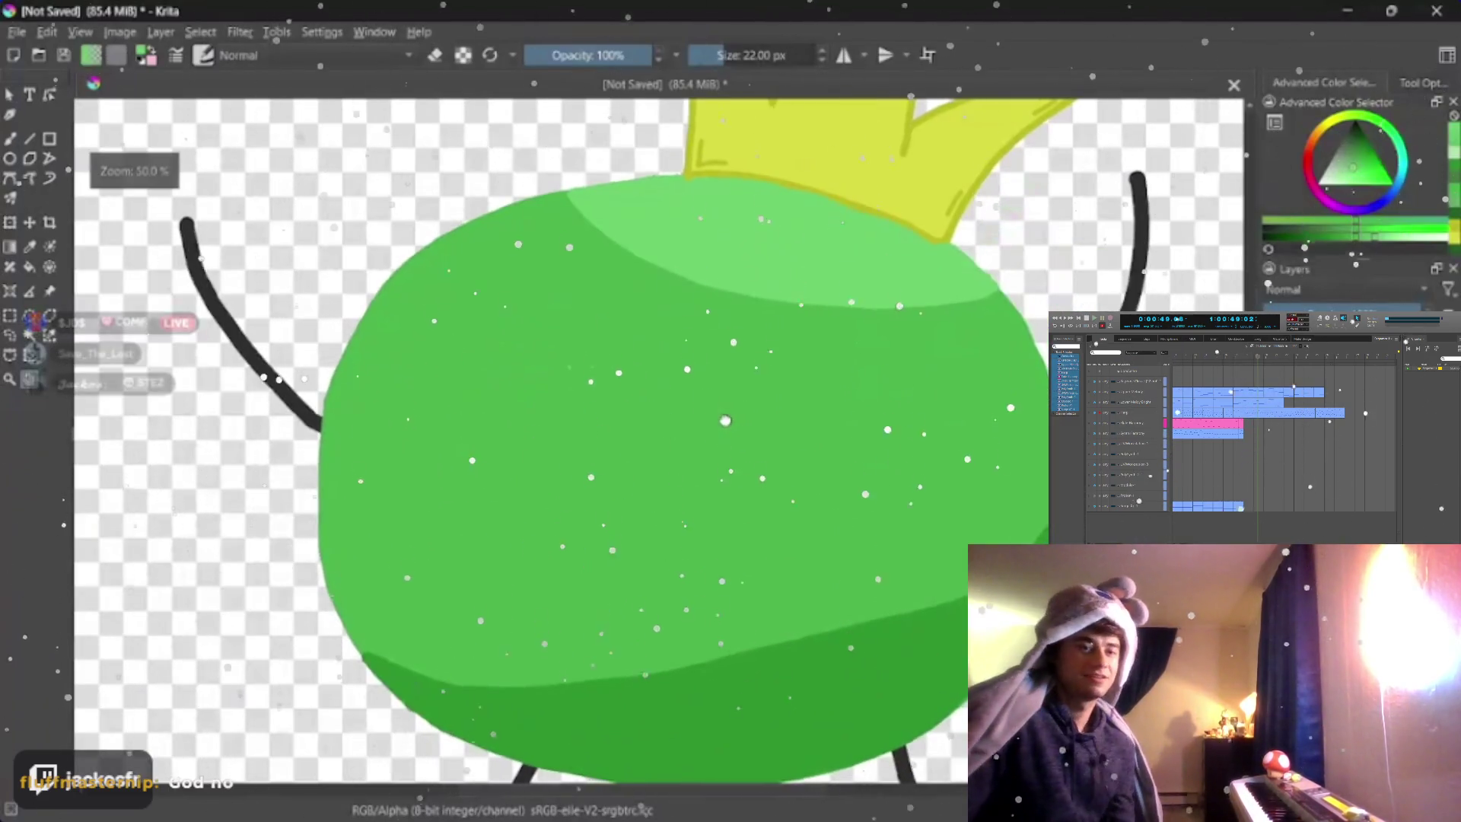
scroll(731, 416, down, 2)
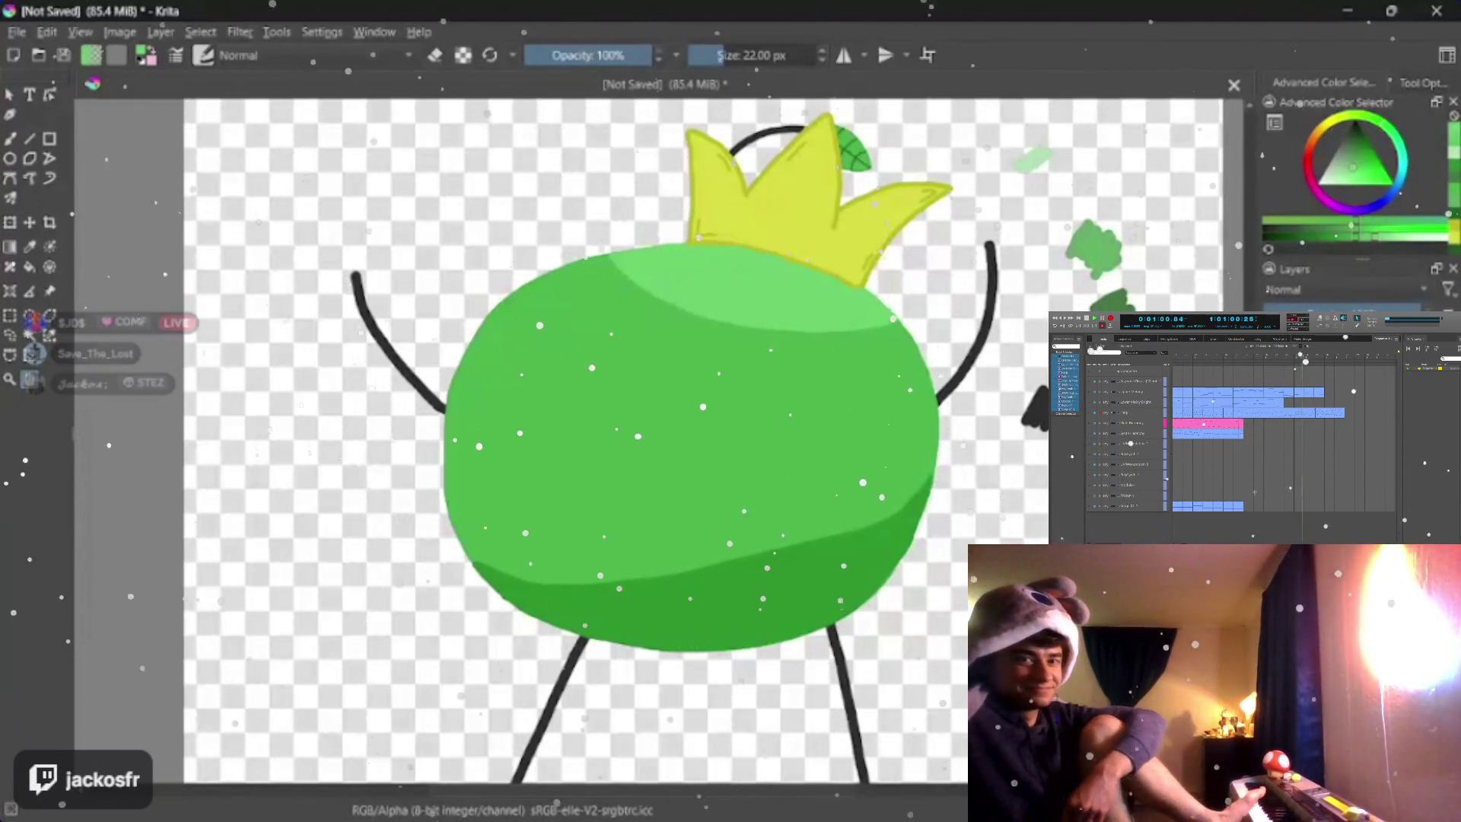
scroll(685, 433, up, 3)
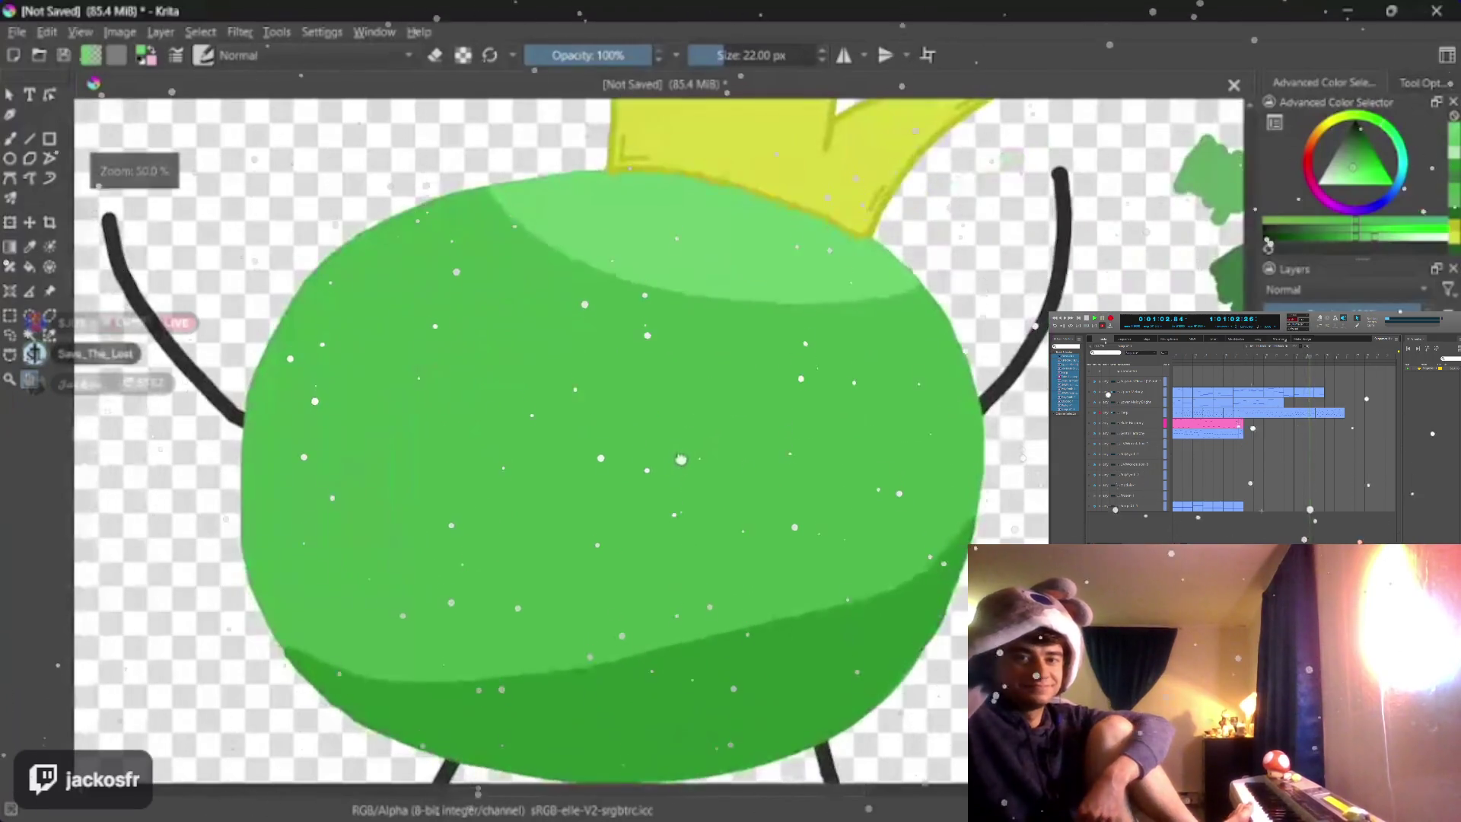
scroll(684, 434, up, 3)
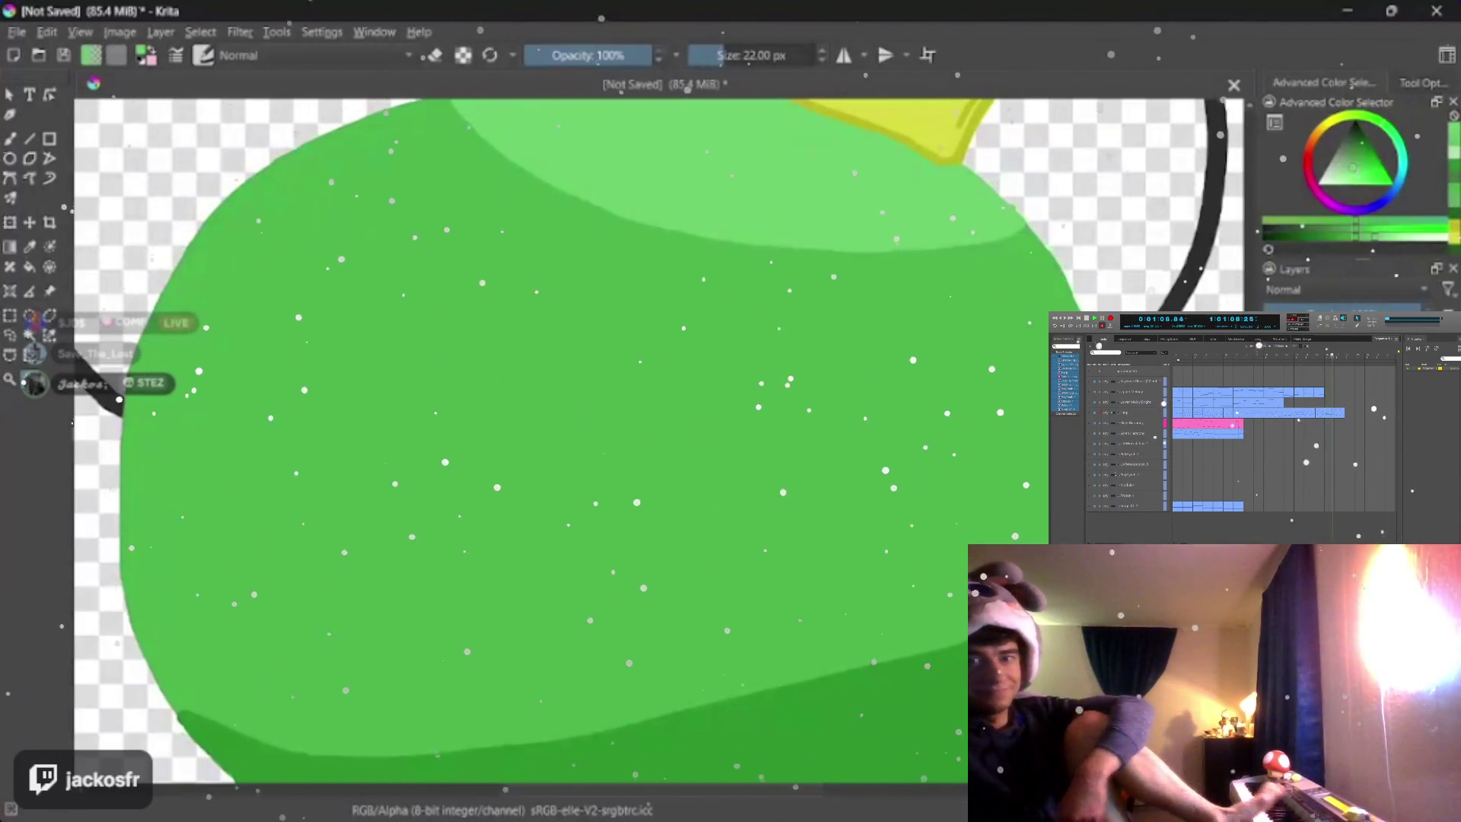
scroll(647, 512, down, 4)
scroll(646, 512, up, 2)
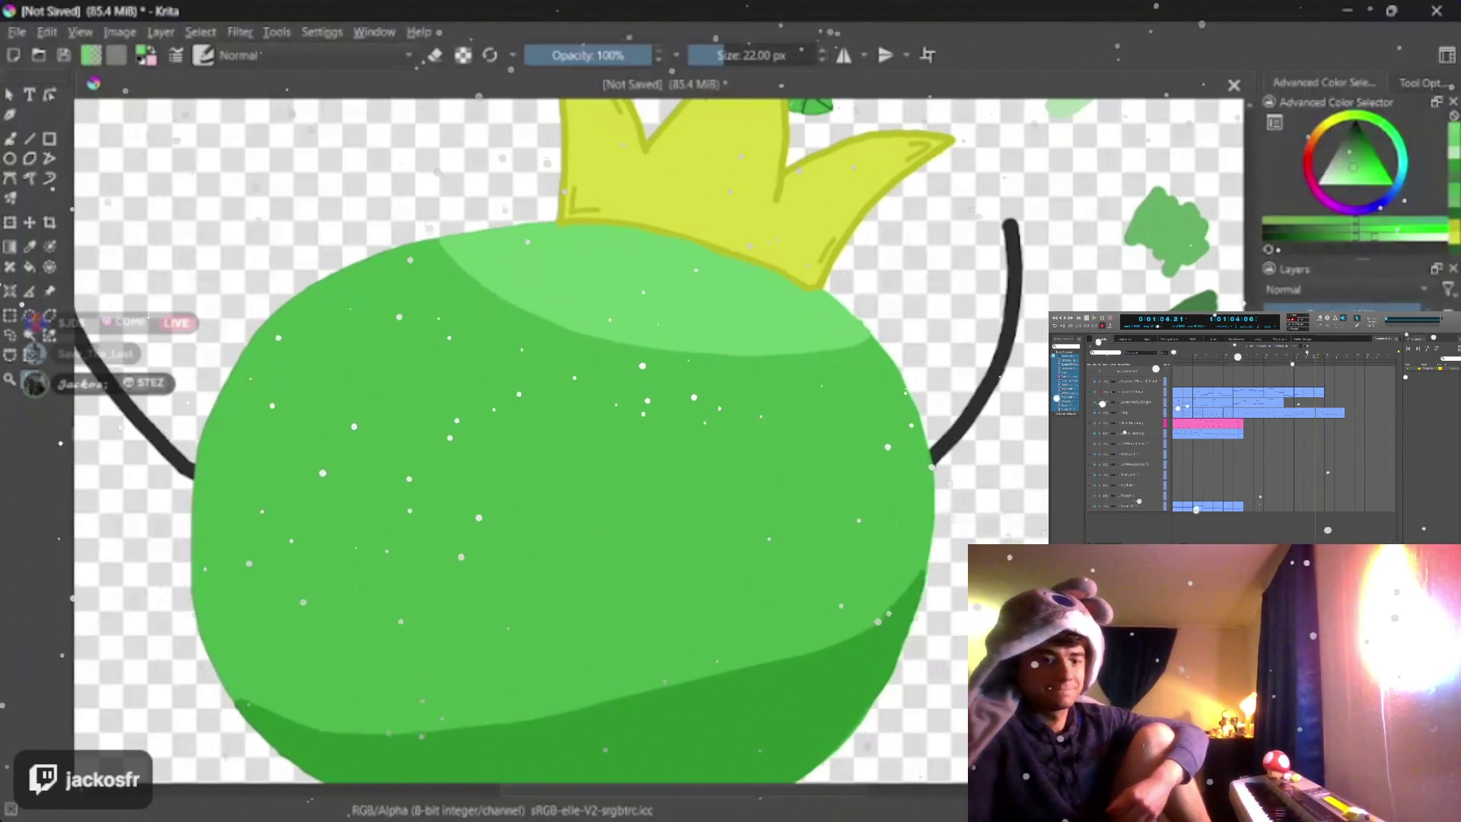
- Set the foreground colour to black for drawing the eyes
key(k)
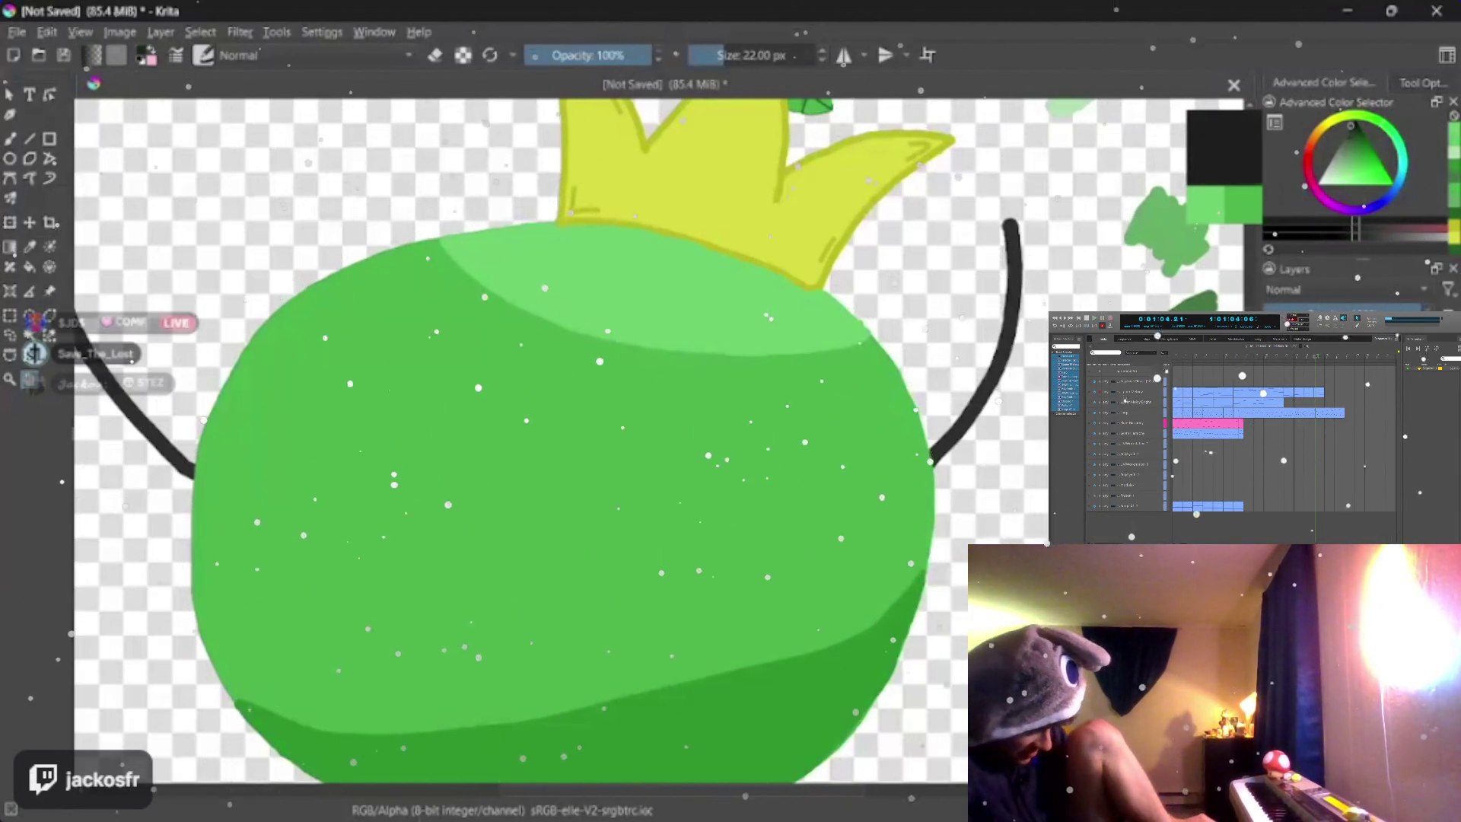
scroll(513, 400, up, 1)
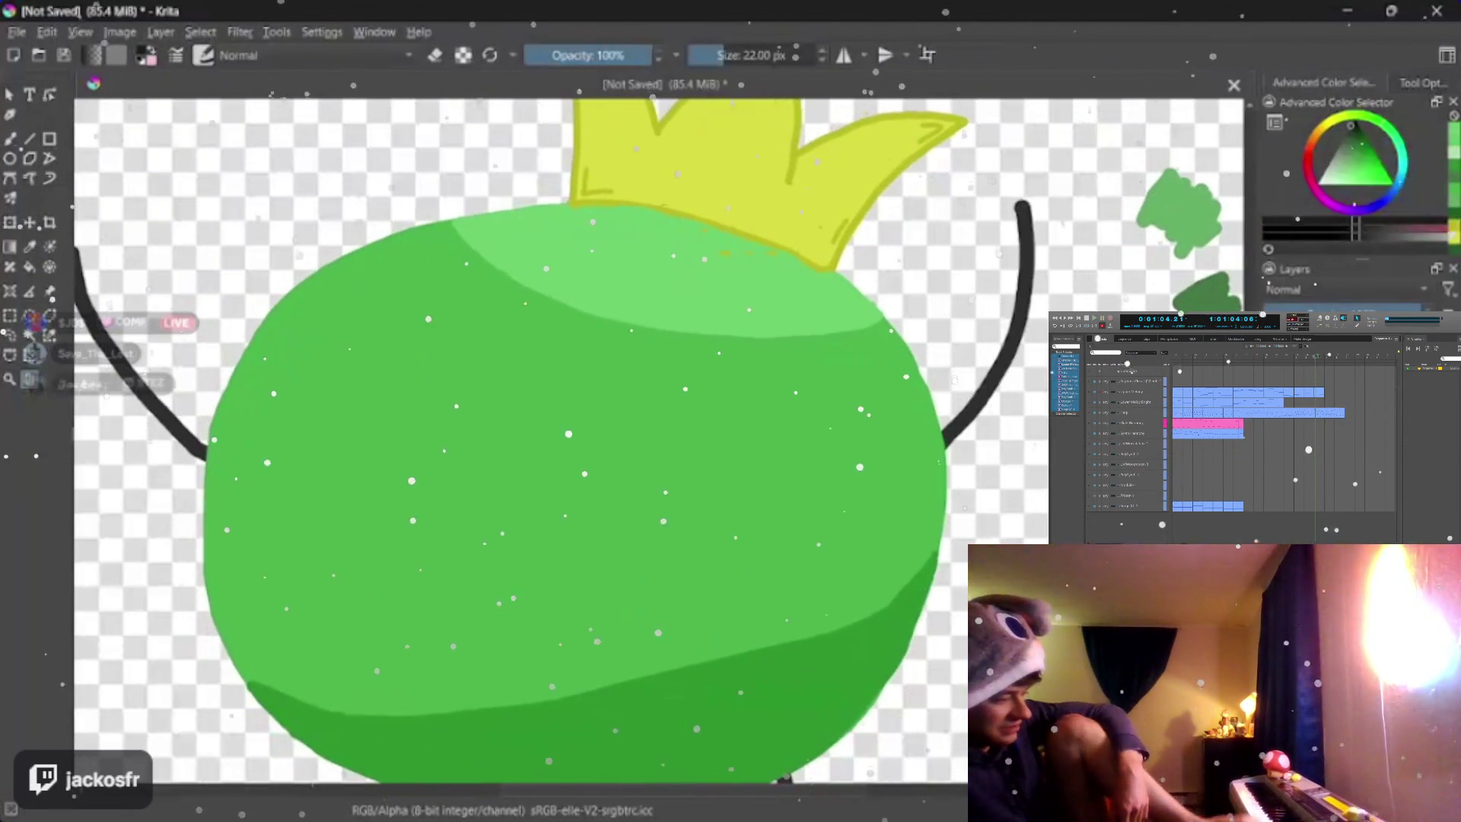
- Try oval and round eye outlines on the body at 51 px and undo each one
shift+drag(656, 433, 696, 411)
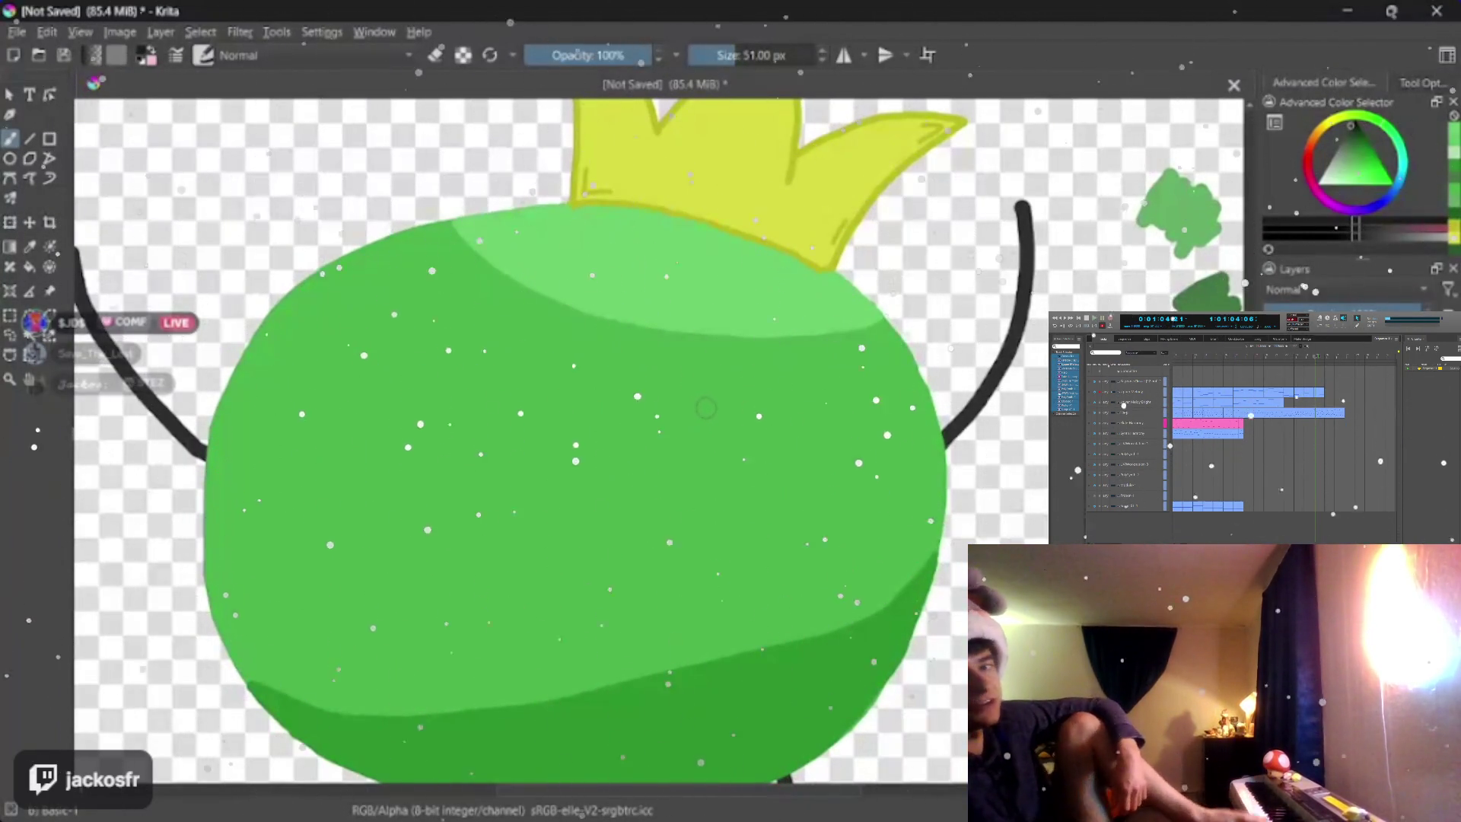
drag(704, 394, 707, 400)
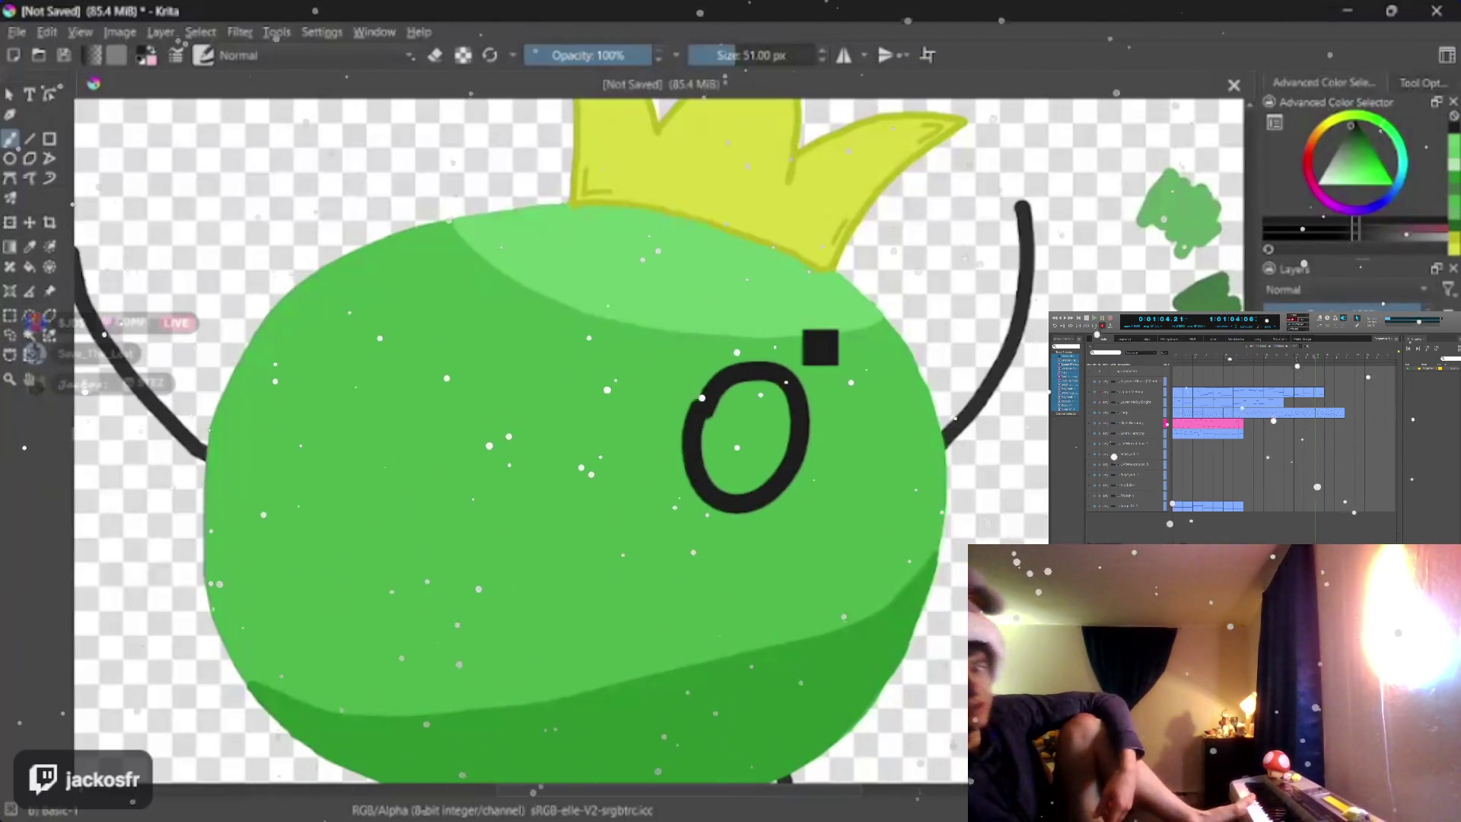
key(ctrl+z)
drag(682, 422, 685, 425)
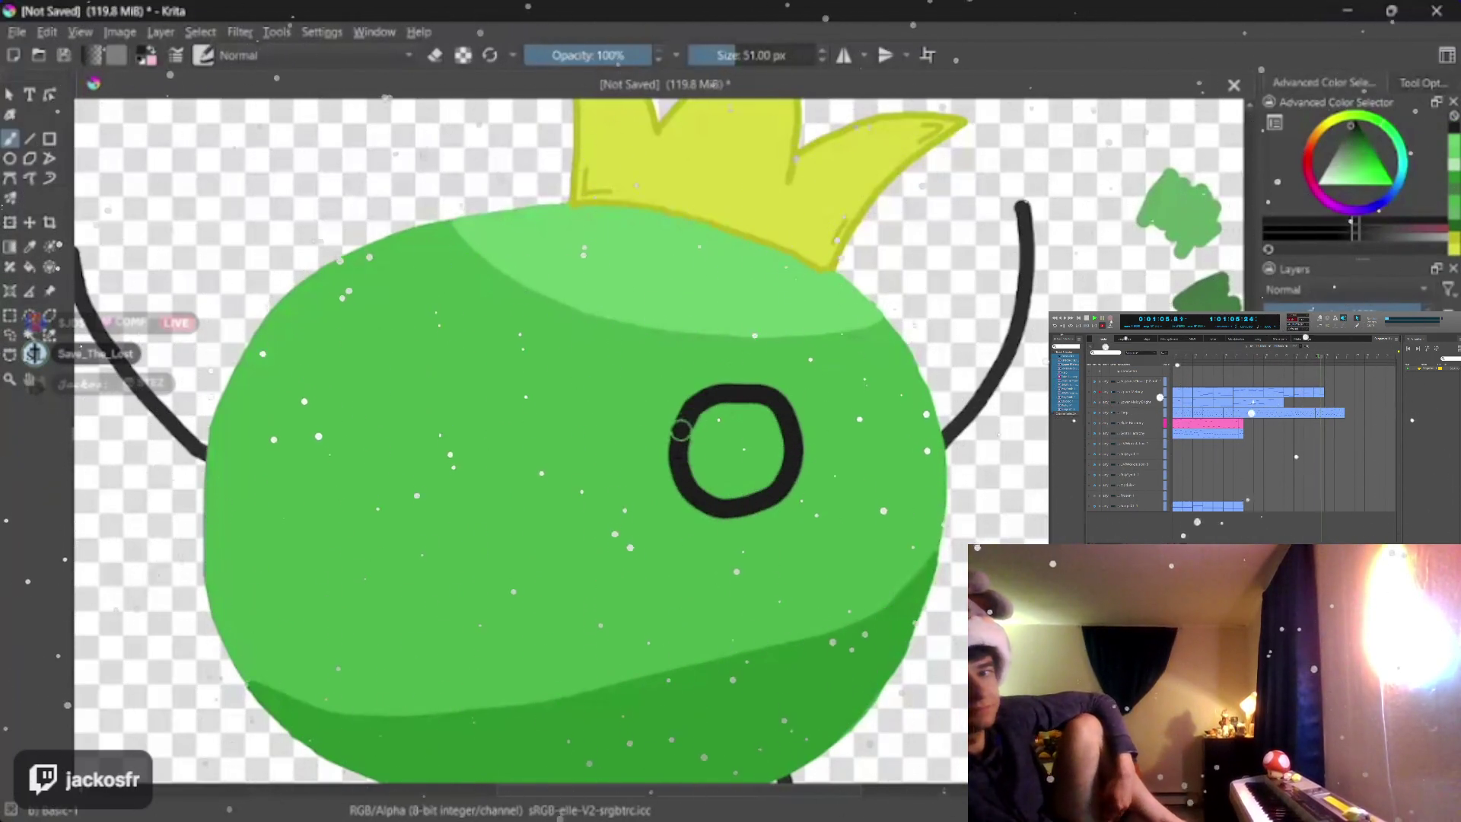
key(ctrl+z)
- Drop the brush to 35 px, try one more eye circle, undo it, and head for the File menu
key(bracketleft)
key(bracketleft)
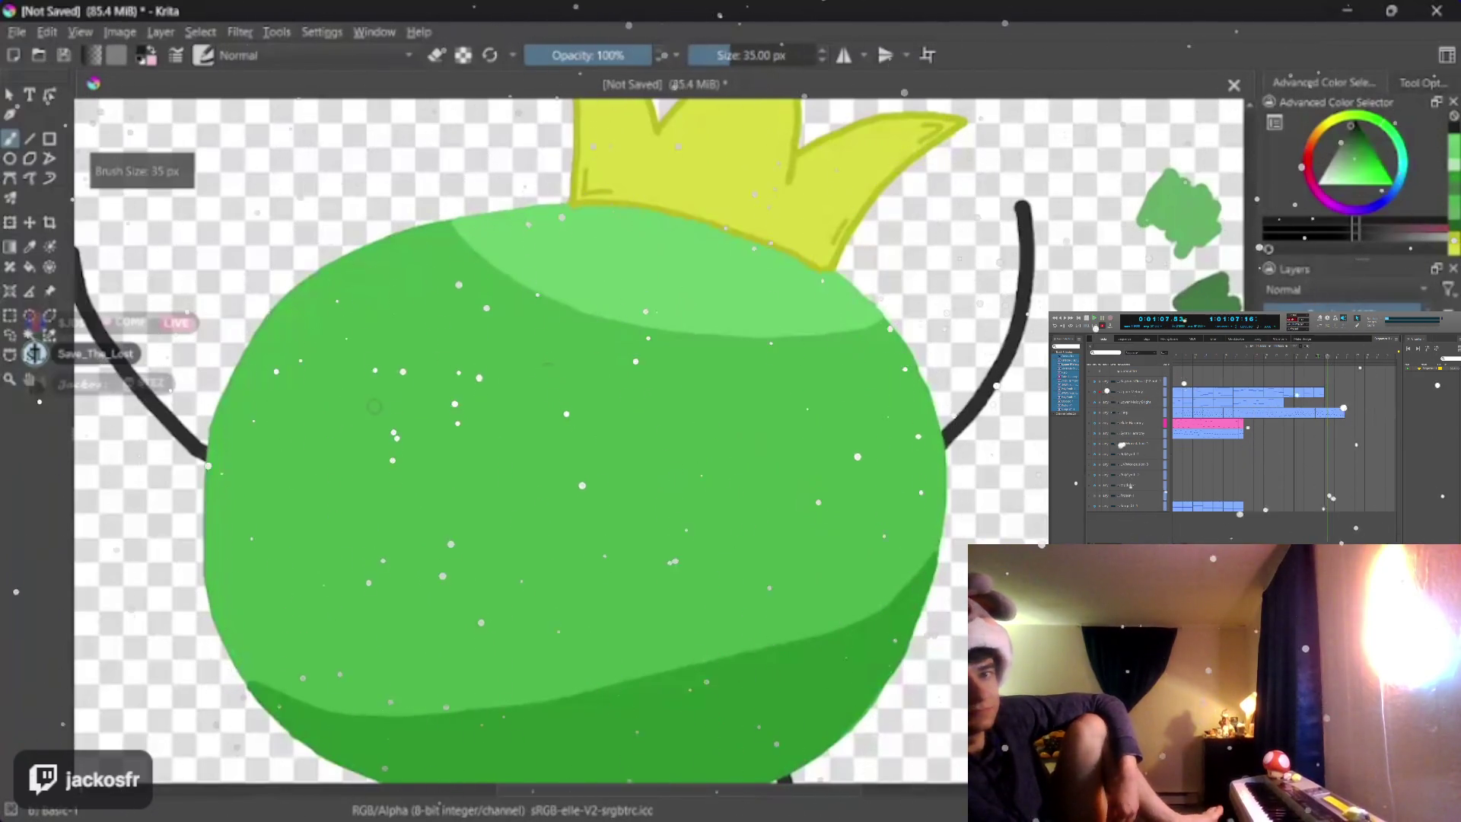
mouse_move(363, 397)
mouse_down()
mouse_move(480, 376)
mouse_move(492, 502)
mouse_move(365, 421)
mouse_up()
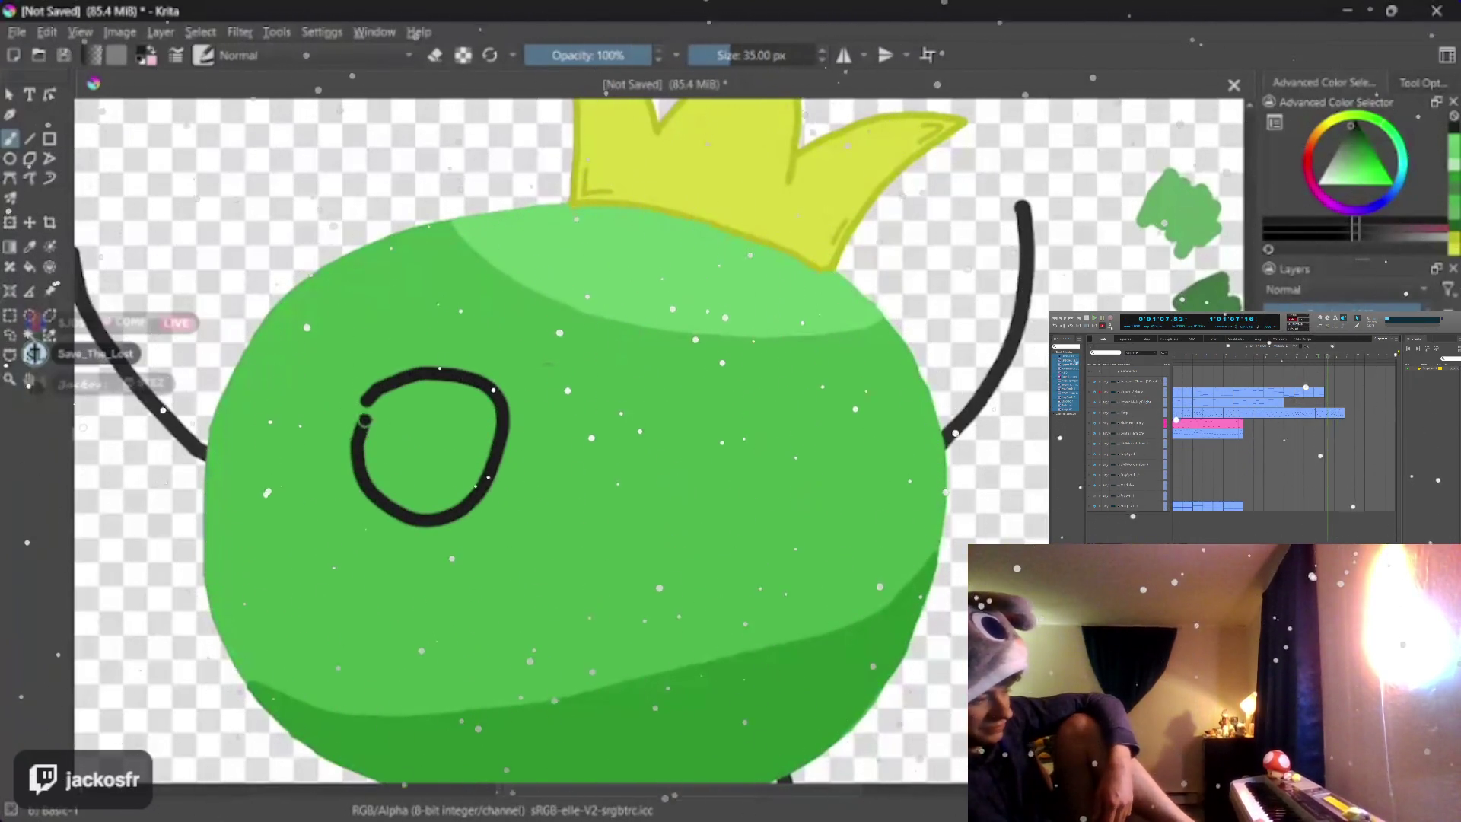
key(ctrl+z)
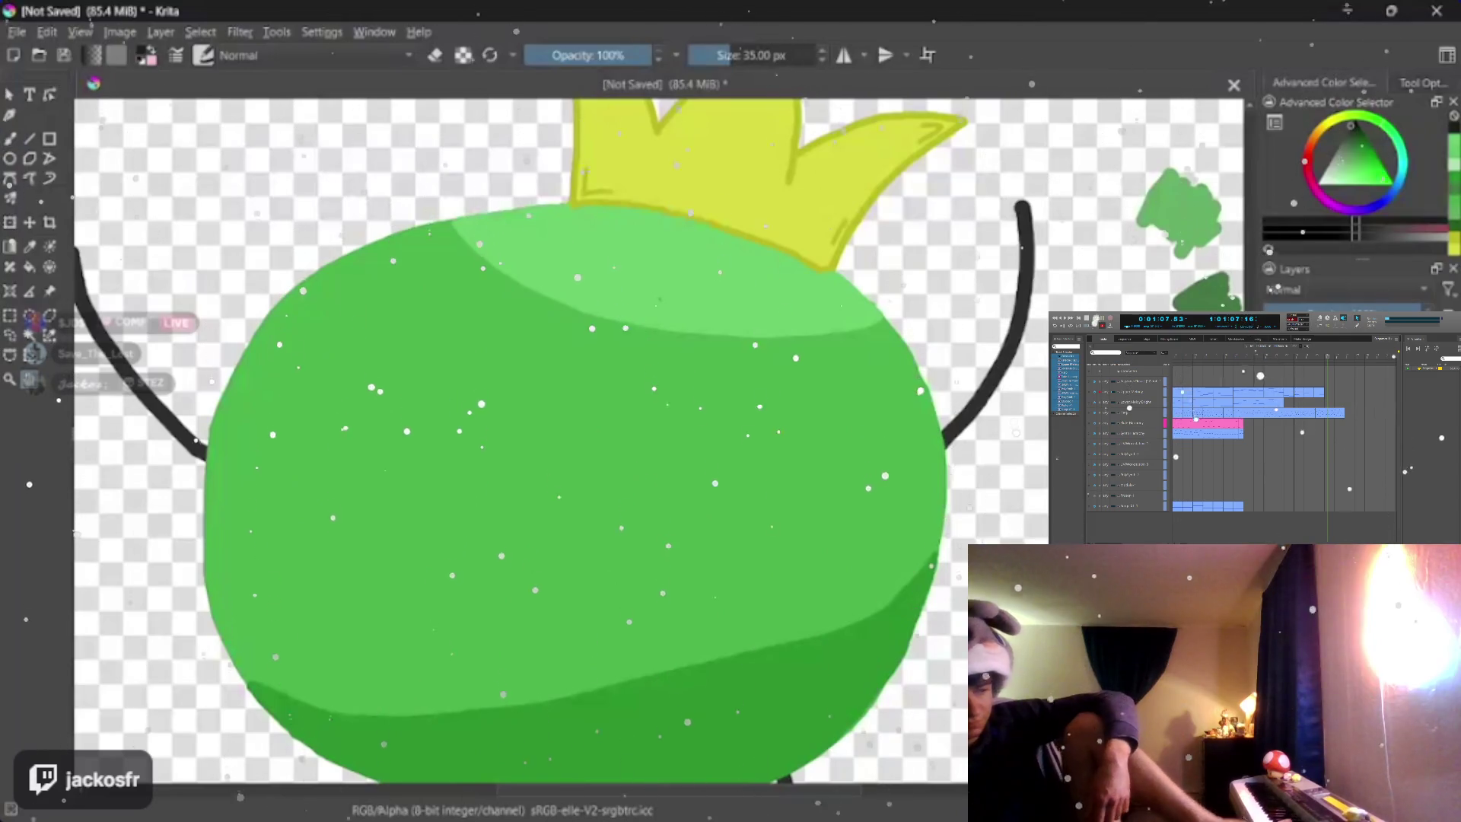
click(46, 31)
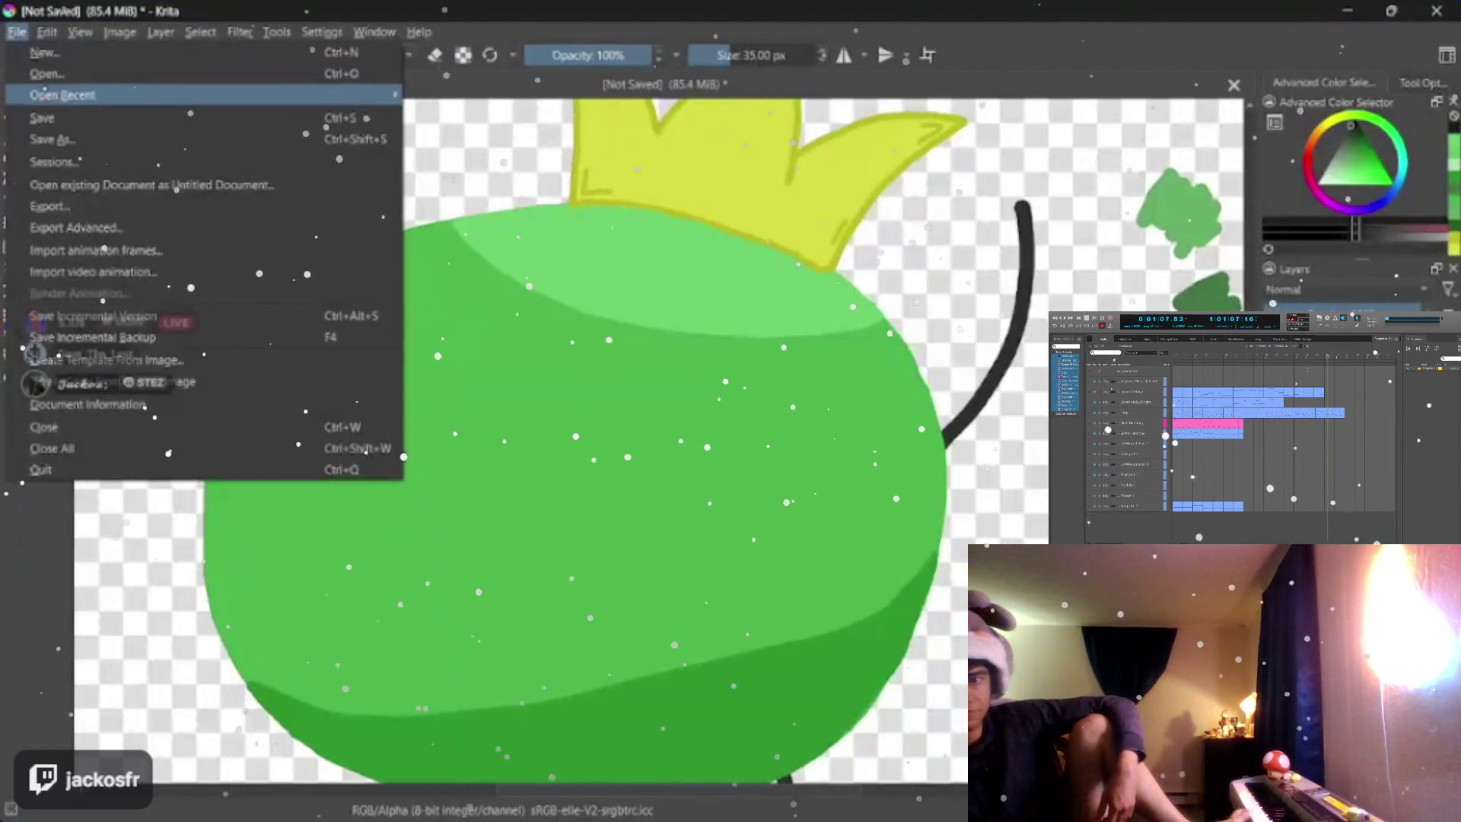
- Save the drawing as junimo.kra in the Arts folder via Save As
click(18, 30)
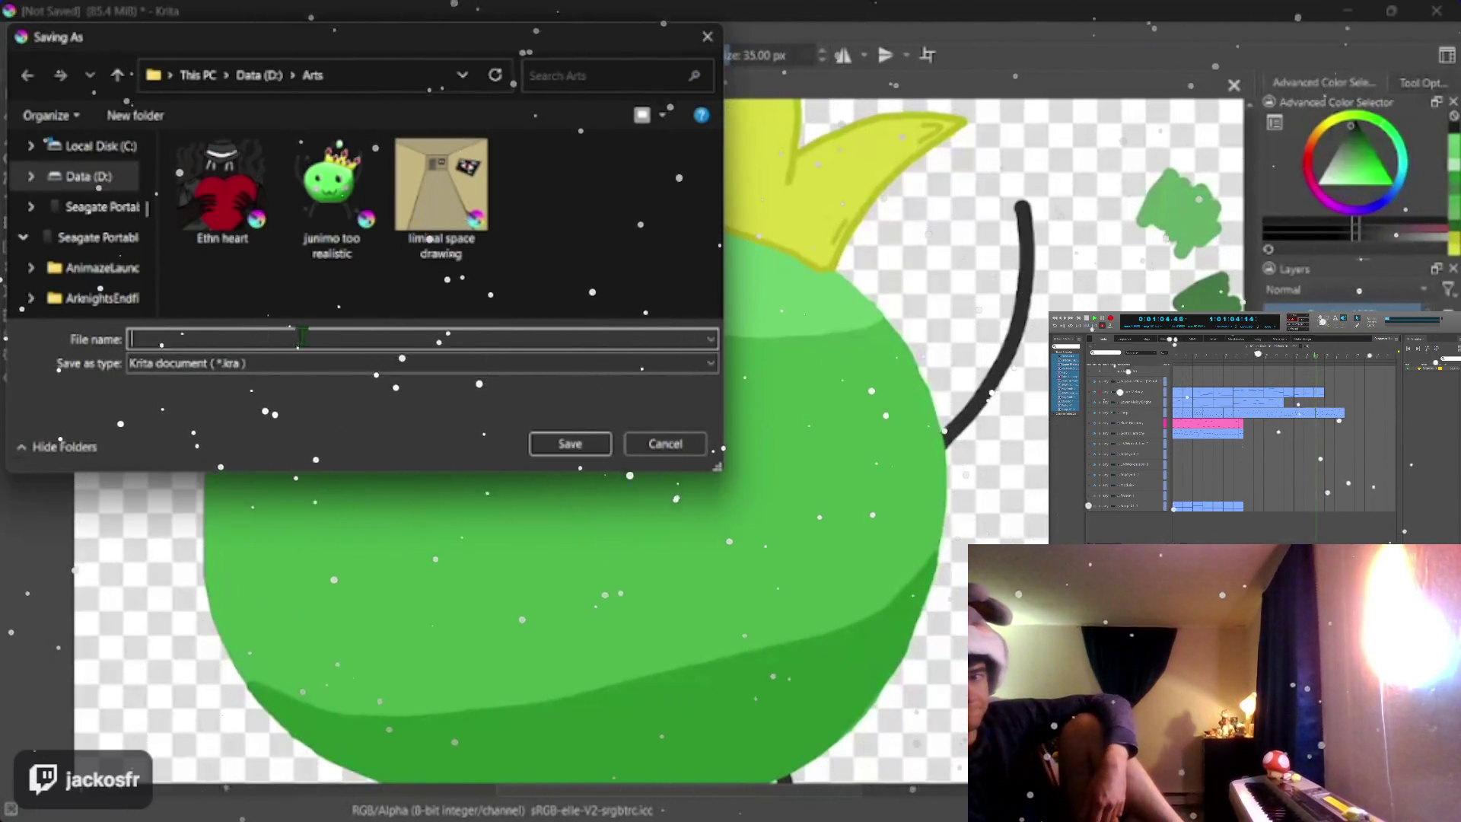
text(ju)
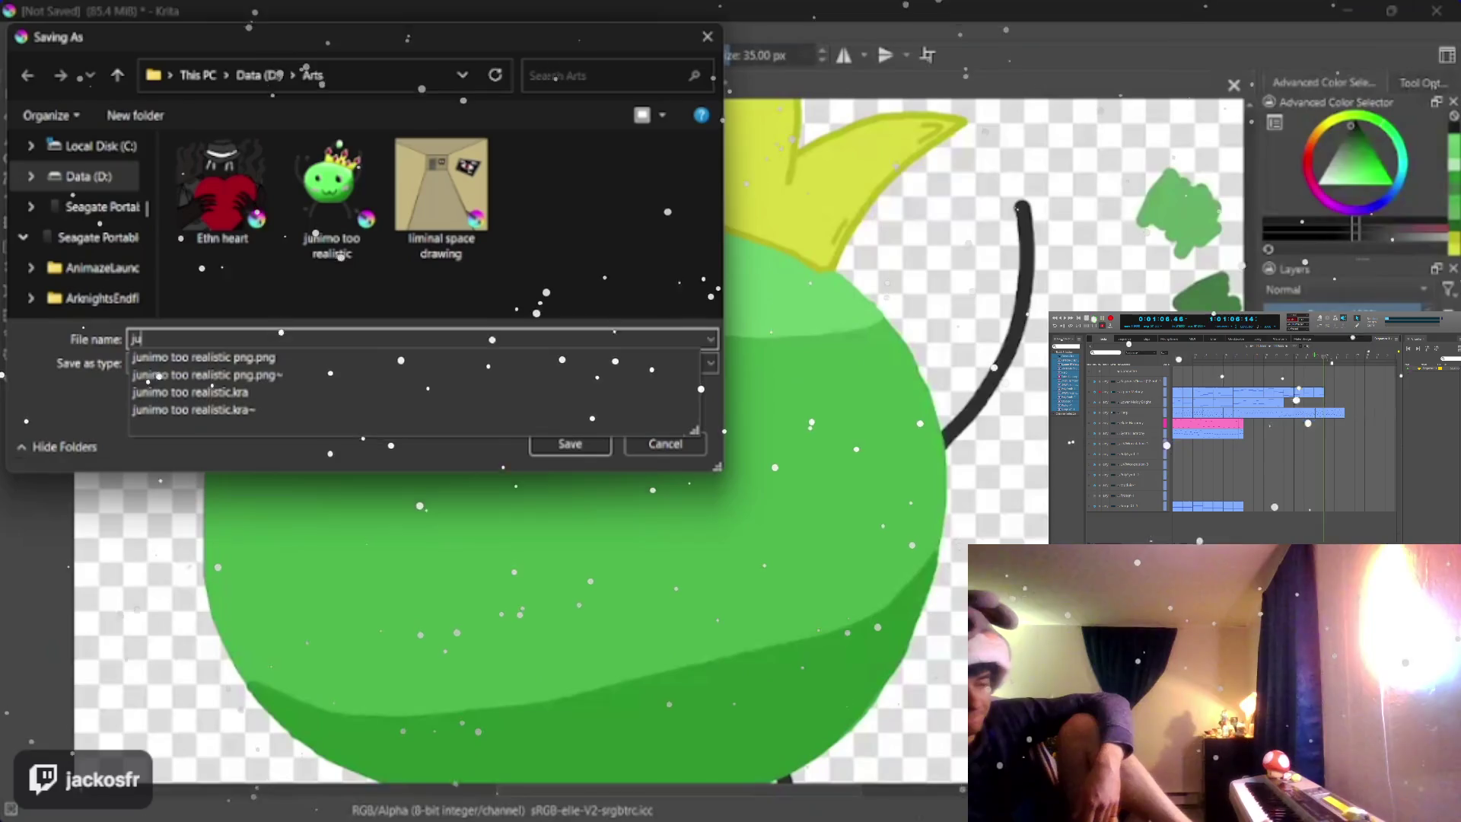
text(nom)
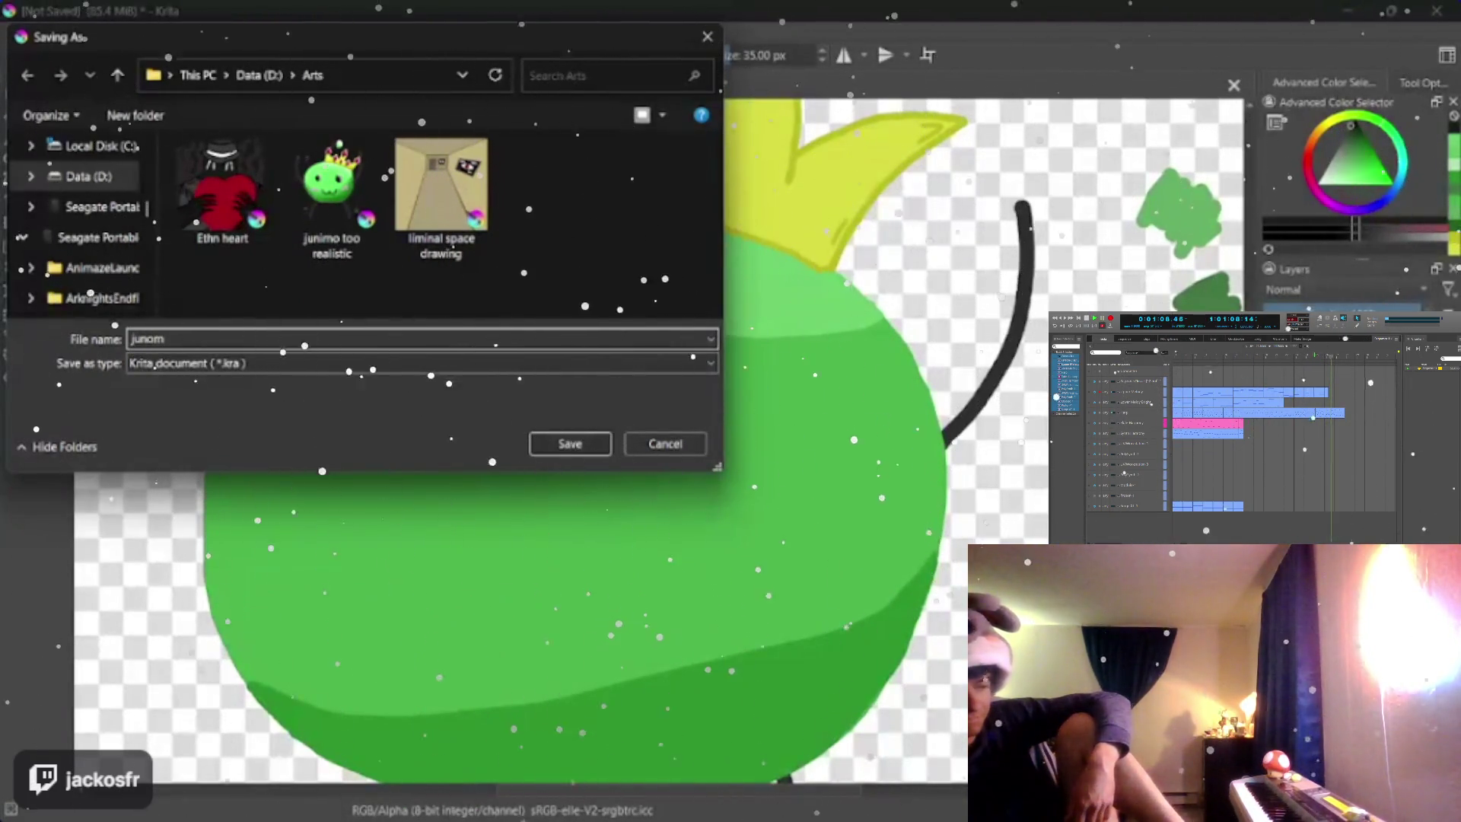
key(BackSpace)
key(BackSpace)
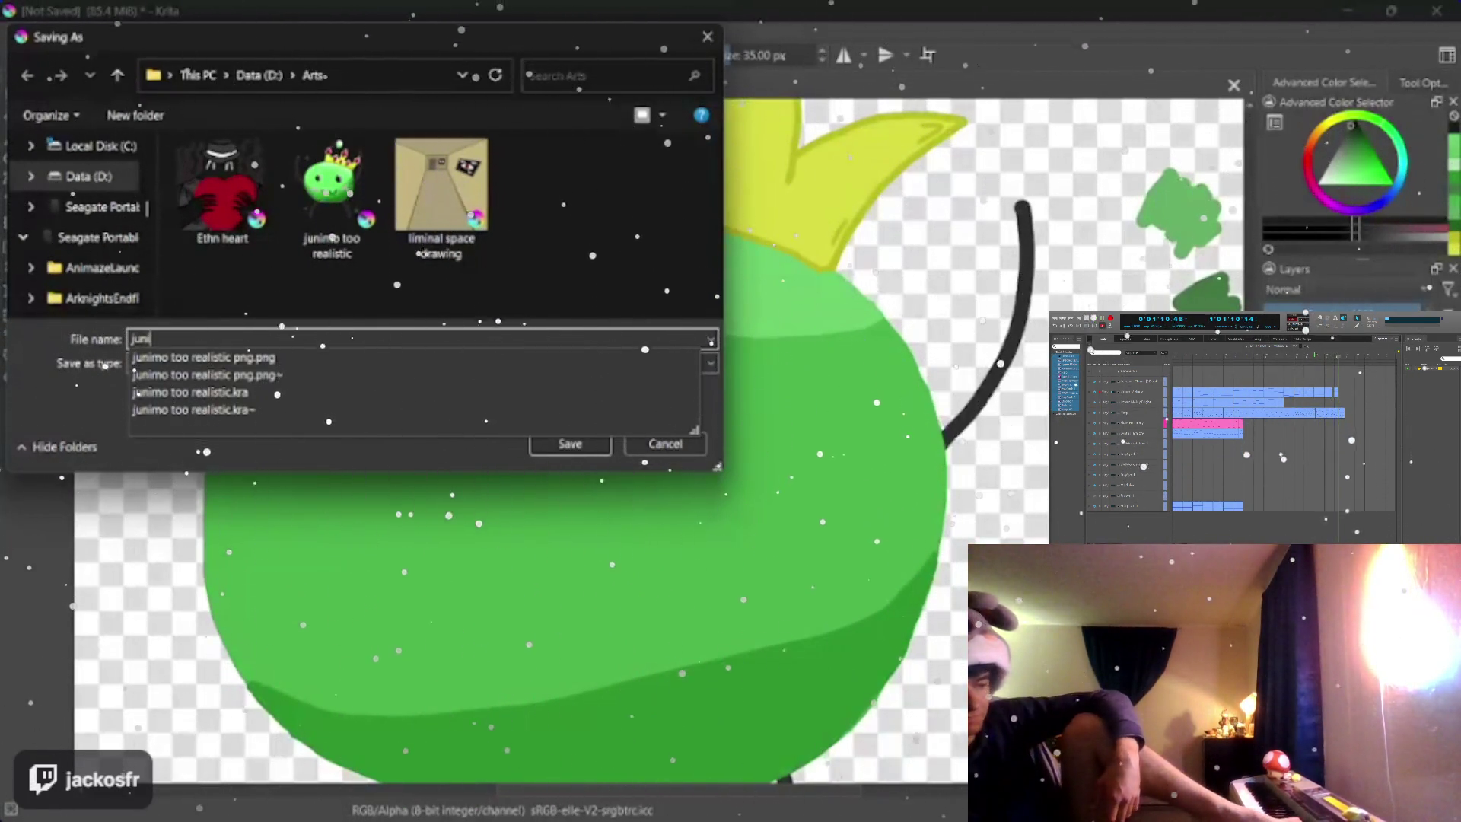
text(imo)
key(Up)
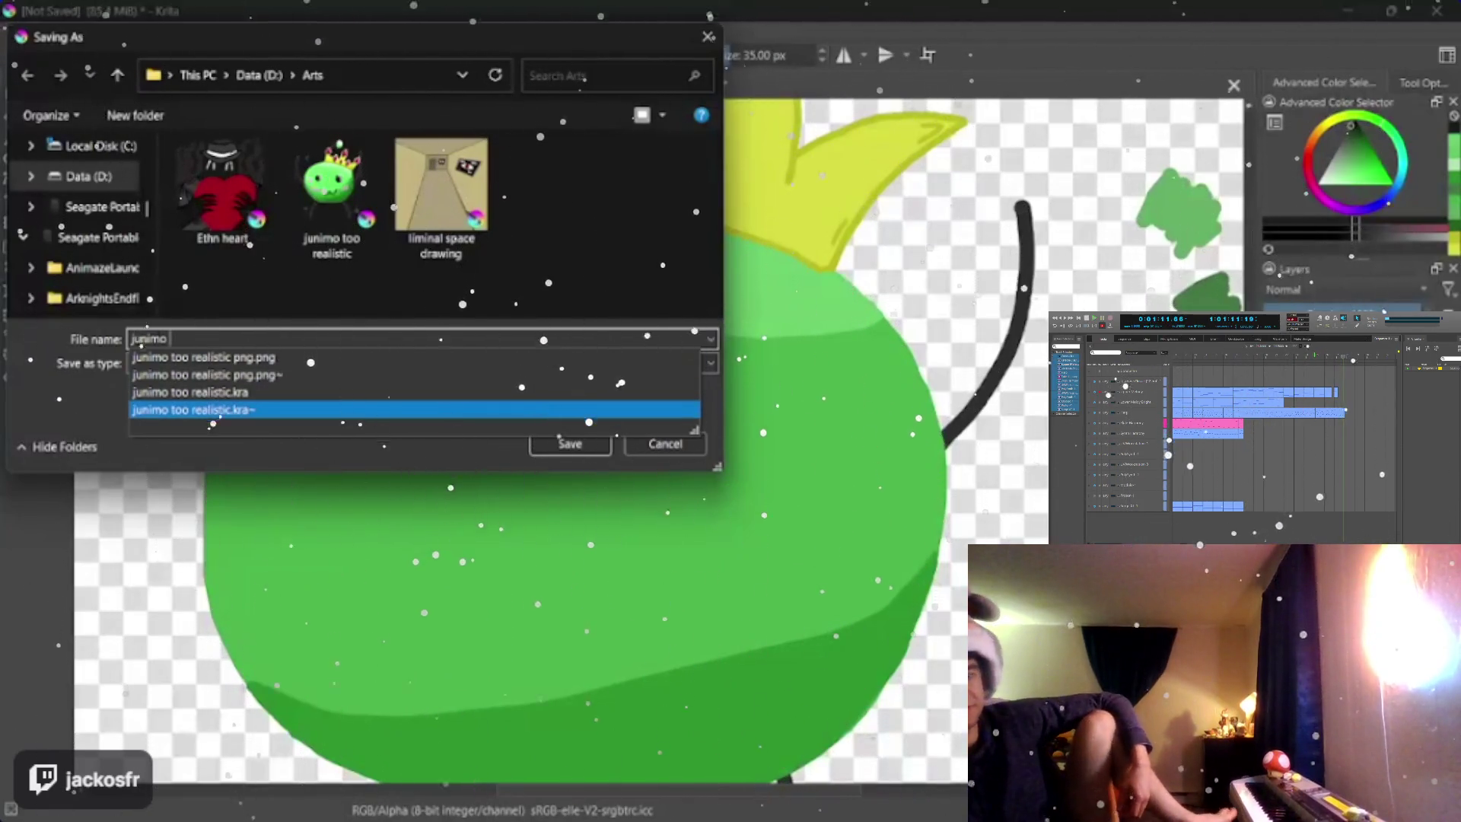
key(Return)
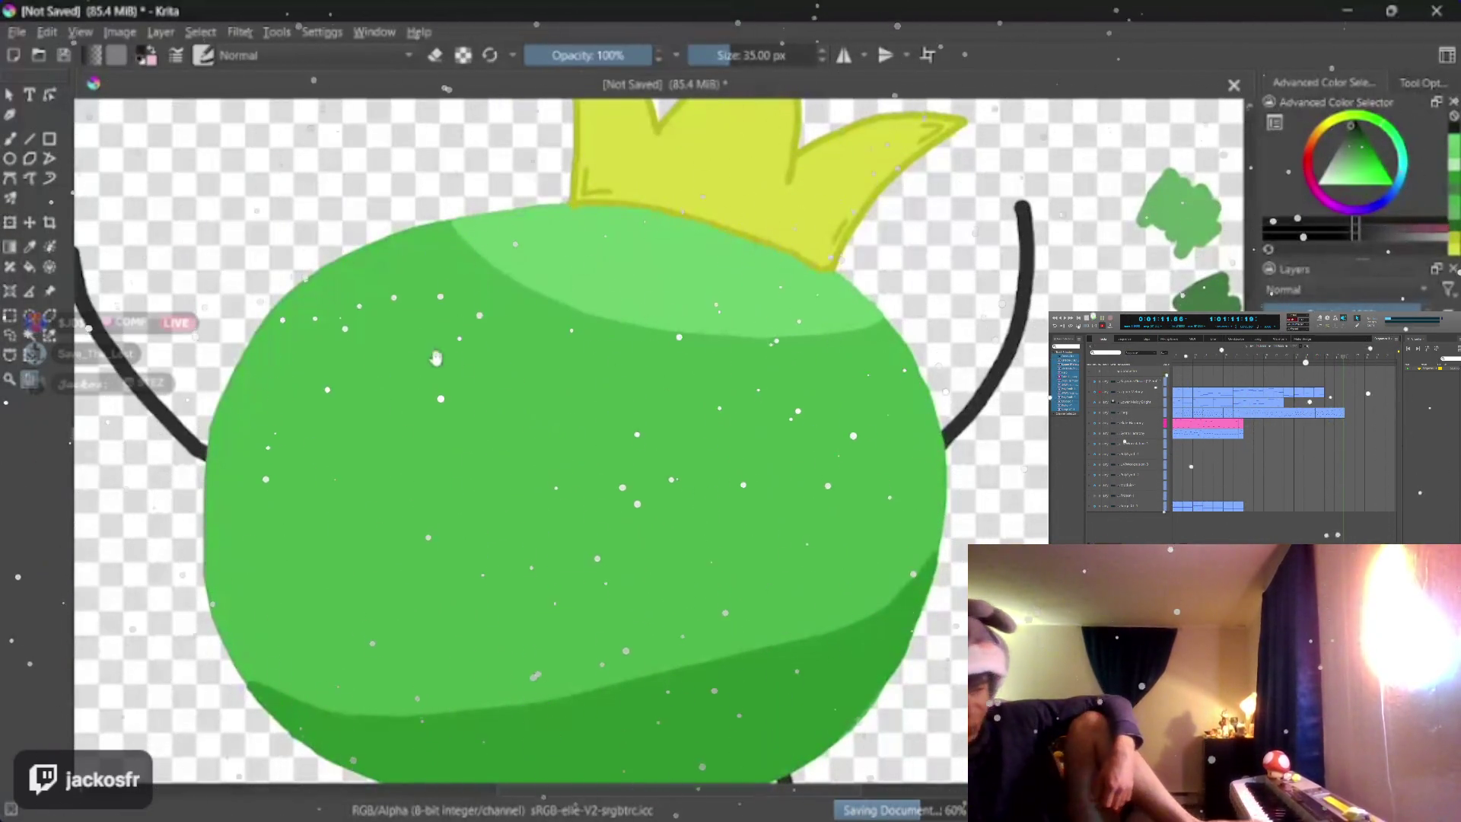
drag(457, 342, 776, 627)
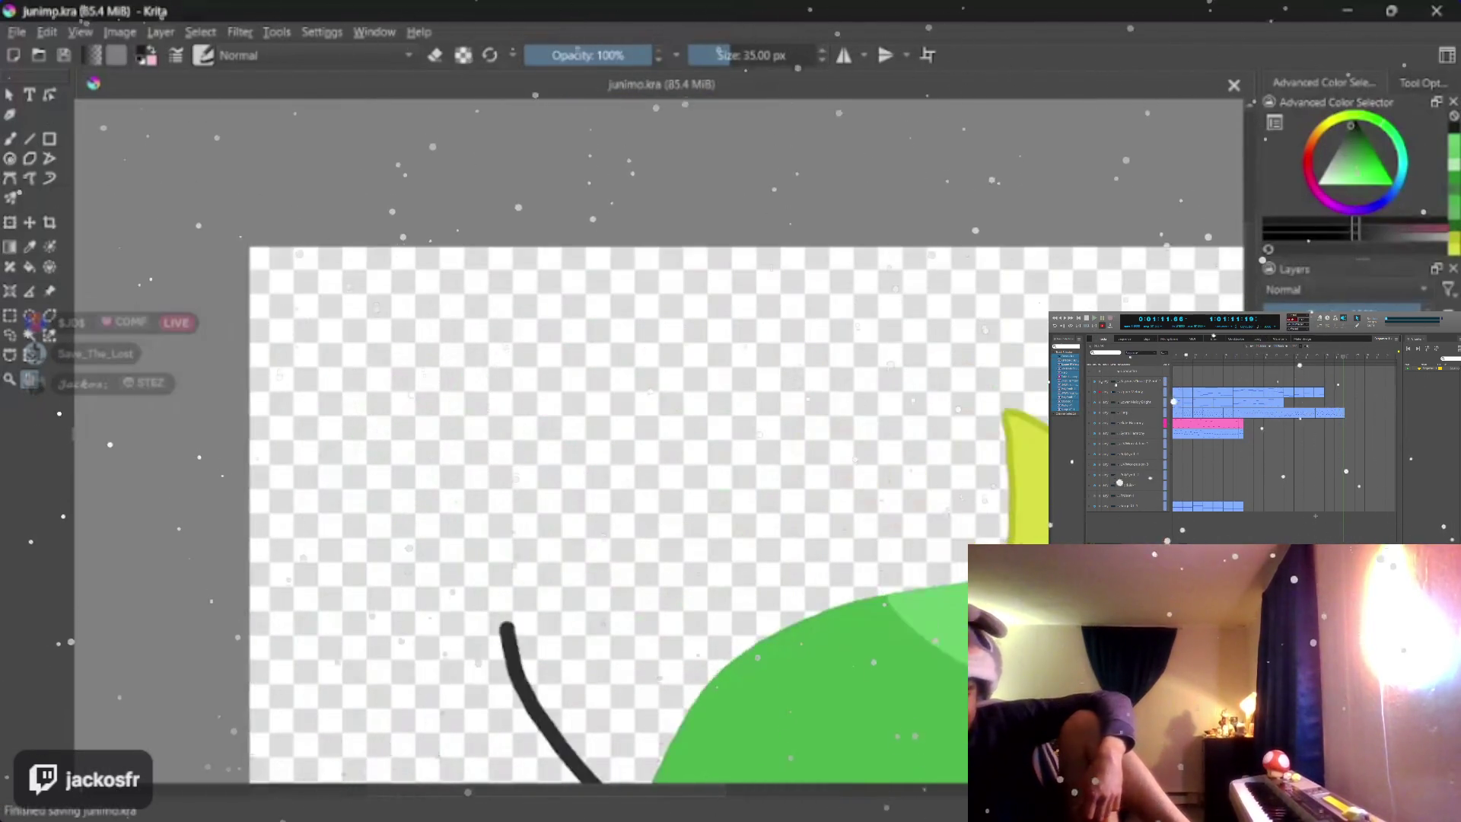
scroll(707, 416, up, 3)
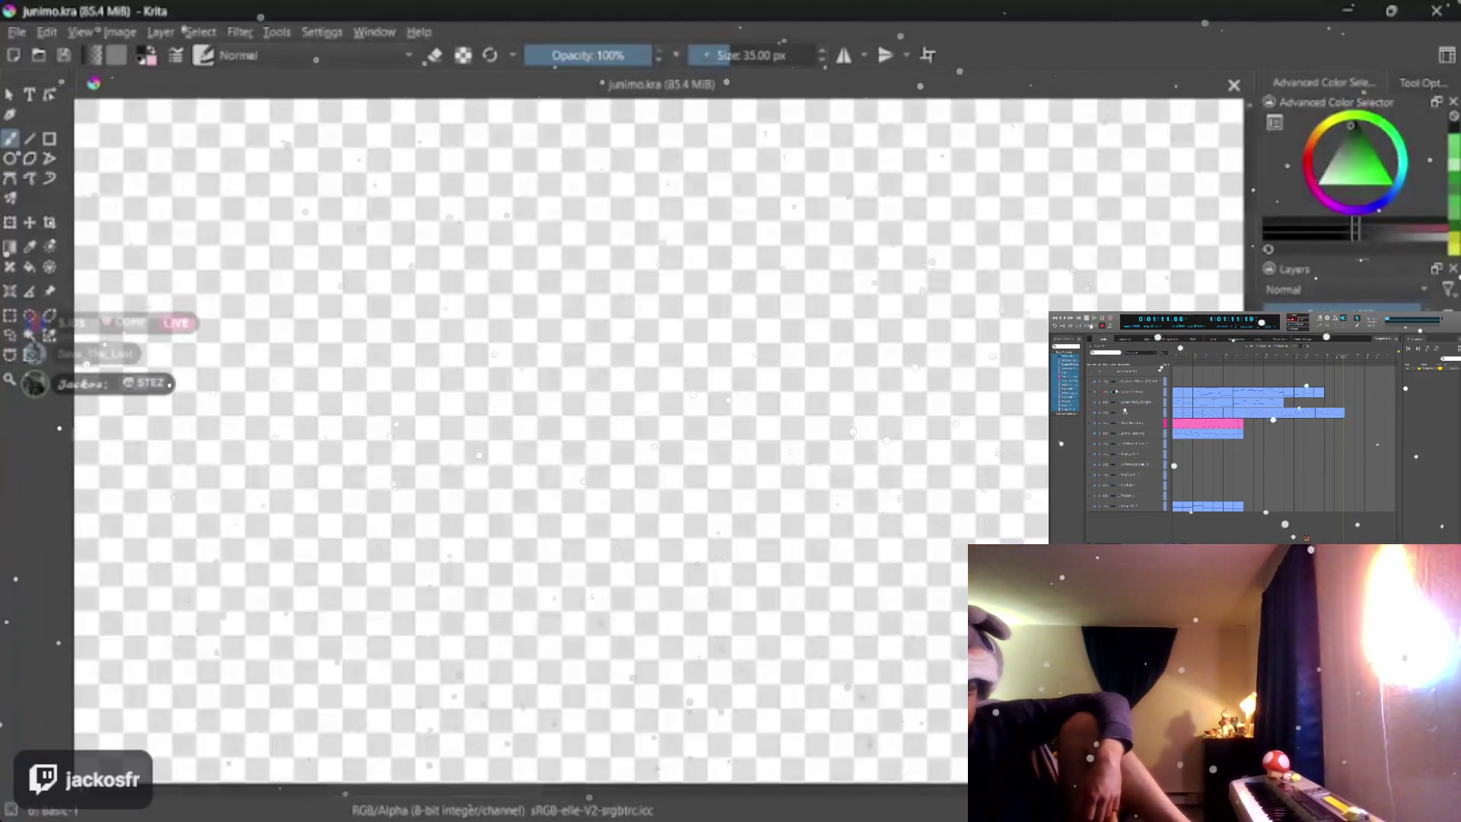
- Paint an 18 px black stick figure with legs, body, round head and a second arm from the neck
key(bracketleft)
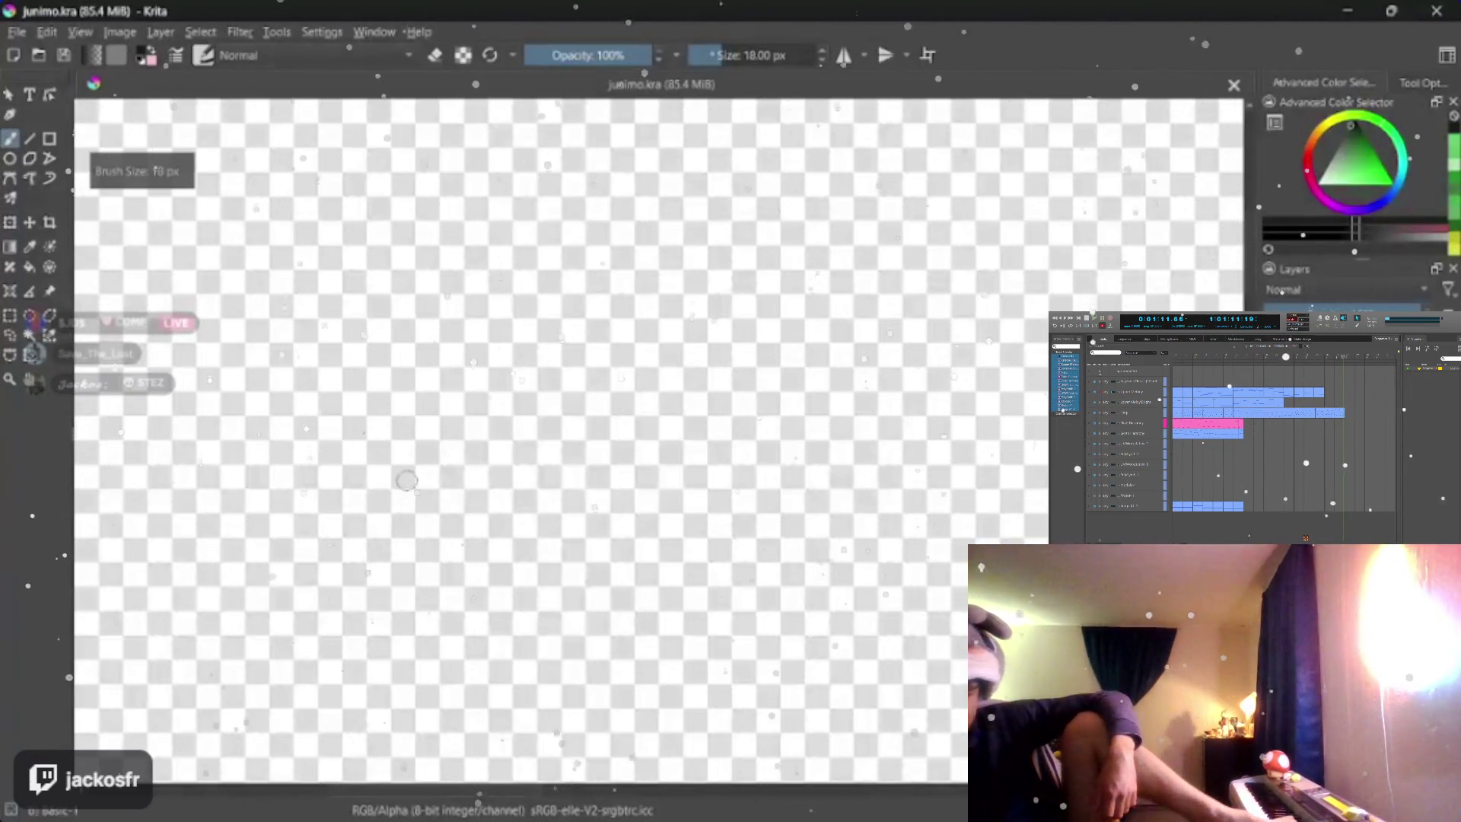
mouse_move(394, 501)
mouse_down()
mouse_move(489, 325)
mouse_move(523, 527)
mouse_up()
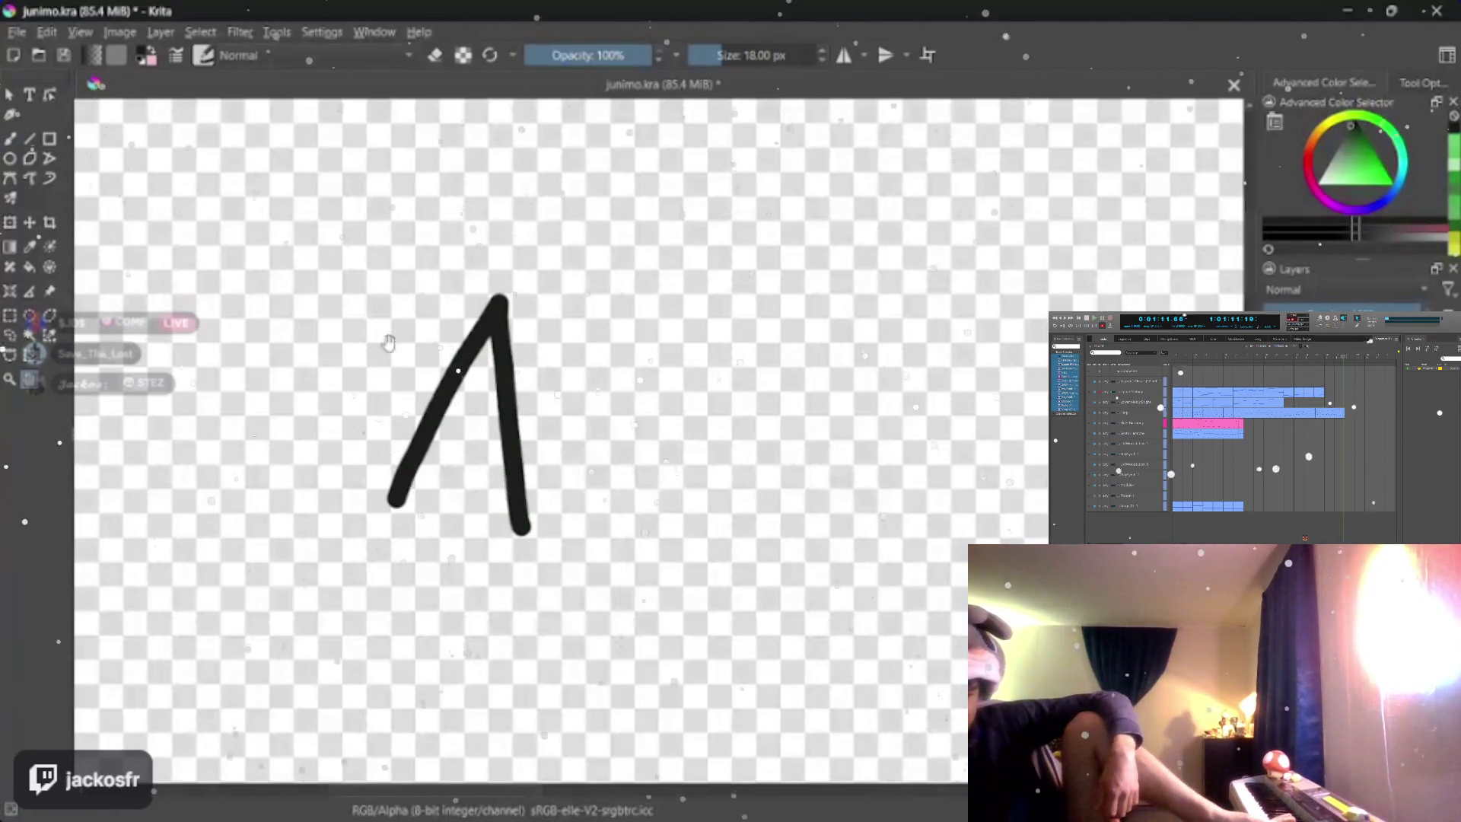
scroll(456, 457, down, 1)
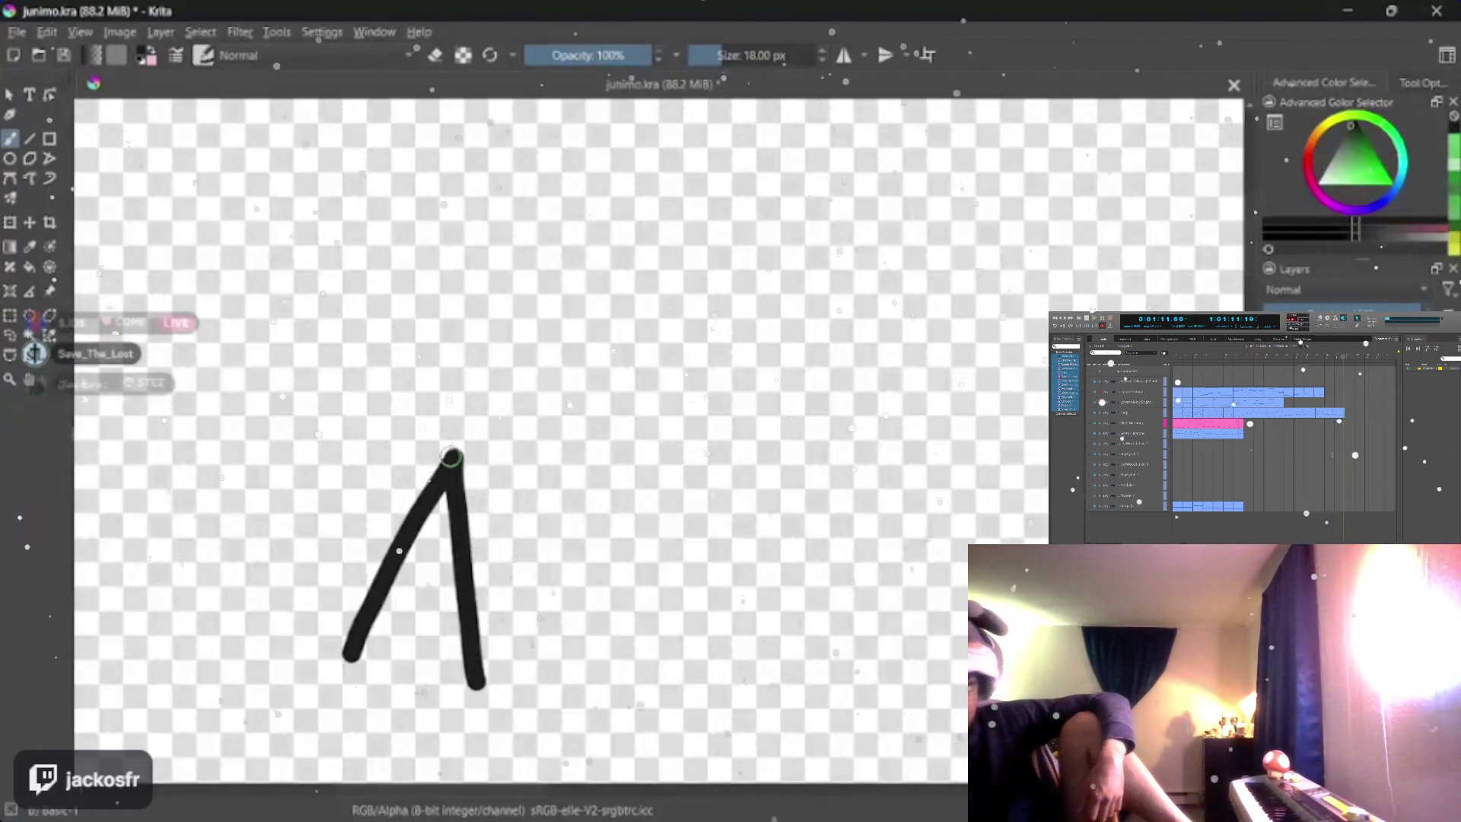
drag(453, 462, 473, 352)
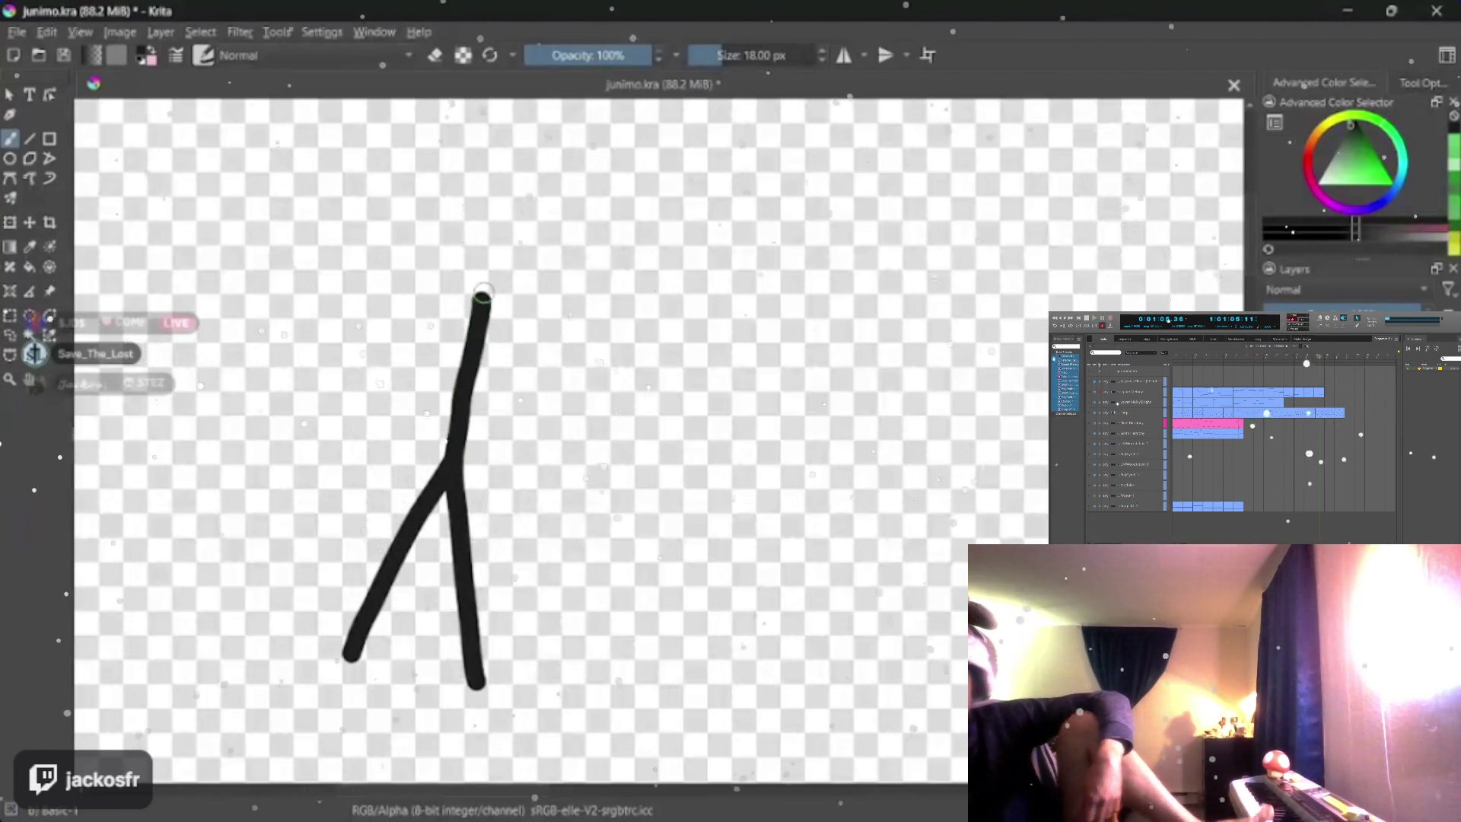
drag(479, 301, 337, 423)
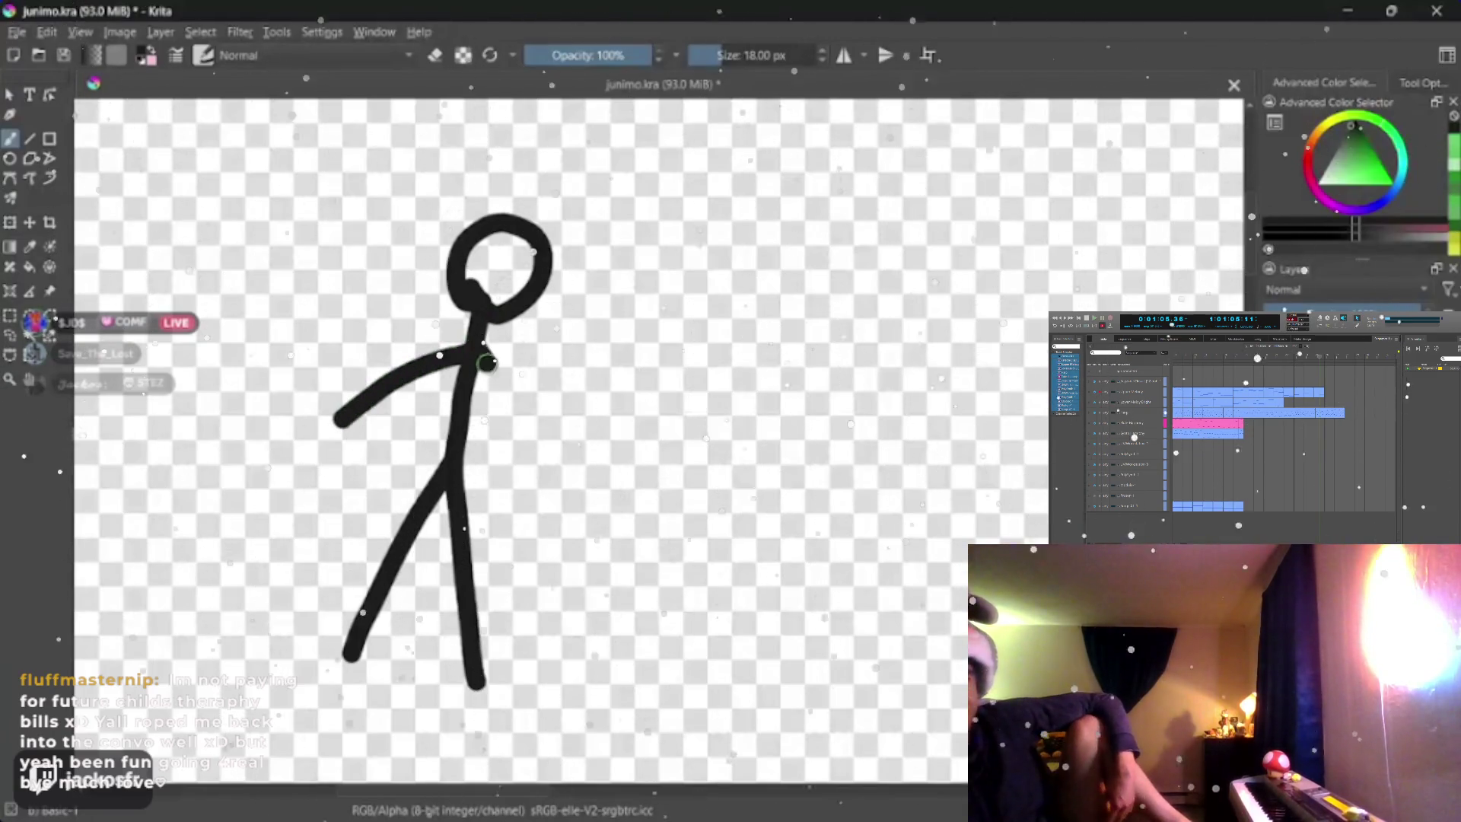
drag(485, 363, 531, 500)
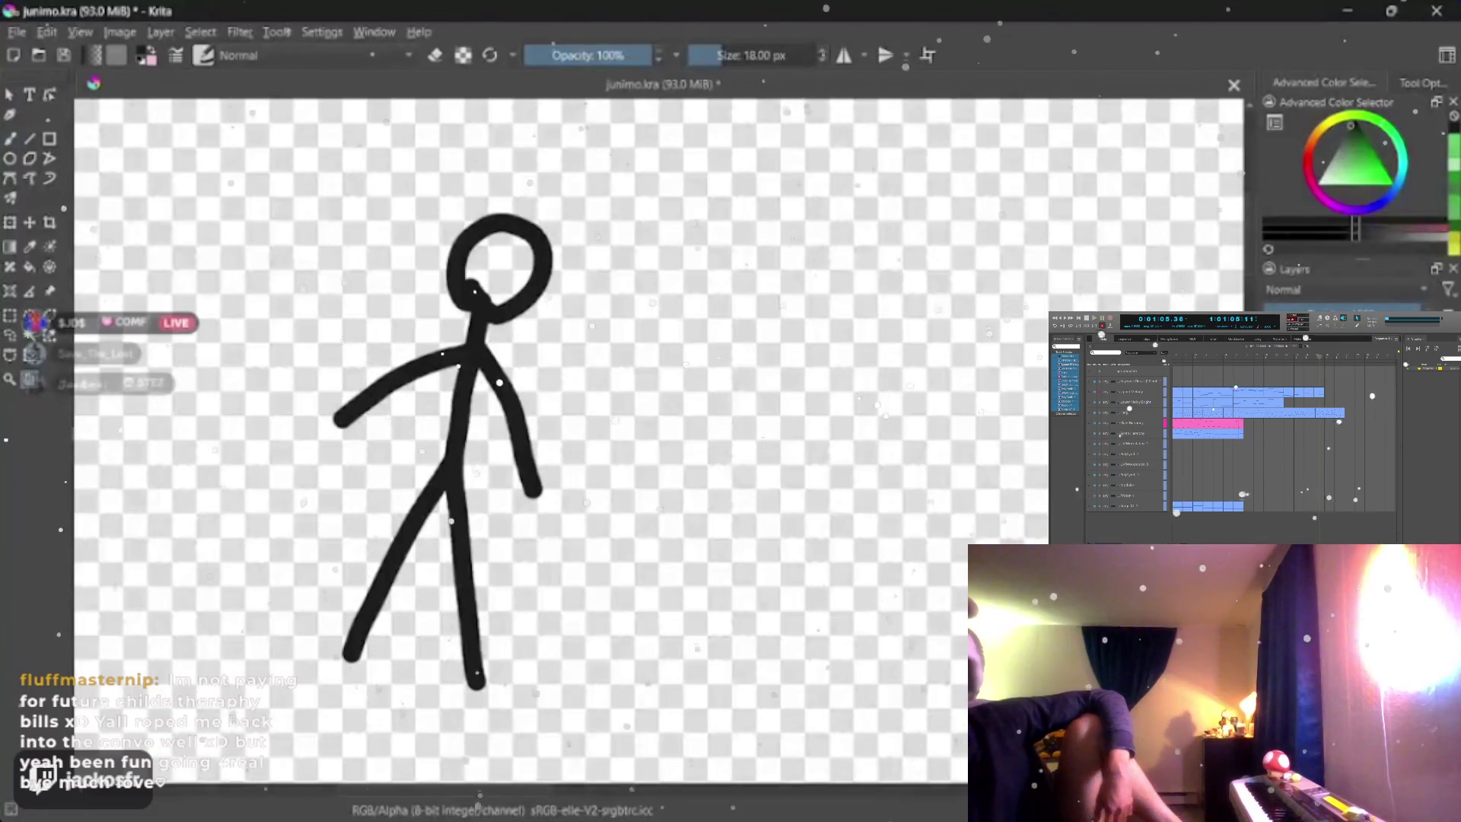
scroll(400, 342, up, 3)
drag(400, 437, 497, 494)
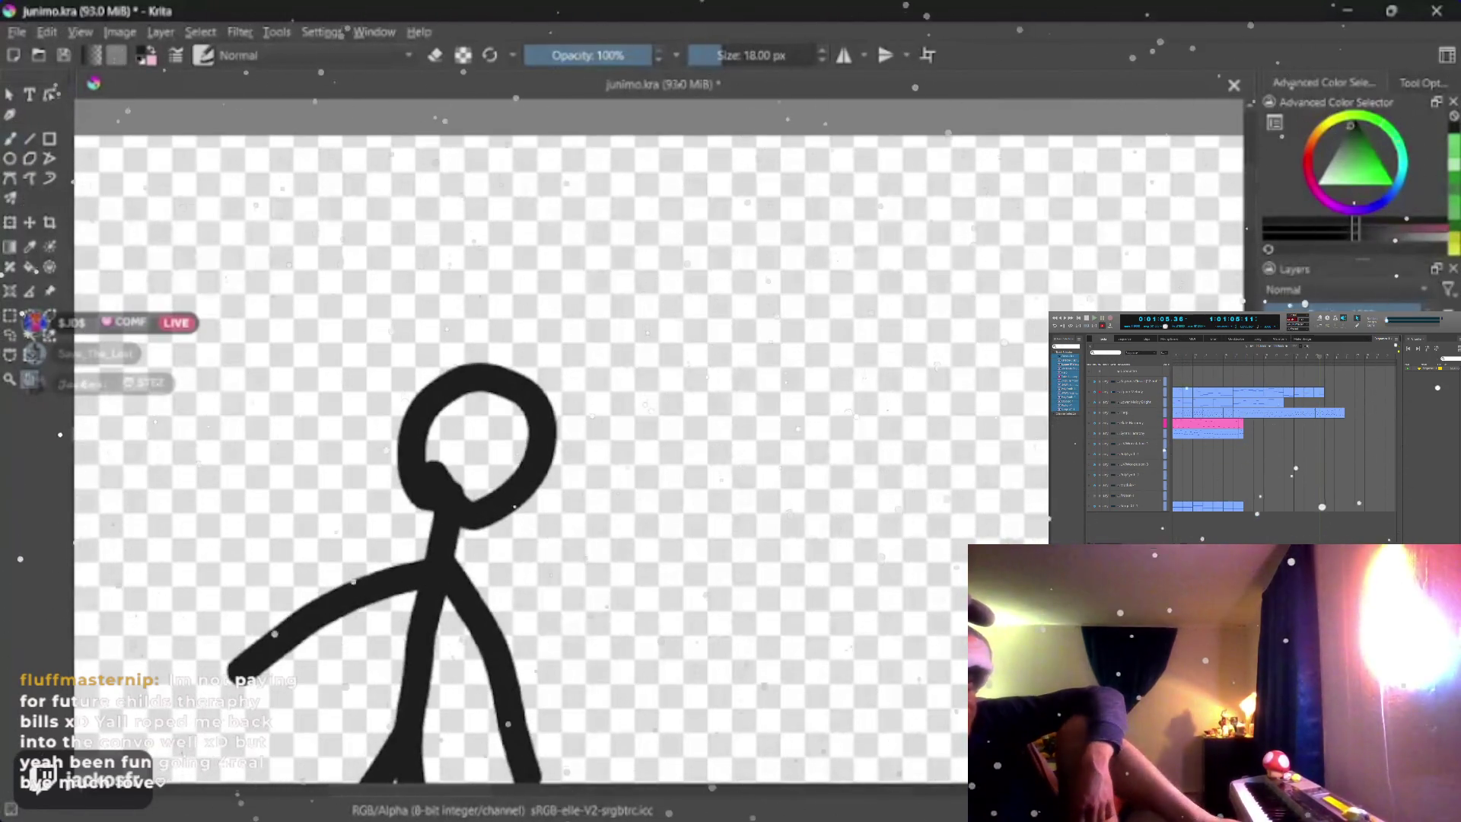
- Thin the brush, toggle the eraser off again and give the stick figure oval eyes and a smile
key(bracketleft)
key(bracketleft)
key(bracketleft)
key(bracketleft)
key(bracketleft)
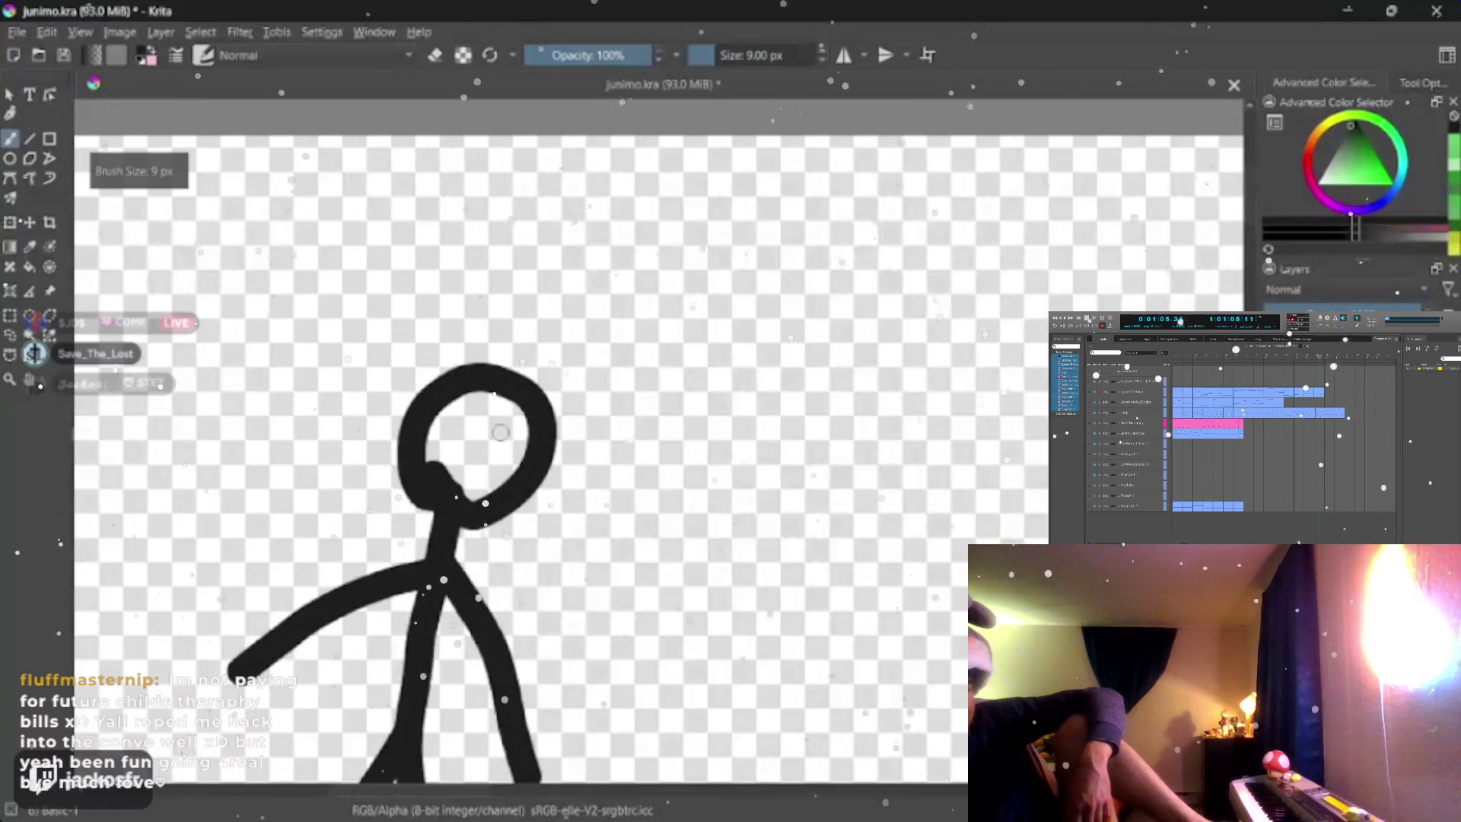
right_click(497, 431)
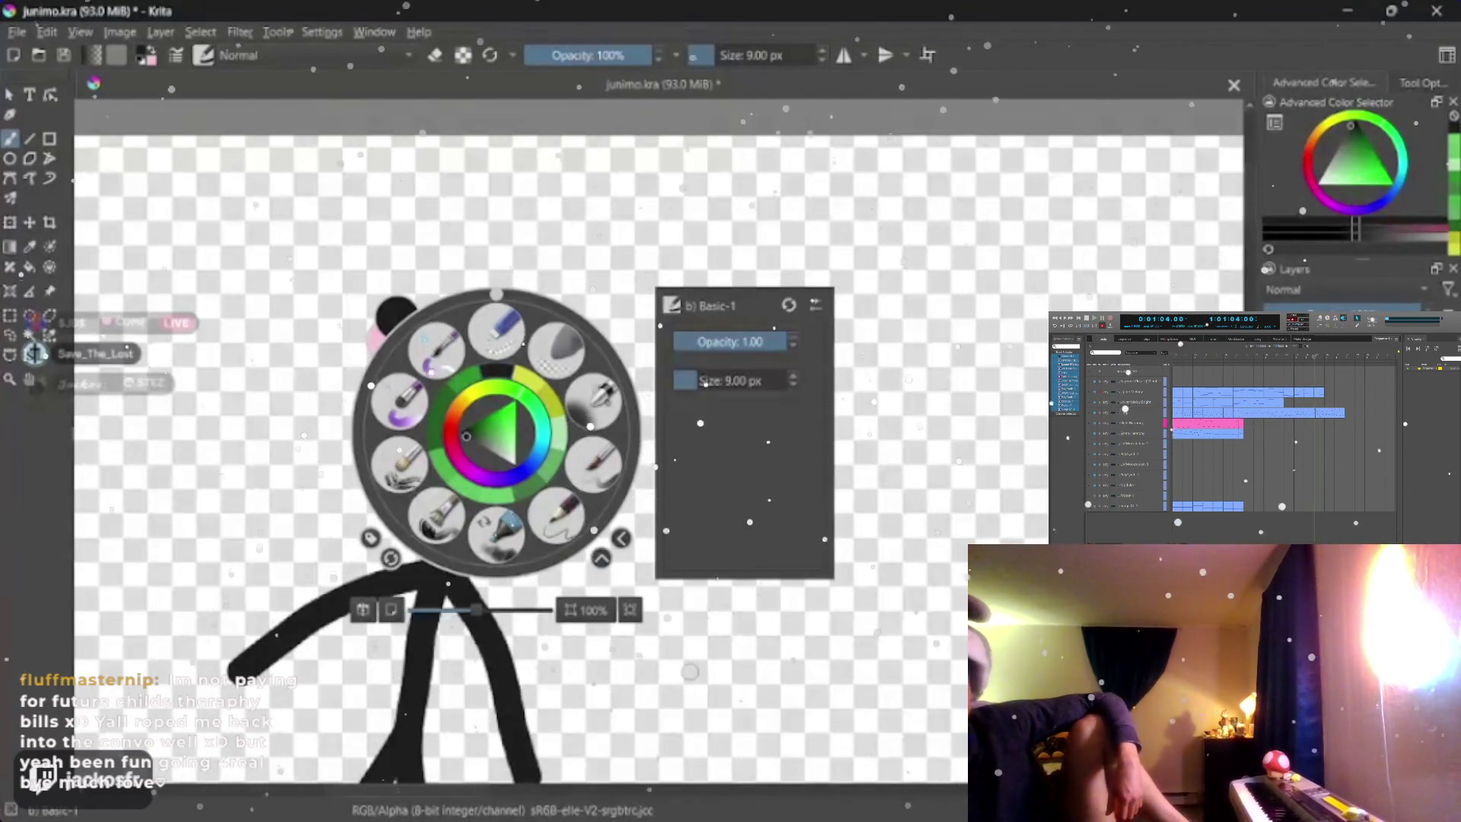
right_click(502, 405)
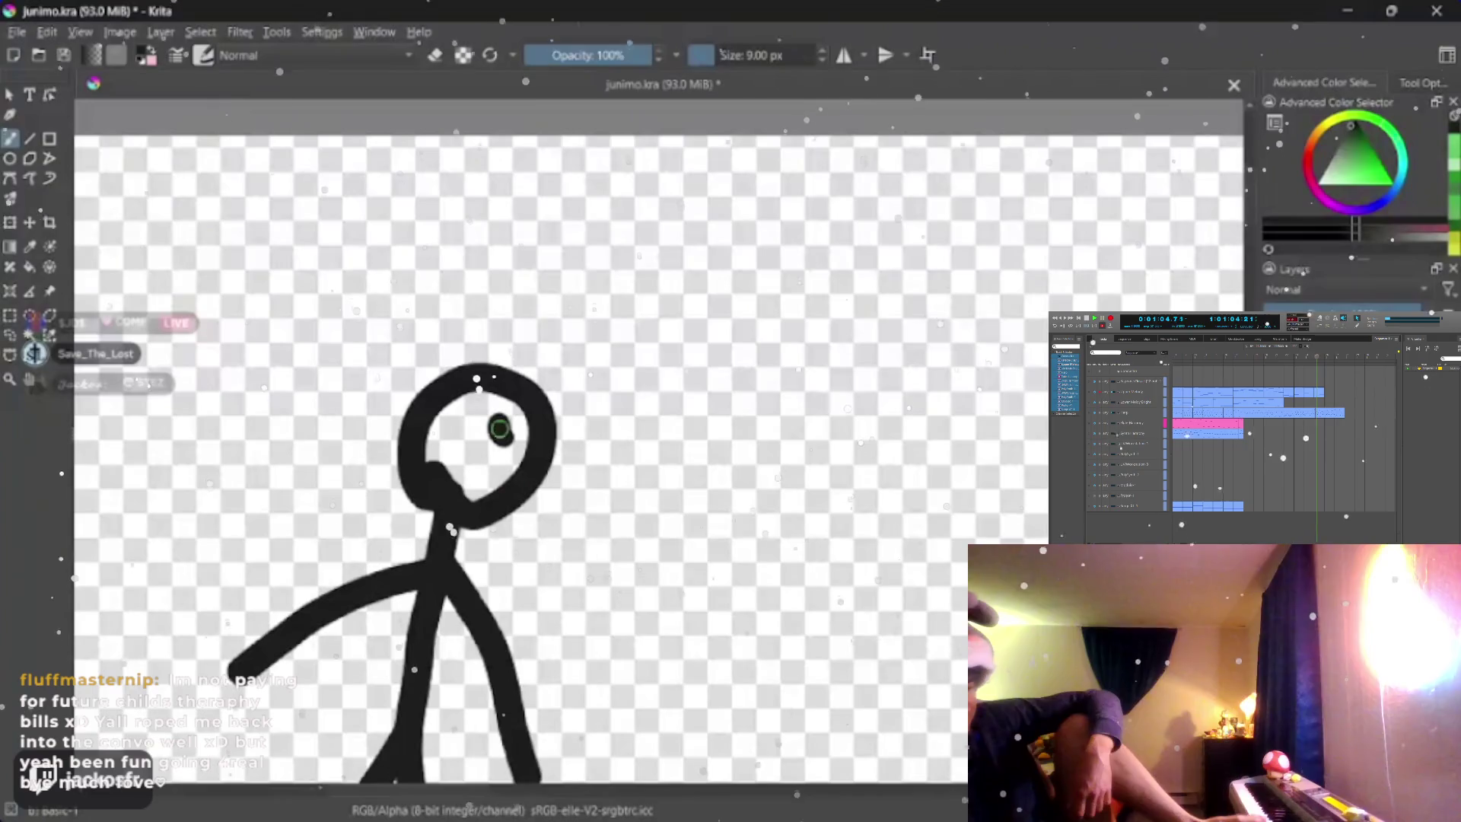
right_click(451, 425)
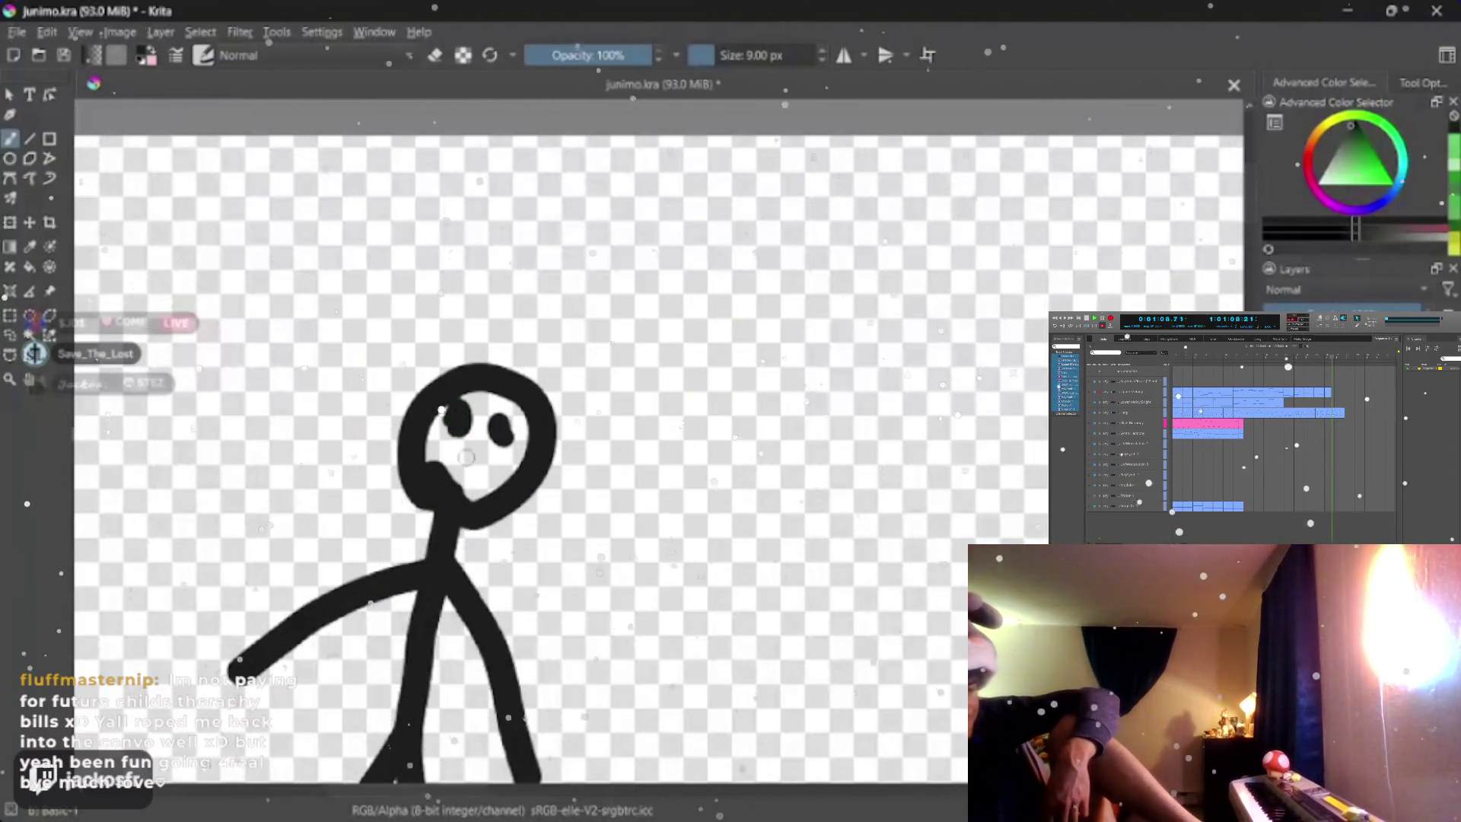
key(e)
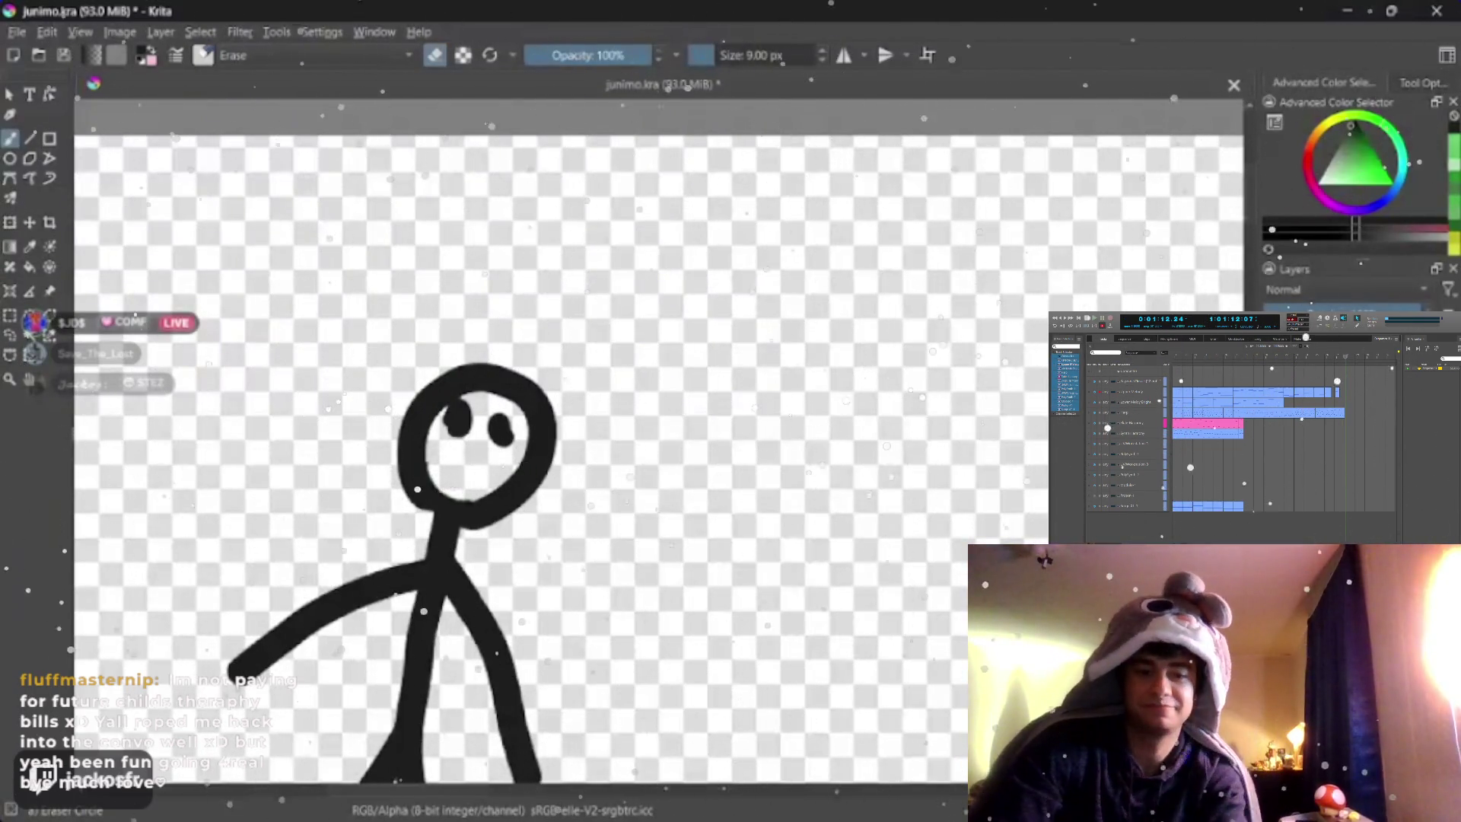
key(e)
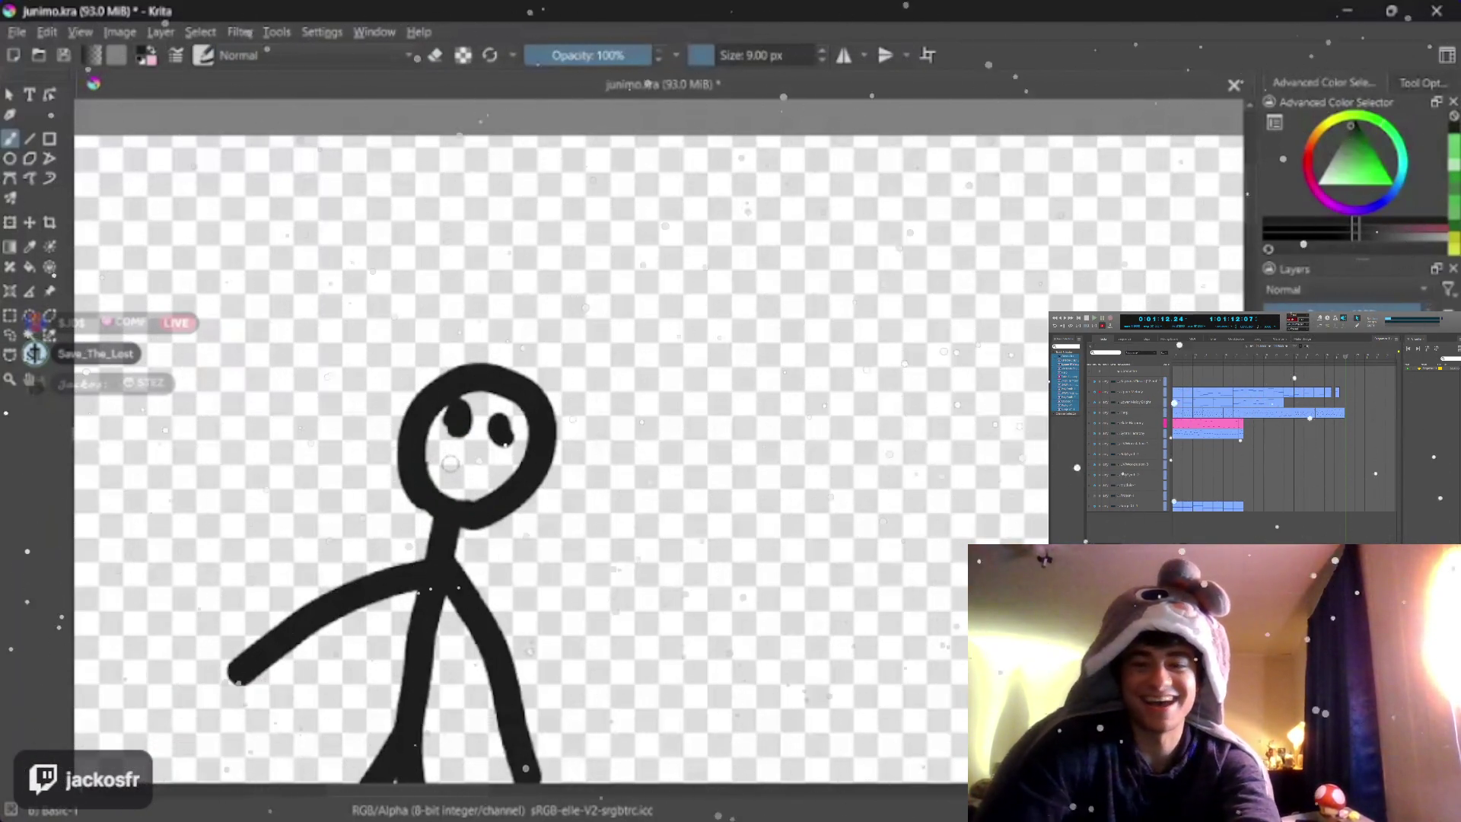
key(bracketleft)
key(bracketleft)
key(bracketleft)
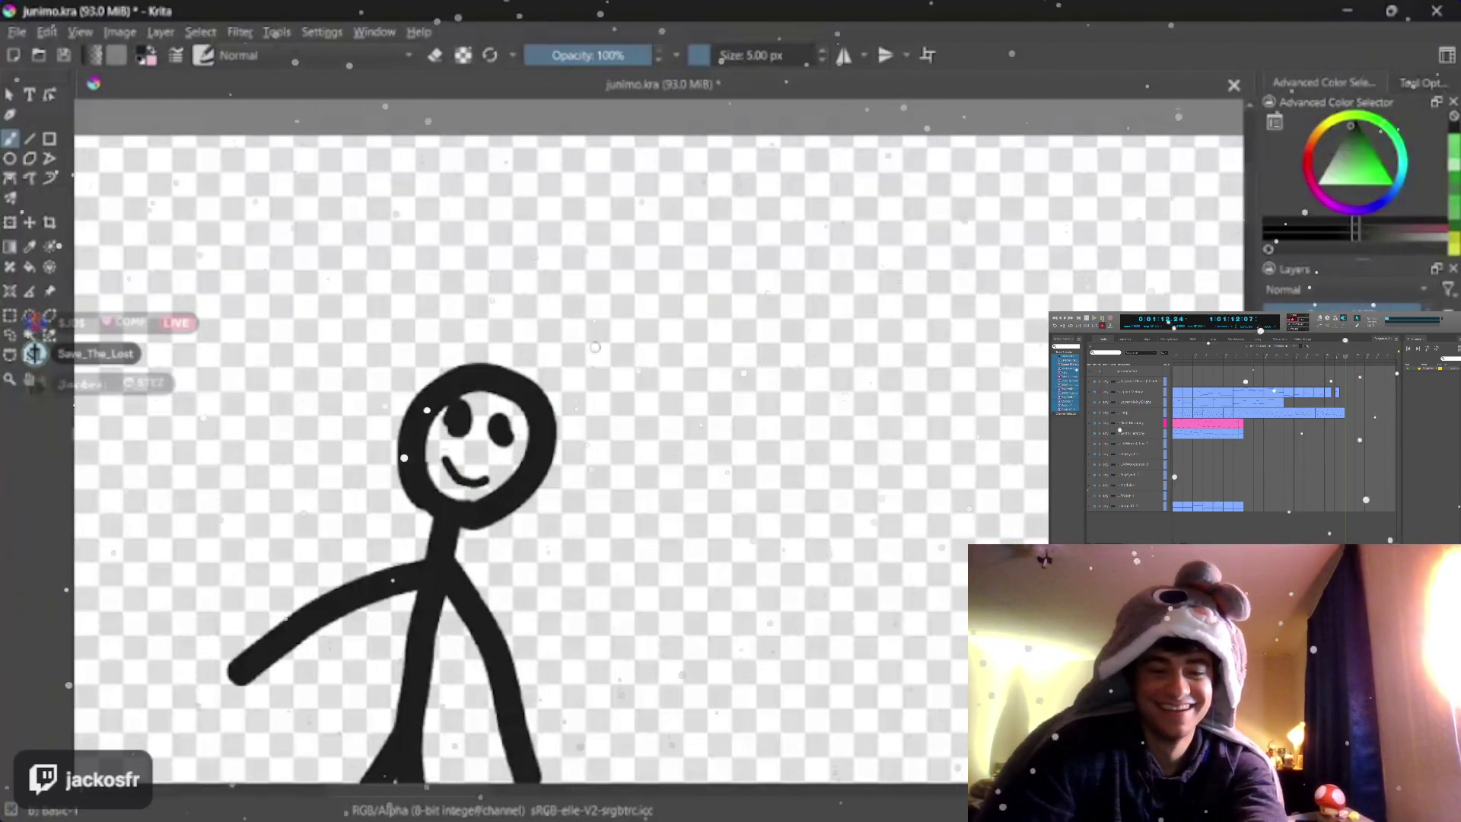
scroll(537, 456, down, 2)
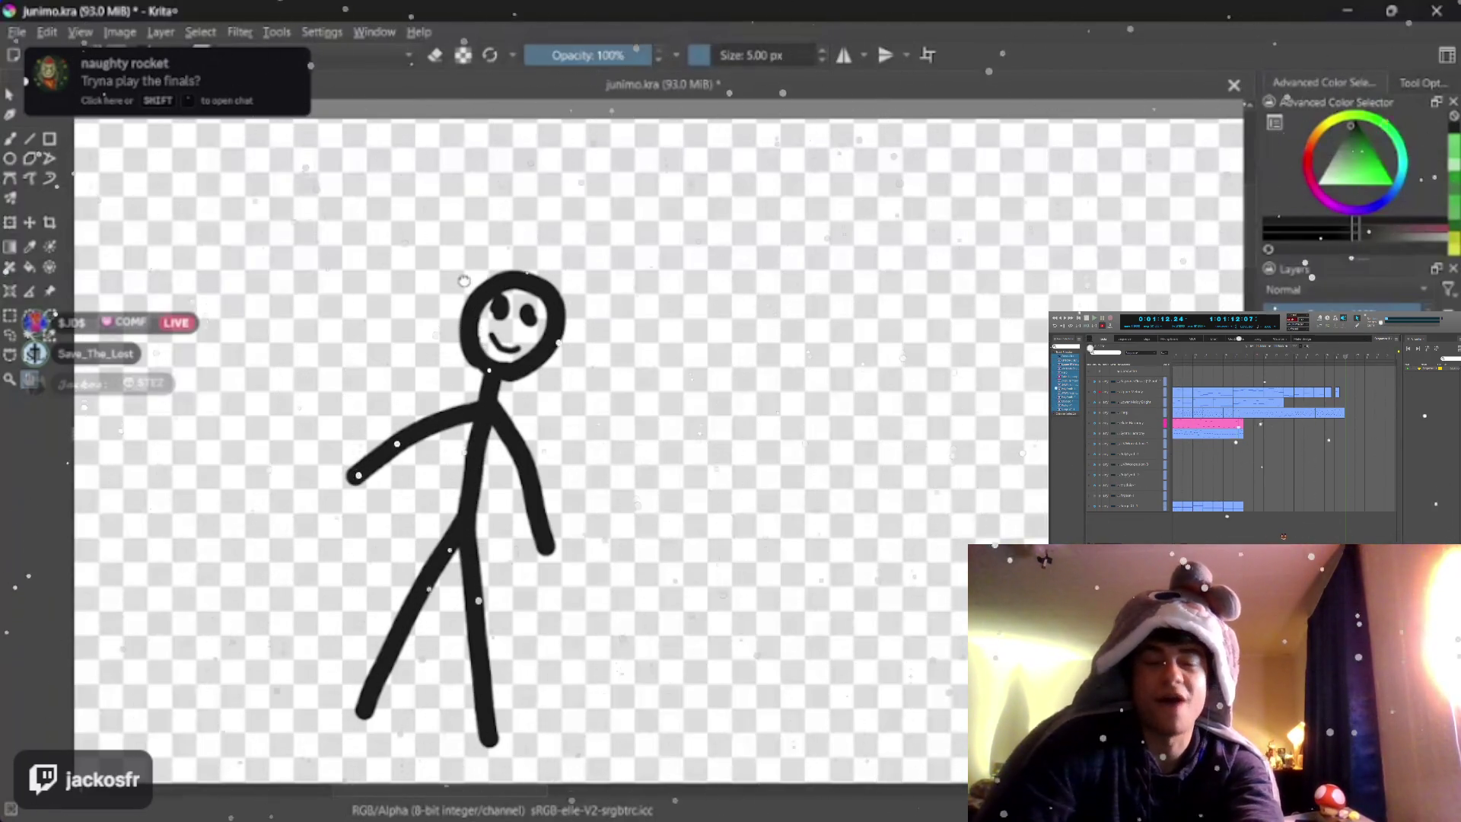
scroll(463, 283, up, 2)
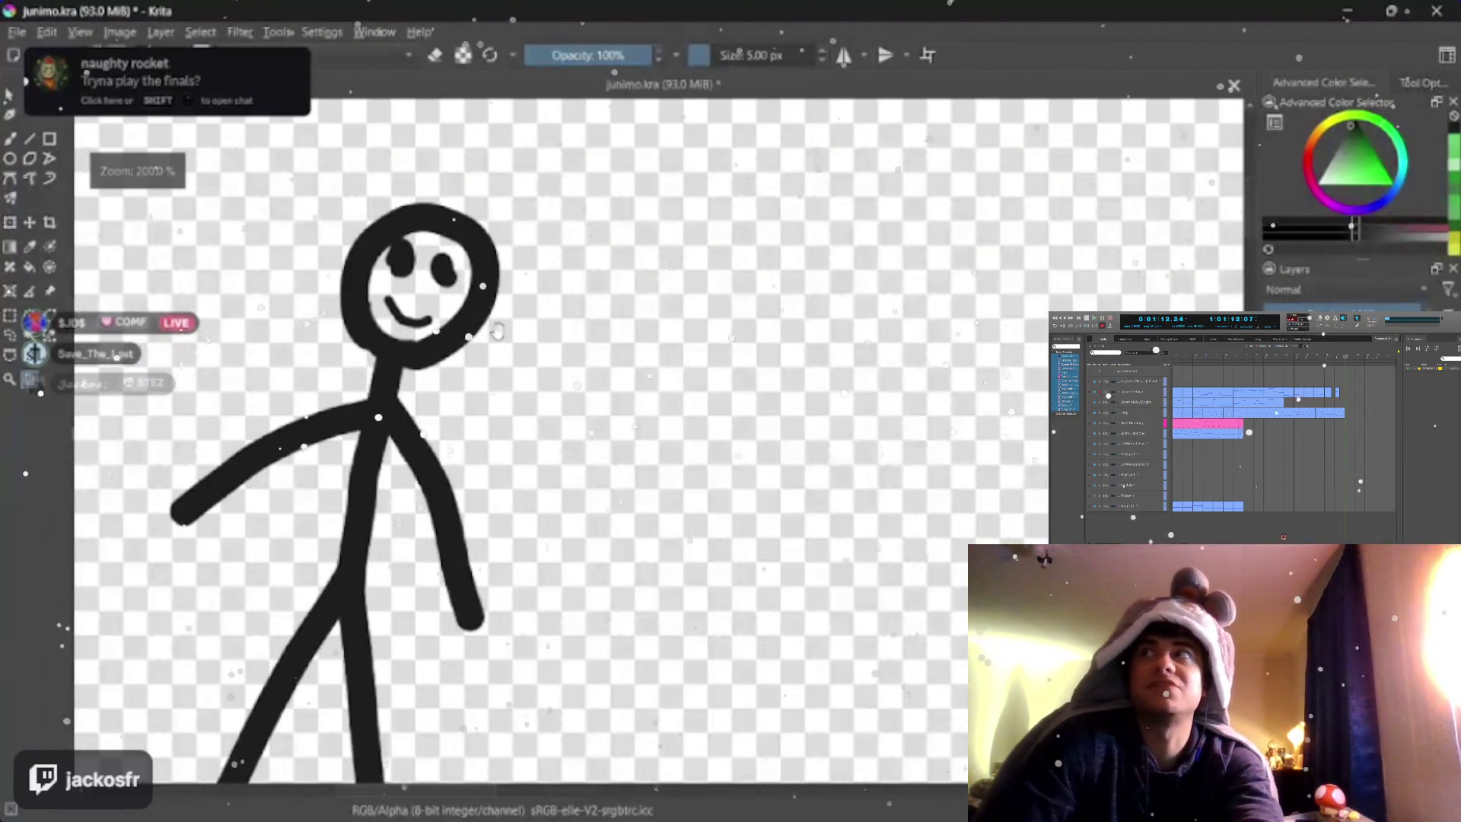
scroll(468, 358, down, 2)
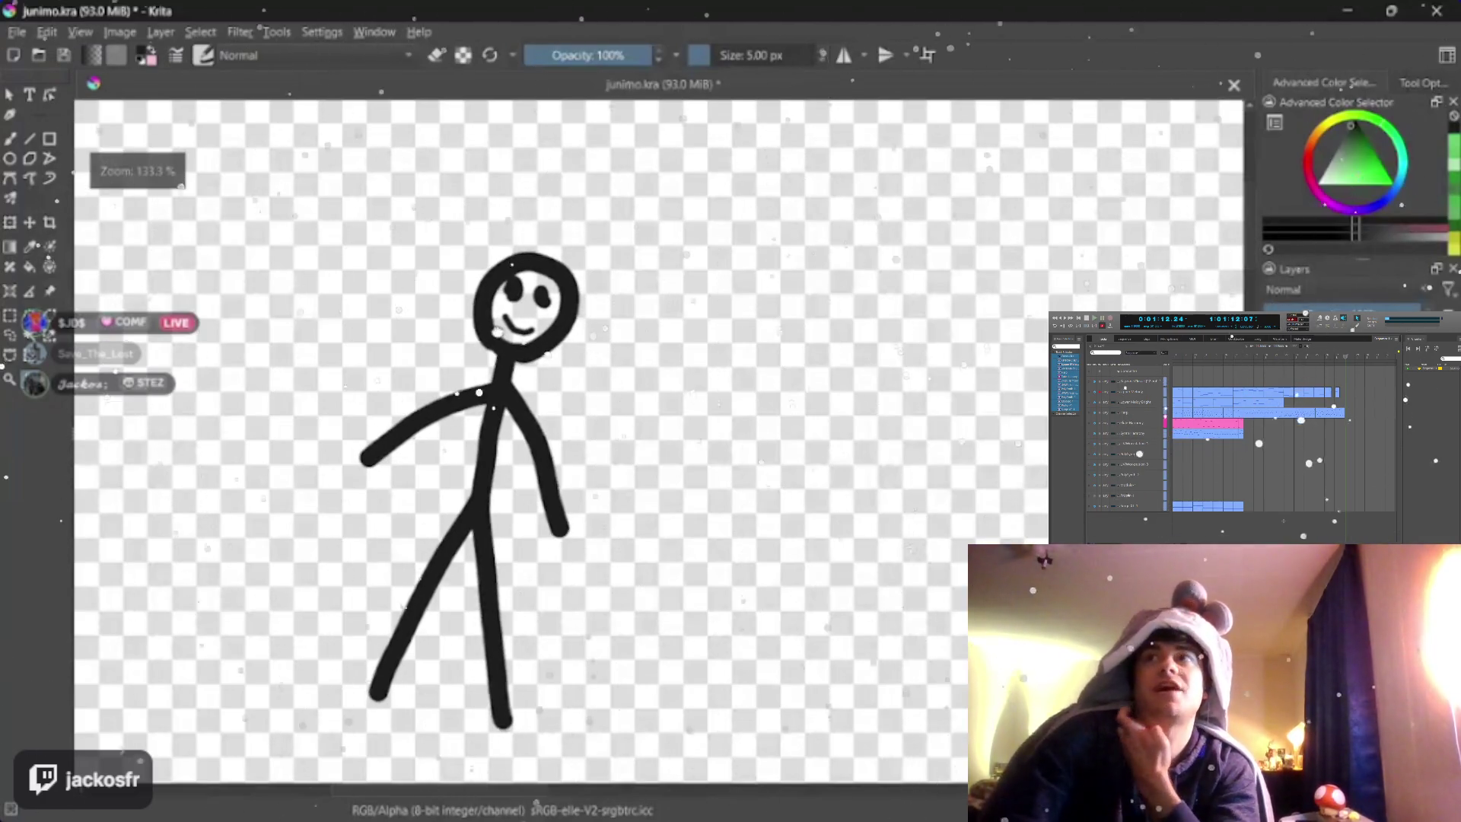
scroll(469, 357, up, 3)
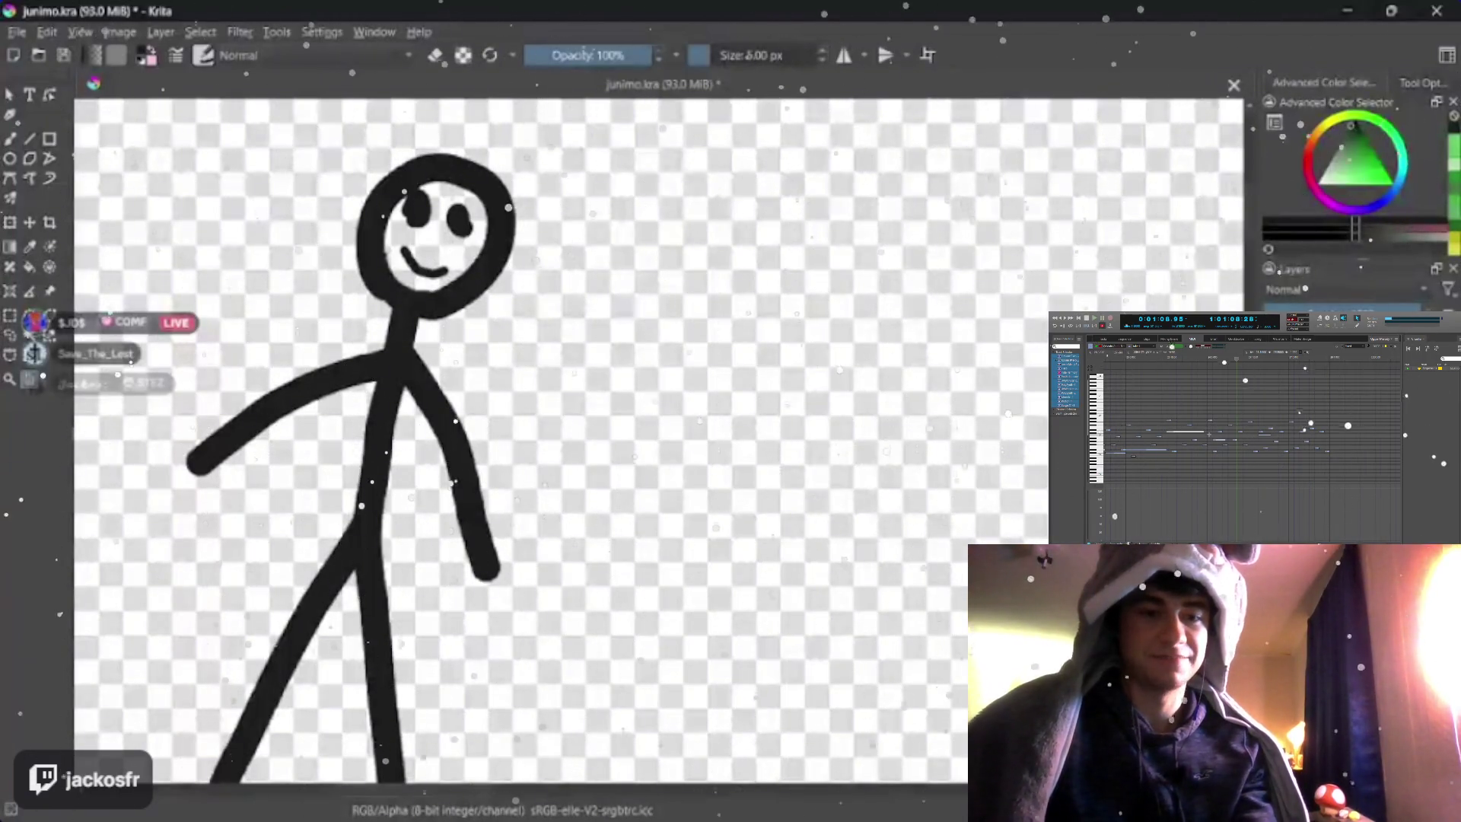
scroll(294, 271, down, 2)
scroll(294, 272, up, 1)
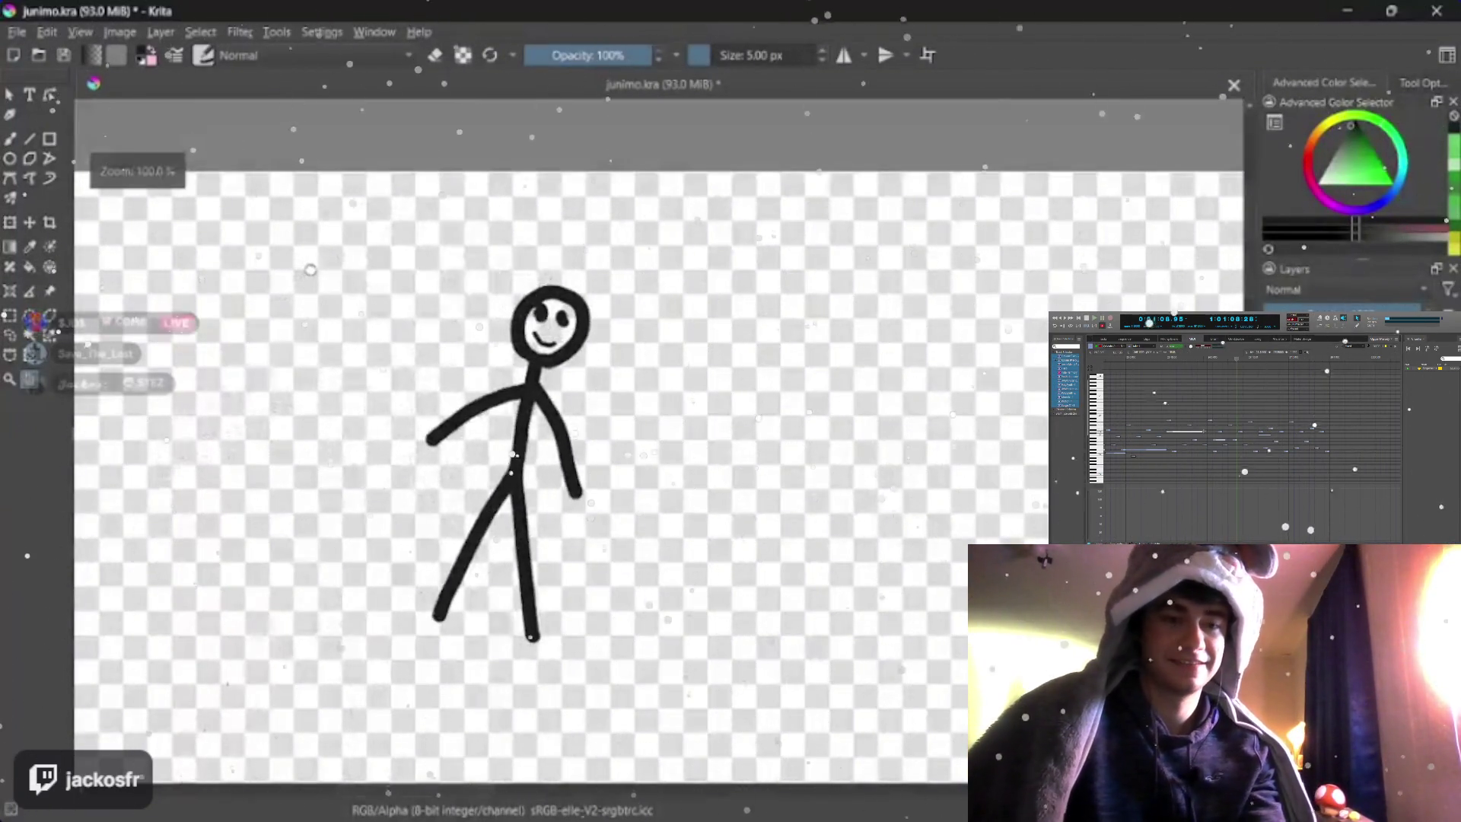
scroll(351, 276, up, 1)
scroll(331, 274, down, 1)
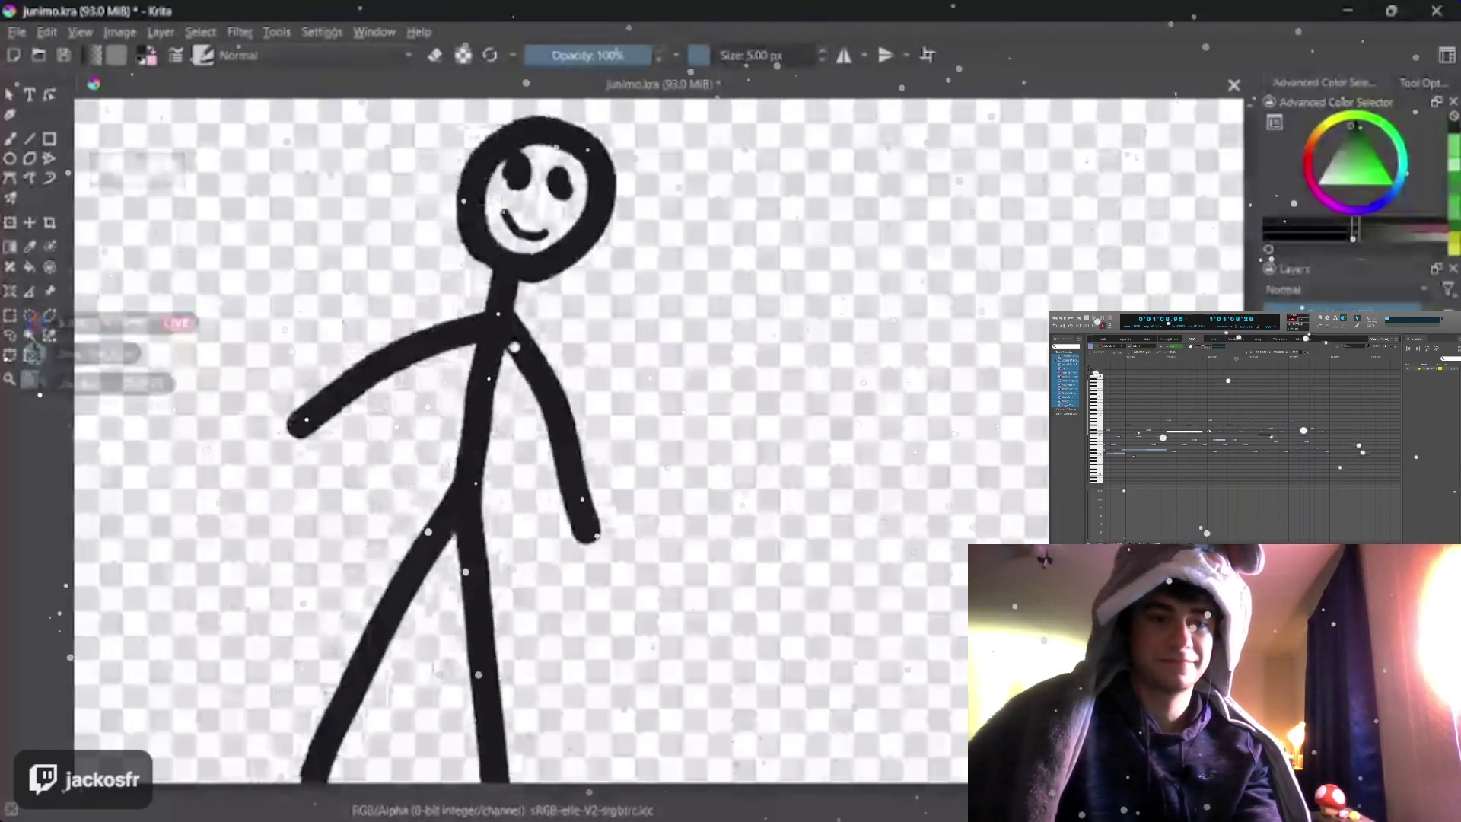
scroll(331, 274, up, 1)
scroll(331, 274, down, 1)
scroll(499, 435, up, 1)
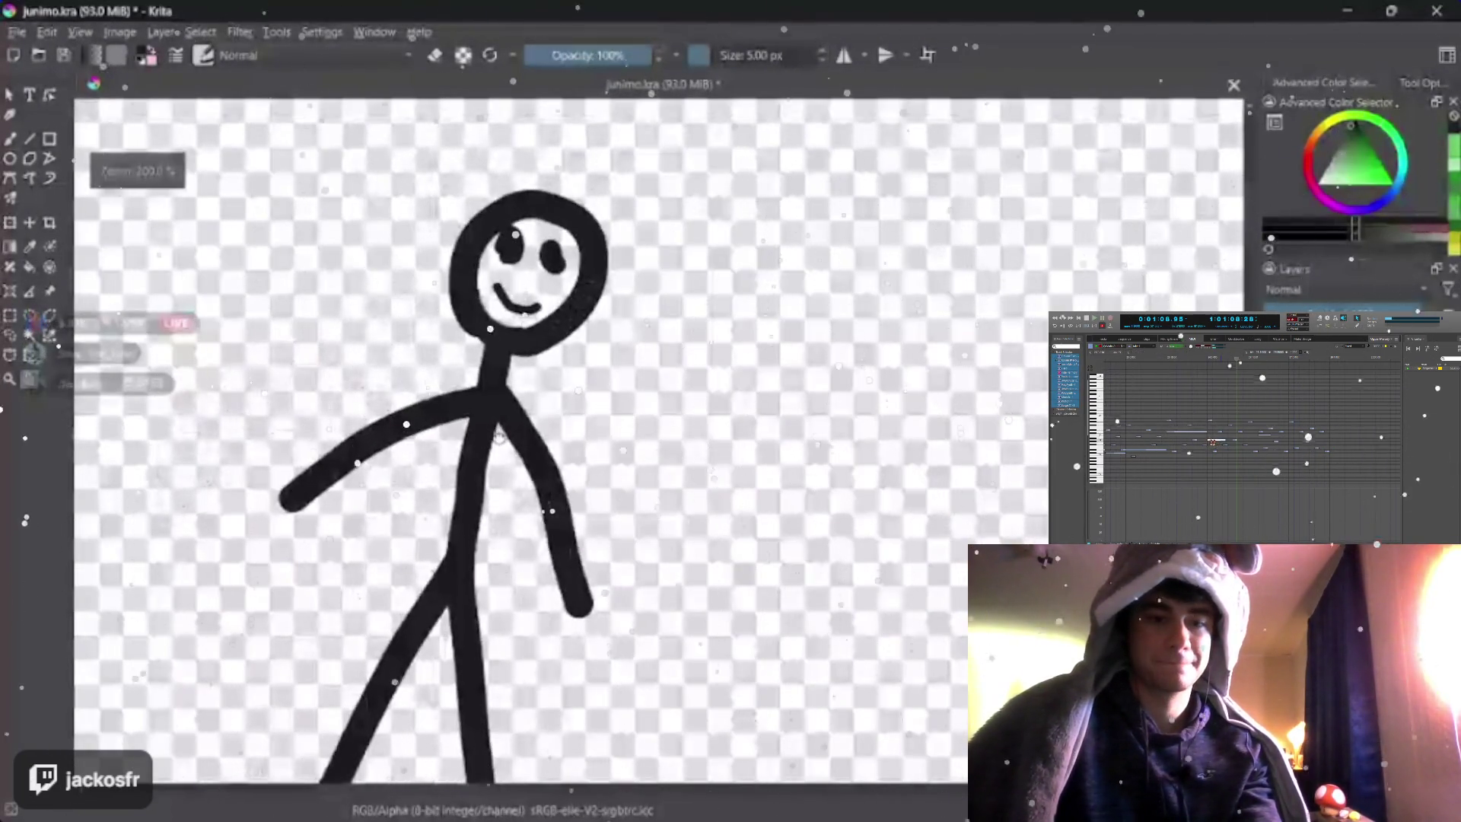
scroll(503, 502, up, 1)
scroll(465, 455, up, 3)
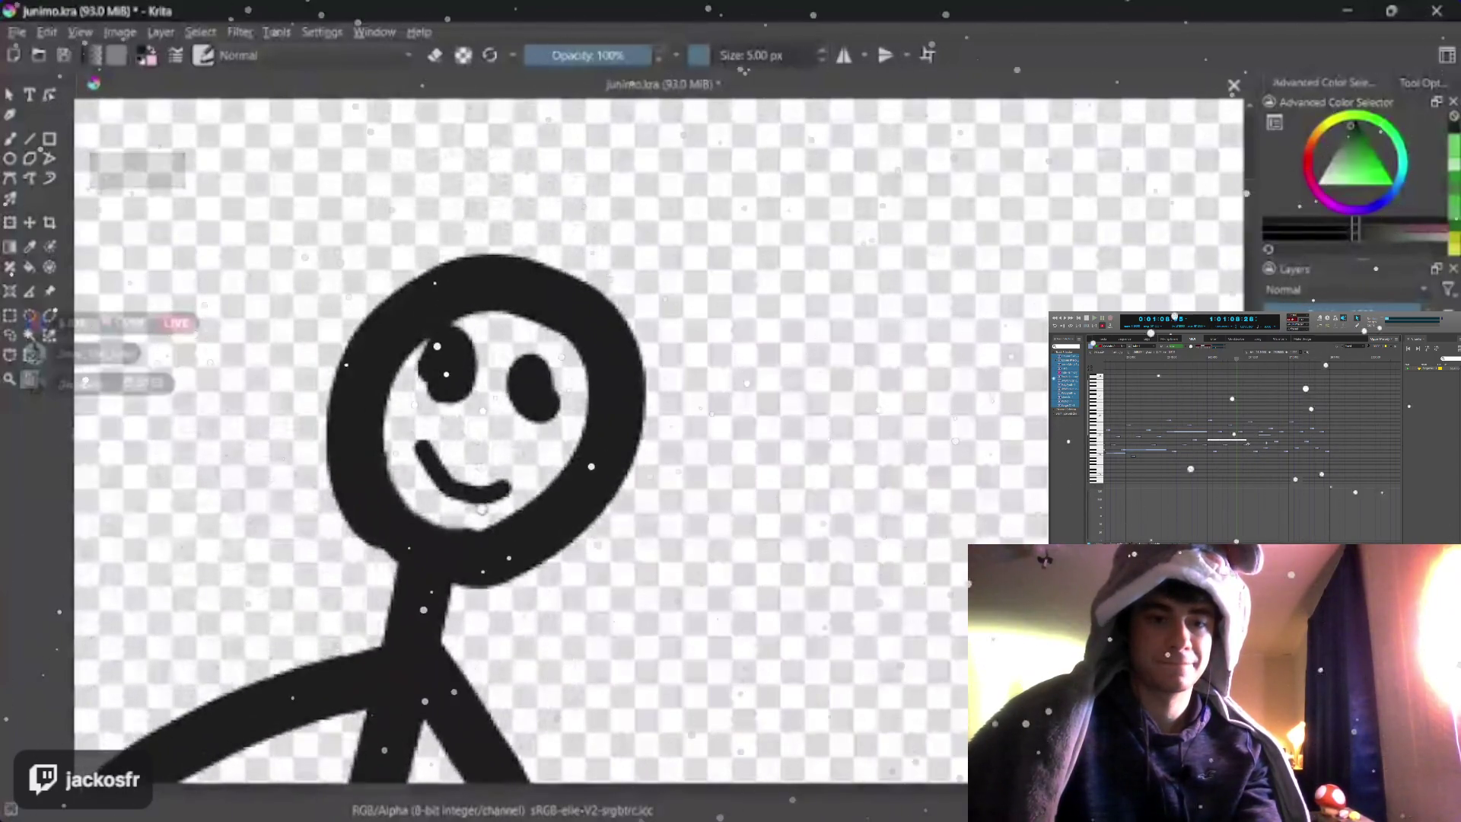
scroll(464, 455, up, 5)
scroll(514, 527, up, 4)
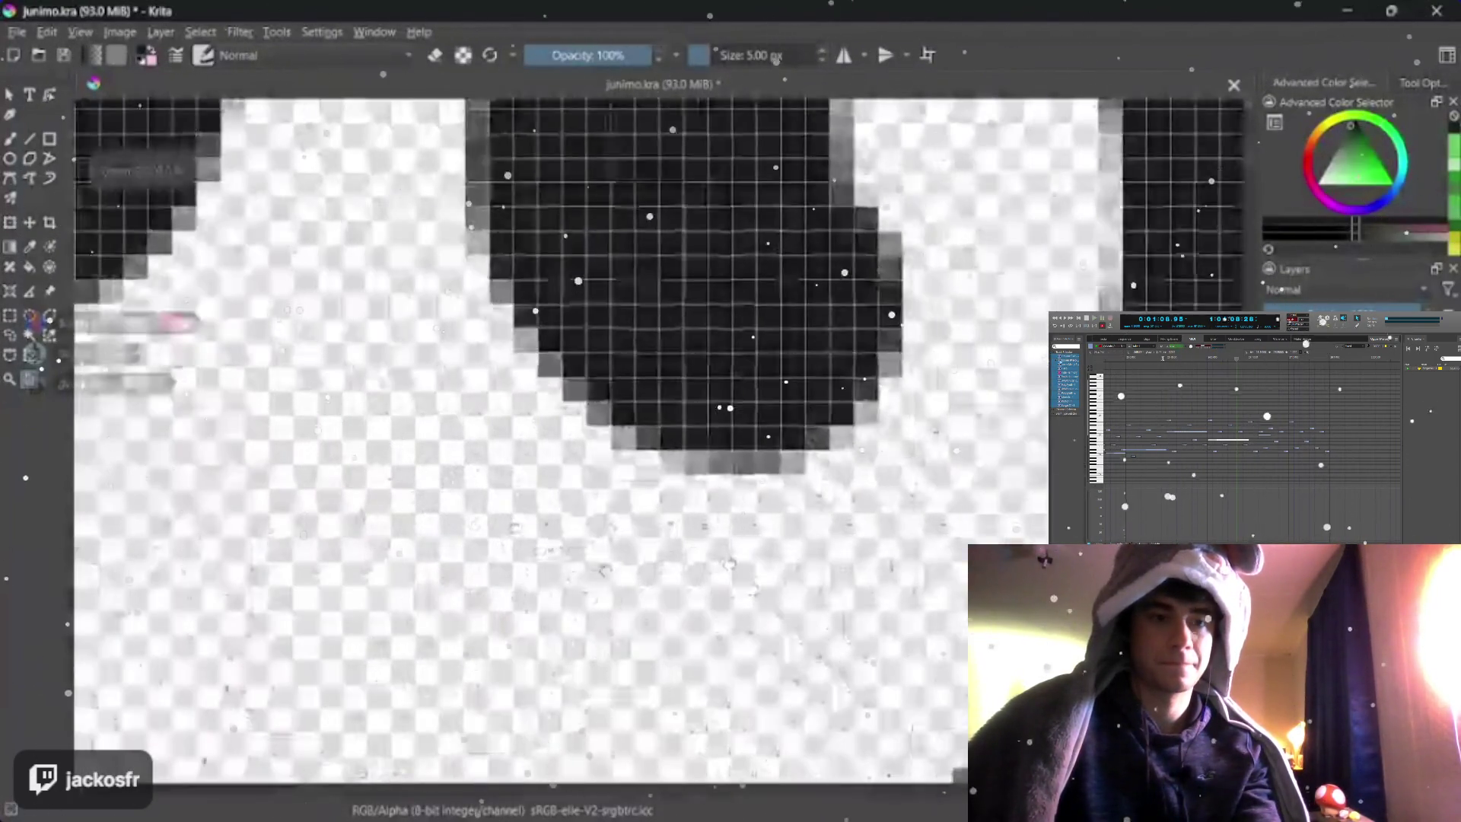
- At 1 px paint a tiny stick figure with legs, head and arms between the eyes
drag(513, 456, 343, 570)
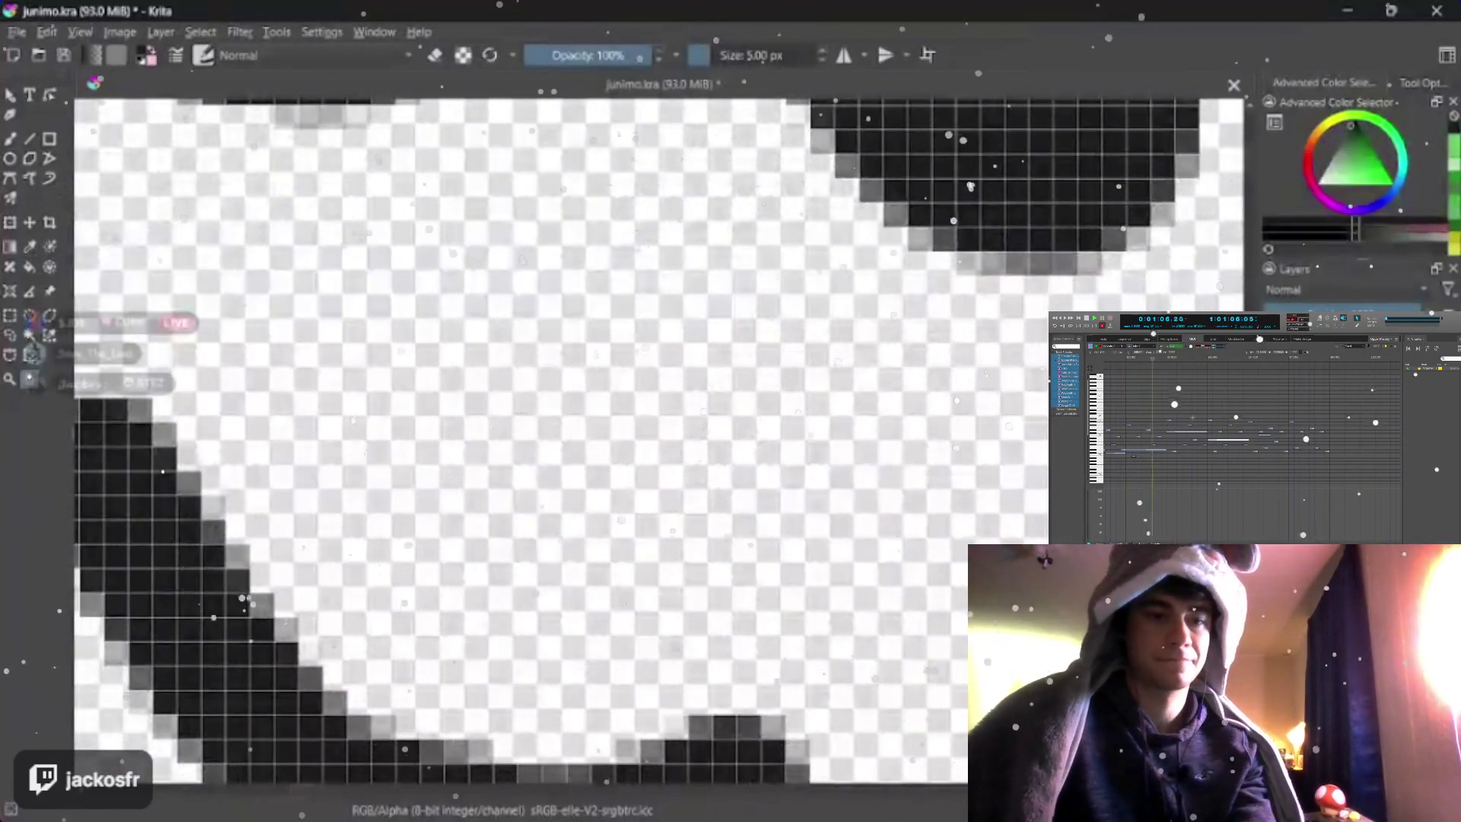
drag(512, 411, 433, 502)
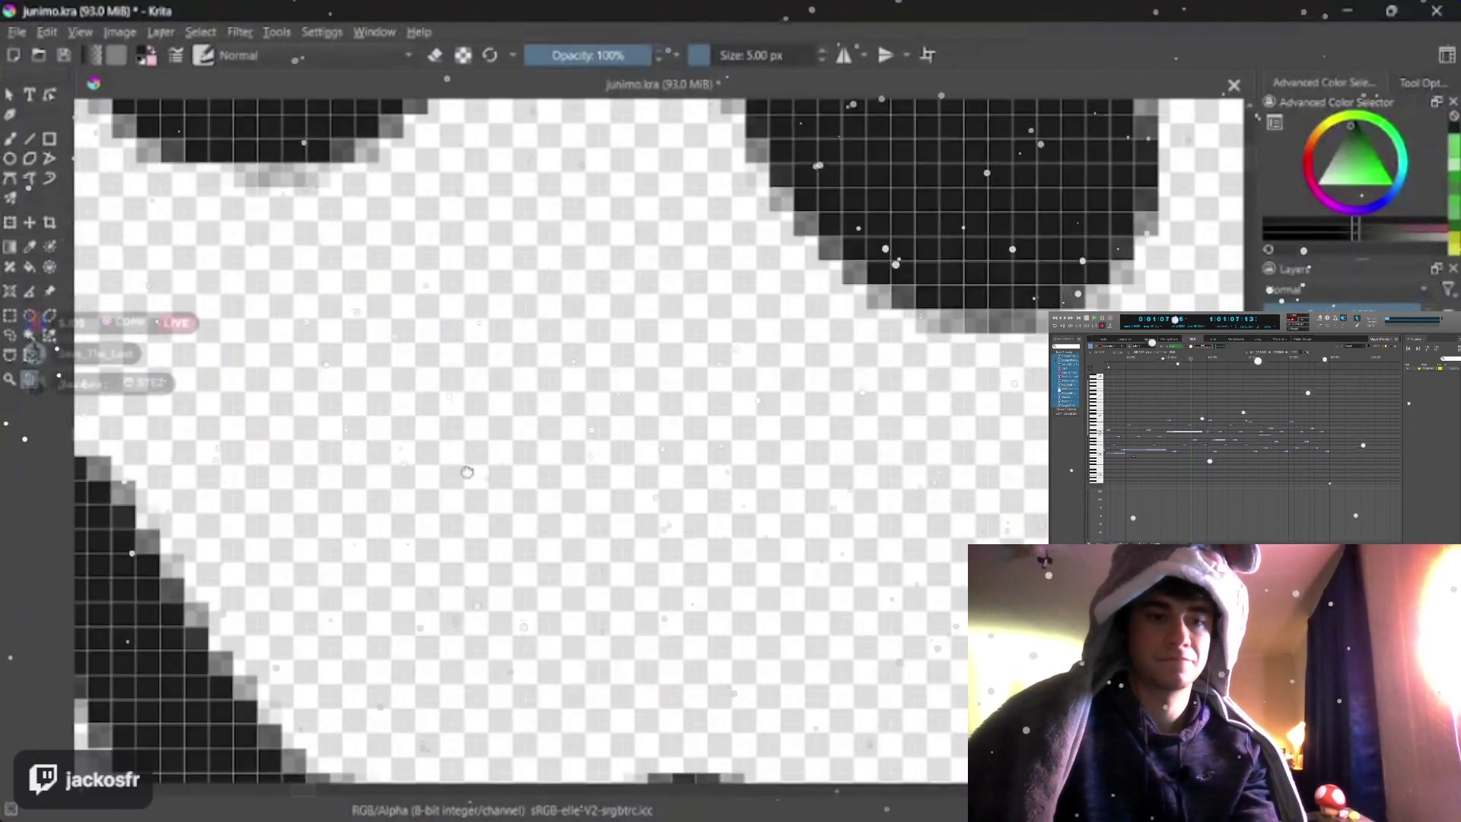
key(bracketleft)
key(bracketleft)
key(bracketleft)
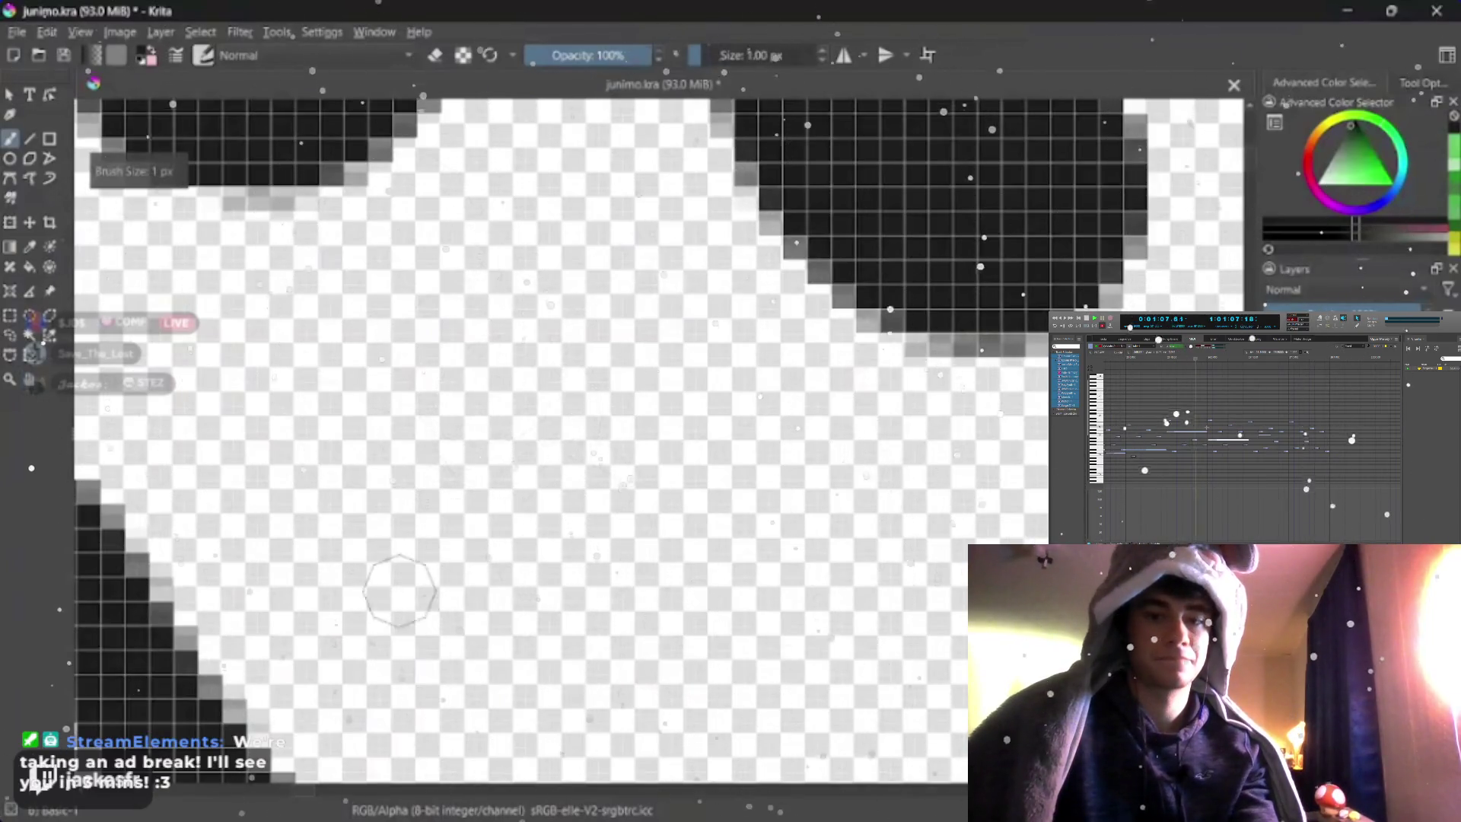
mouse_move(382, 673)
mouse_down()
mouse_move(549, 634)
mouse_move(502, 366)
mouse_move(502, 229)
mouse_move(466, 146)
mouse_move(617, 229)
mouse_move(342, 411)
mouse_up()
drag(503, 319, 605, 411)
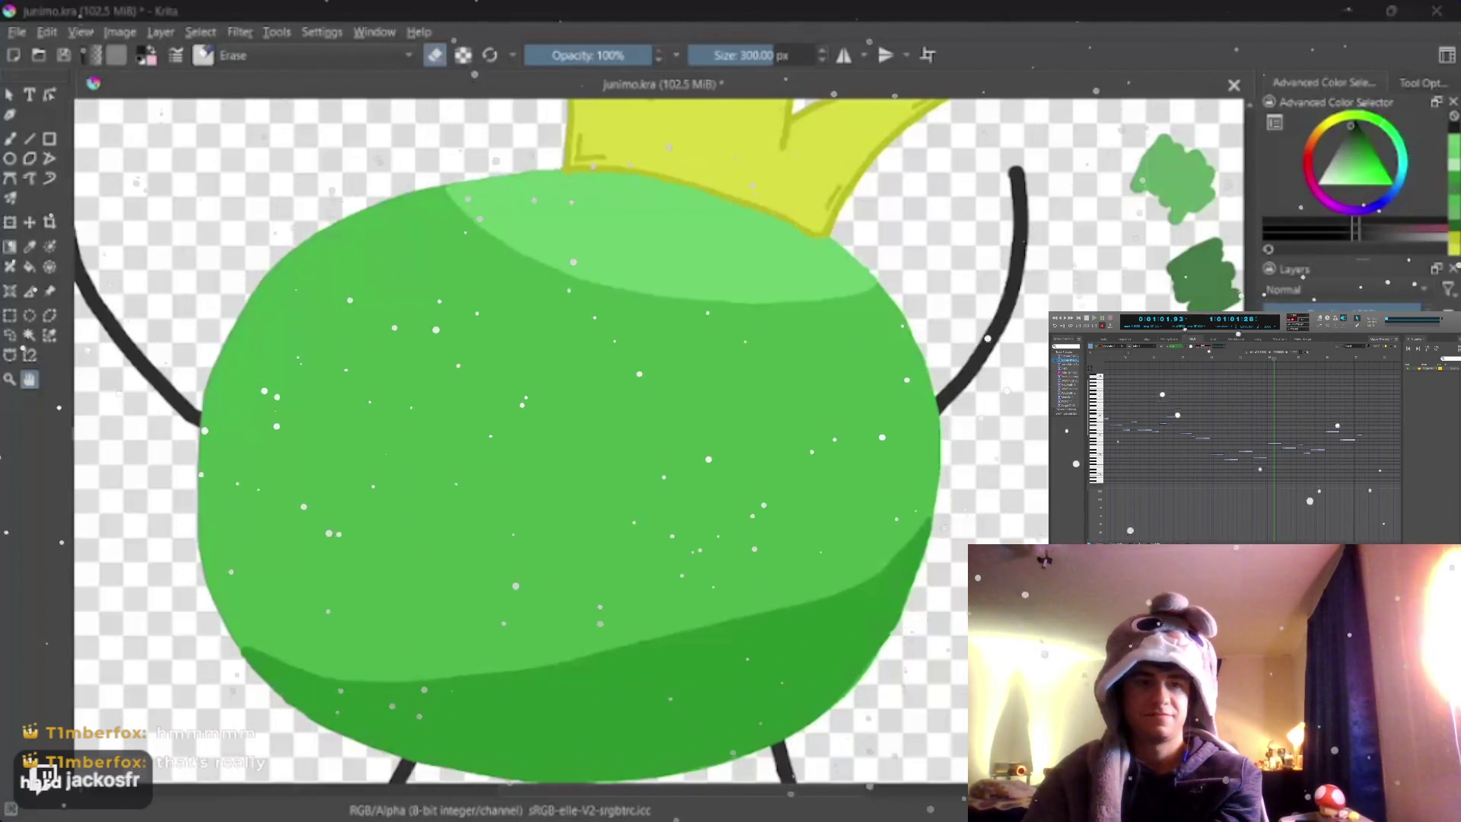
scroll(702, 401, up, 1)
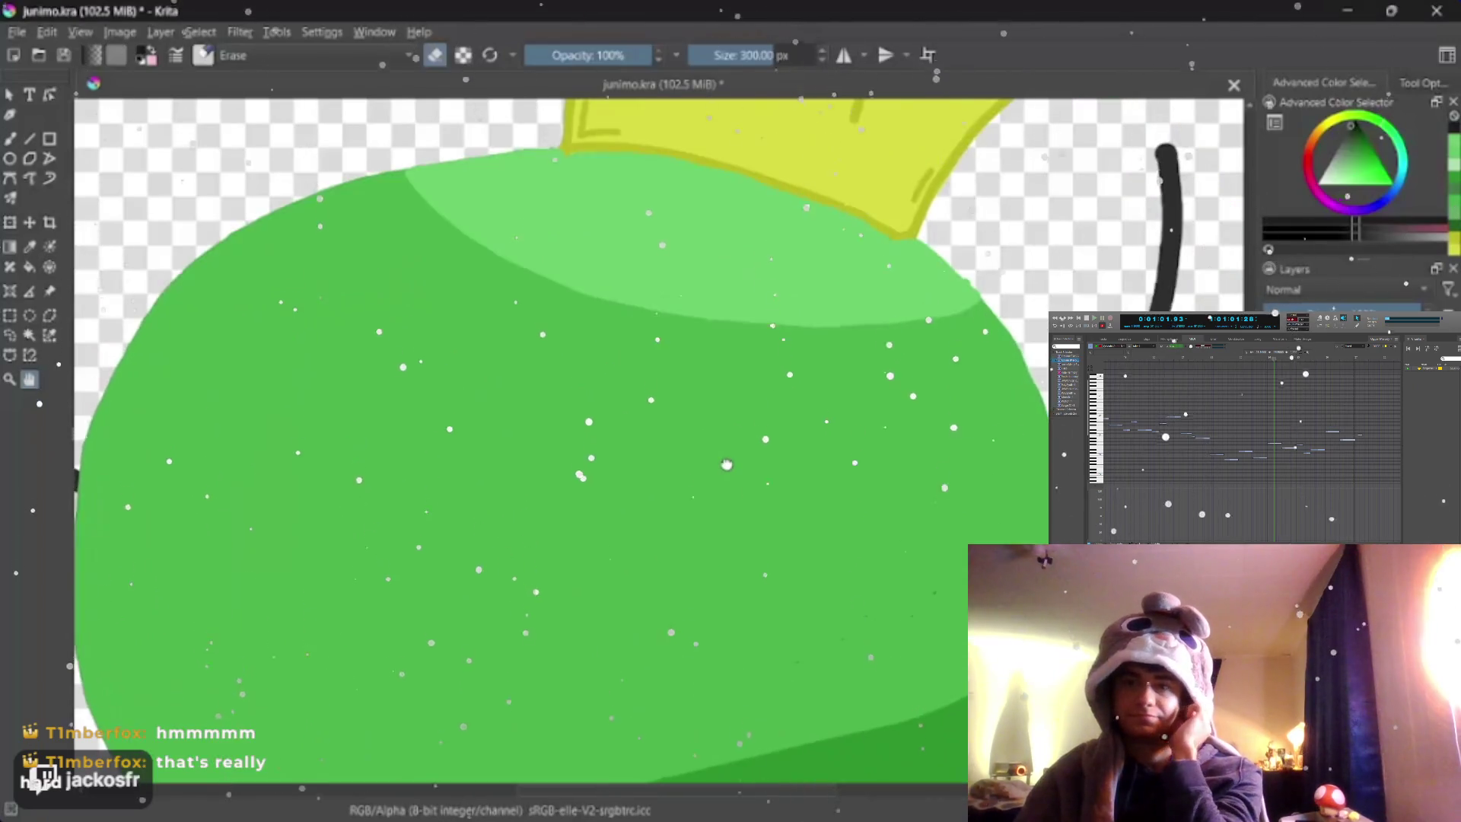
scroll(702, 400, down, 3)
scroll(702, 400, up, 2)
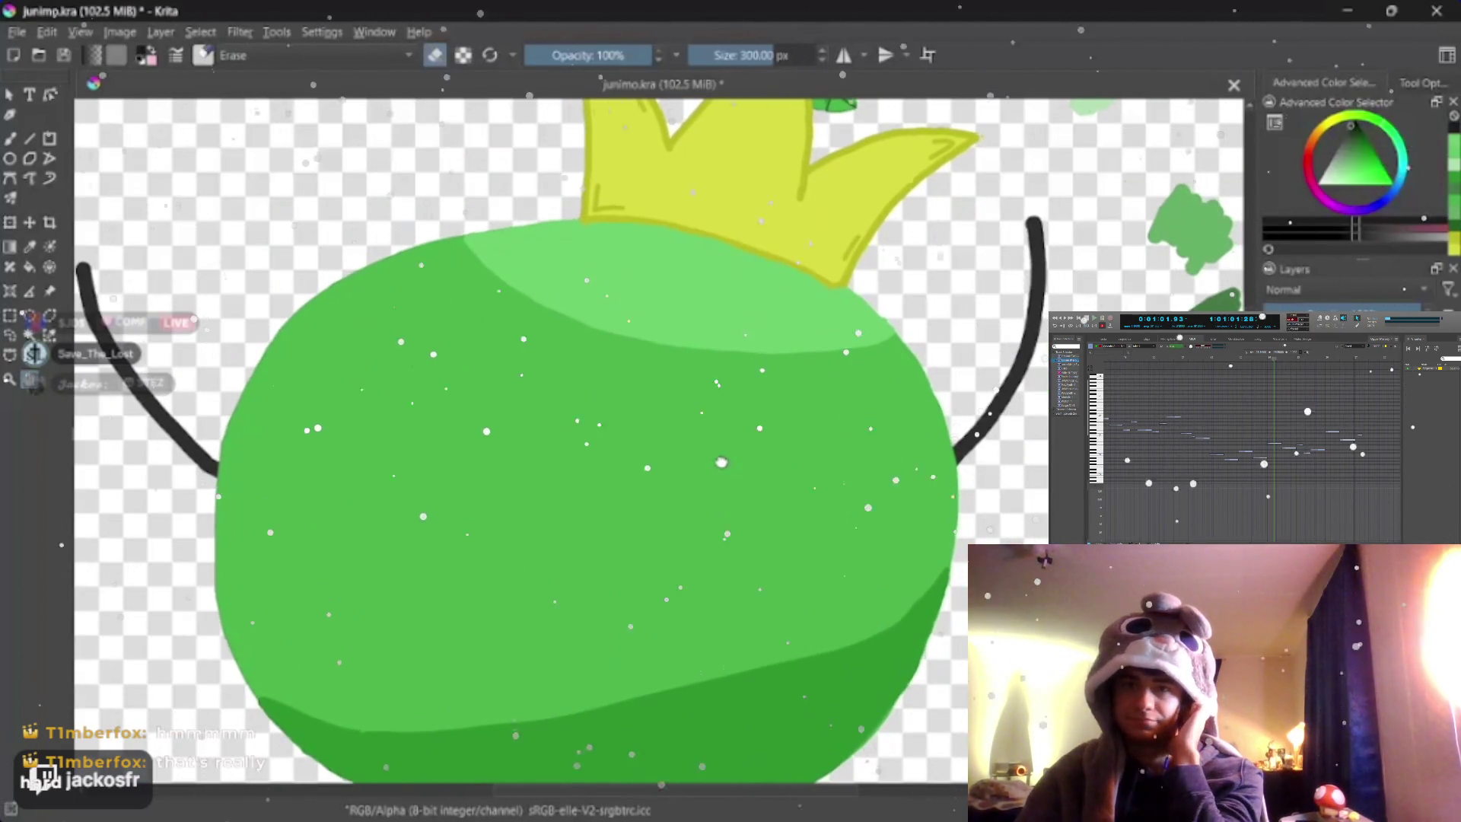
scroll(702, 400, up, 1)
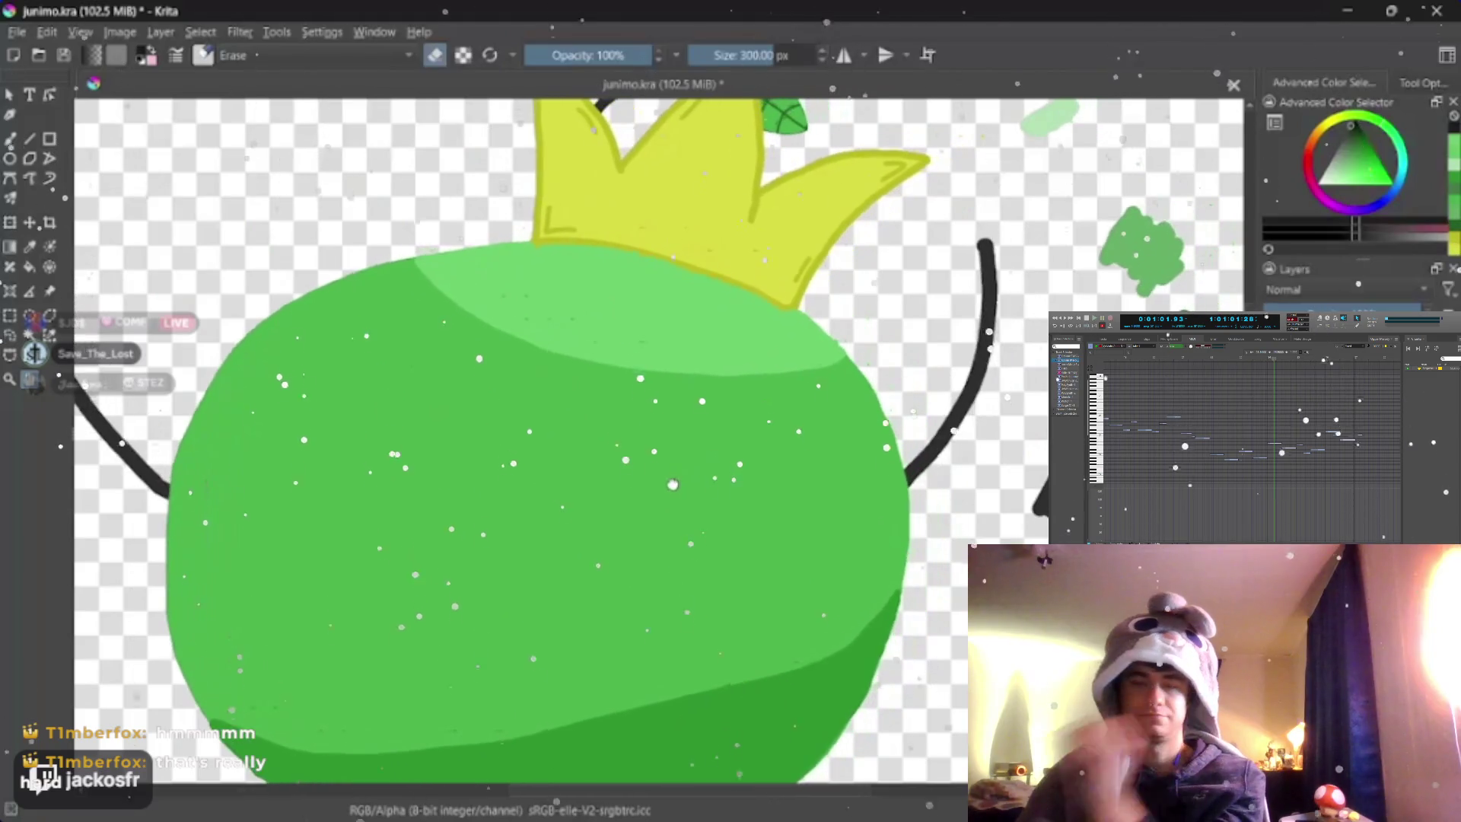
scroll(702, 399, down, 2)
scroll(701, 399, up, 2)
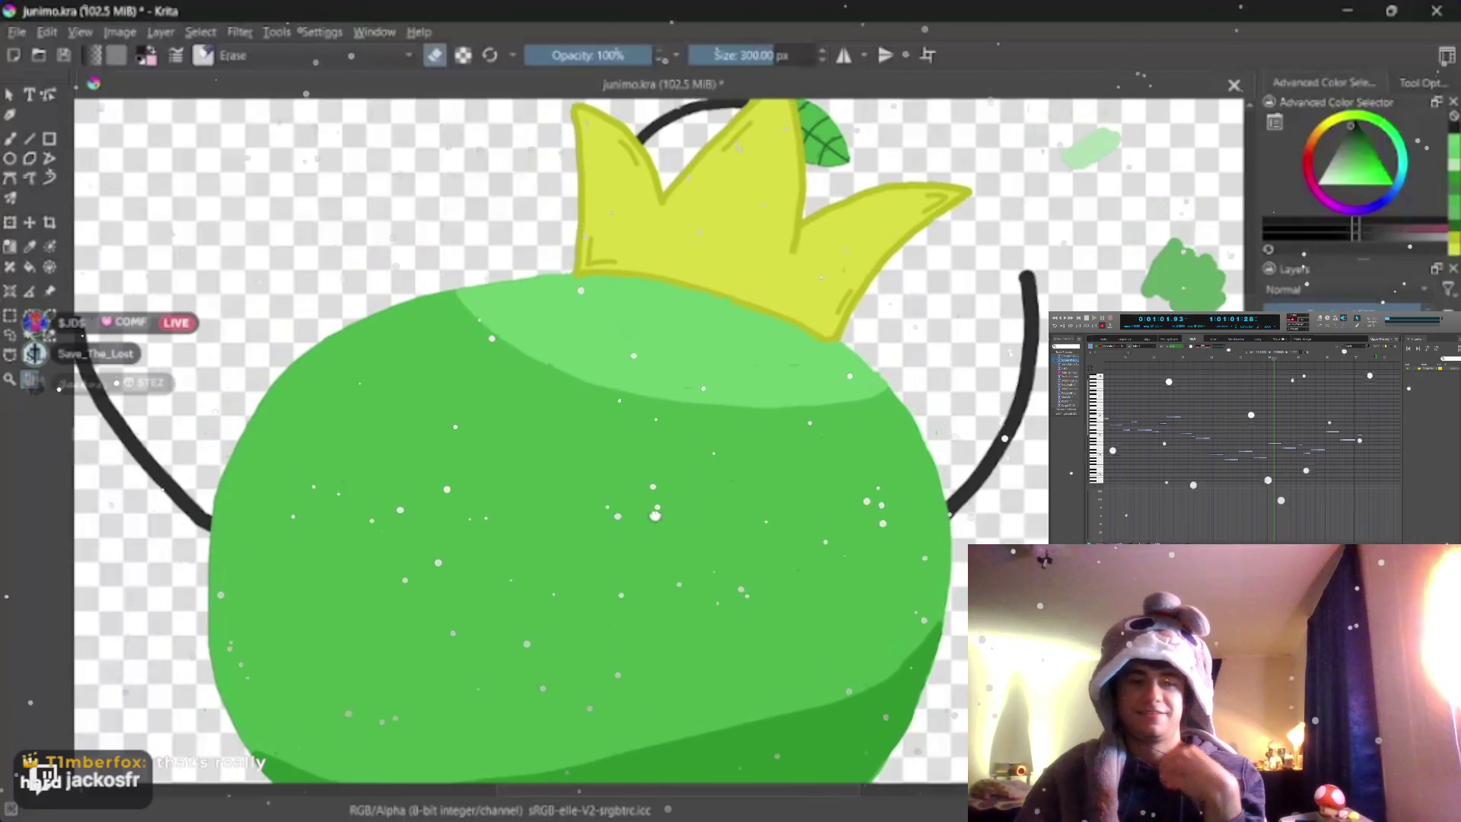
scroll(731, 452, up, 1)
scroll(732, 452, up, 2)
scroll(732, 454, up, 1)
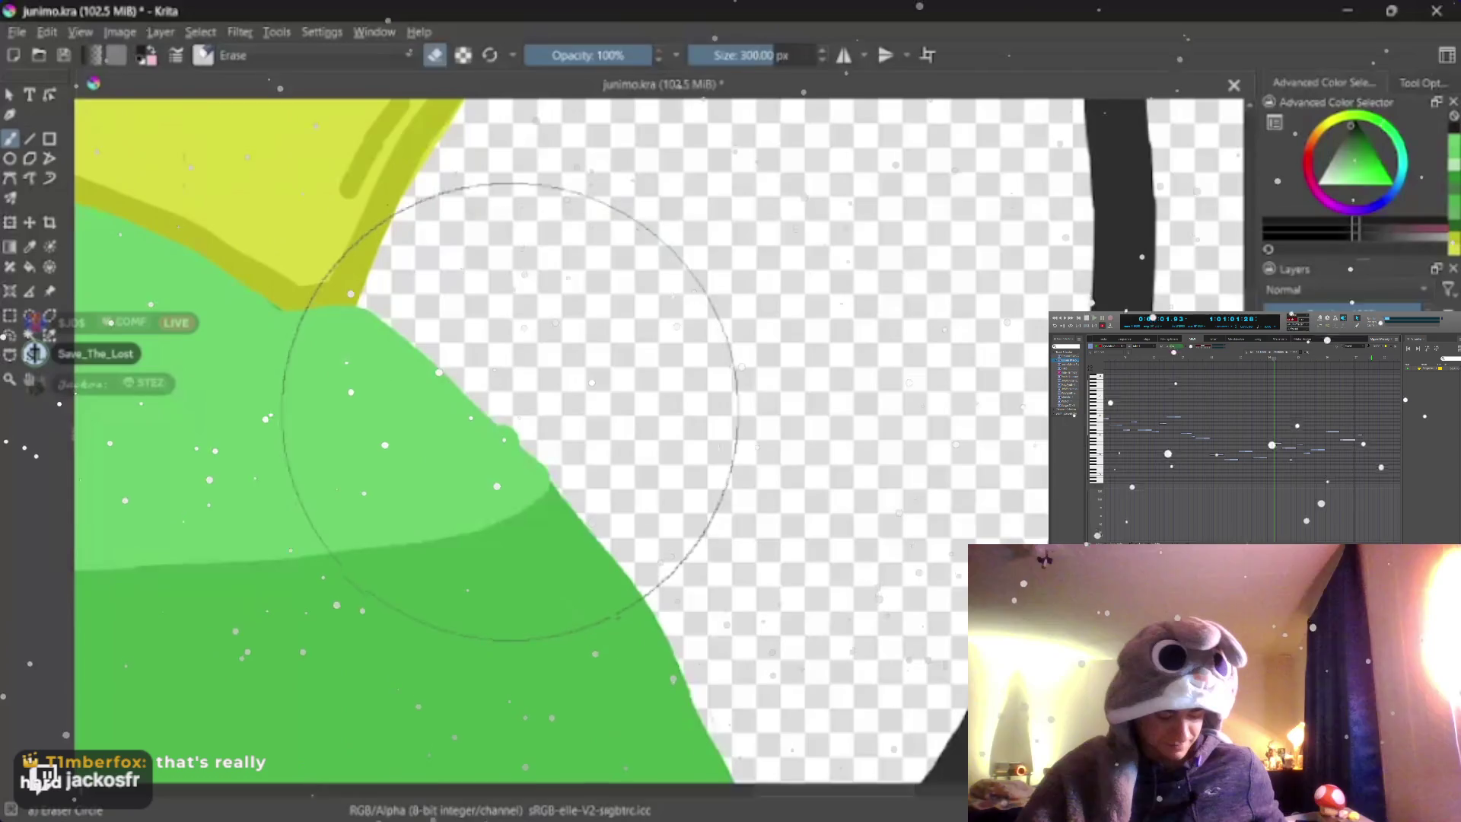
drag(640, 377, 544, 399)
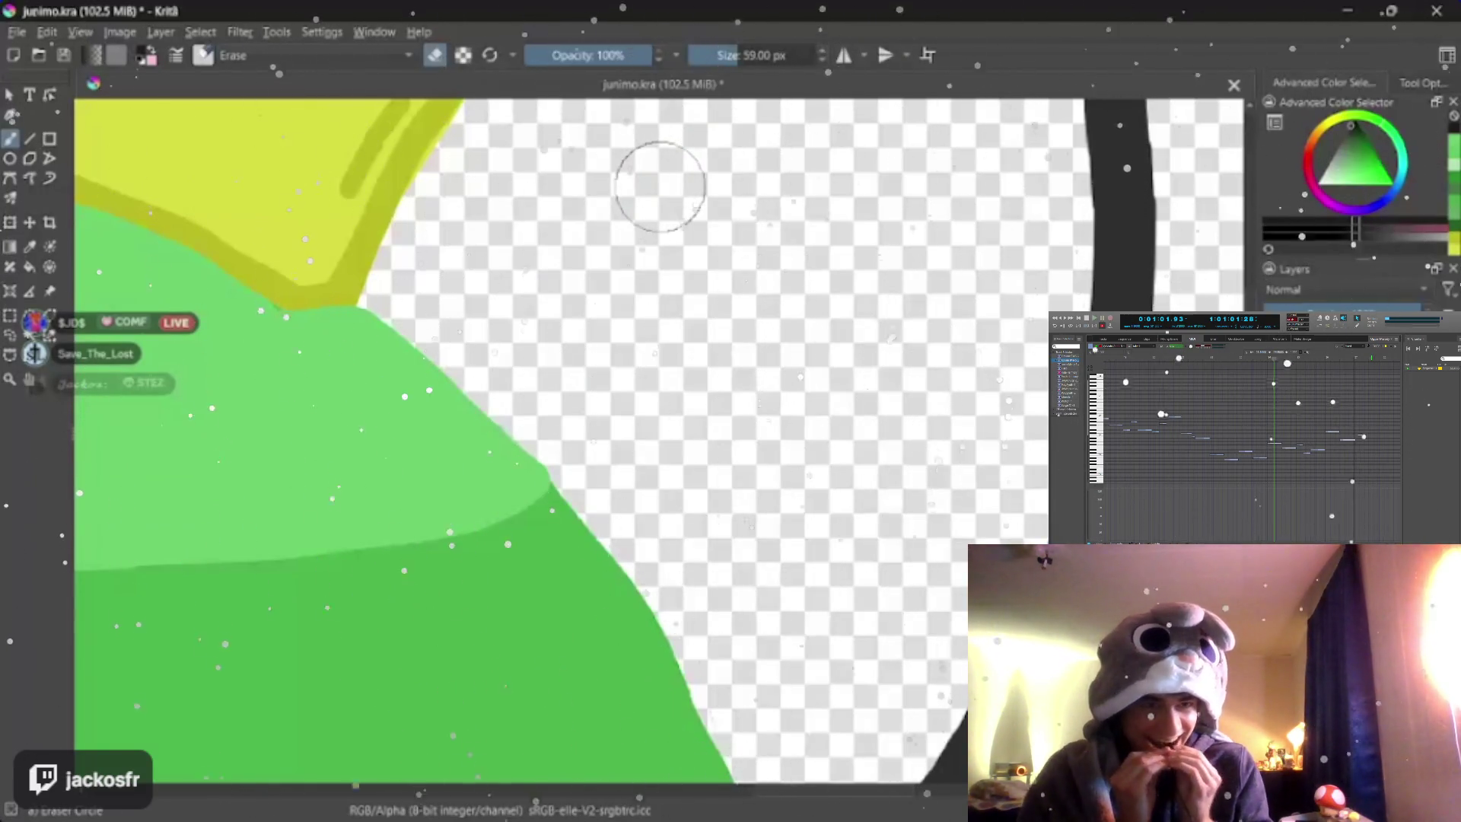
scroll(501, 317, down, 3)
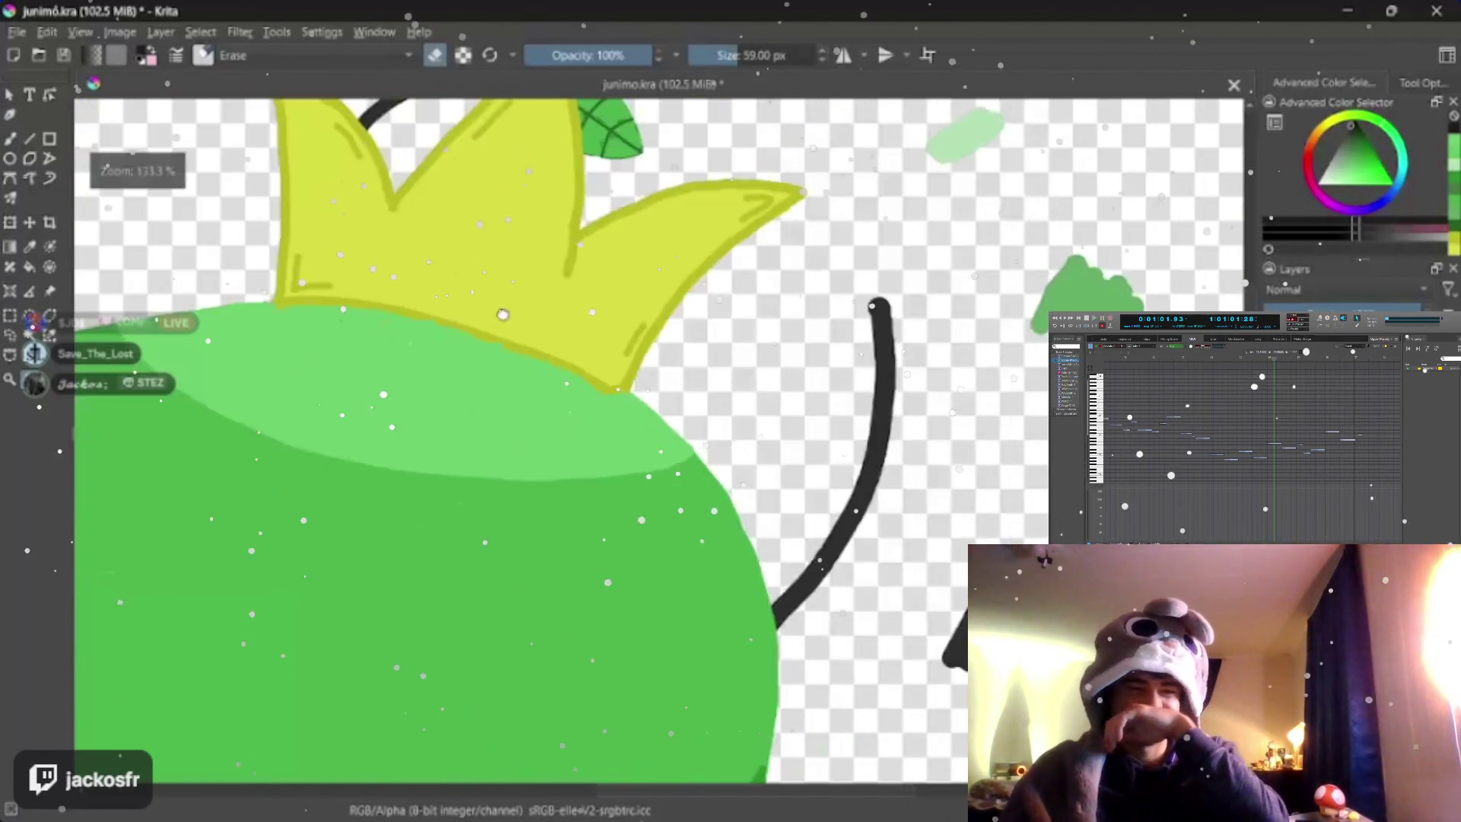
scroll(501, 316, down, 2)
scroll(502, 317, up, 1)
drag(500, 316, 499, 291)
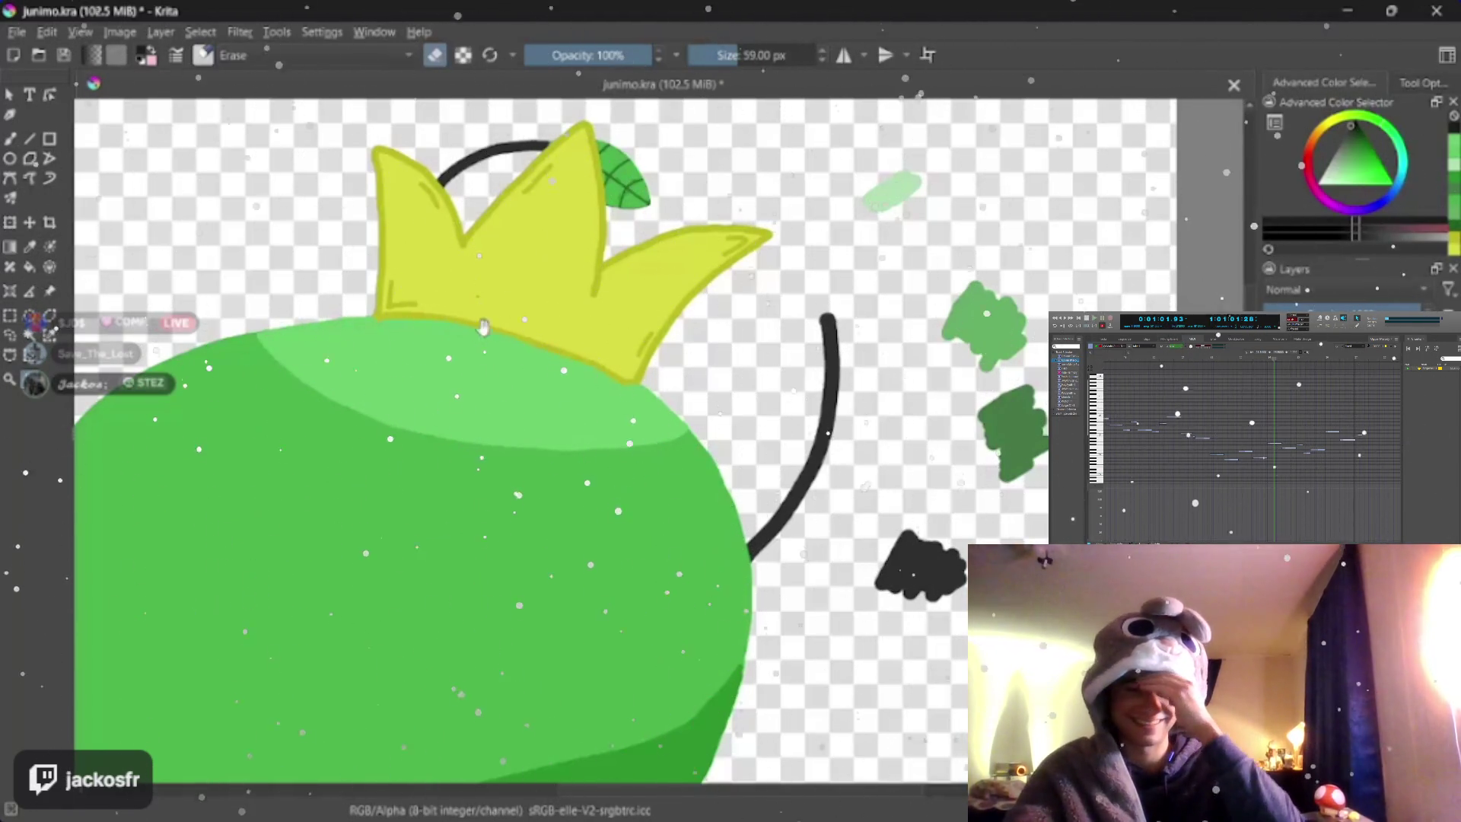
drag(492, 491, 471, 394)
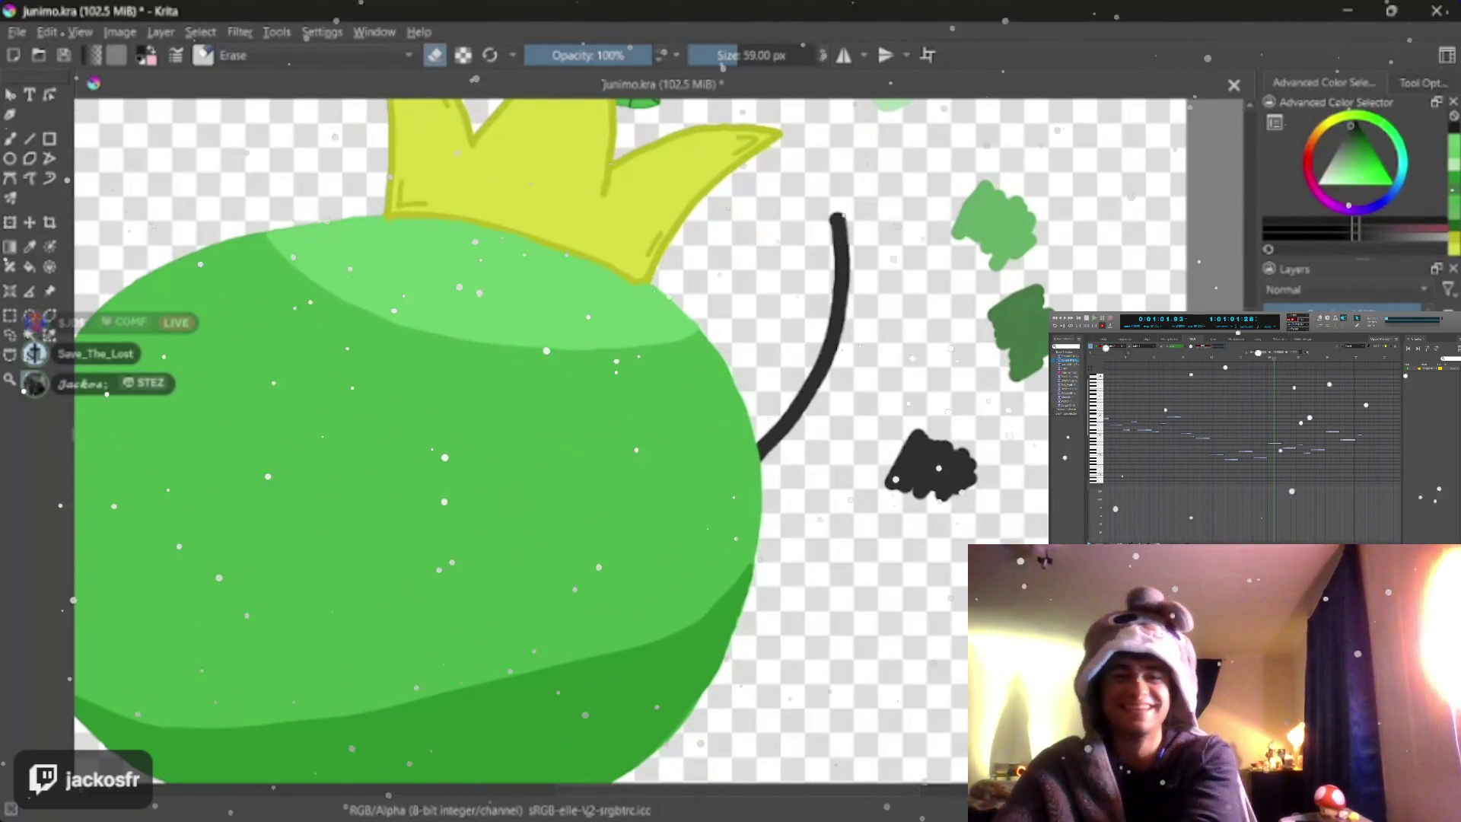
mouse_move(590, 376)
mouse_down()
mouse_move(559, 465)
mouse_move(570, 537)
mouse_up()
scroll(571, 400, down, 2)
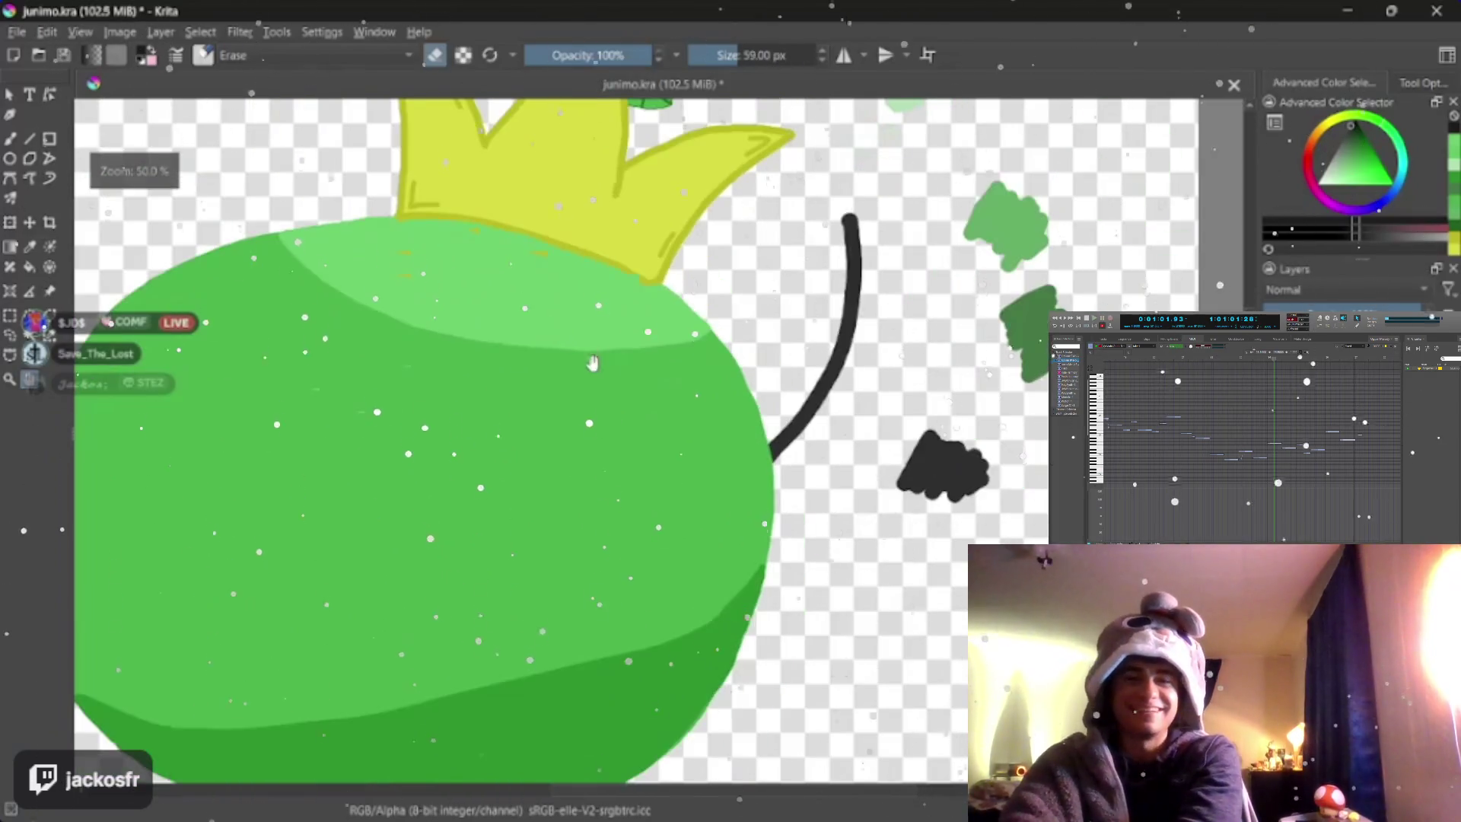
scroll(614, 271, down, 2)
scroll(614, 272, up, 2)
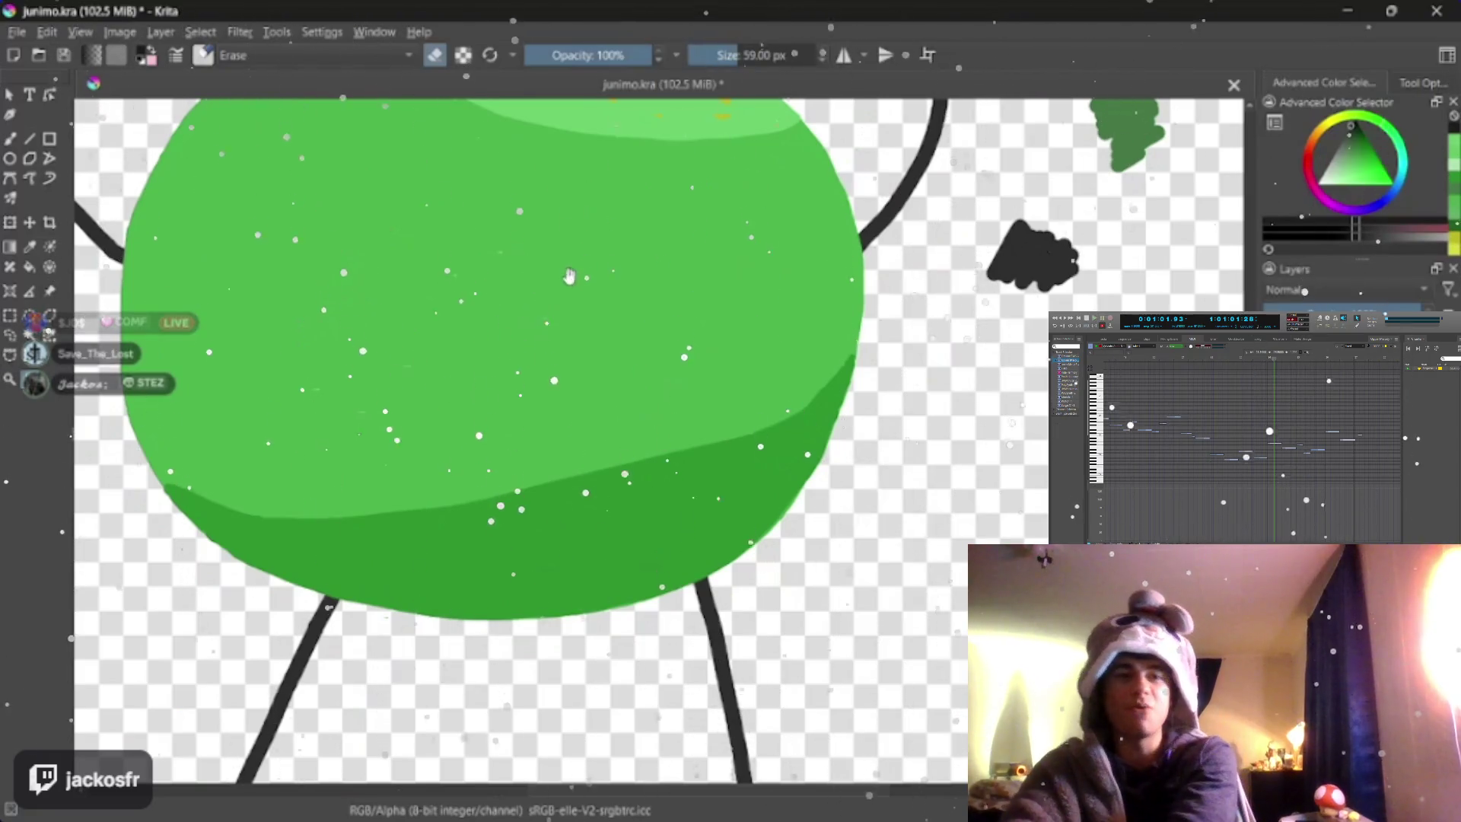
drag(577, 245, 483, 345)
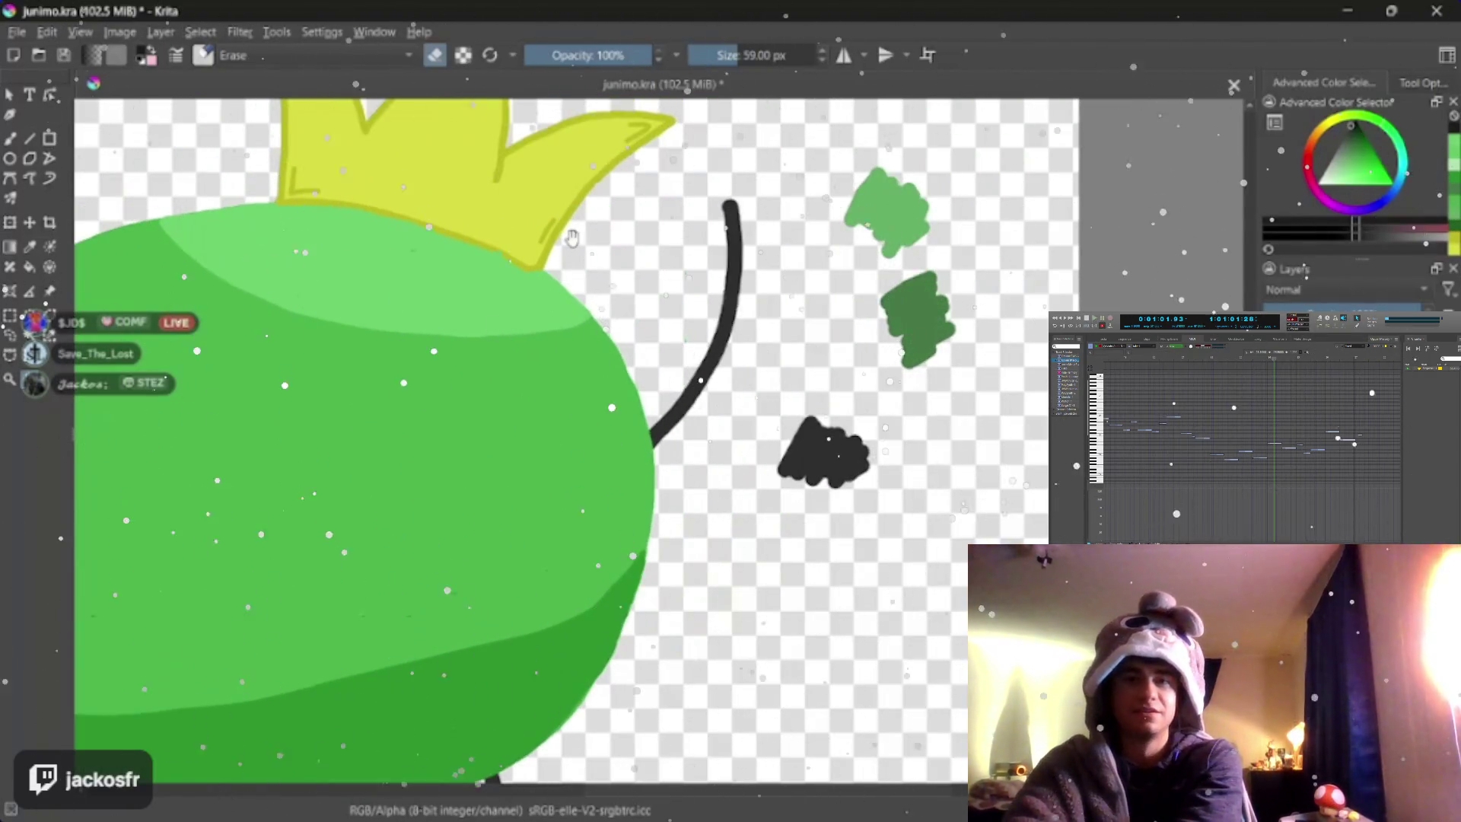
scroll(441, 376, down, 1)
scroll(522, 337, down, 1)
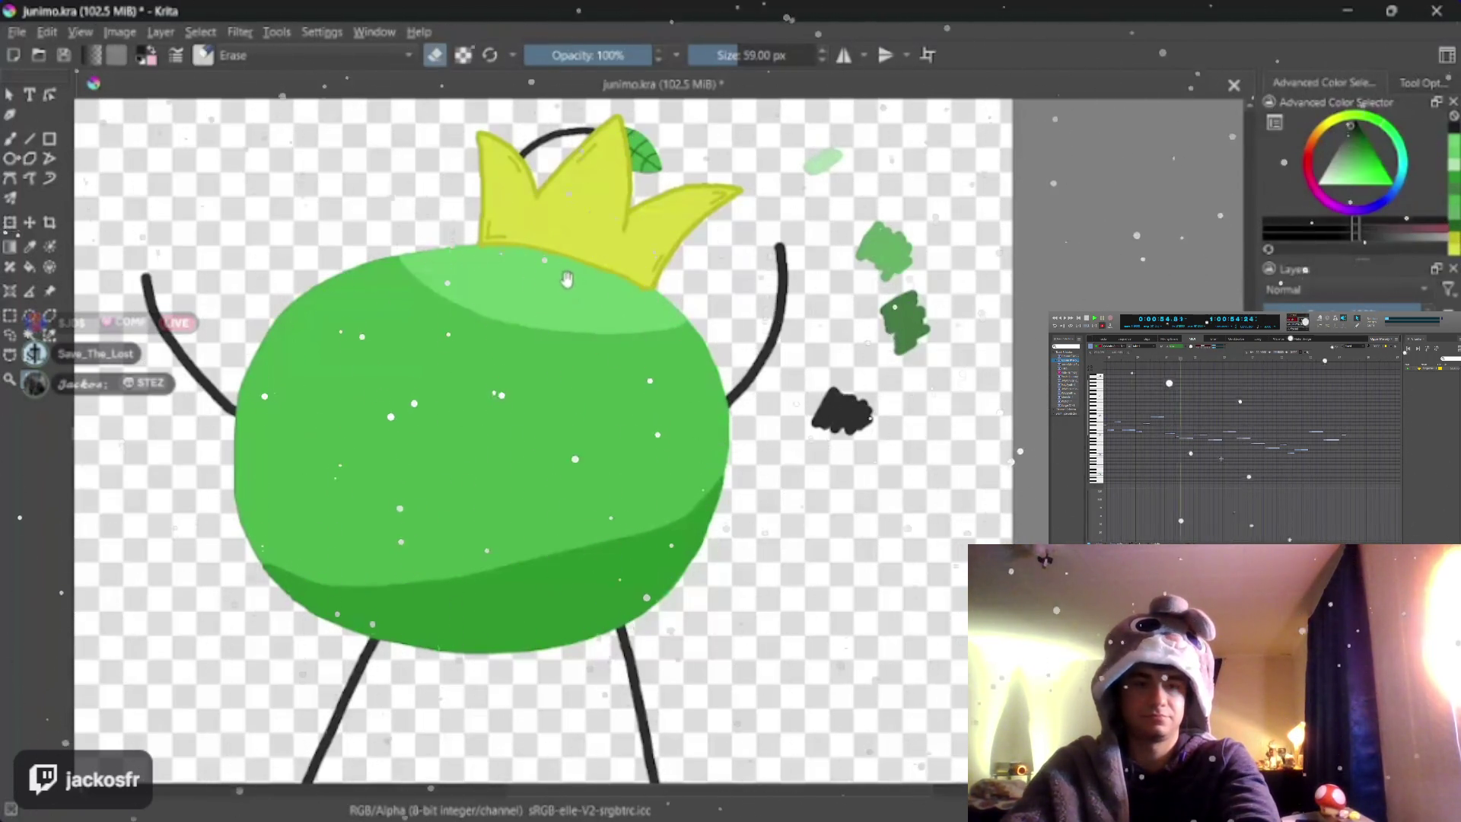
scroll(512, 344, up, 2)
scroll(511, 354, down, 1)
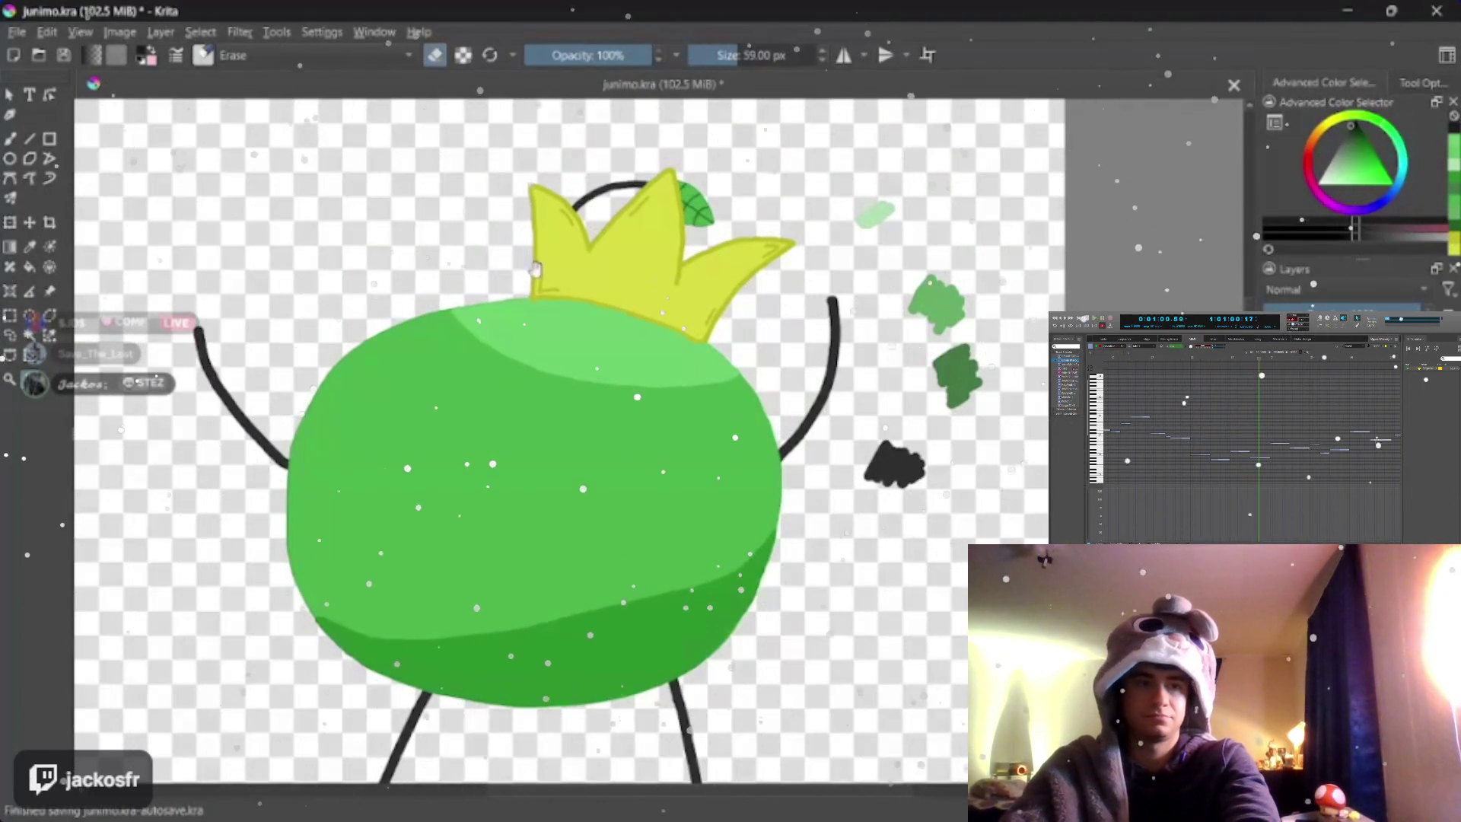
drag(533, 270, 406, 377)
scroll(511, 354, up, 2)
scroll(511, 355, down, 2)
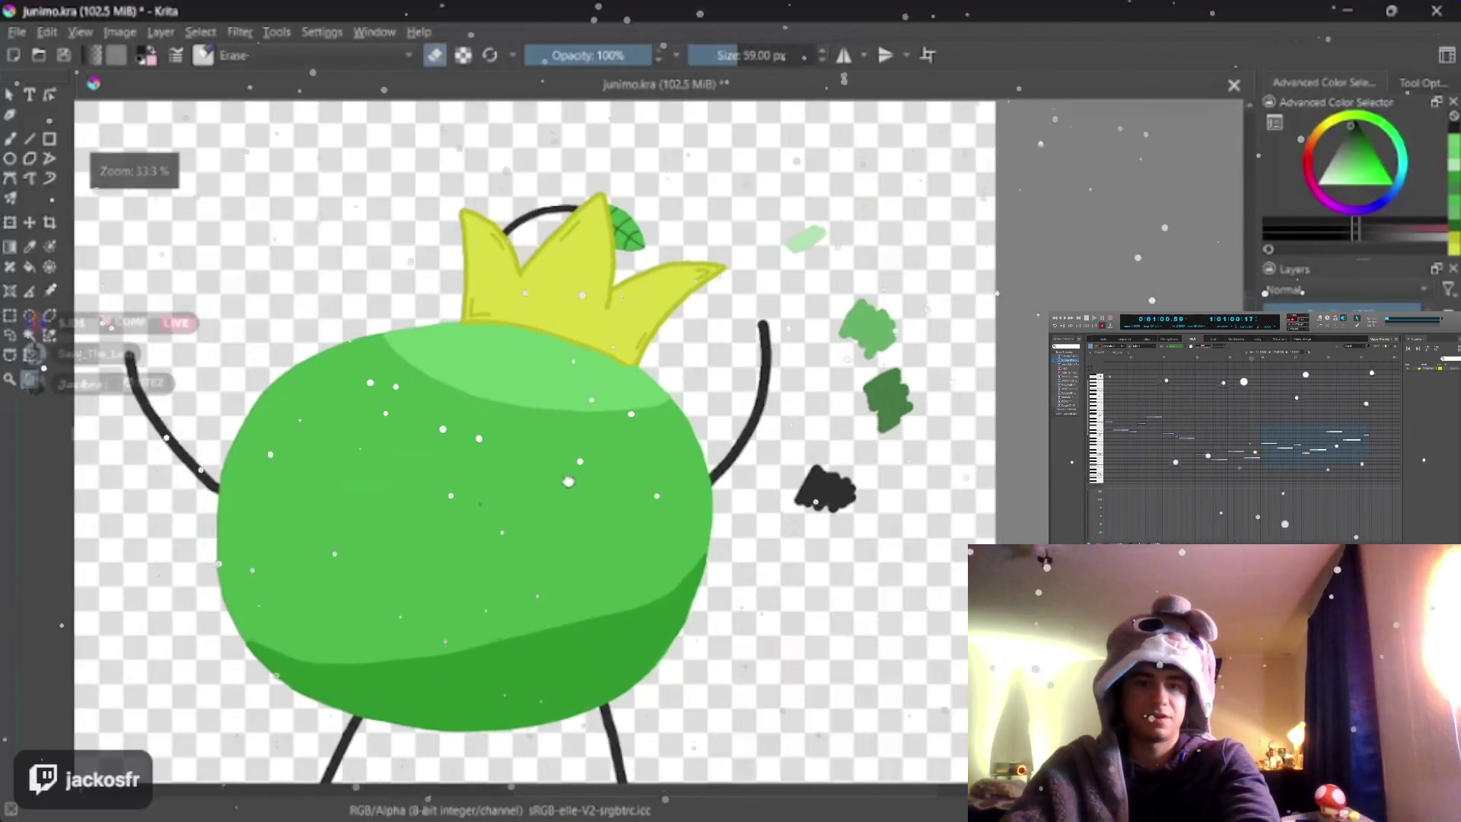
scroll(511, 354, up, 2)
scroll(571, 485, up, 2)
scroll(571, 484, down, 2)
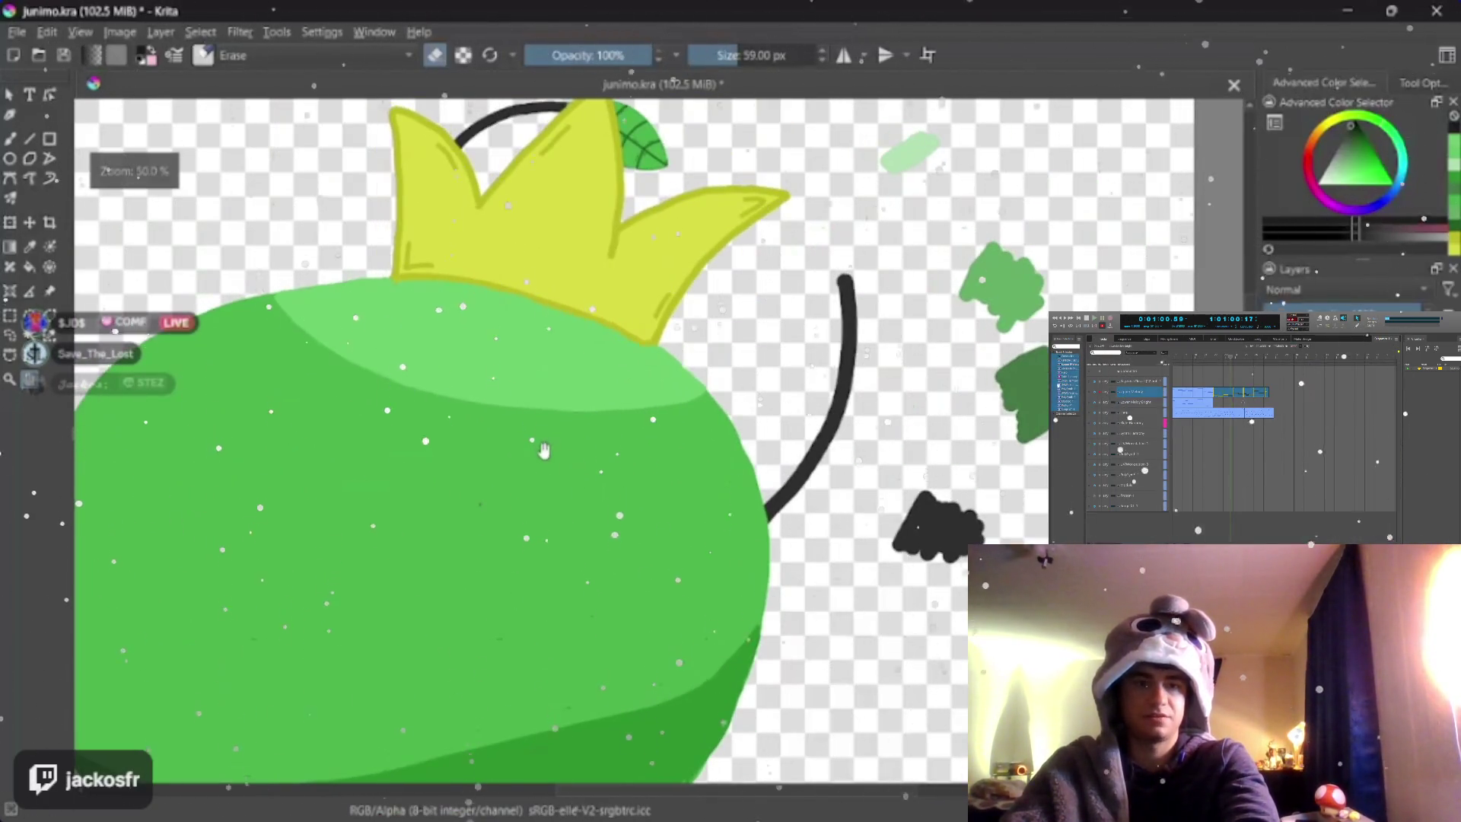
drag(571, 486, 545, 480)
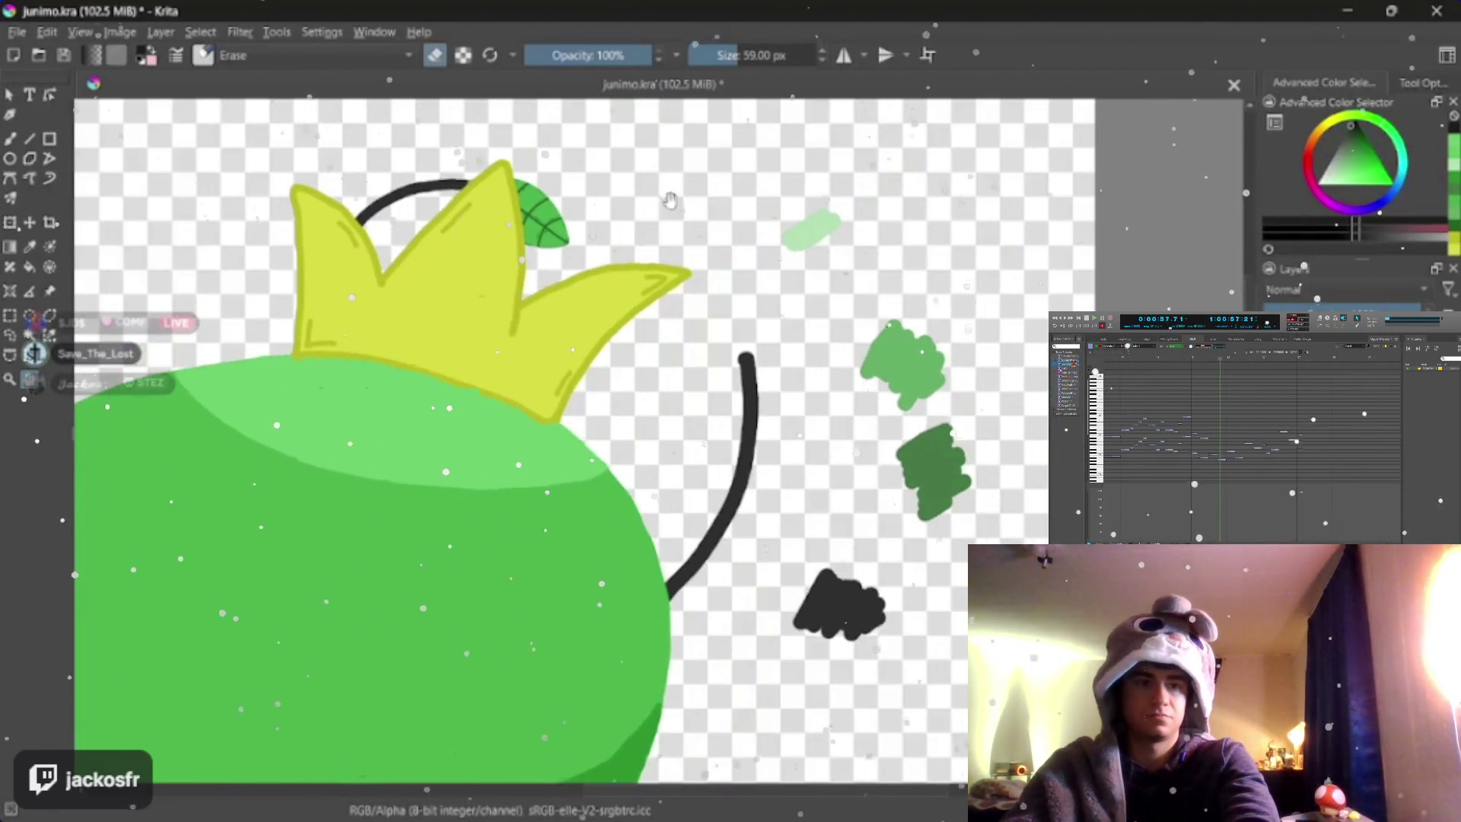
scroll(570, 399, up, 3)
- Reduce the eraser from 59 px to 32 px while viewing the arm stroke
key(4)
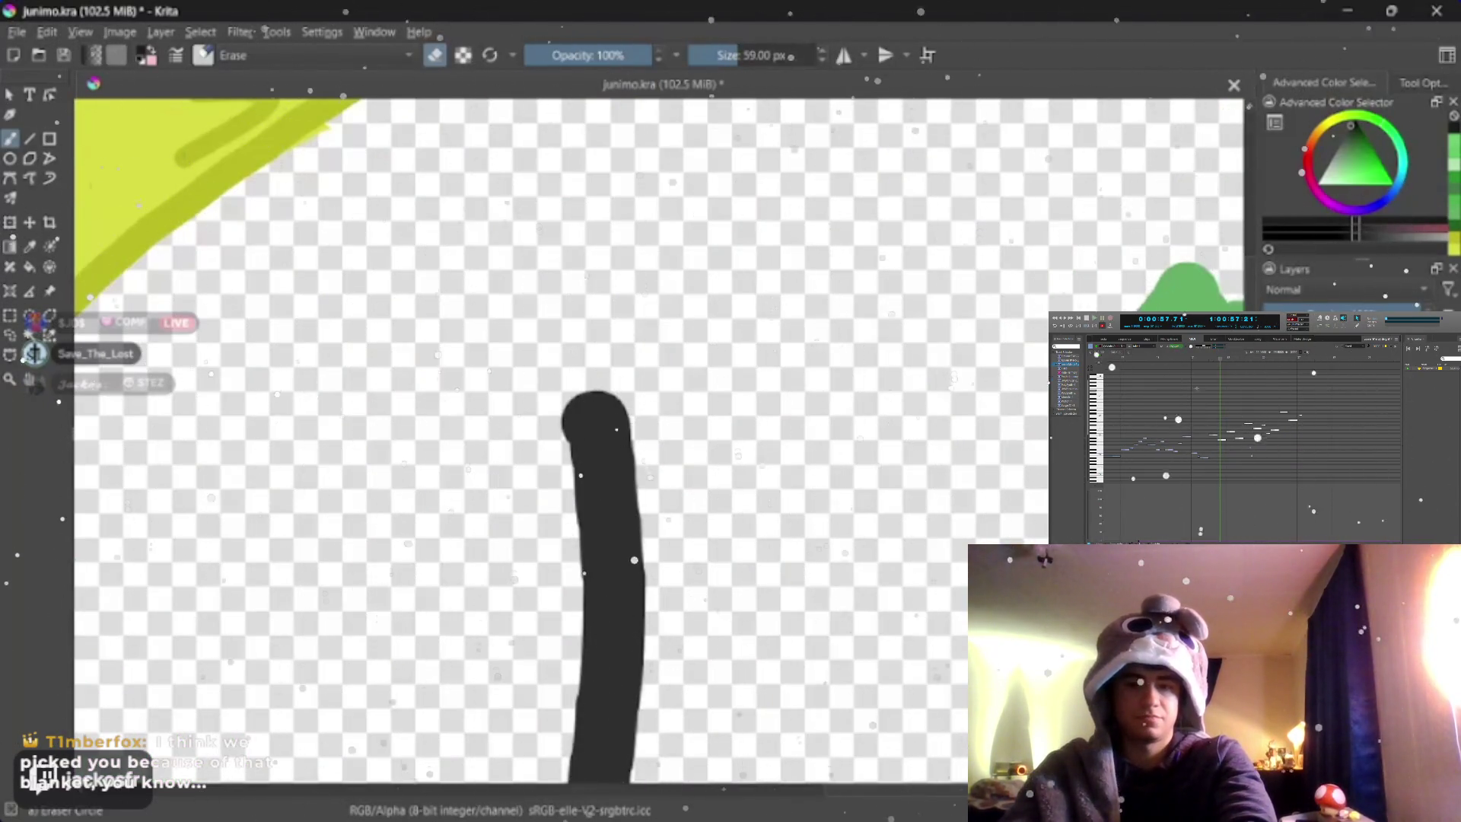
shift+drag(531, 365, 548, 448)
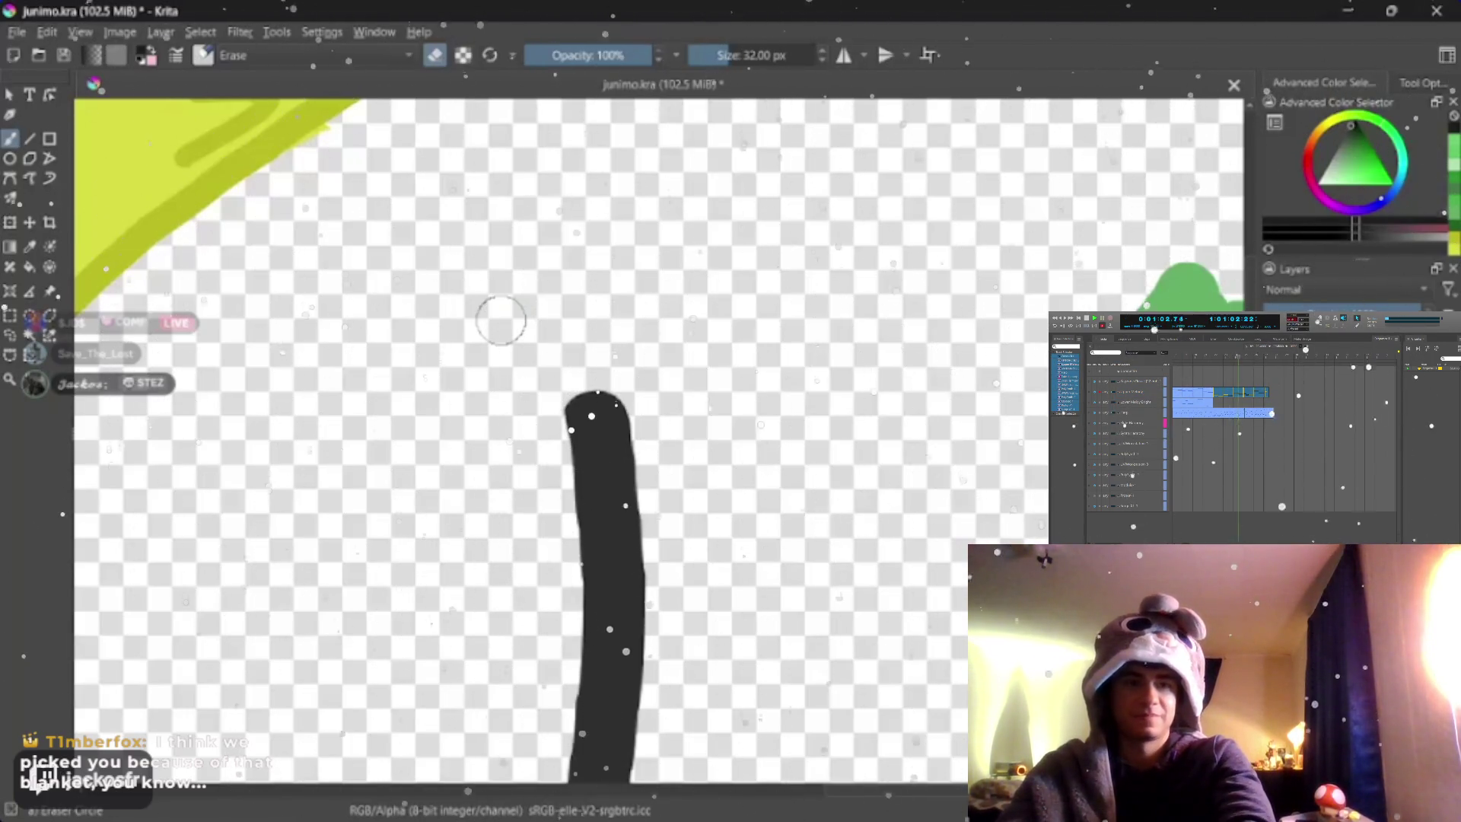
drag(553, 363, 462, 405)
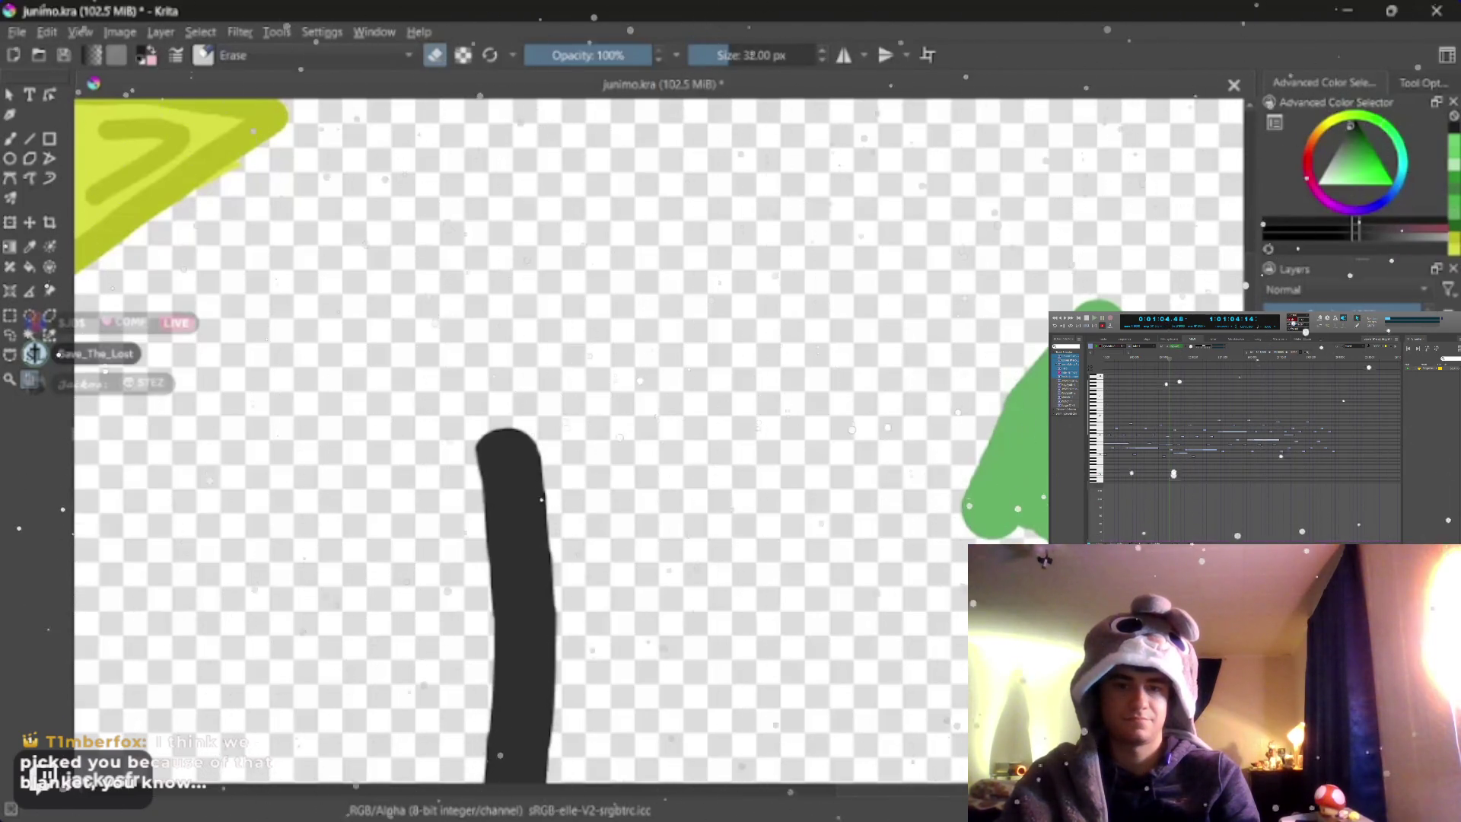
scroll(782, 455, down, 2)
scroll(782, 454, down, 2)
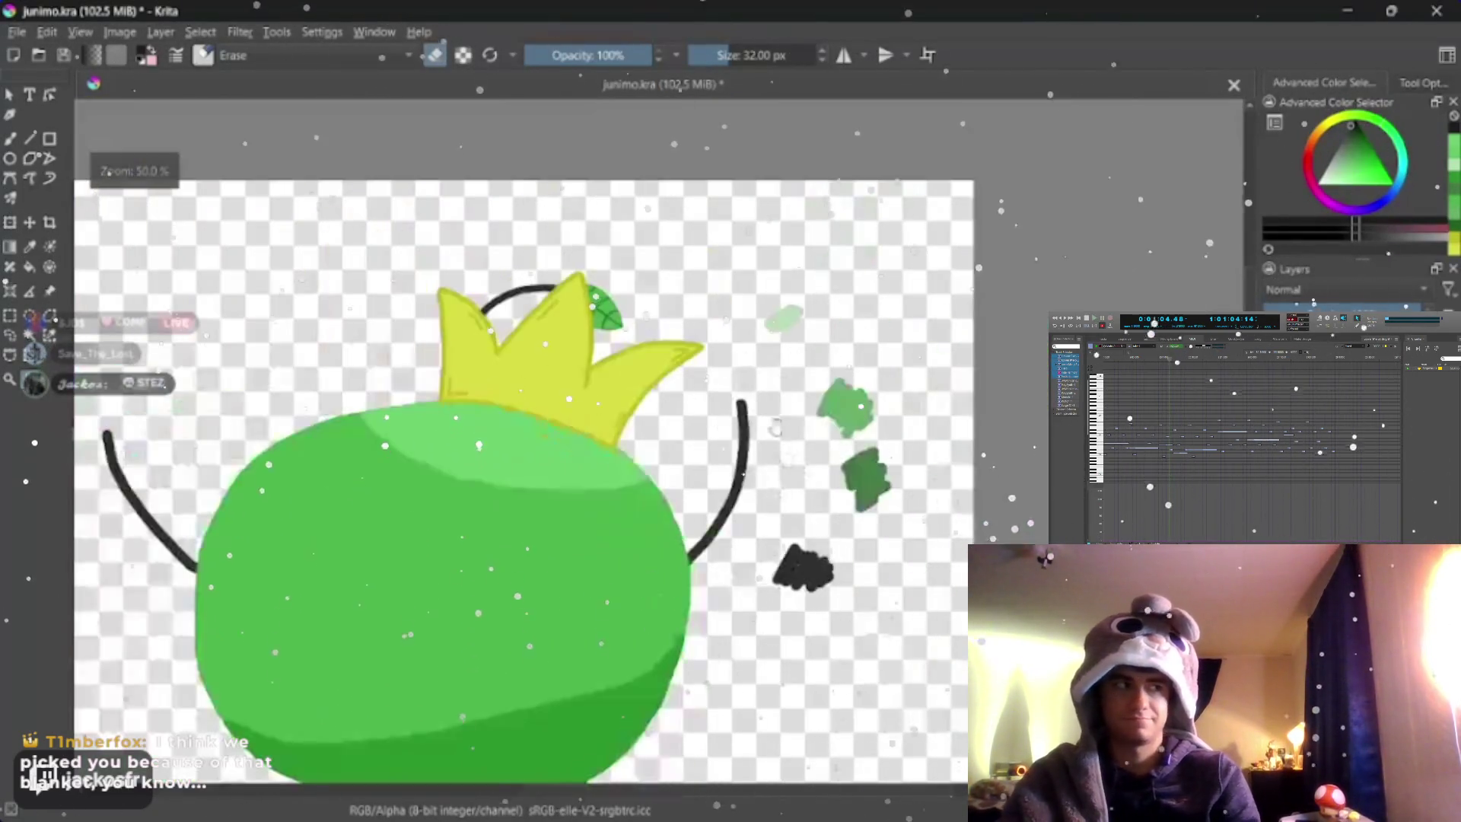
mouse_move(640, 480)
mouse_down()
mouse_move(693, 431)
mouse_move(572, 434)
mouse_move(670, 452)
mouse_move(687, 414)
mouse_up()
scroll(692, 432, up, 2)
scroll(571, 435, down, 2)
scroll(672, 454, up, 2)
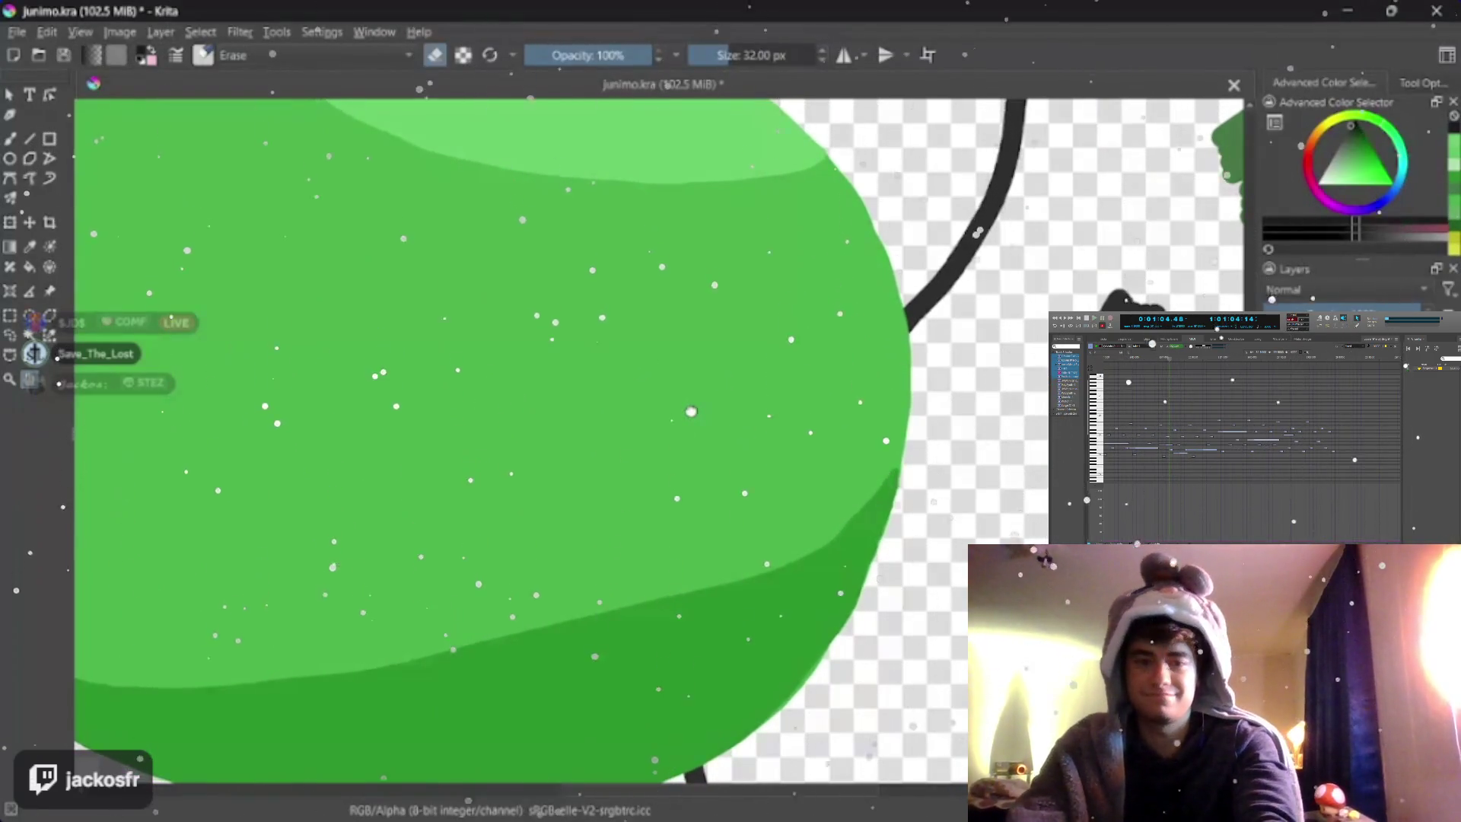
scroll(689, 411, down, 2)
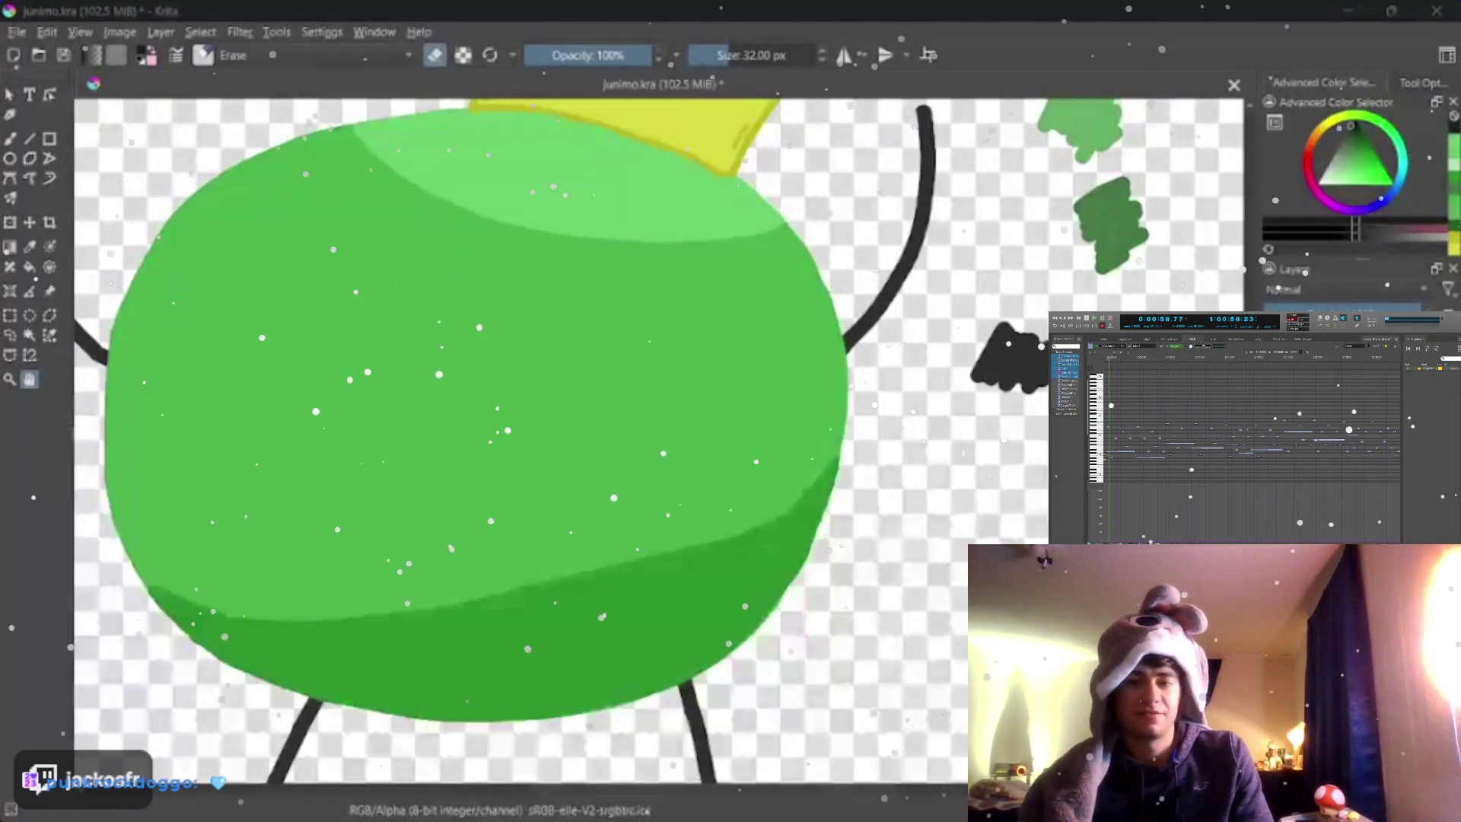
scroll(551, 357, down, 3)
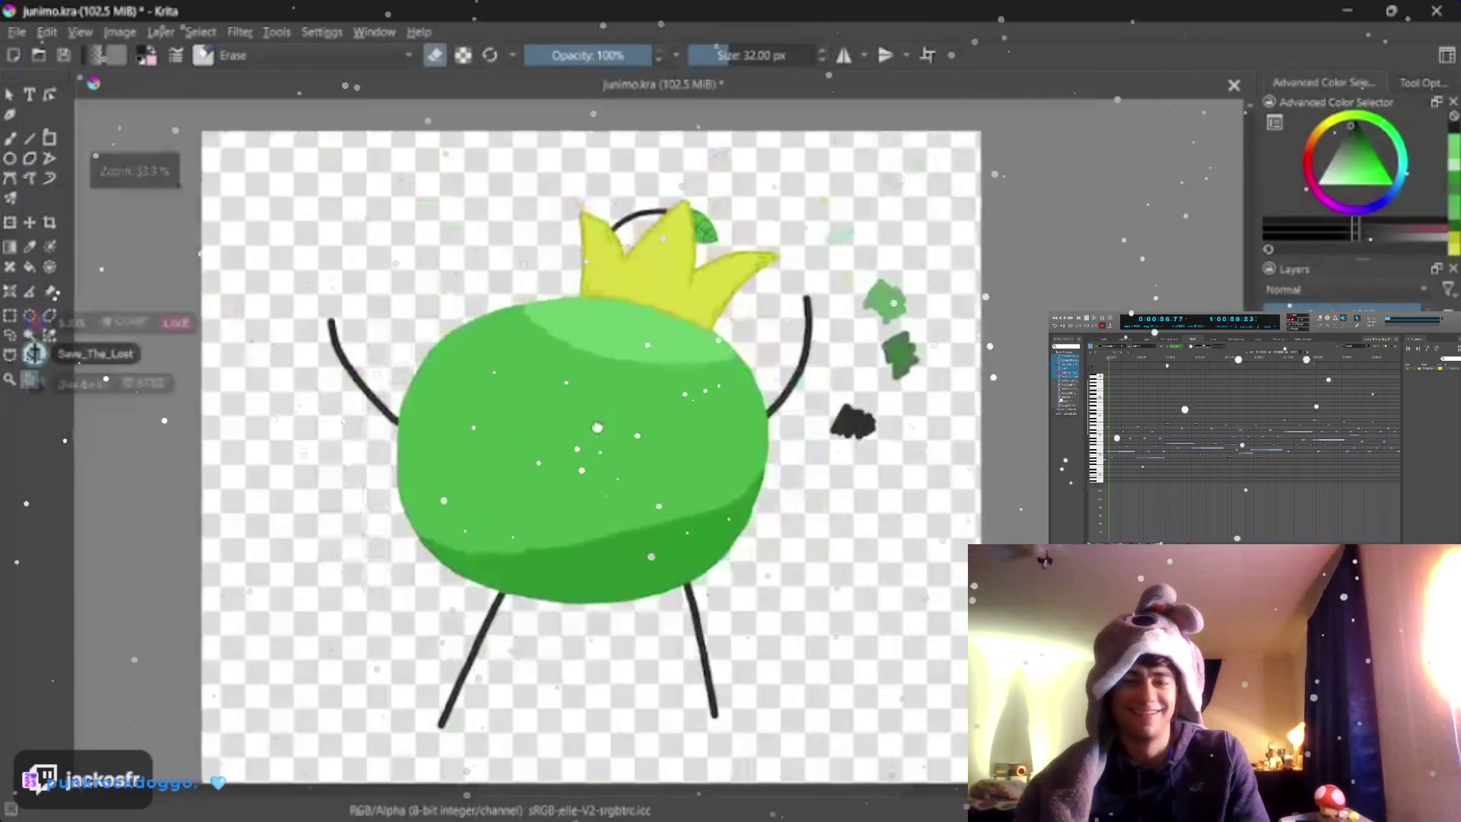
scroll(572, 436, up, 3)
scroll(570, 435, up, 1)
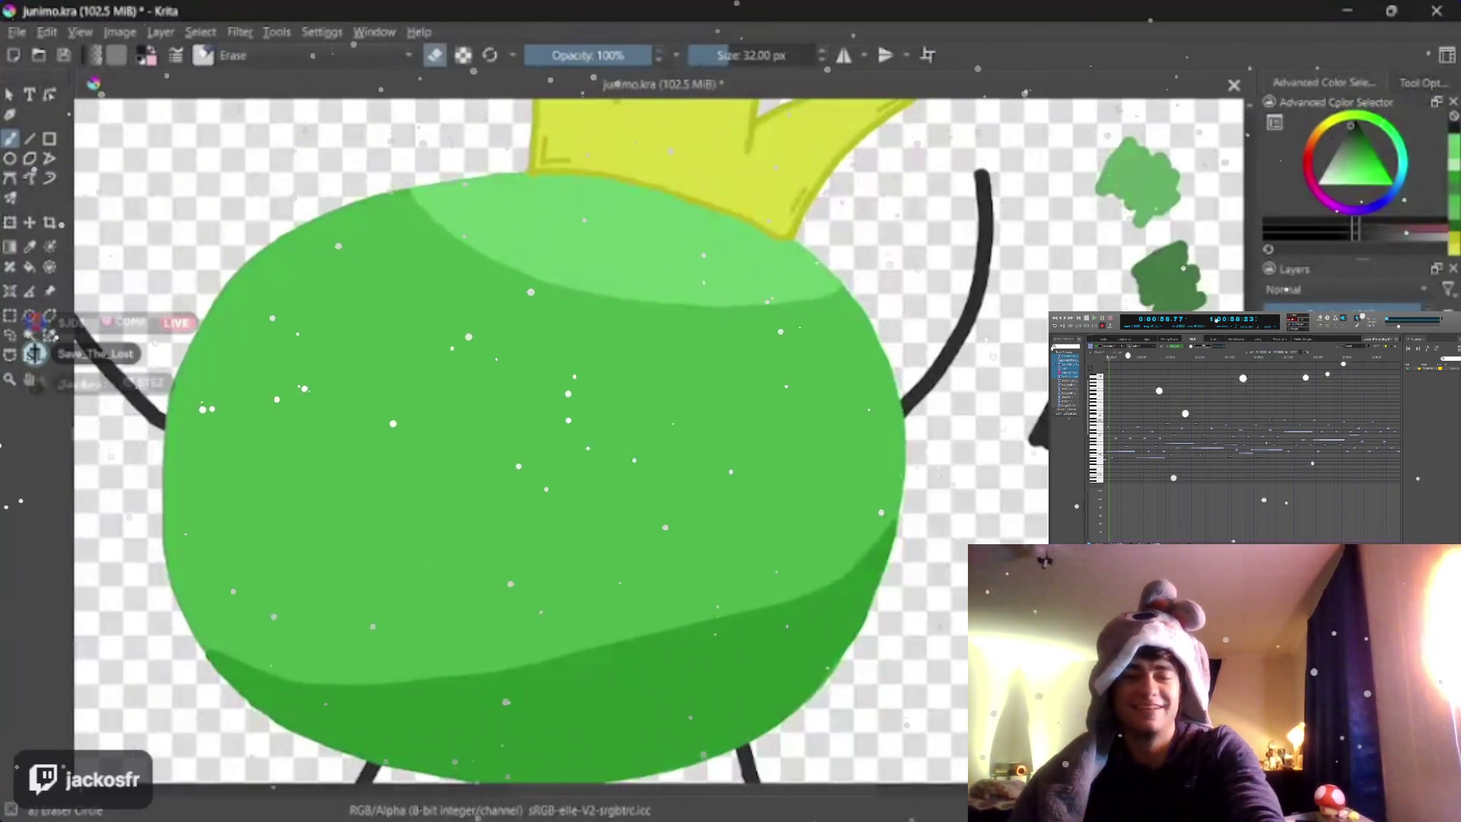
- Leave erasing for the Basic-1 painting brush and enlarge it to 59 px
key(bracketright)
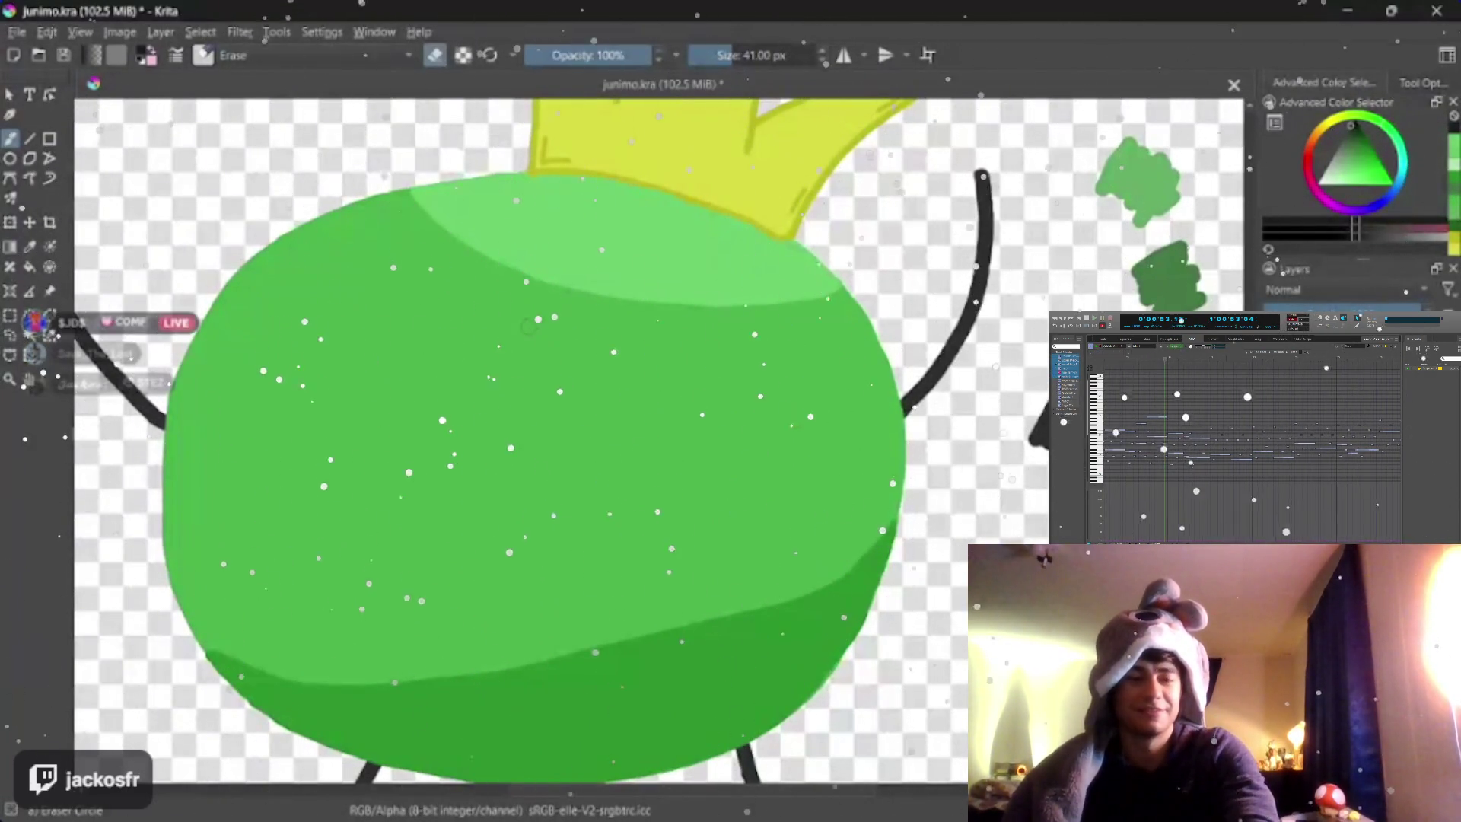
key(slash)
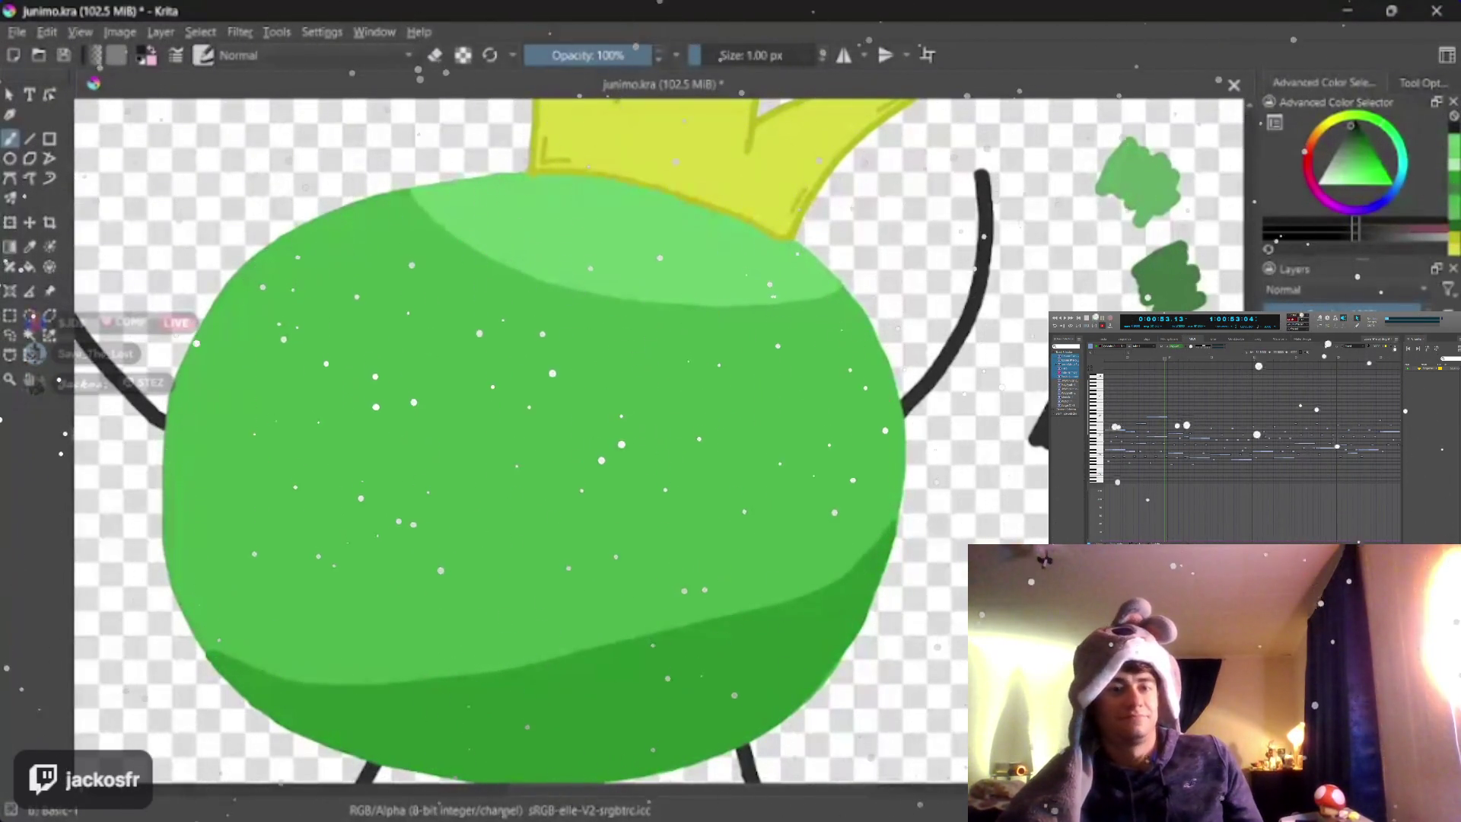
key(bracketright)
key(bracketright)
key(bracketright)
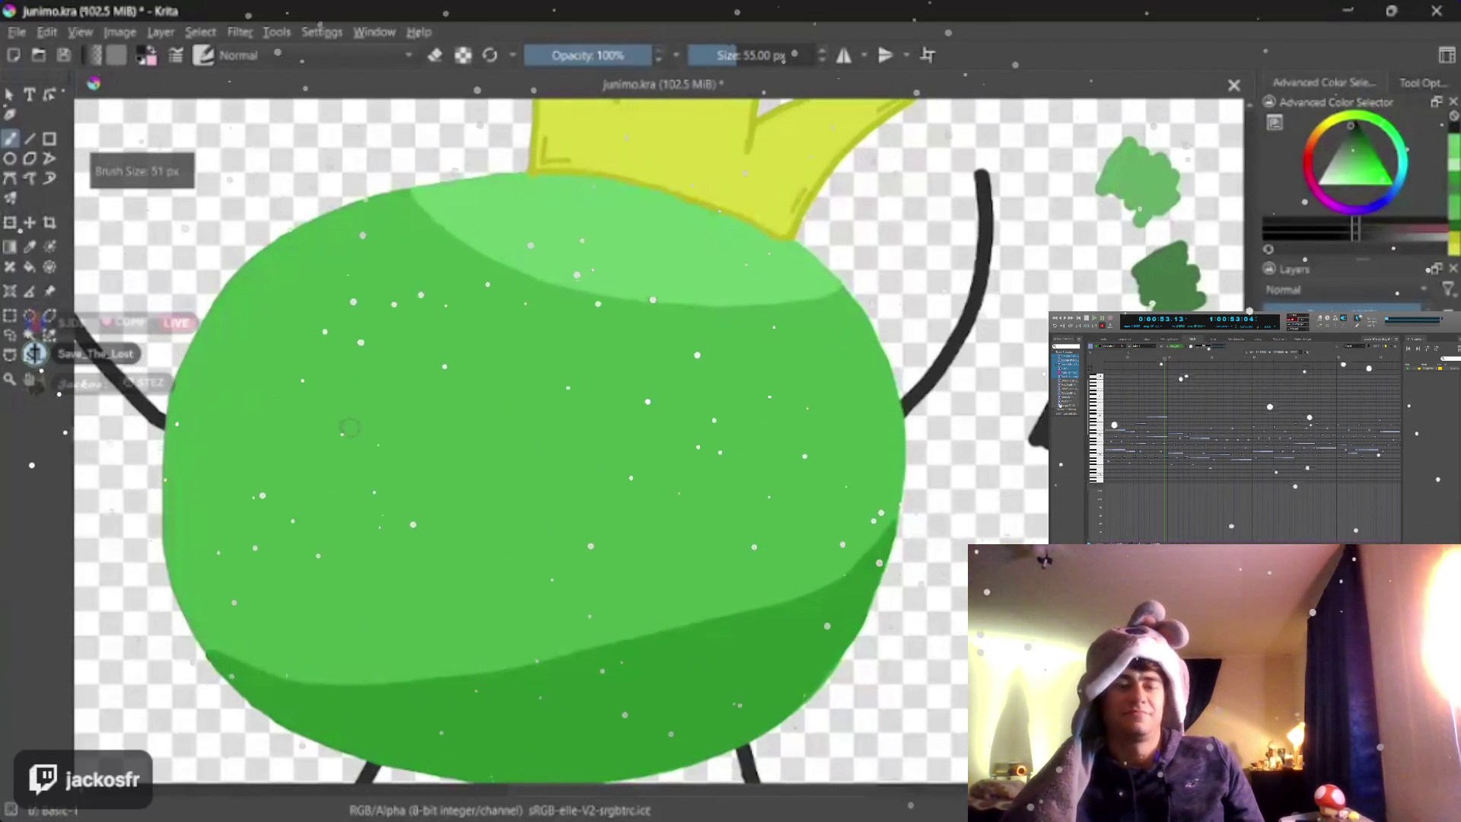
key(bracketright)
key(bracketright)
key(bracketright)
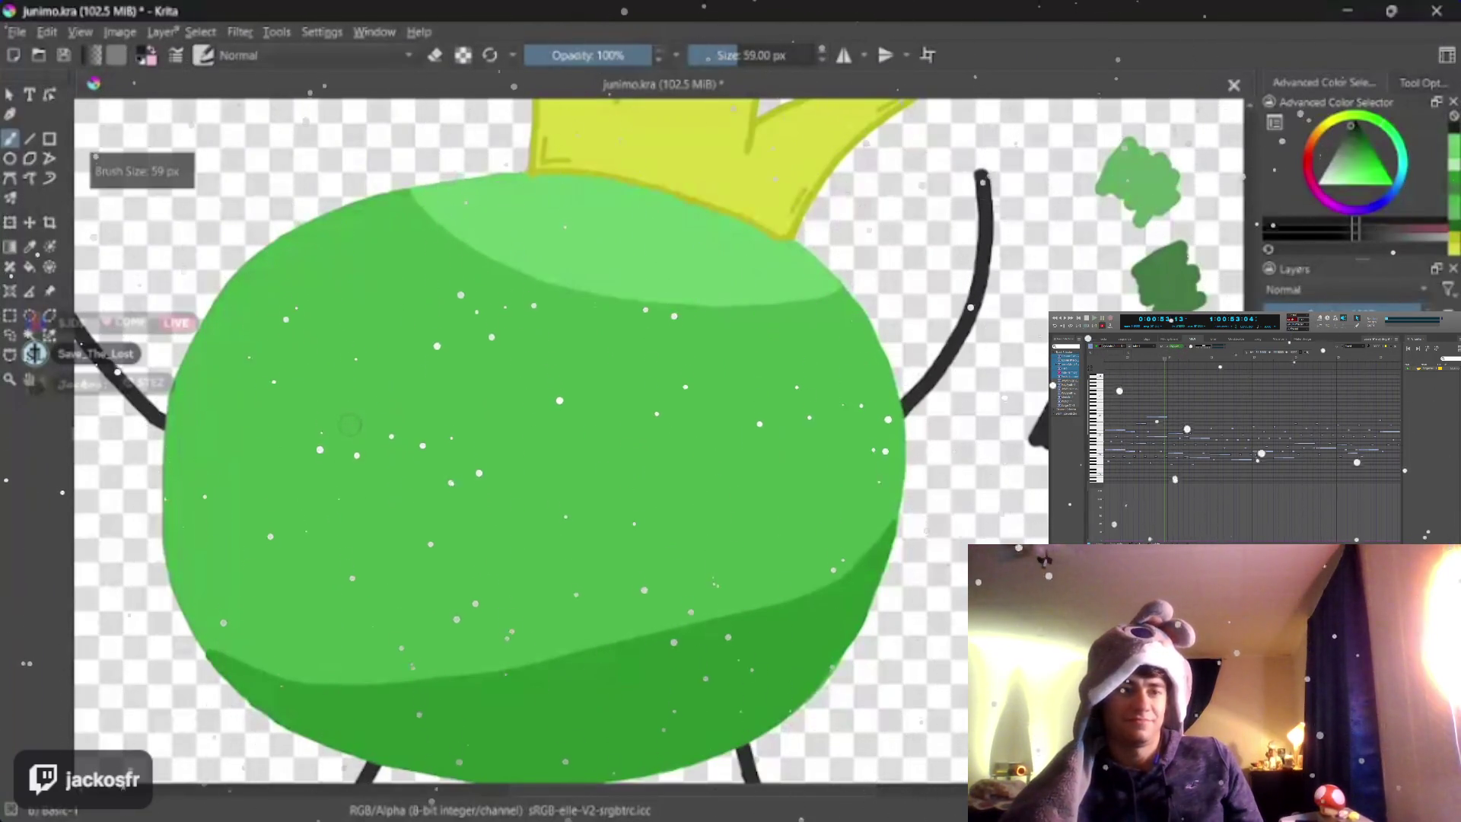
- Attempt left and right eye outlines several times with a slightly thinner brush, undoing each try
drag(350, 385, 371, 432)
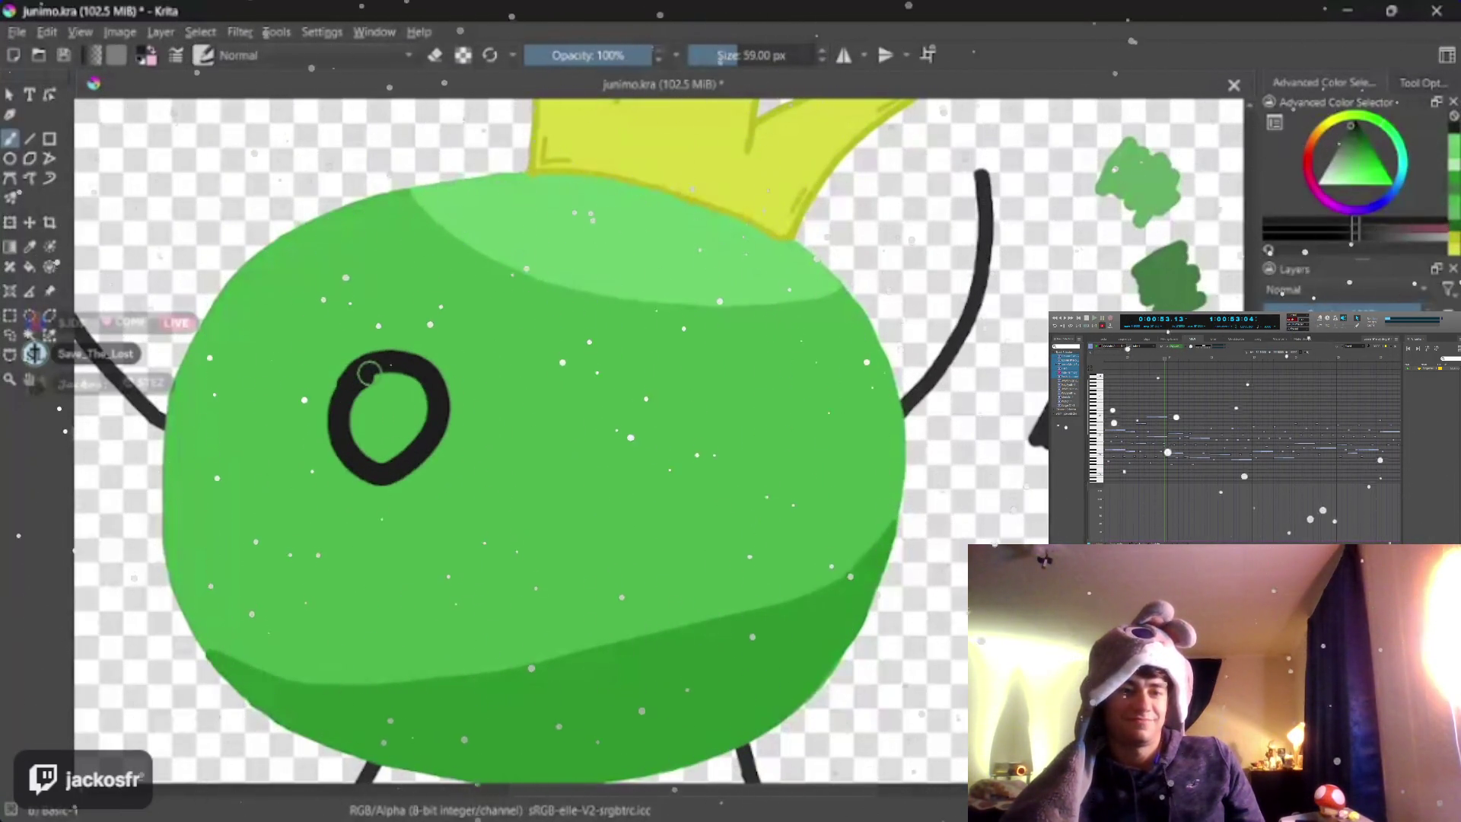
key(ctrl+z)
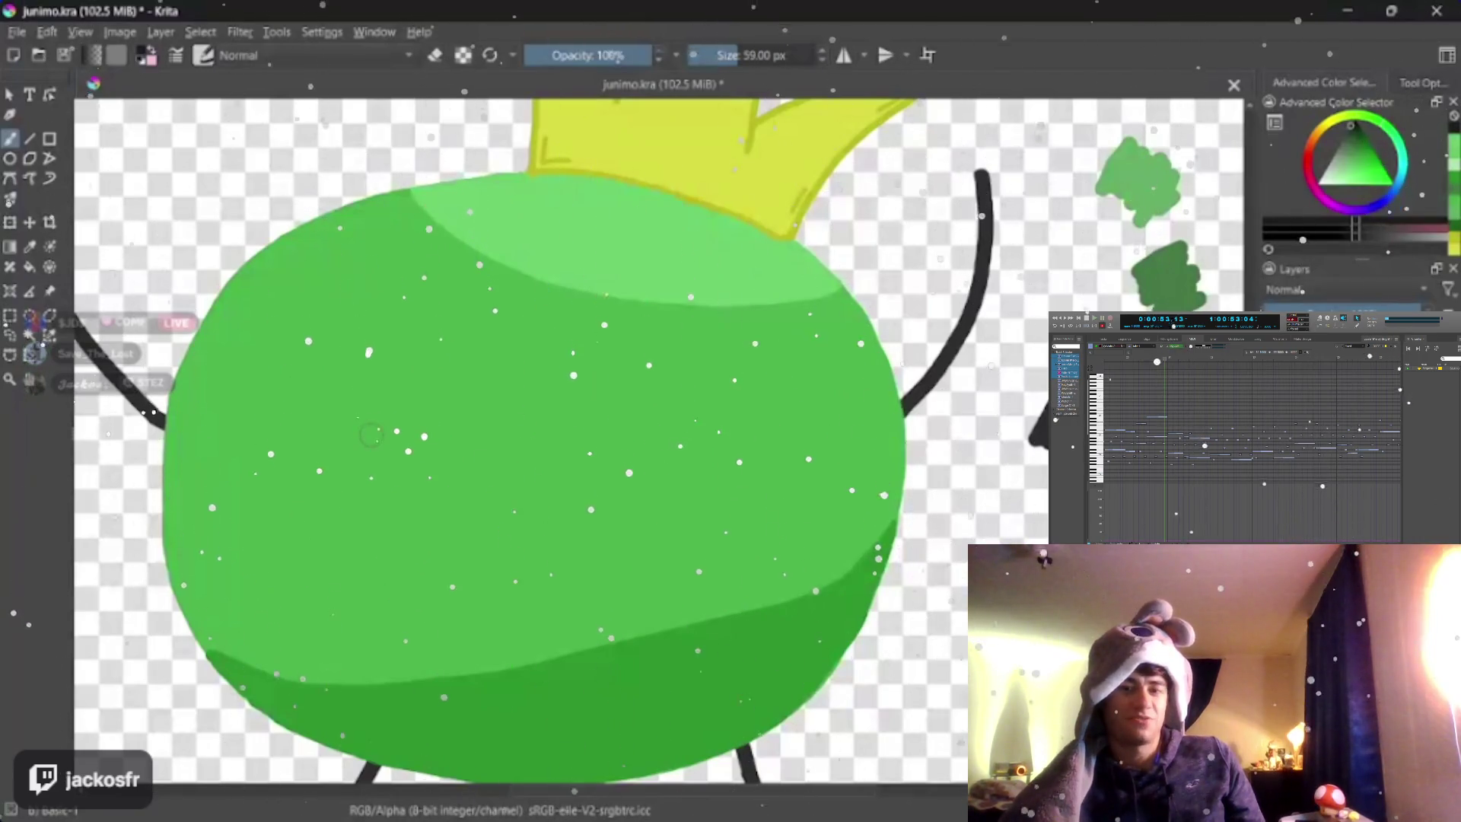
key(bracketleft)
key(bracketleft)
key(bracketleft)
key(bracketleft)
key(bracketleft)
key(bracketleft)
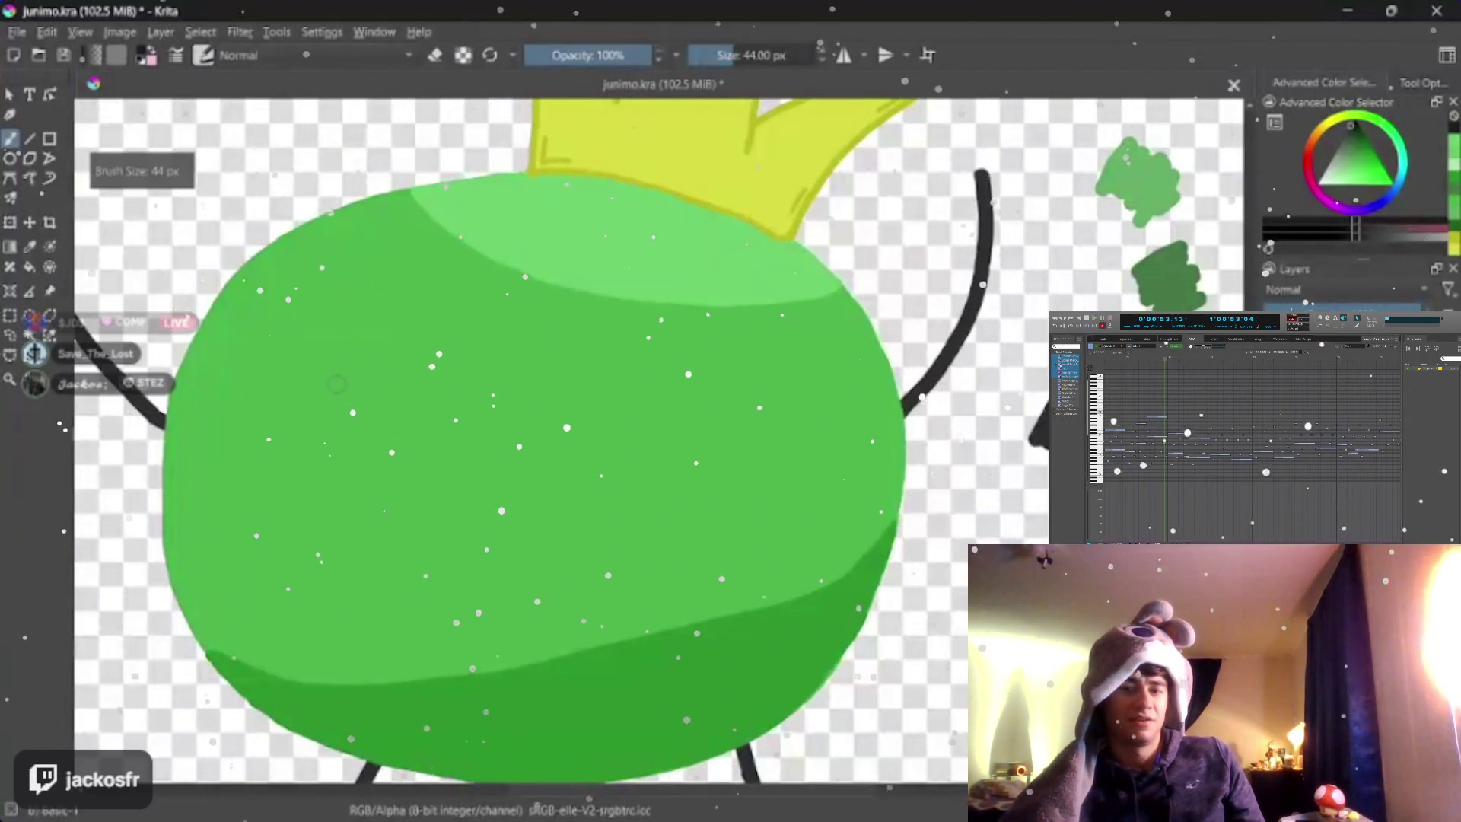
mouse_move(336, 385)
mouse_down()
mouse_move(417, 356)
mouse_move(378, 350)
mouse_up()
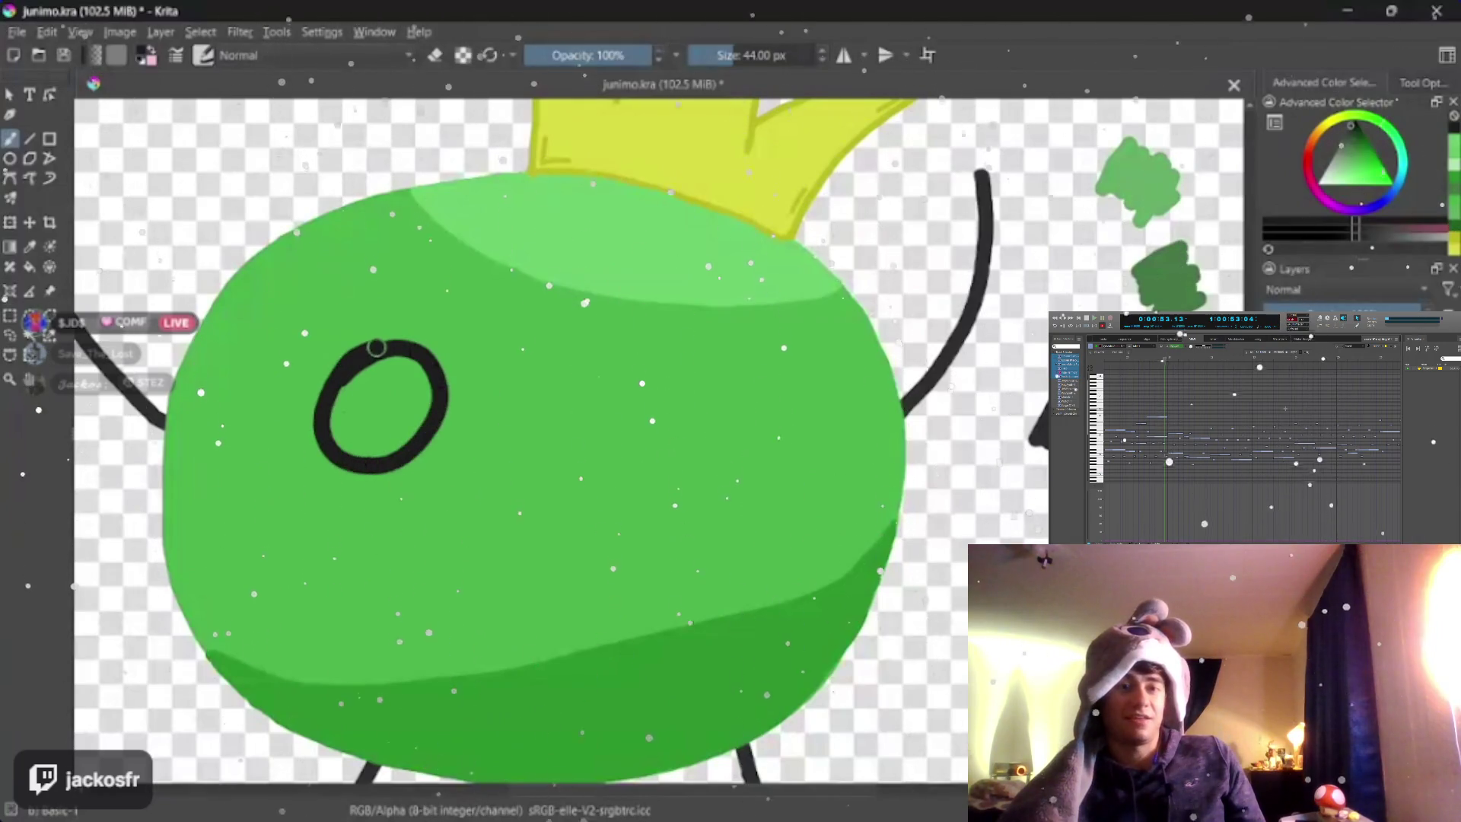
drag(690, 365, 696, 368)
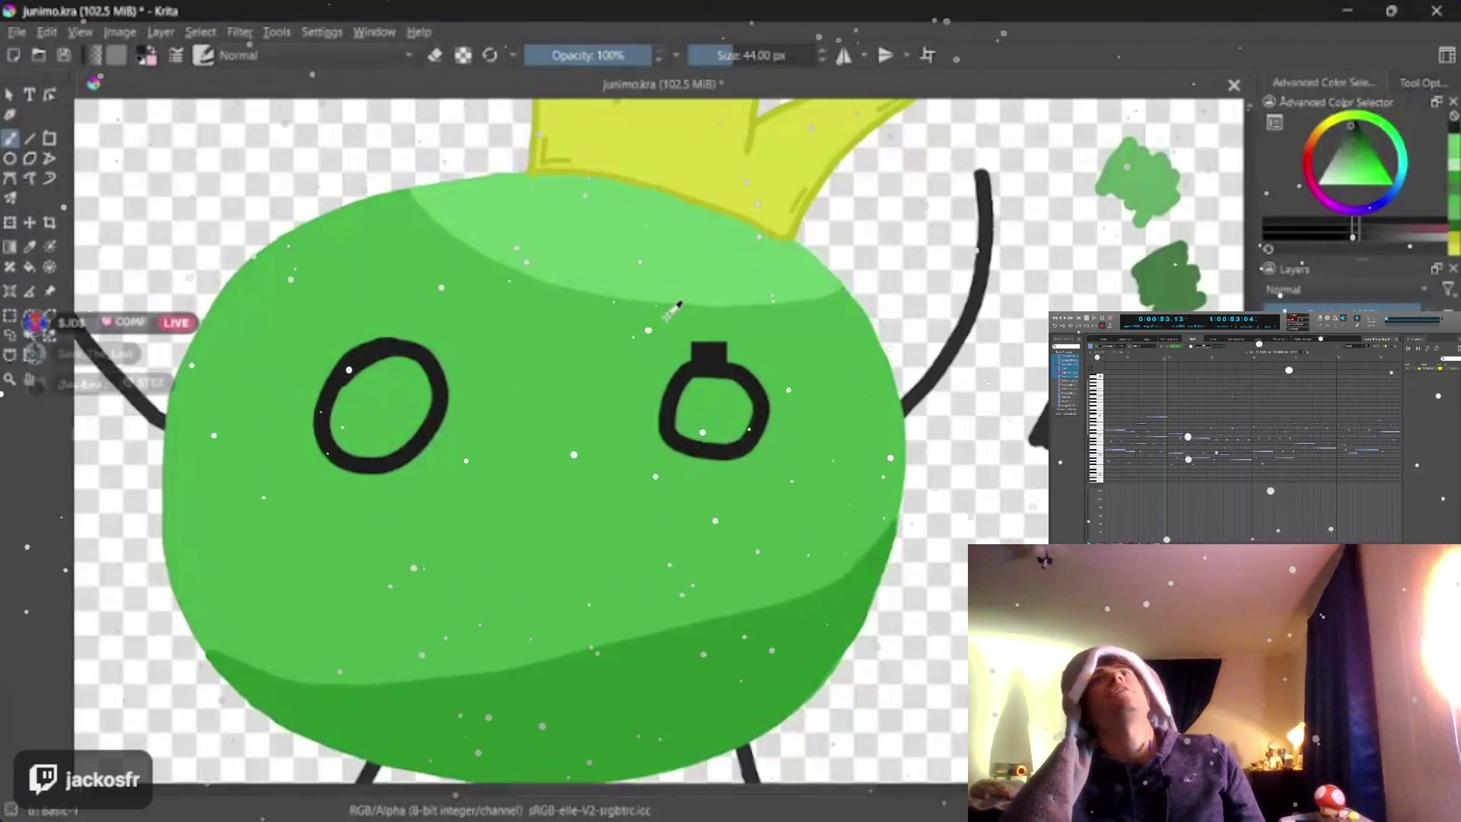
key(ctrl+z)
key(ctrl+z)
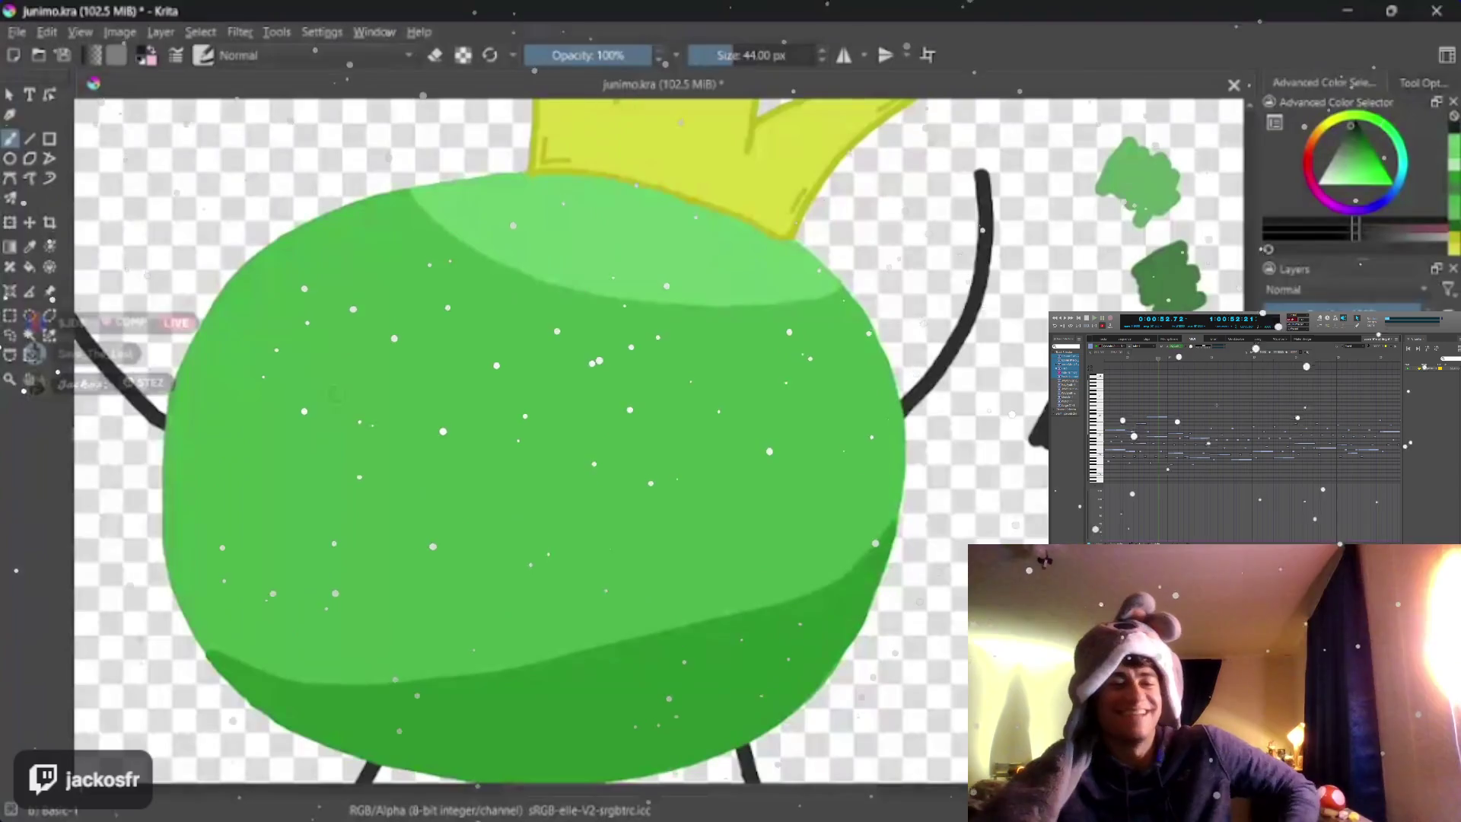
mouse_move(325, 425)
mouse_down()
mouse_move(324, 394)
mouse_move(356, 396)
mouse_up()
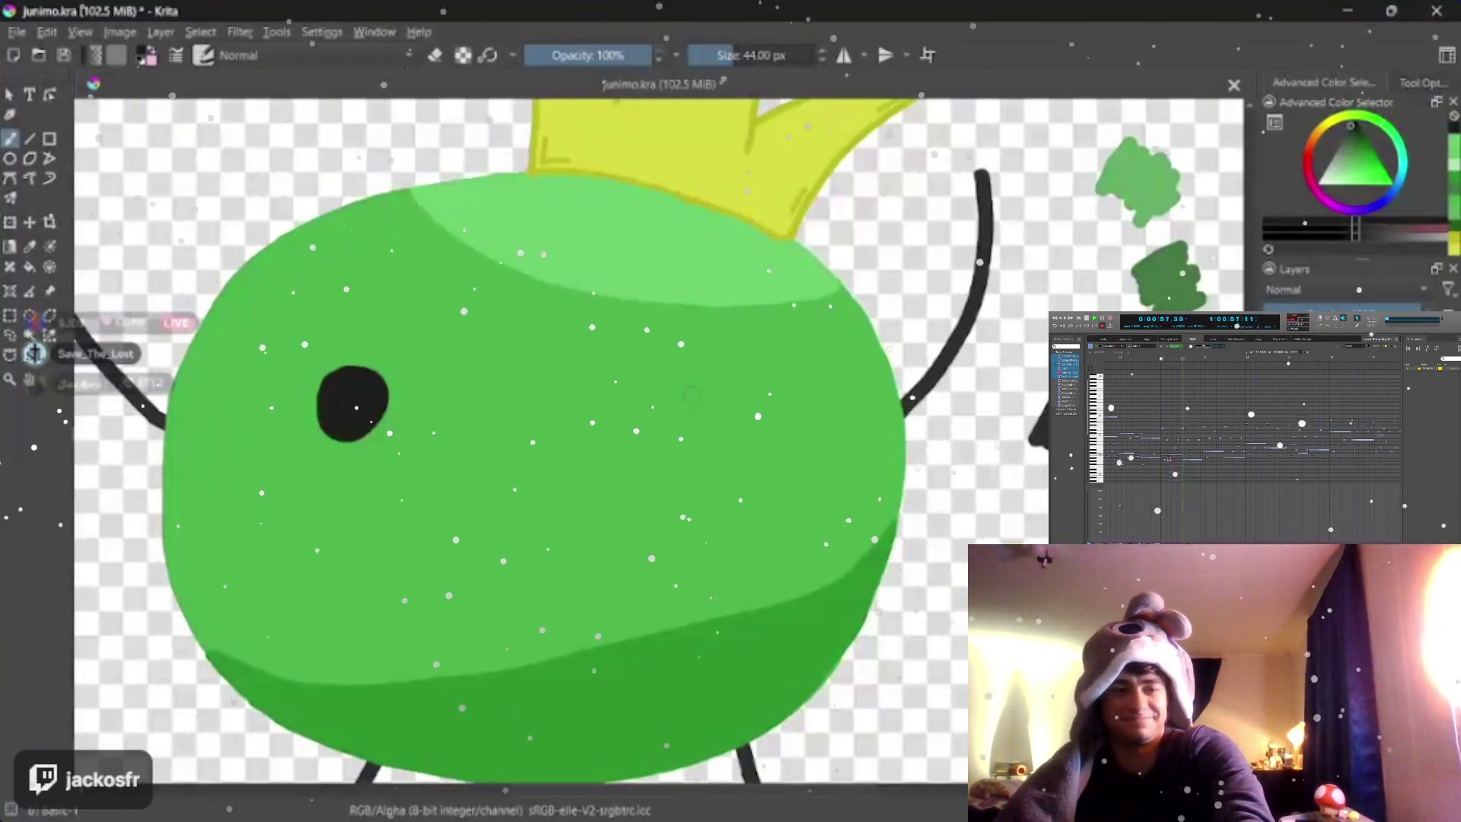
drag(690, 394, 703, 411)
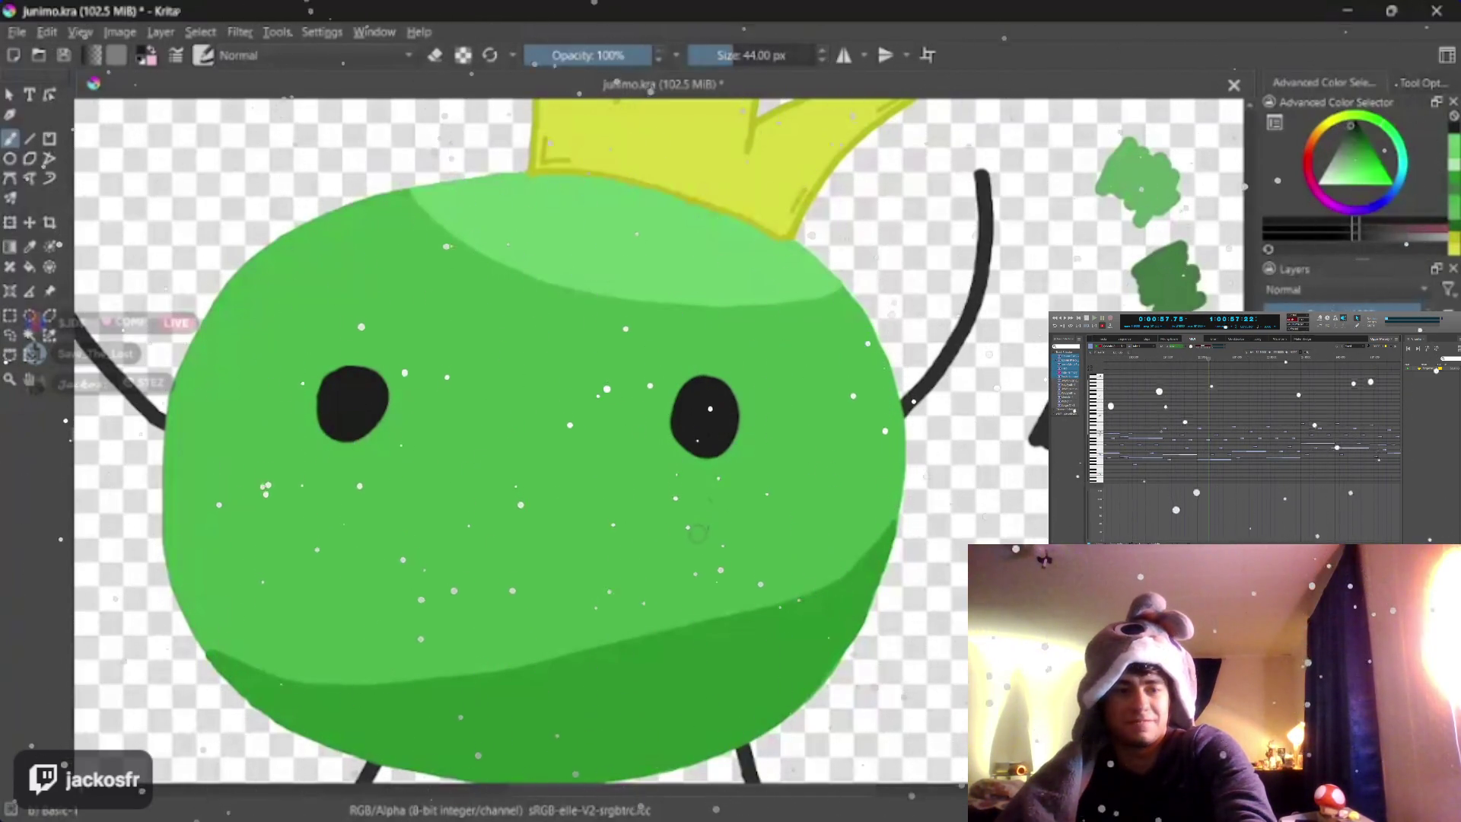
key(ctrl+z)
key(ctrl+z)
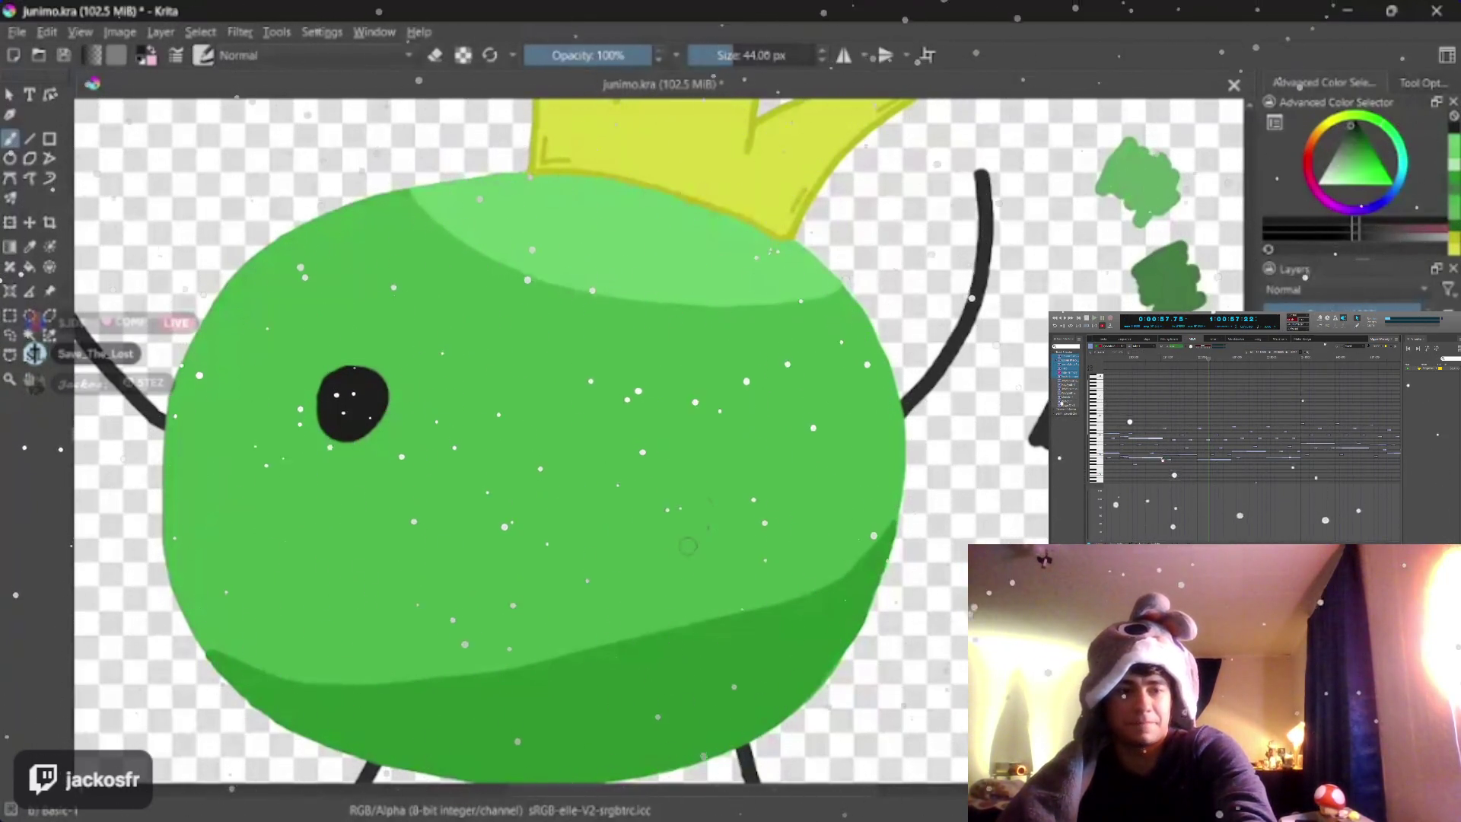
key(ctrl+z)
key(ctrl+z)
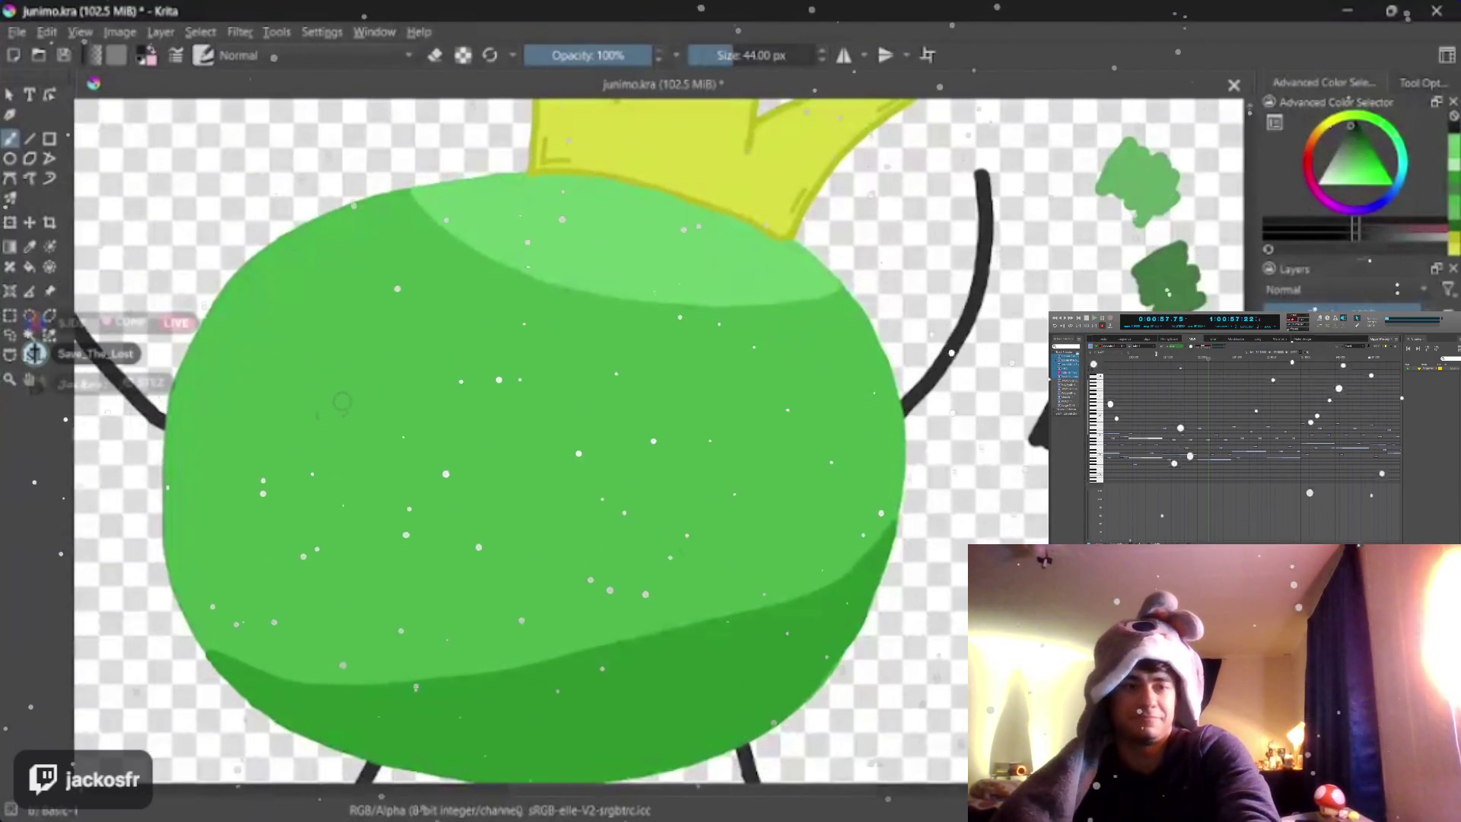
- After two more undone tries, paint both black eyes and enlarge the left into a bigger oval
drag(400, 388, 383, 383)
key(ctrl+z)
mouse_move(354, 451)
mouse_down()
mouse_move(342, 406)
mouse_move(384, 419)
mouse_up()
key(ctrl+z)
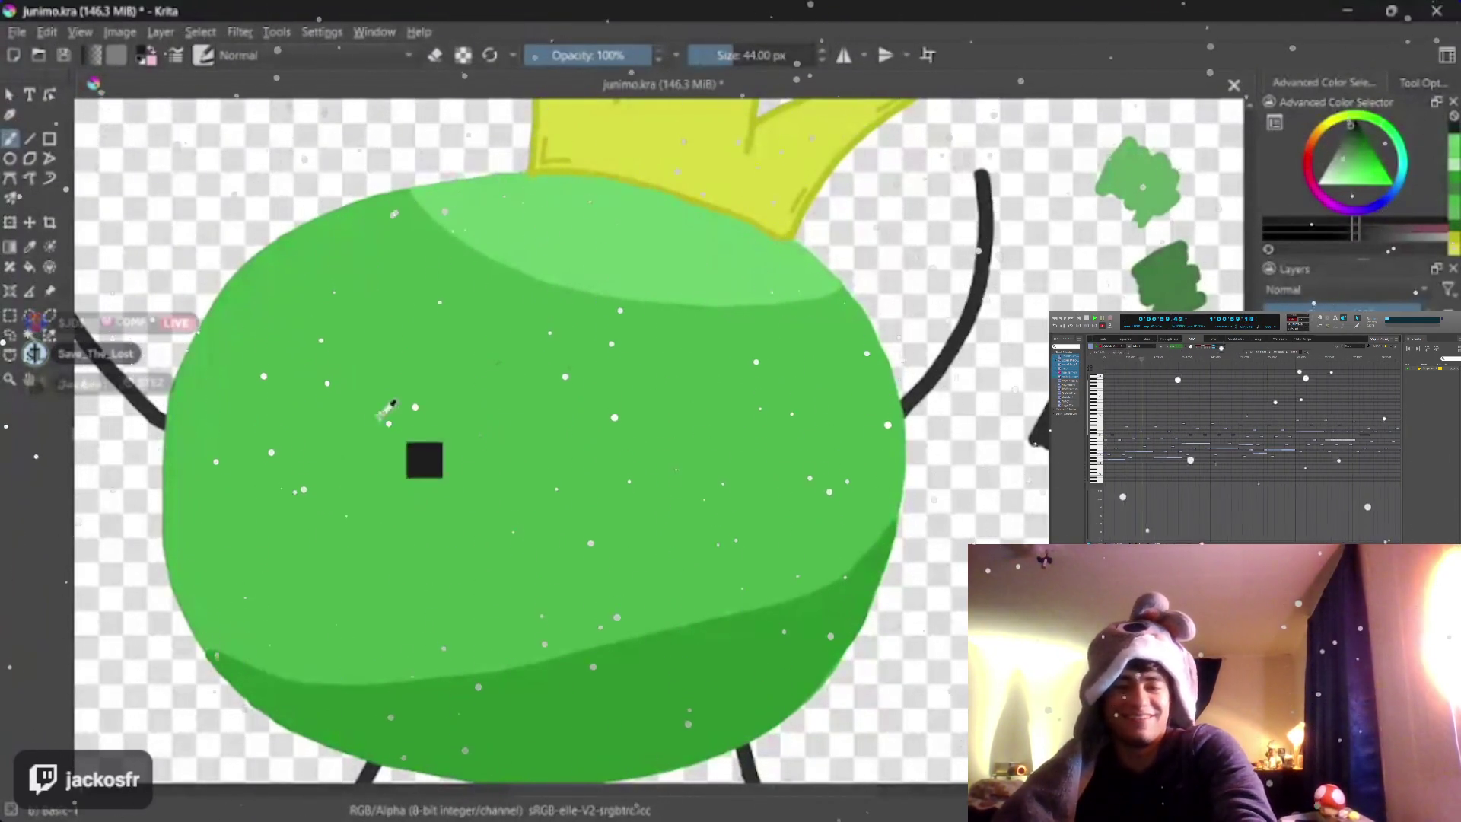
mouse_move(358, 395)
mouse_down()
mouse_move(378, 427)
mouse_move(370, 417)
mouse_up()
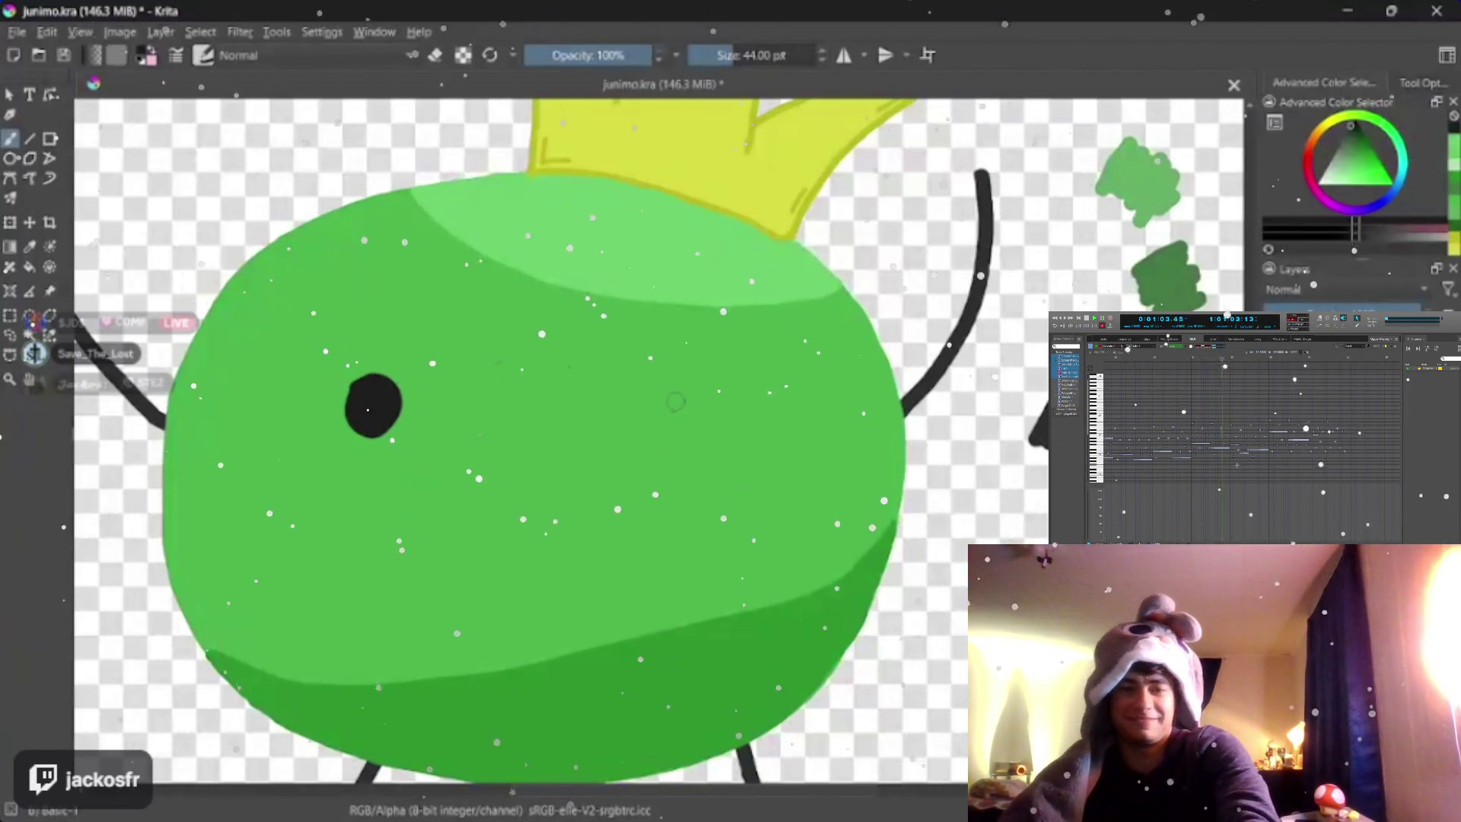
mouse_move(674, 394)
mouse_down()
mouse_move(708, 451)
mouse_move(705, 425)
mouse_move(684, 422)
mouse_up()
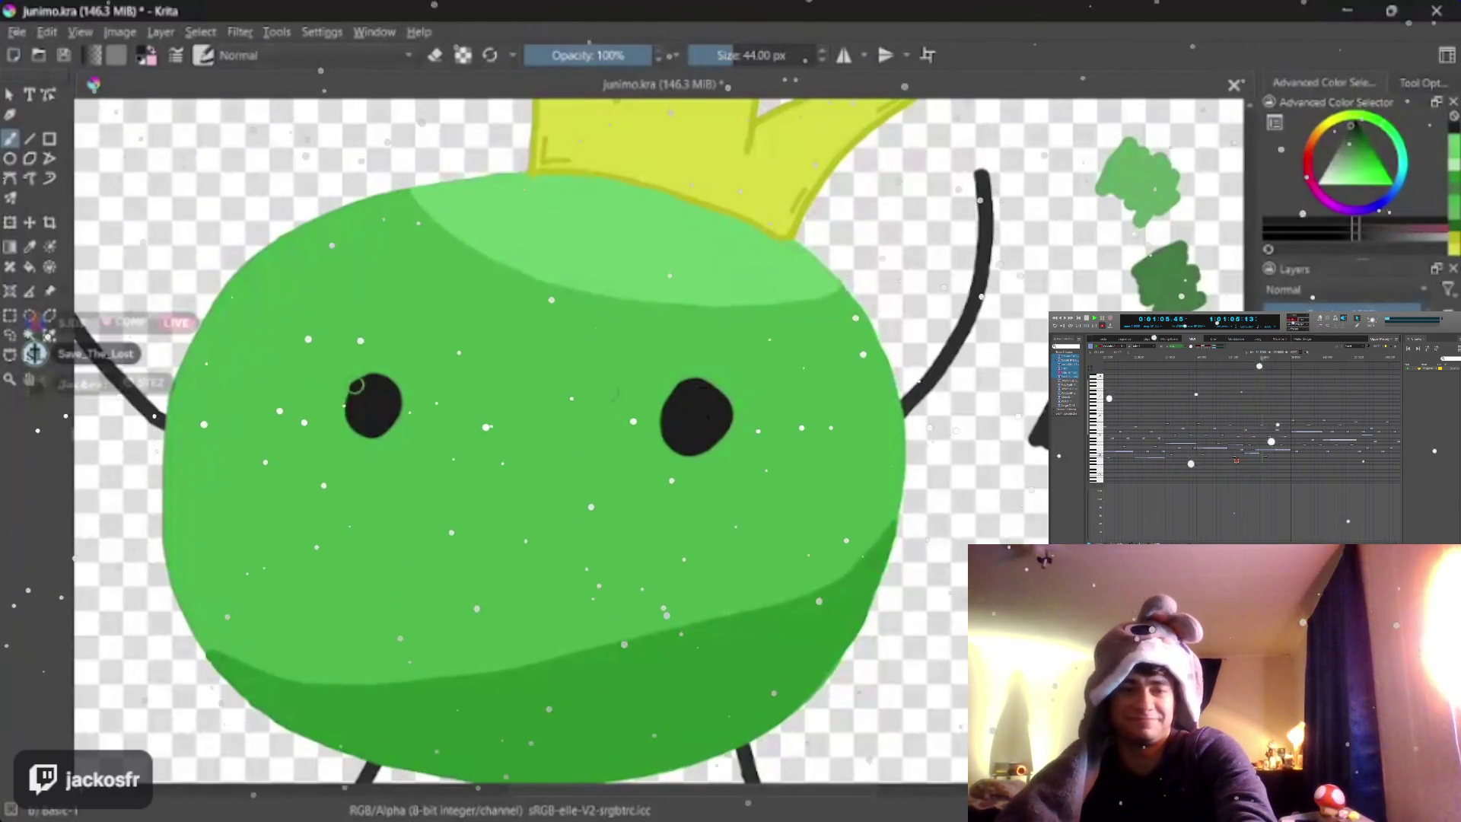
mouse_move(358, 380)
mouse_down()
mouse_move(354, 428)
mouse_move(401, 413)
mouse_up()
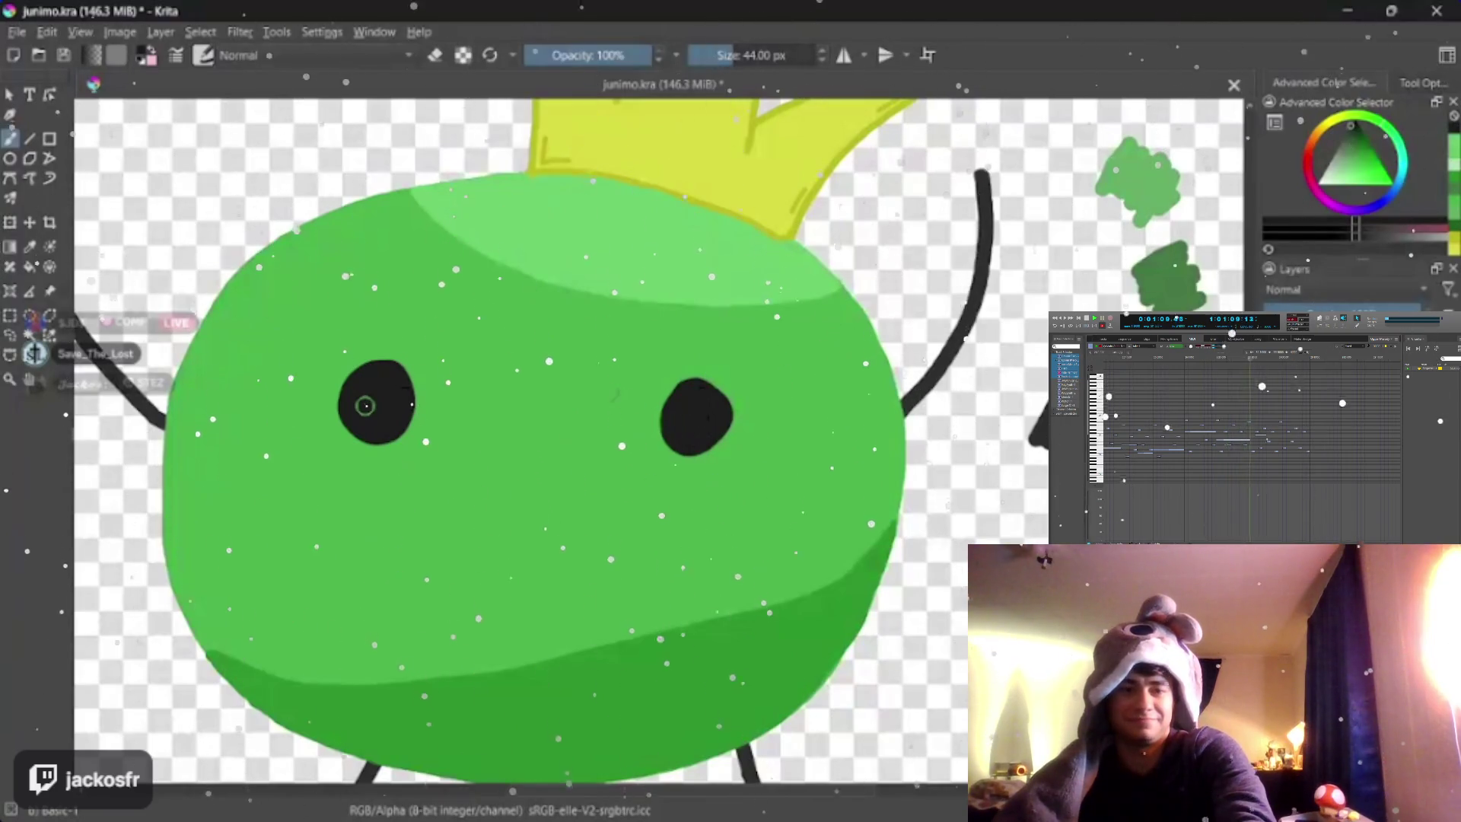
scroll(366, 405, down, 4)
scroll(686, 410, up, 3)
scroll(716, 391, up, 2)
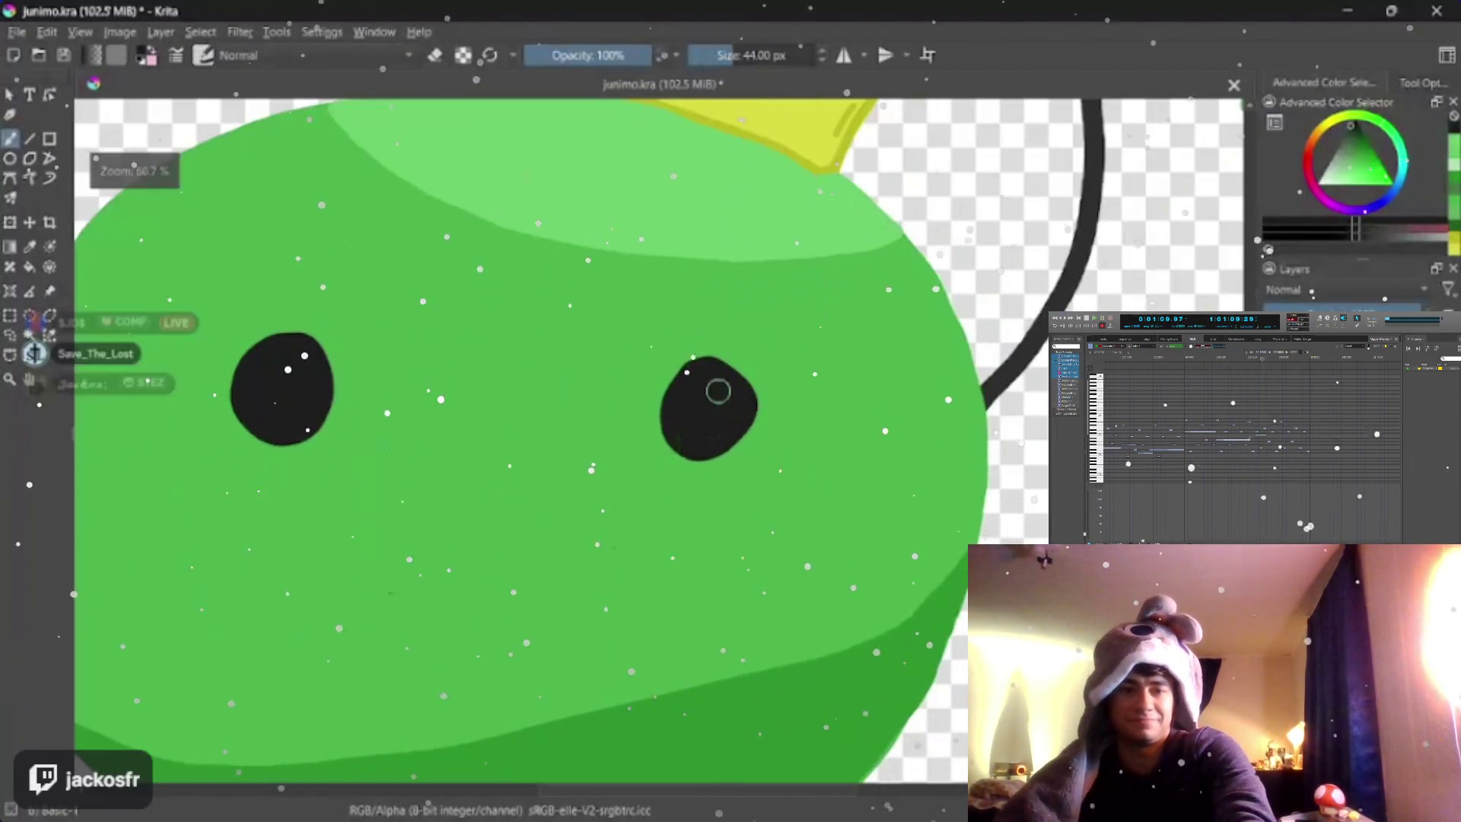
scroll(717, 392, up, 2)
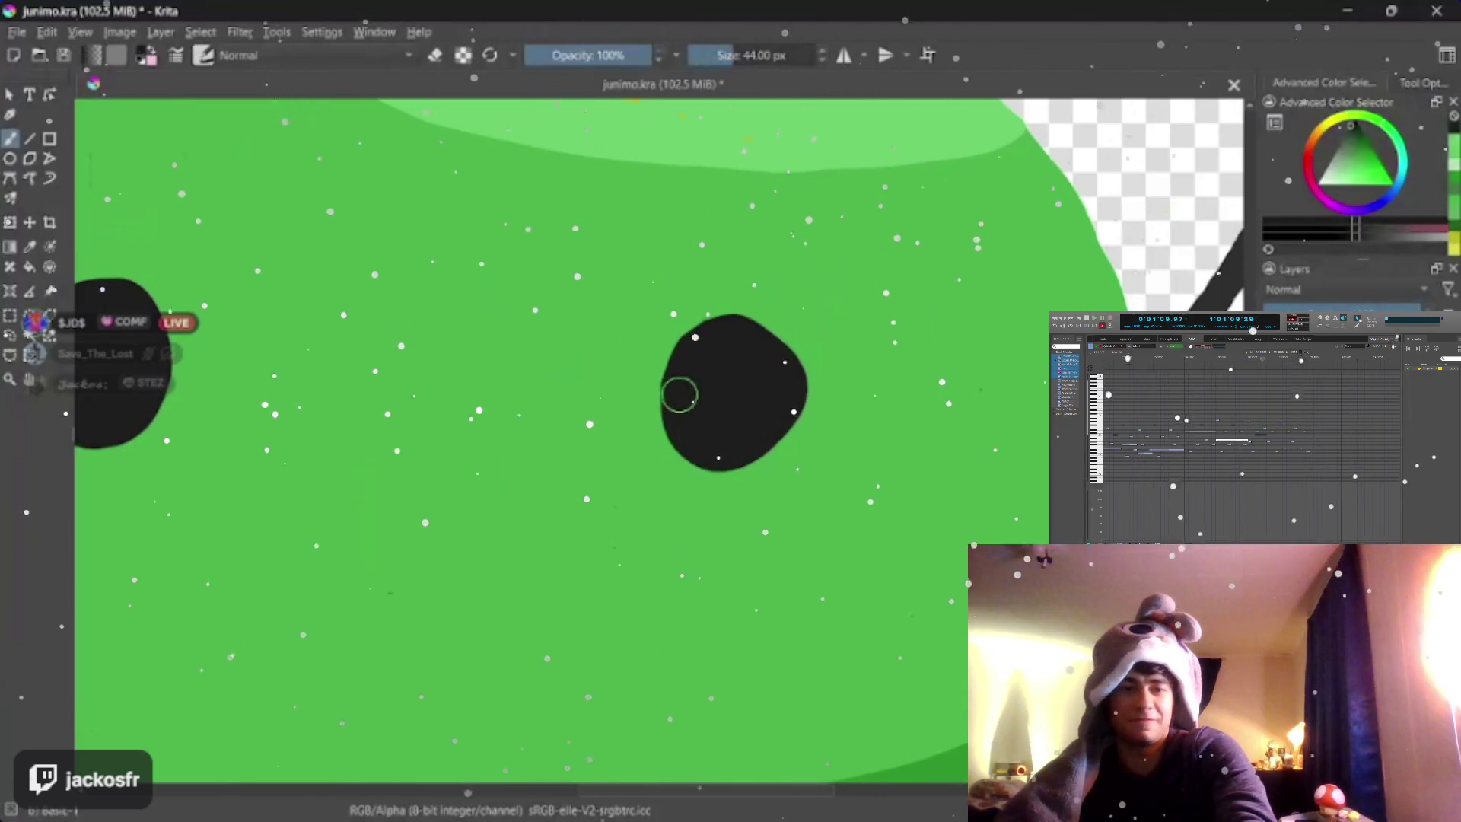
- Fill the notch on the right eye's rim and patch the right and top edges of the left eye
mouse_move(745, 331)
mouse_down()
mouse_move(790, 397)
mouse_move(720, 451)
mouse_up()
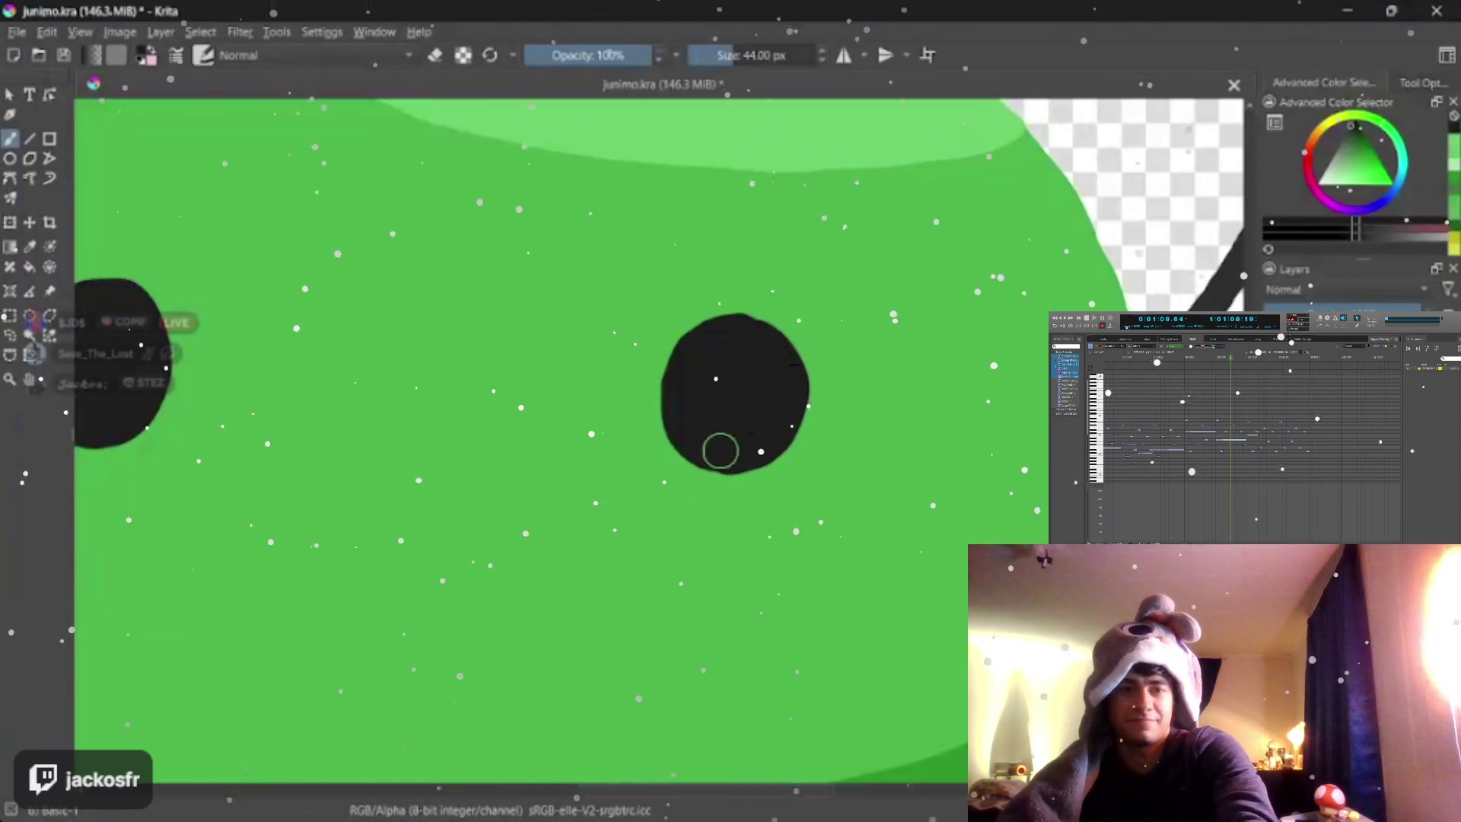
drag(160, 331, 437, 331)
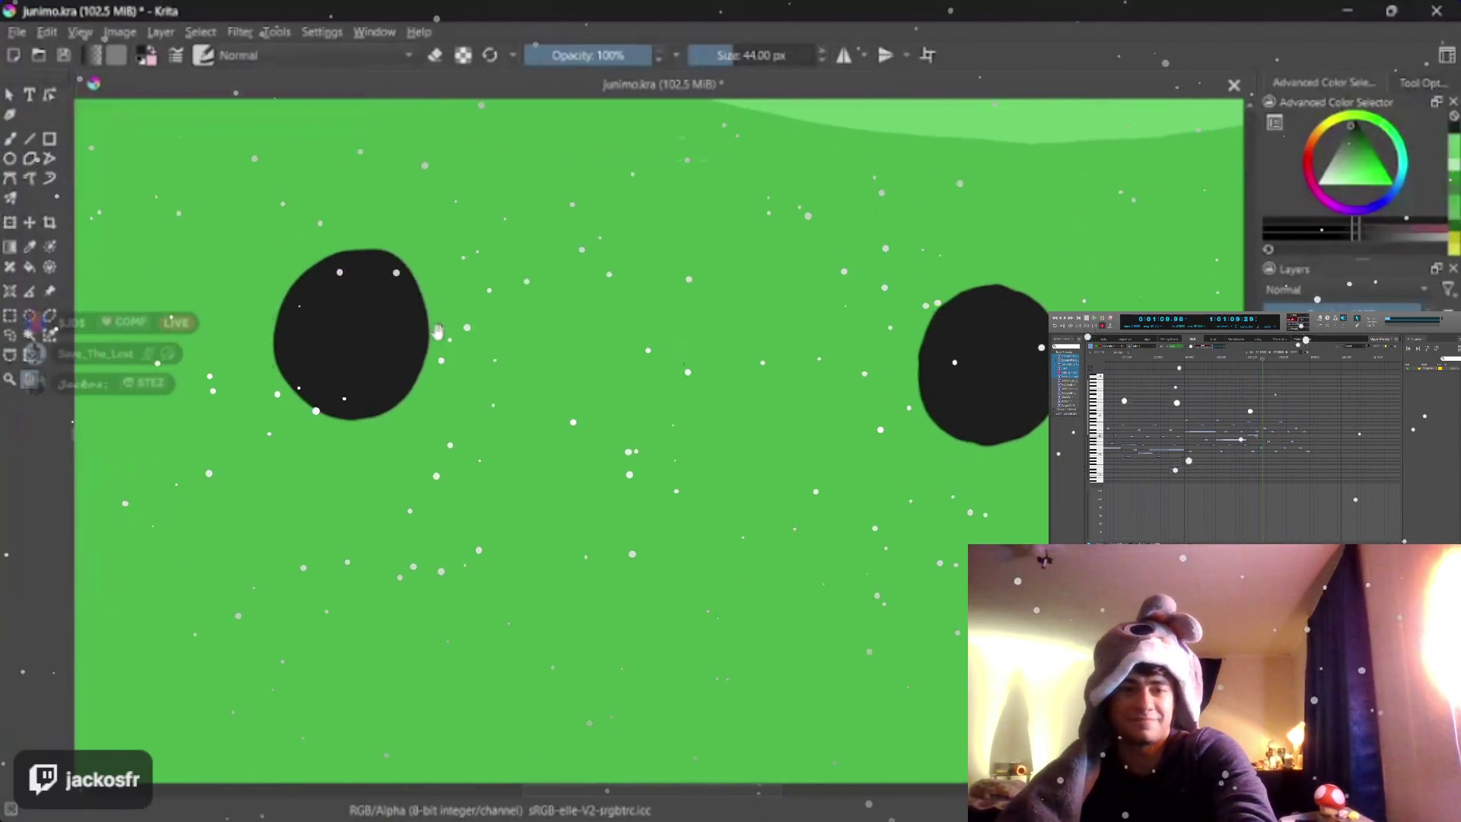
key(b)
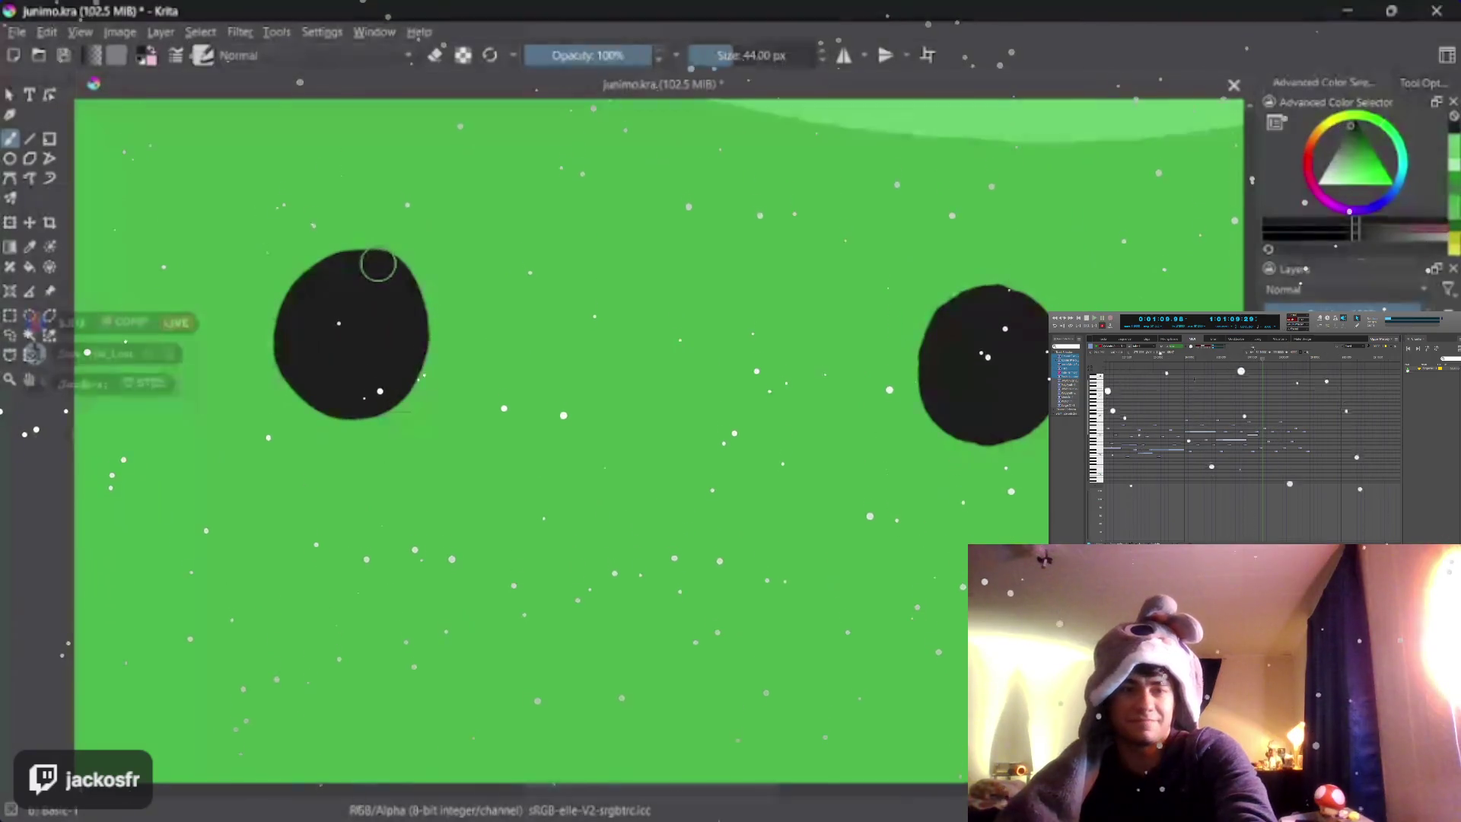
mouse_move(378, 266)
mouse_down()
mouse_move(439, 309)
mouse_move(420, 371)
mouse_move(302, 383)
mouse_move(313, 283)
mouse_move(375, 269)
mouse_up()
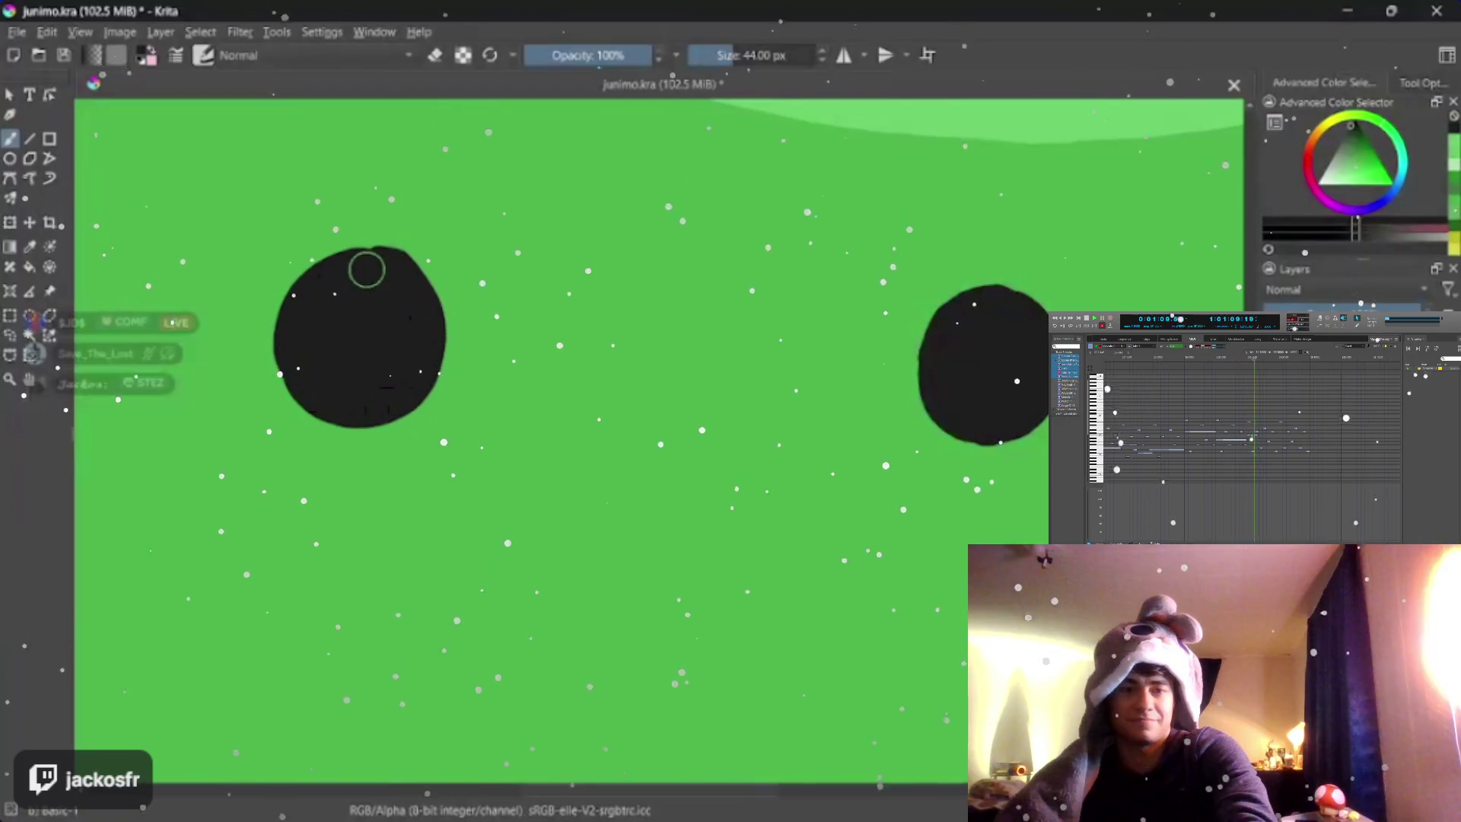
drag(361, 265, 386, 269)
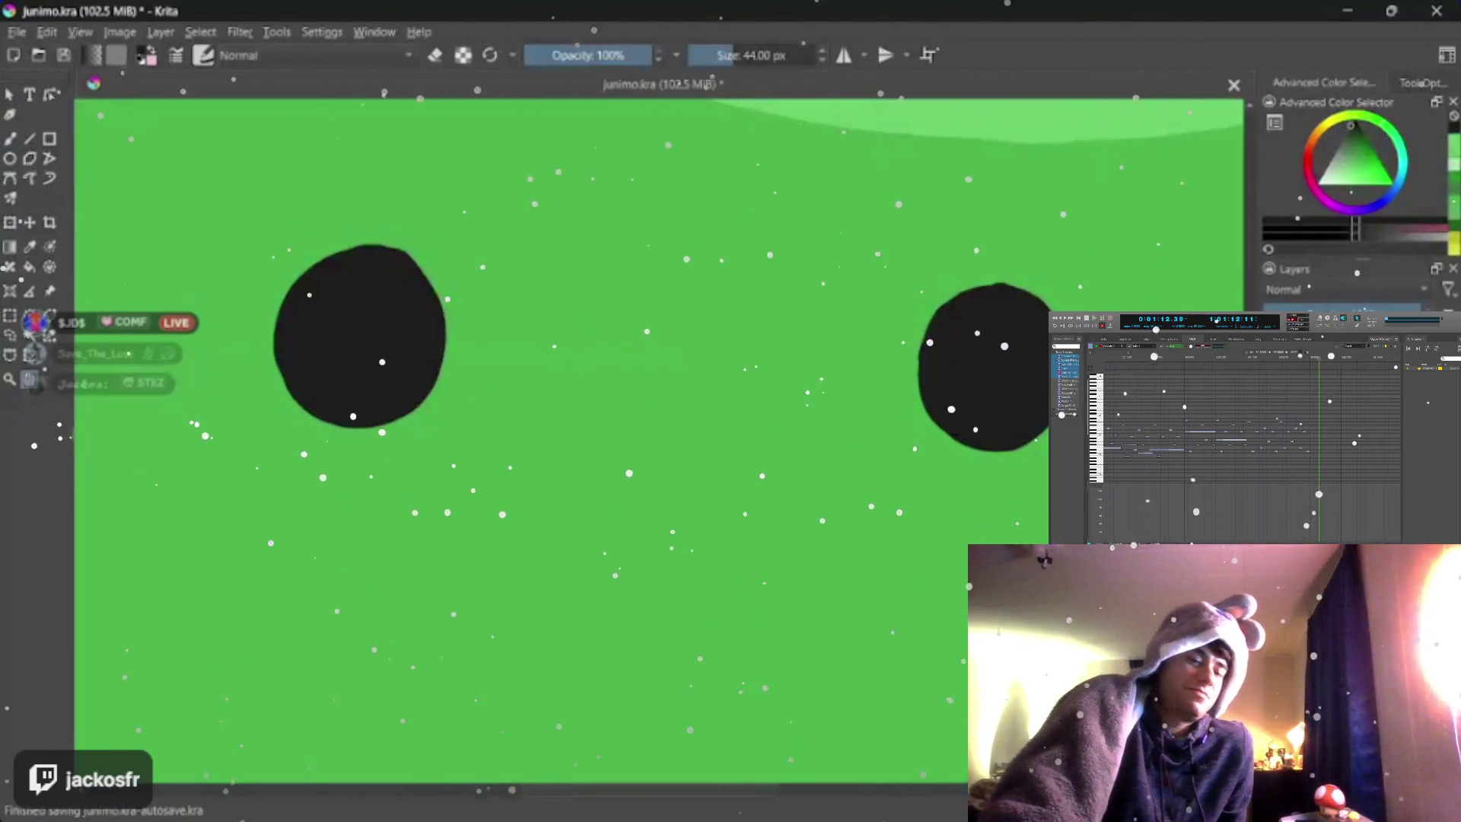
scroll(656, 400, down, 1)
scroll(656, 399, down, 1)
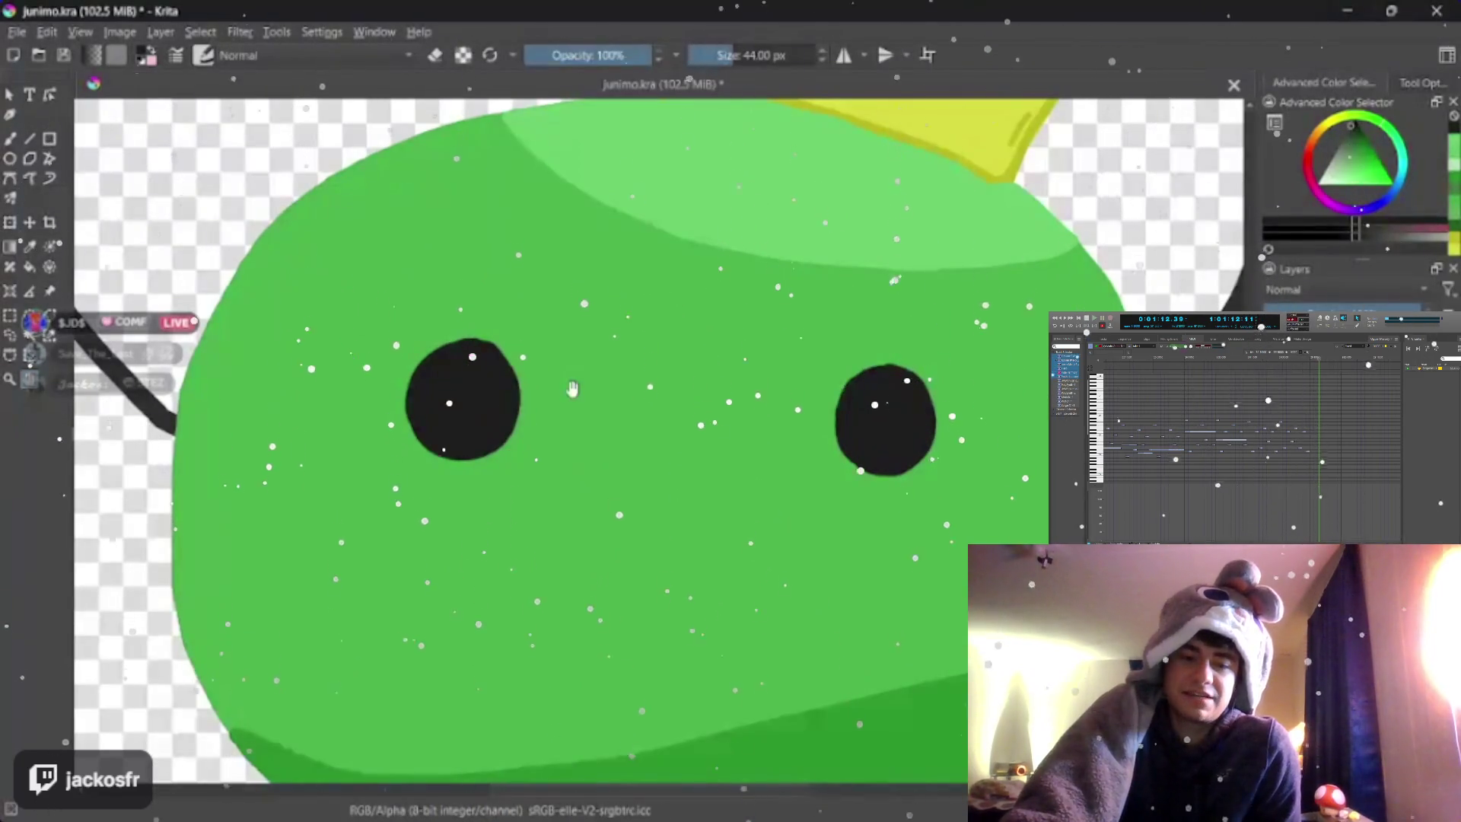
scroll(572, 391, up, 1)
scroll(572, 390, up, 1)
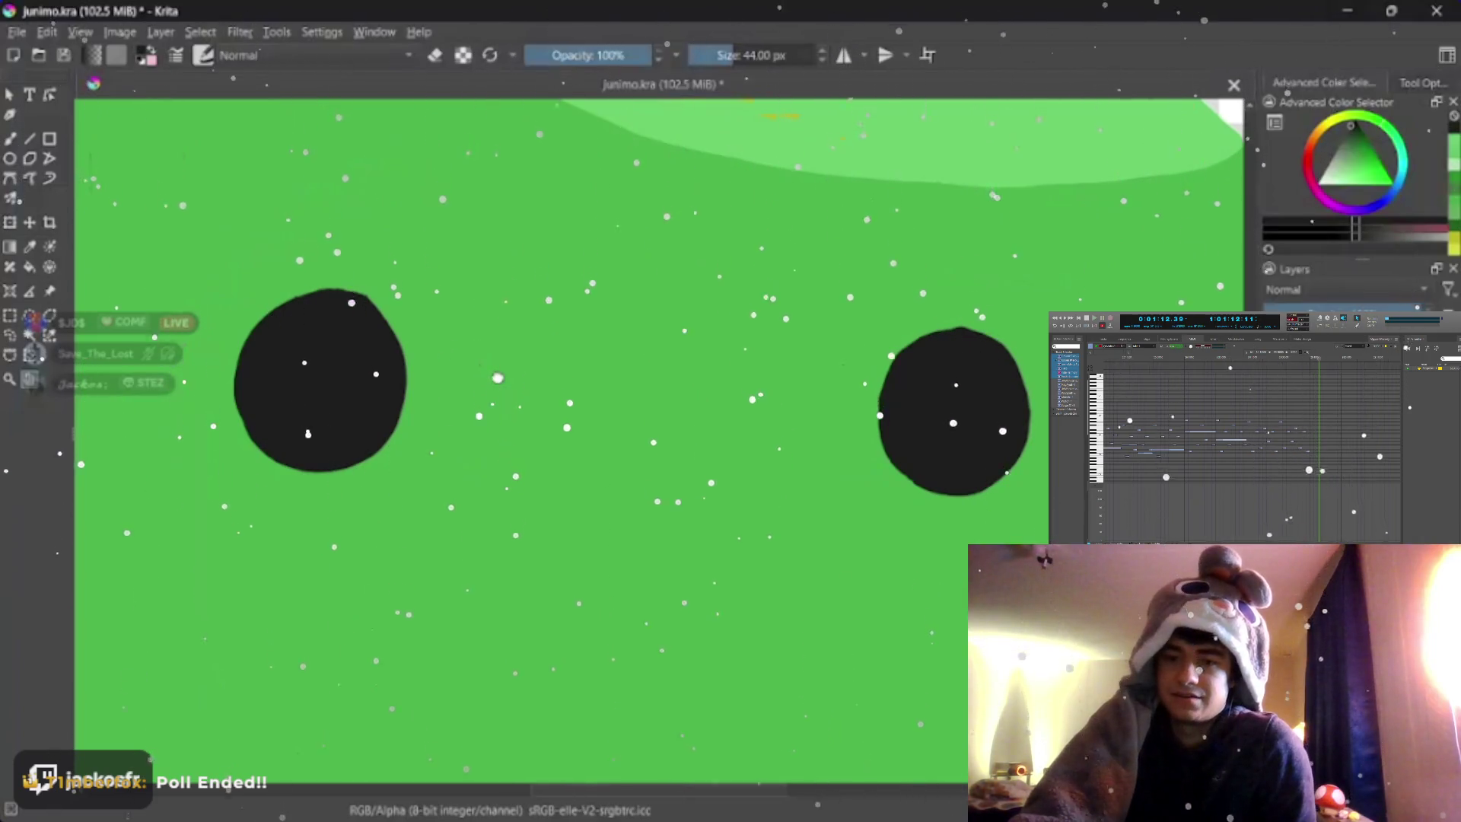
scroll(495, 377, down, 1)
scroll(496, 377, up, 1)
scroll(496, 378, down, 1)
scroll(496, 376, up, 1)
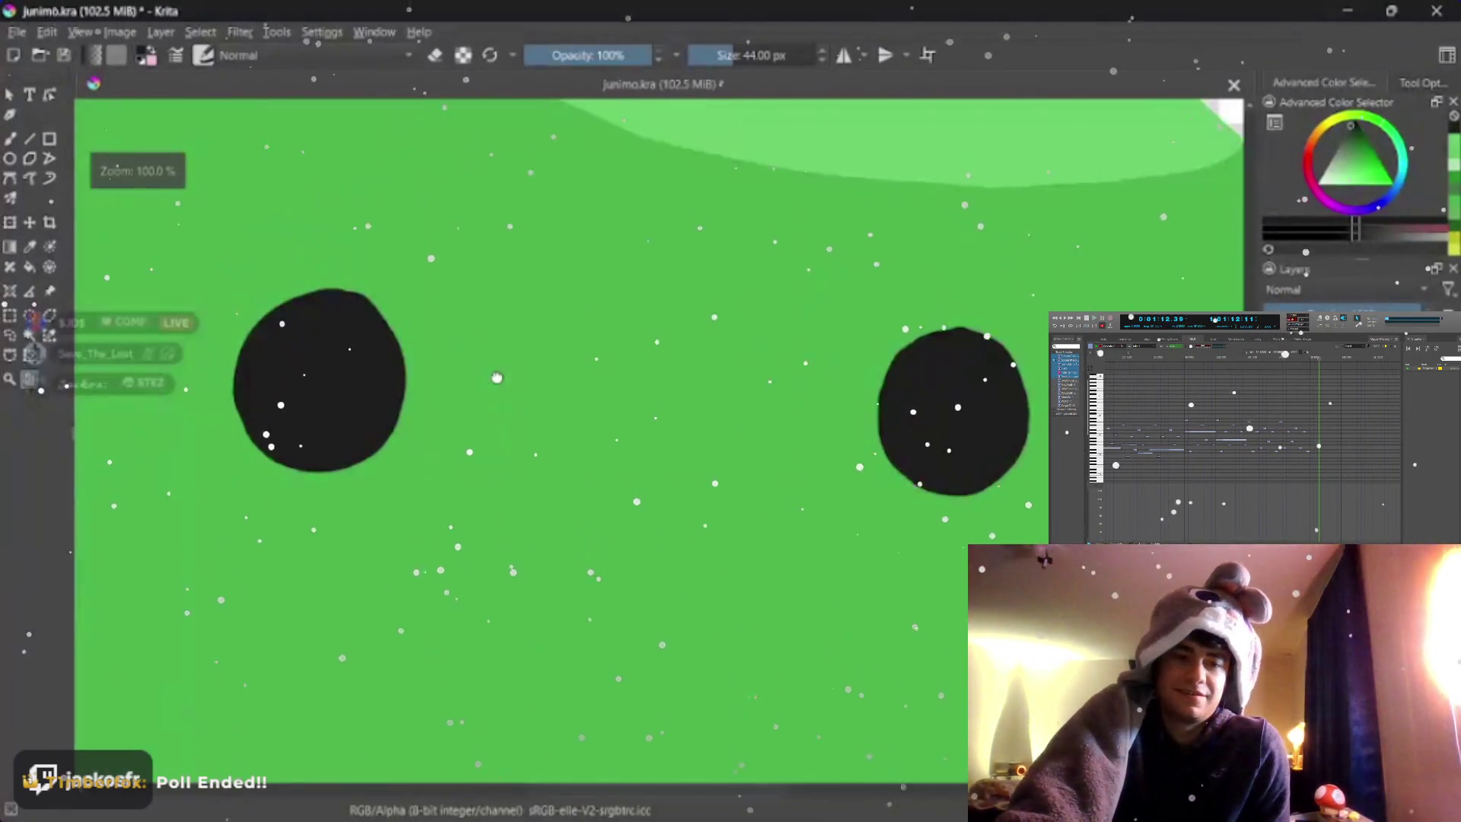
drag(497, 377, 515, 423)
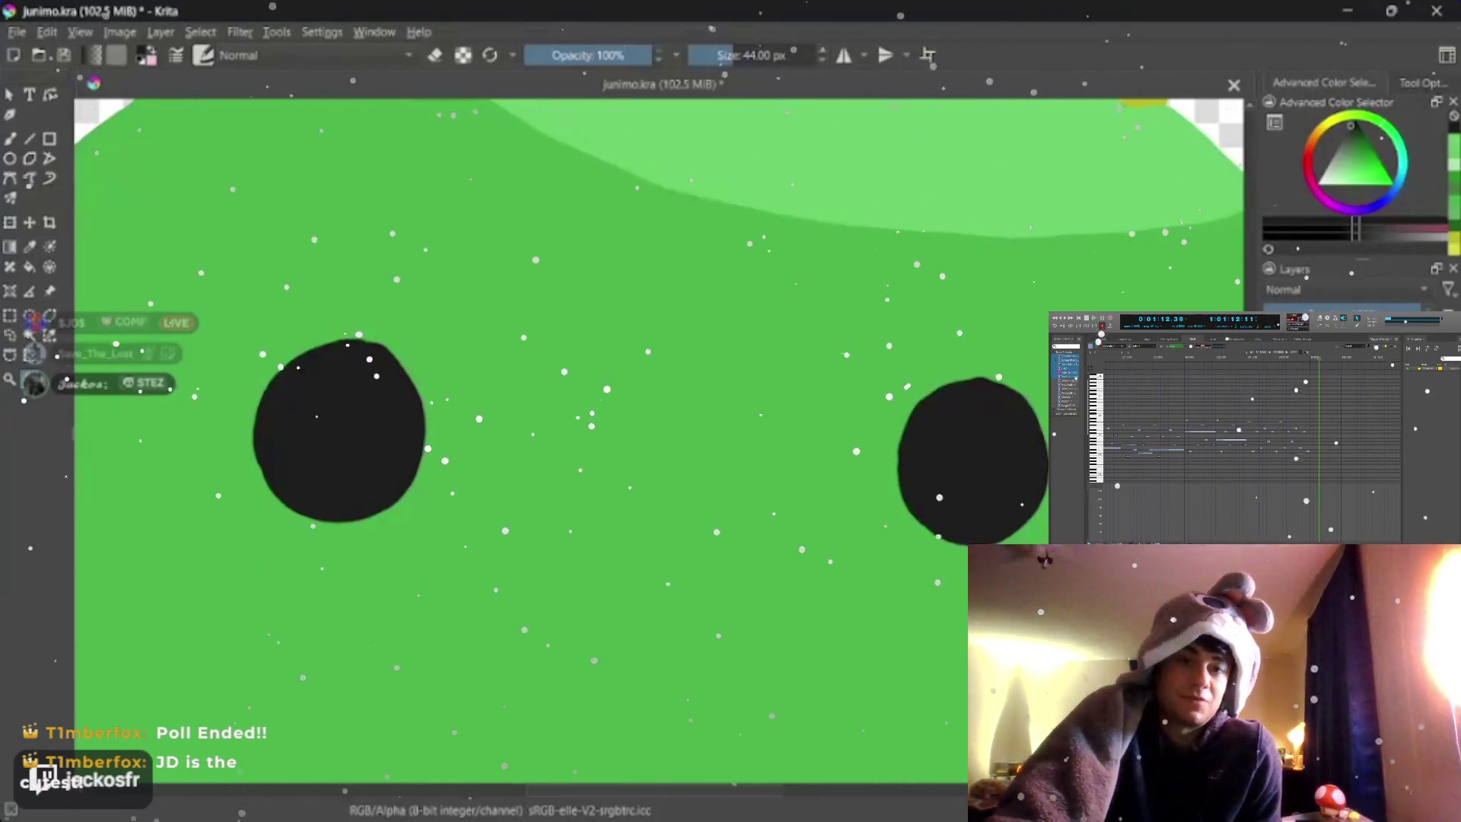
scroll(659, 432, down, 3)
scroll(659, 432, up, 2)
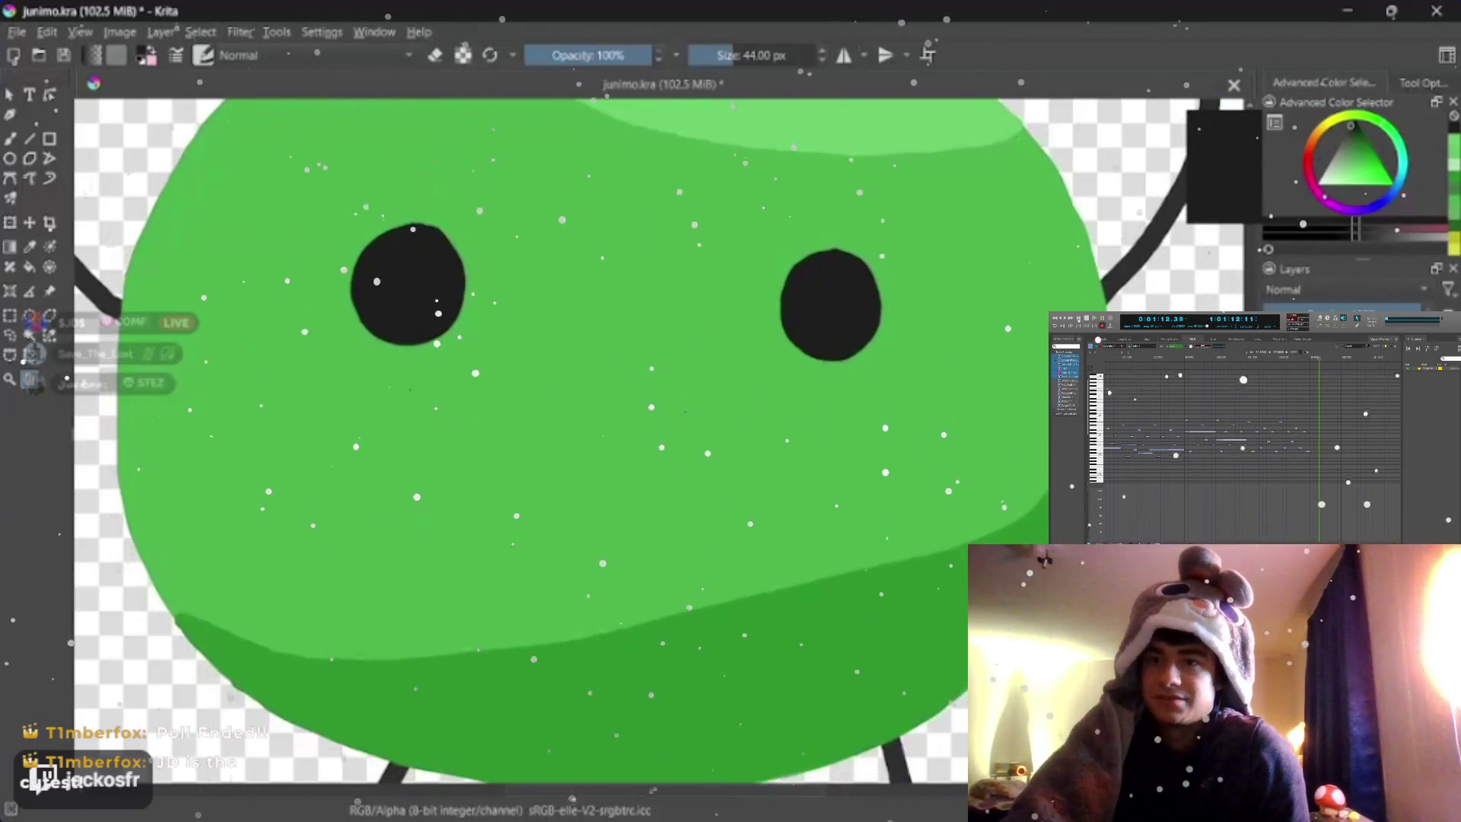
- Pick pink, shrink the brush to 38 px, paint blush on both cheeks and undo it
click(1347, 171)
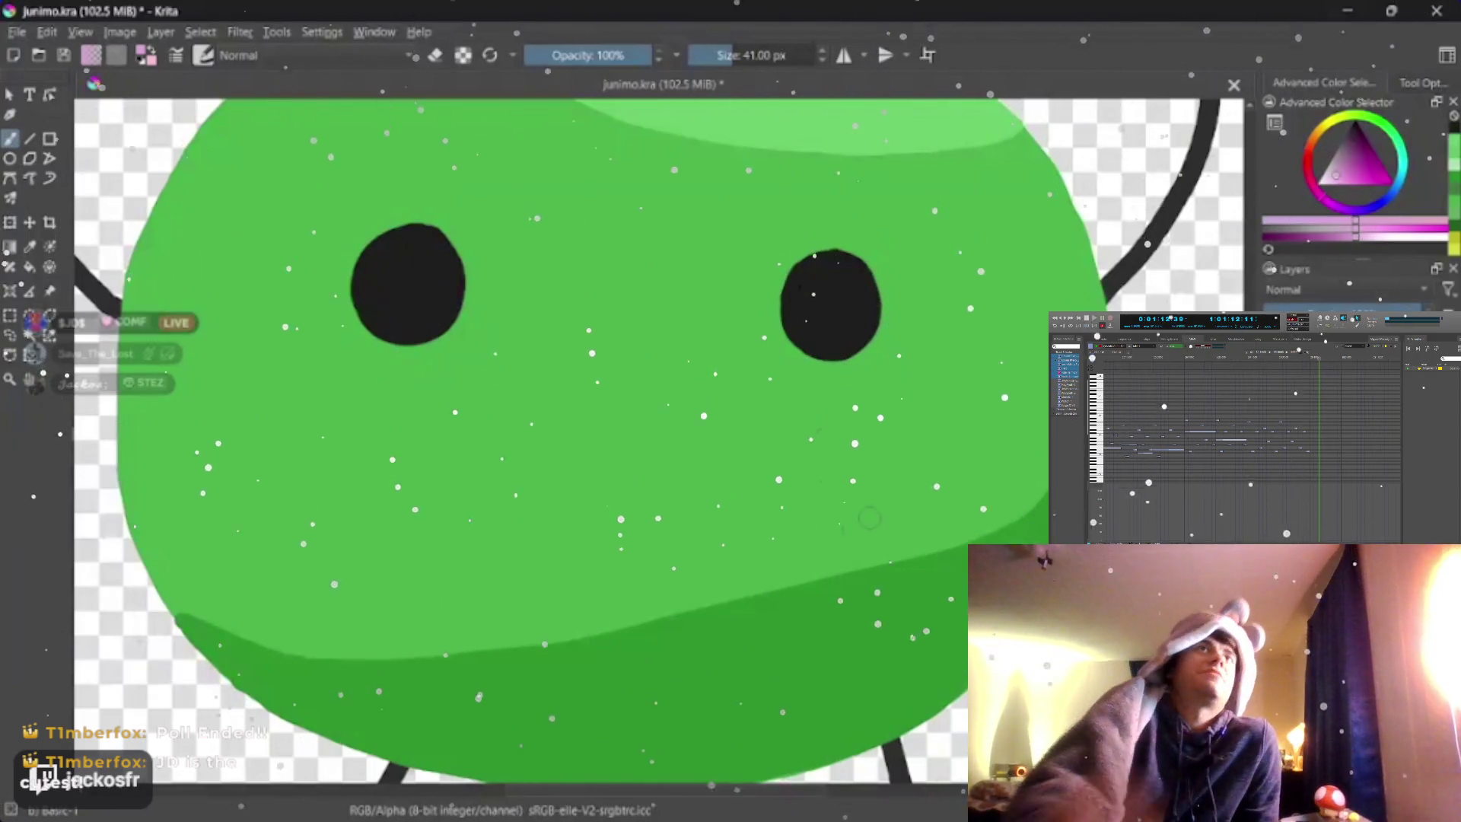
key(bracketleft)
key(bracketleft)
key(bracketleft)
drag(924, 457, 884, 494)
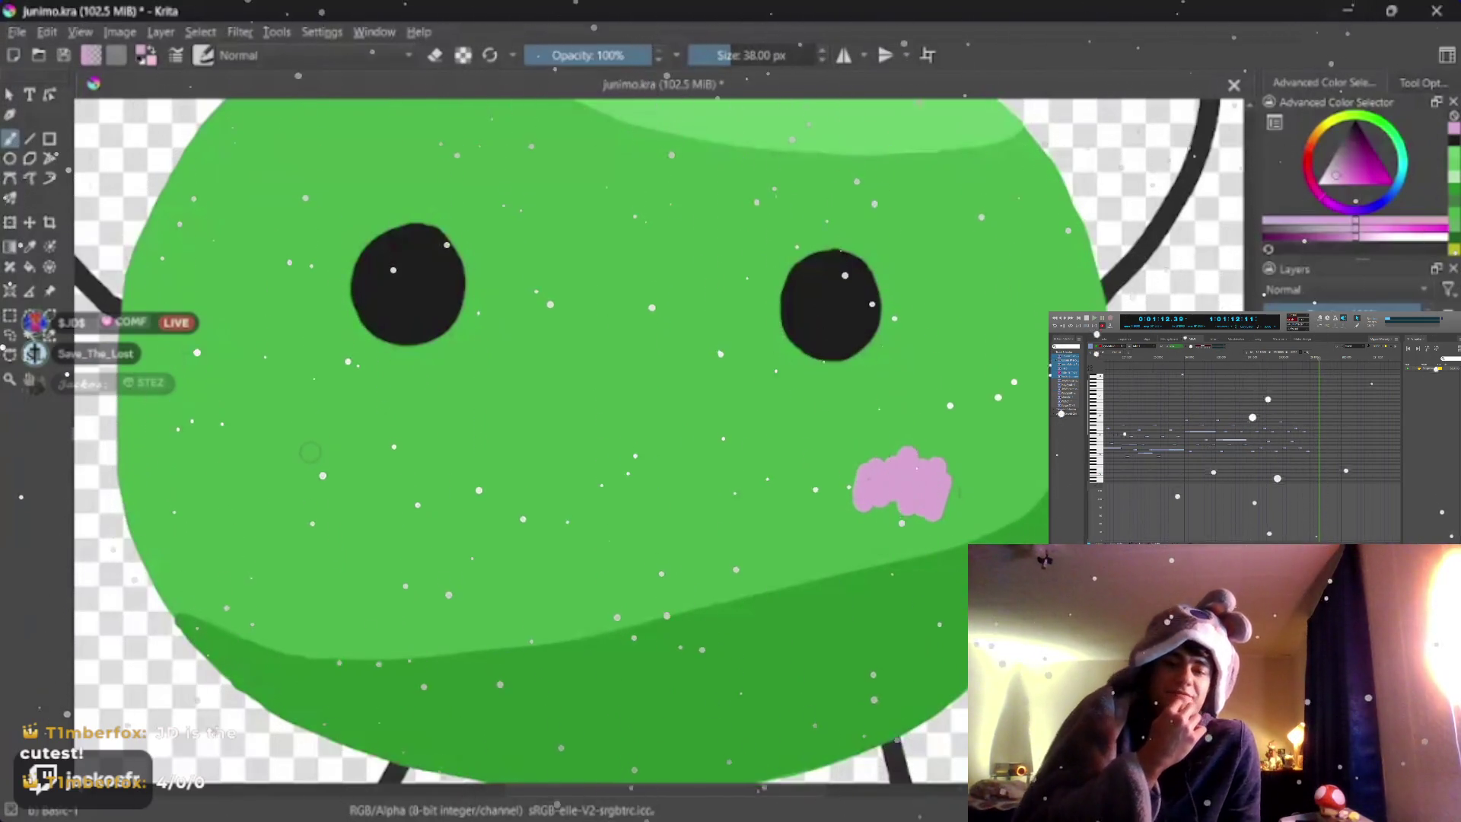
mouse_move(292, 451)
mouse_down()
mouse_move(308, 468)
mouse_move(416, 468)
mouse_up()
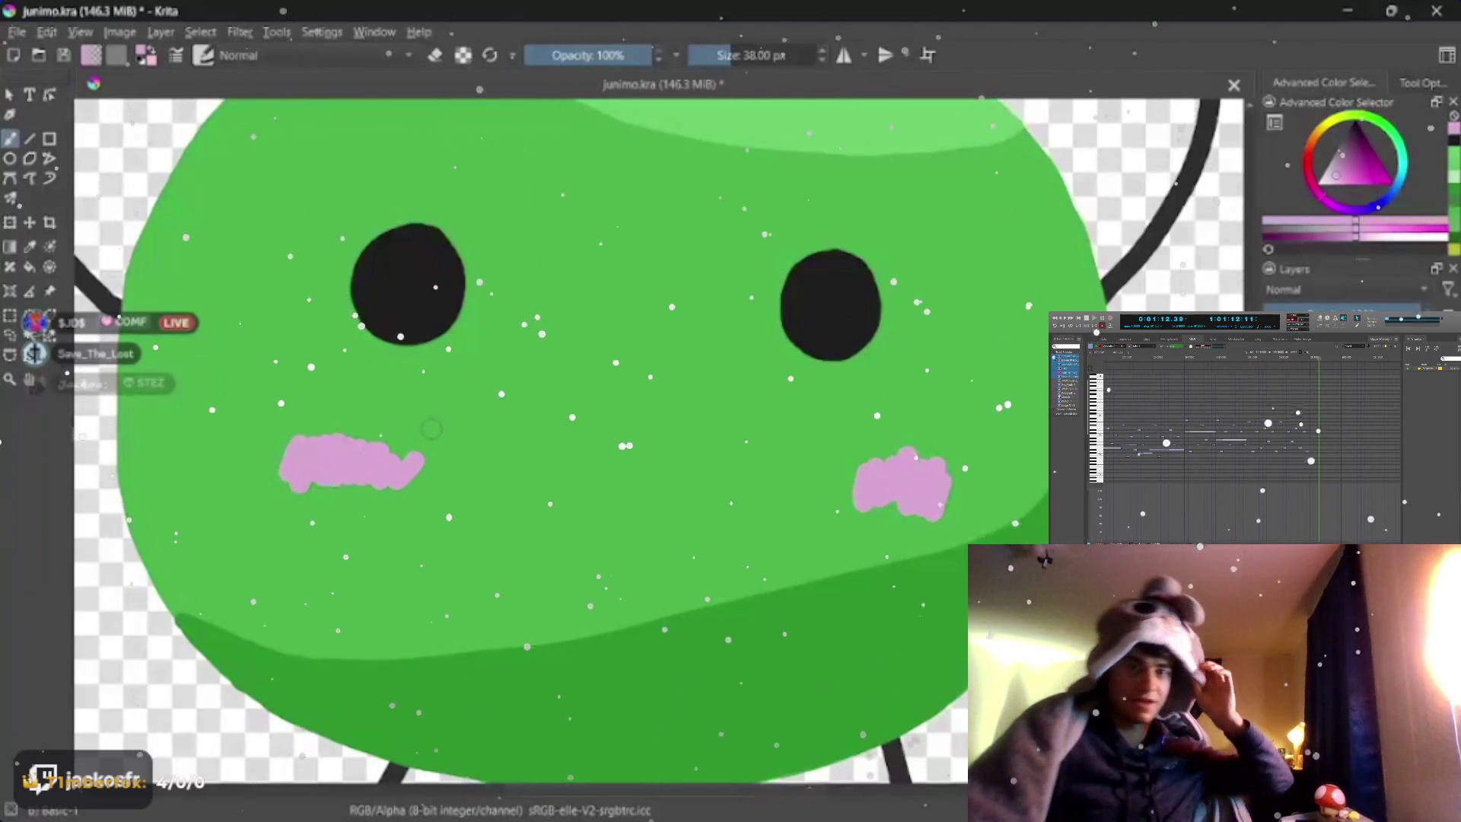
key(ctrl+z)
key(ctrl+z)
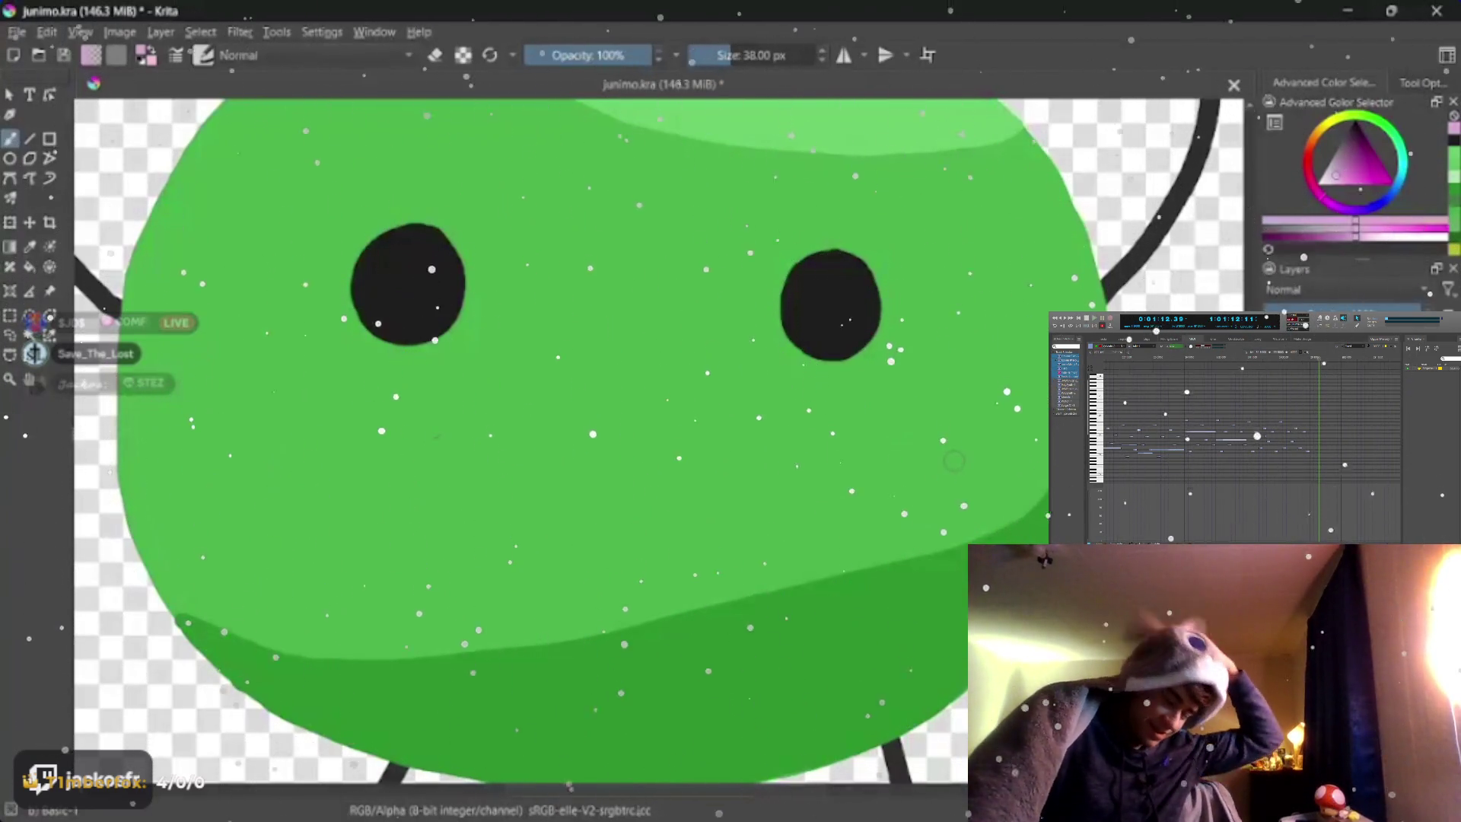
- Repaint and widen the right cheek blush, then paint and fill out the left one
drag(954, 456, 971, 497)
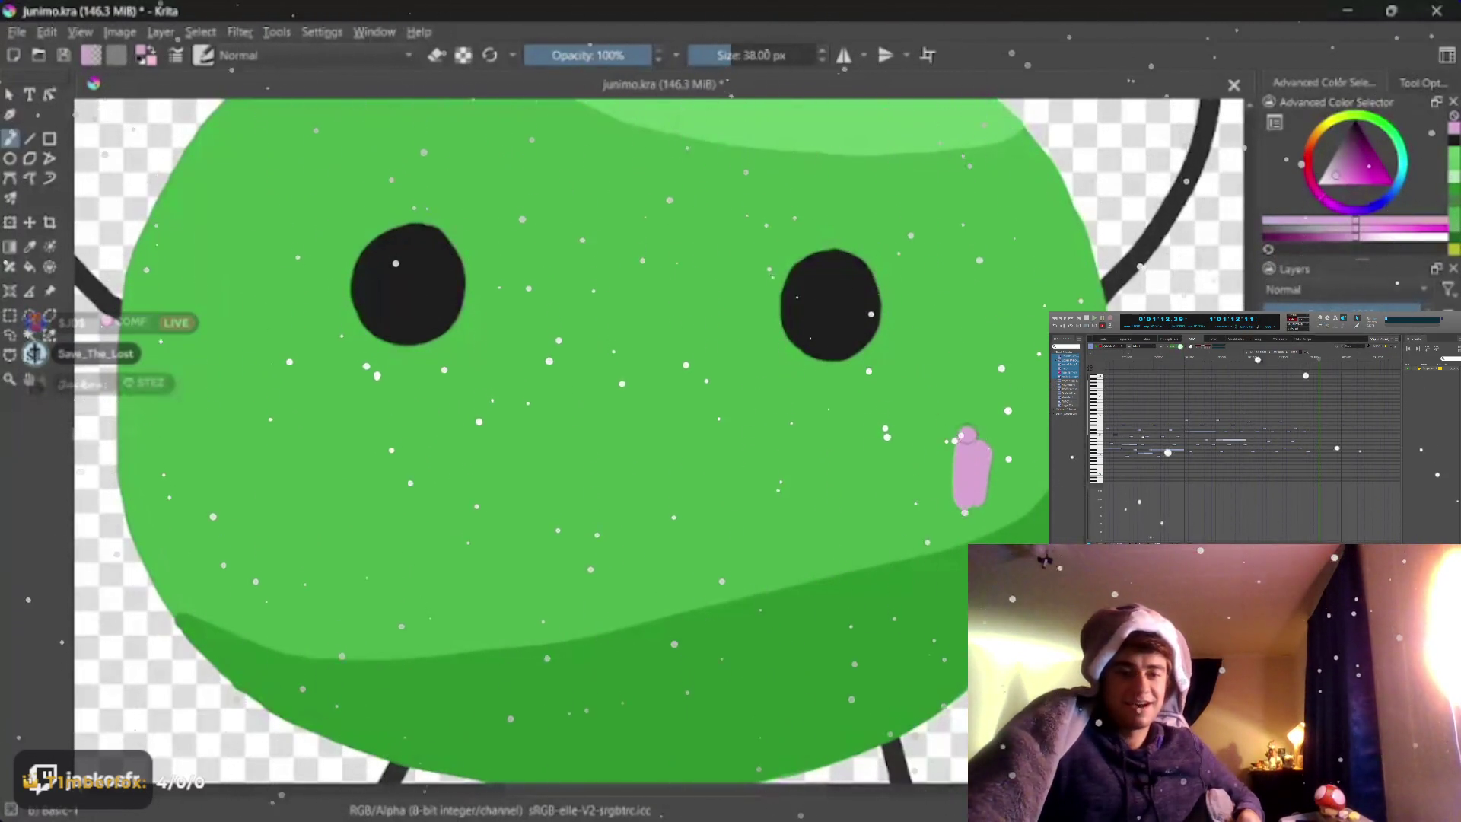
mouse_move(958, 446)
mouse_down()
mouse_move(929, 485)
mouse_move(865, 485)
mouse_up()
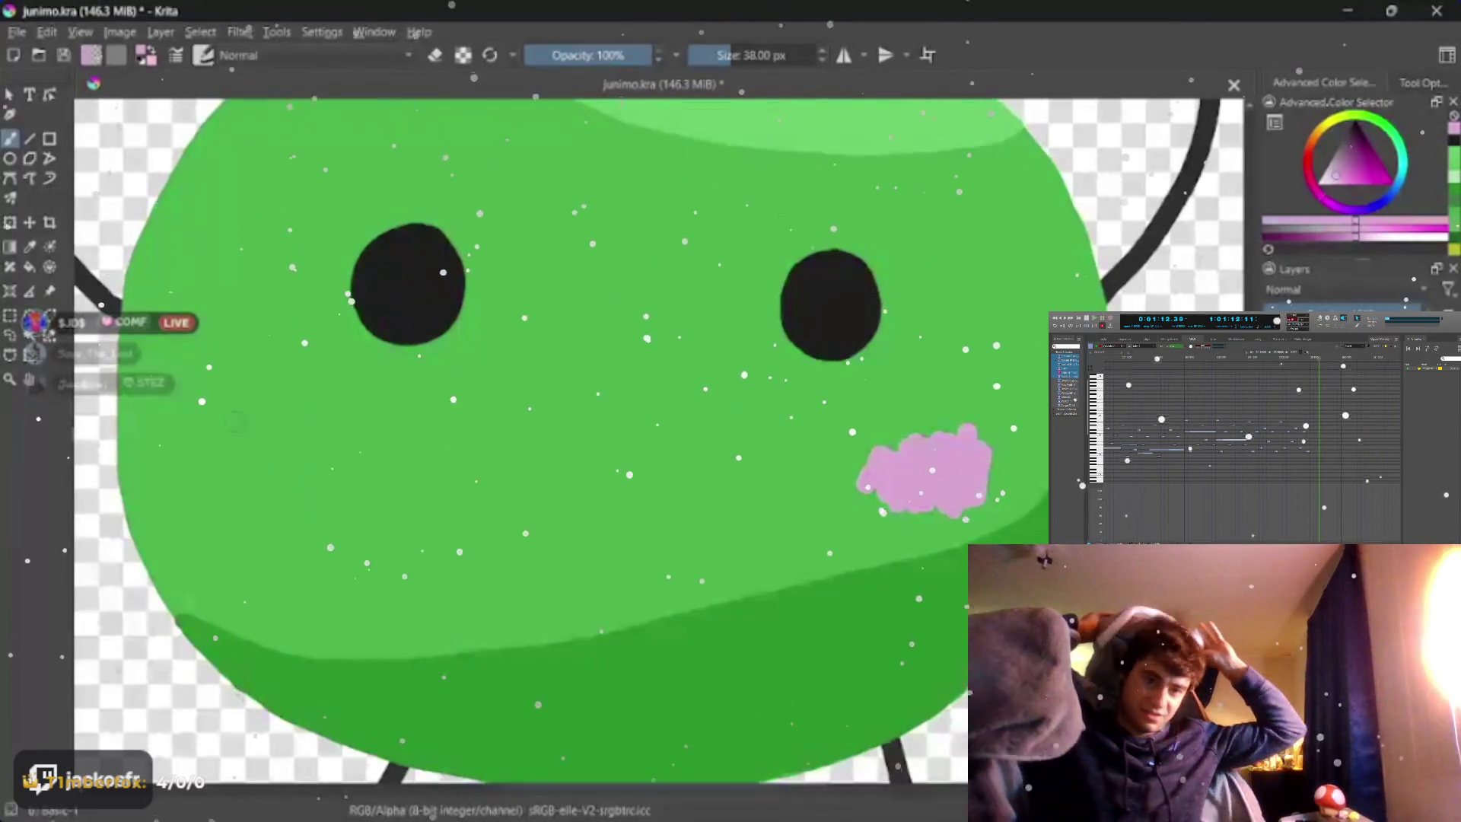
mouse_move(234, 417)
mouse_down()
mouse_move(239, 473)
mouse_move(275, 486)
mouse_up()
mouse_move(279, 417)
mouse_down()
mouse_move(286, 493)
mouse_move(306, 432)
mouse_up()
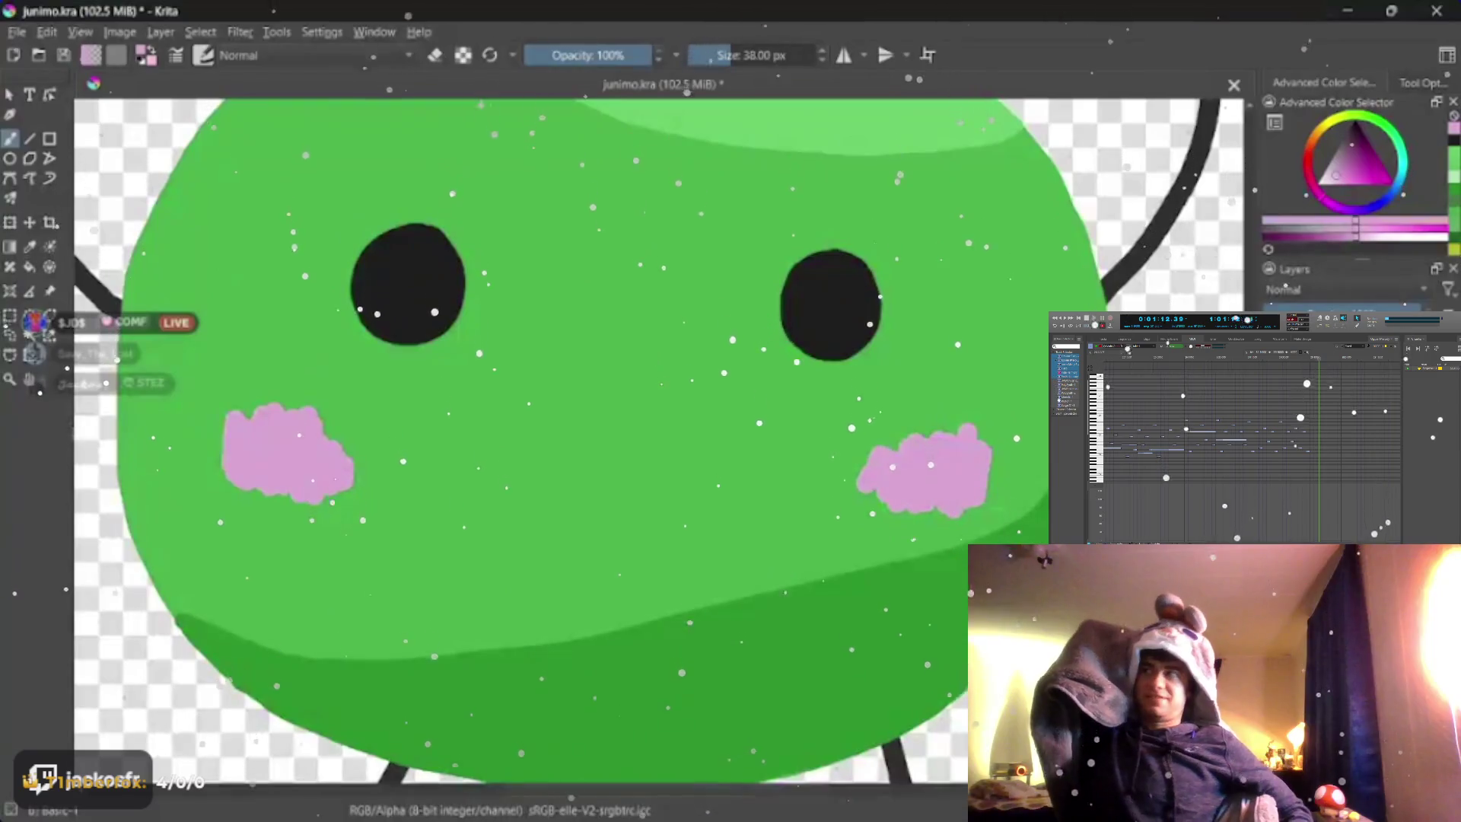
scroll(647, 453, down, 4)
scroll(648, 453, down, 2)
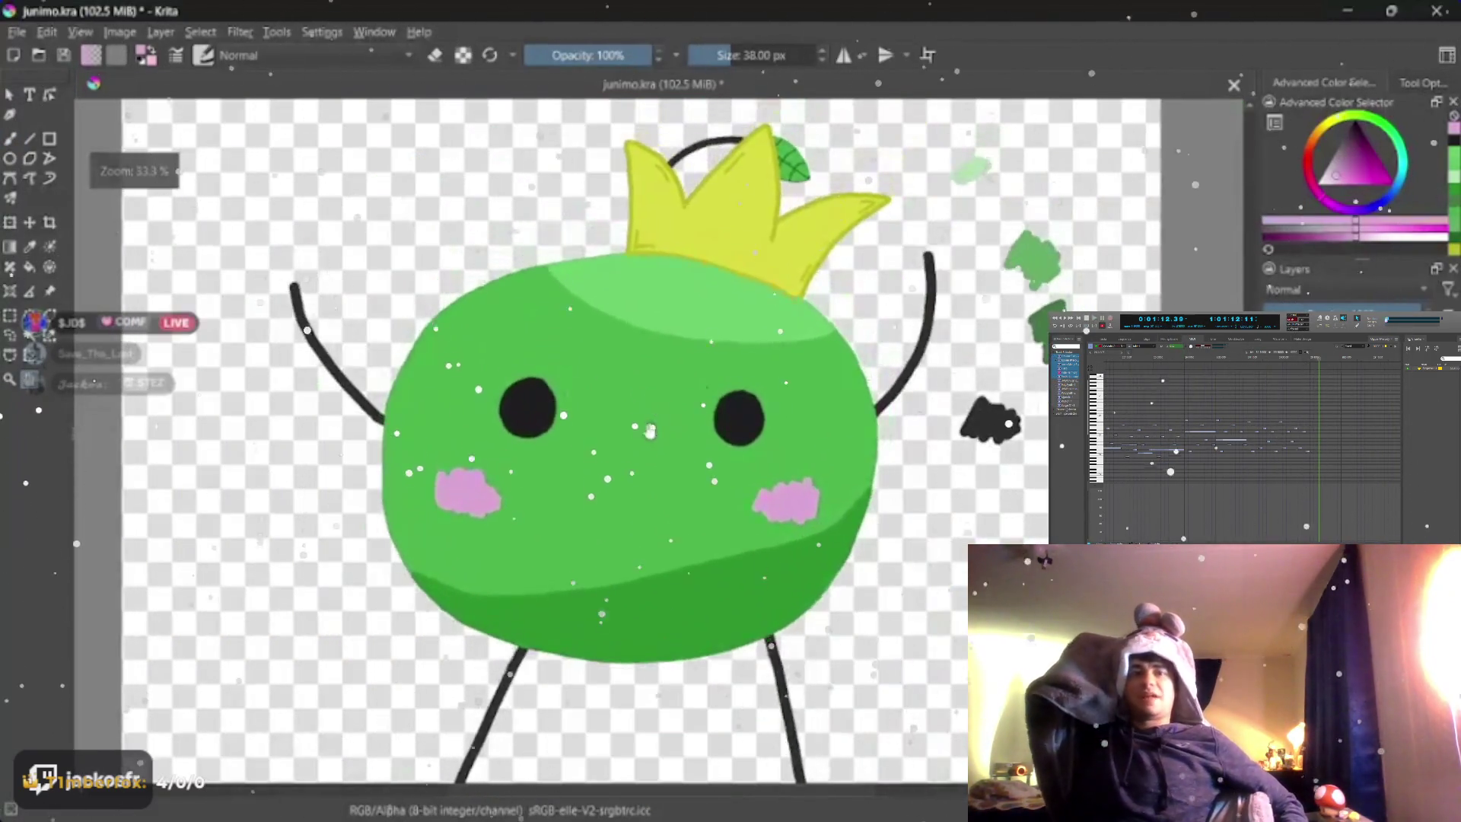
scroll(647, 453, up, 3)
- Paint a curved near-white highlight on the left eye with a smaller brush, undoing the stray grey stroke
mouse_move(647, 454)
mouse_down()
mouse_move(704, 420)
mouse_move(663, 457)
mouse_up()
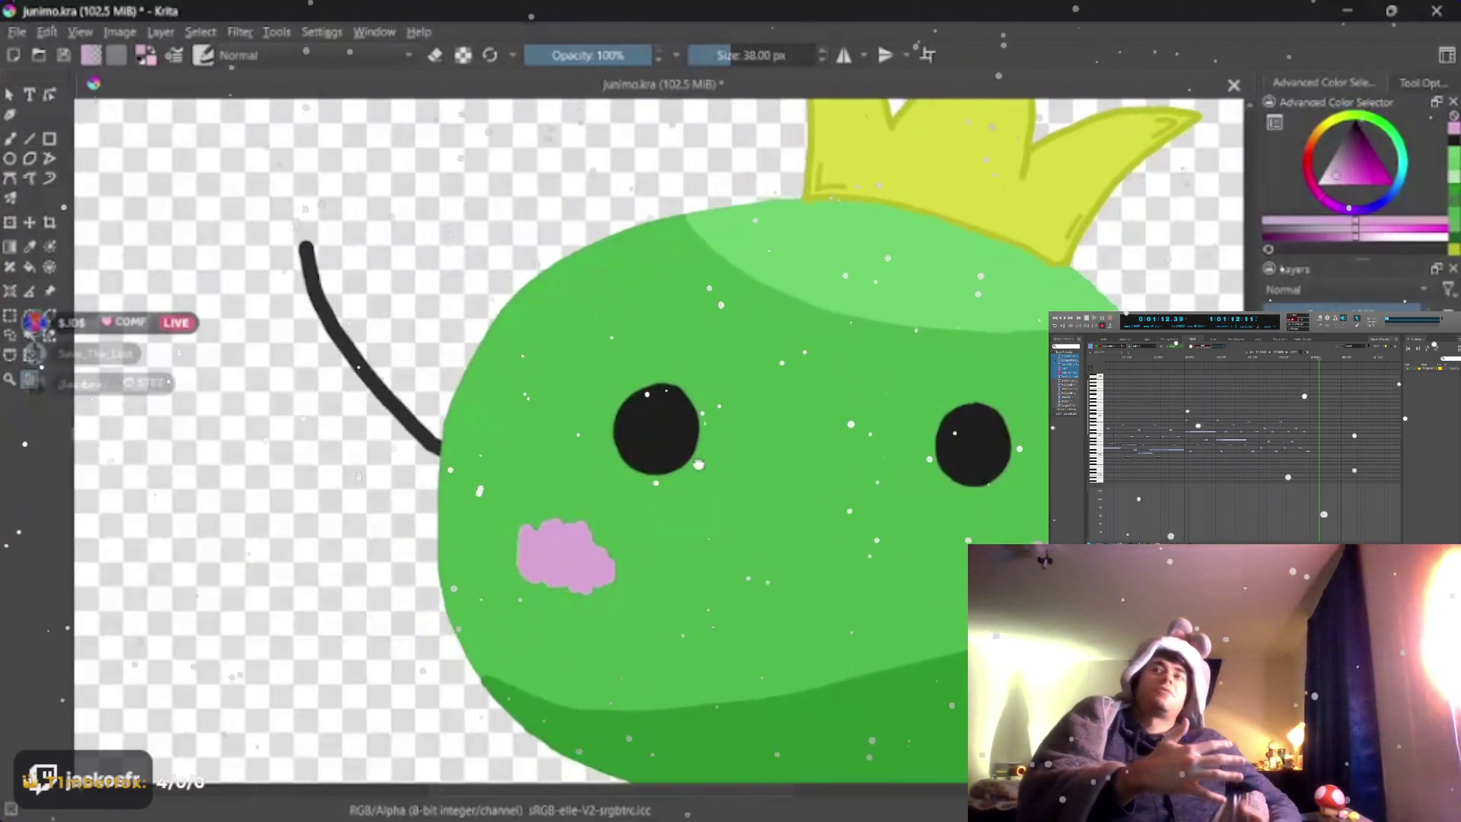
scroll(662, 457, up, 1)
scroll(639, 456, up, 2)
scroll(639, 456, up, 3)
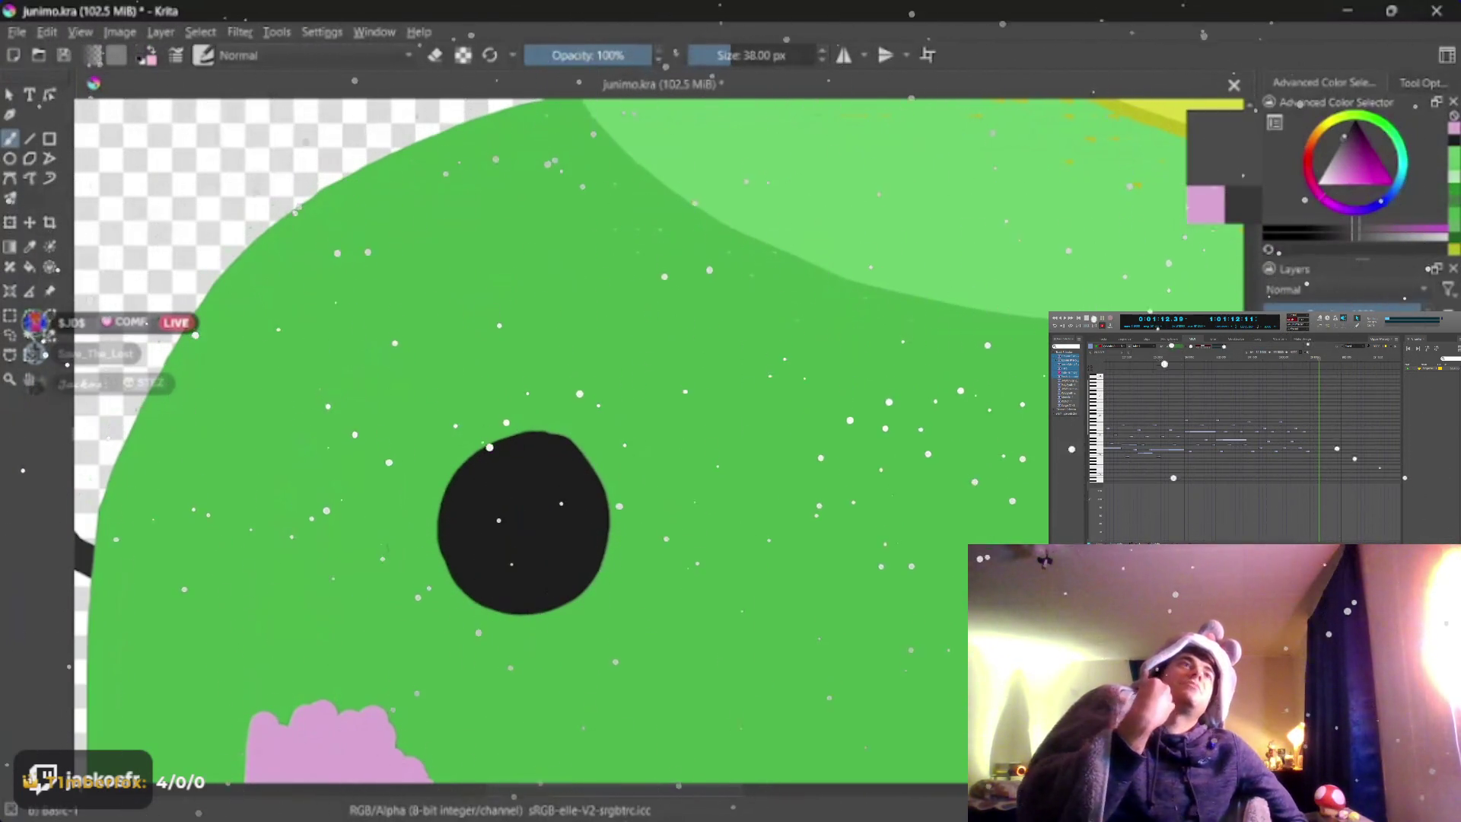
mouse_move(503, 454)
mouse_down()
mouse_move(536, 443)
mouse_move(570, 456)
mouse_up()
key(ctrl+z)
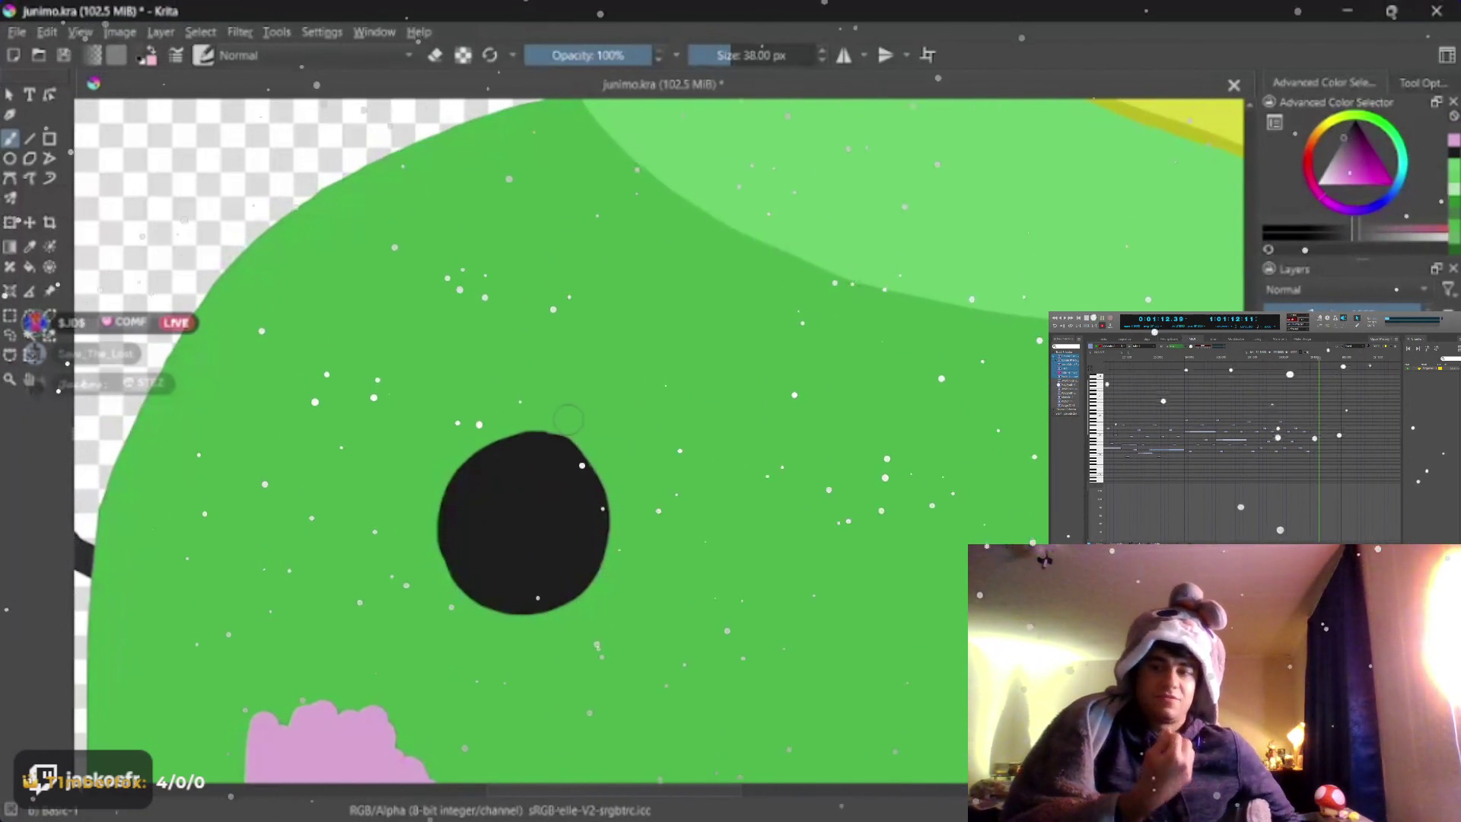
click(1336, 160)
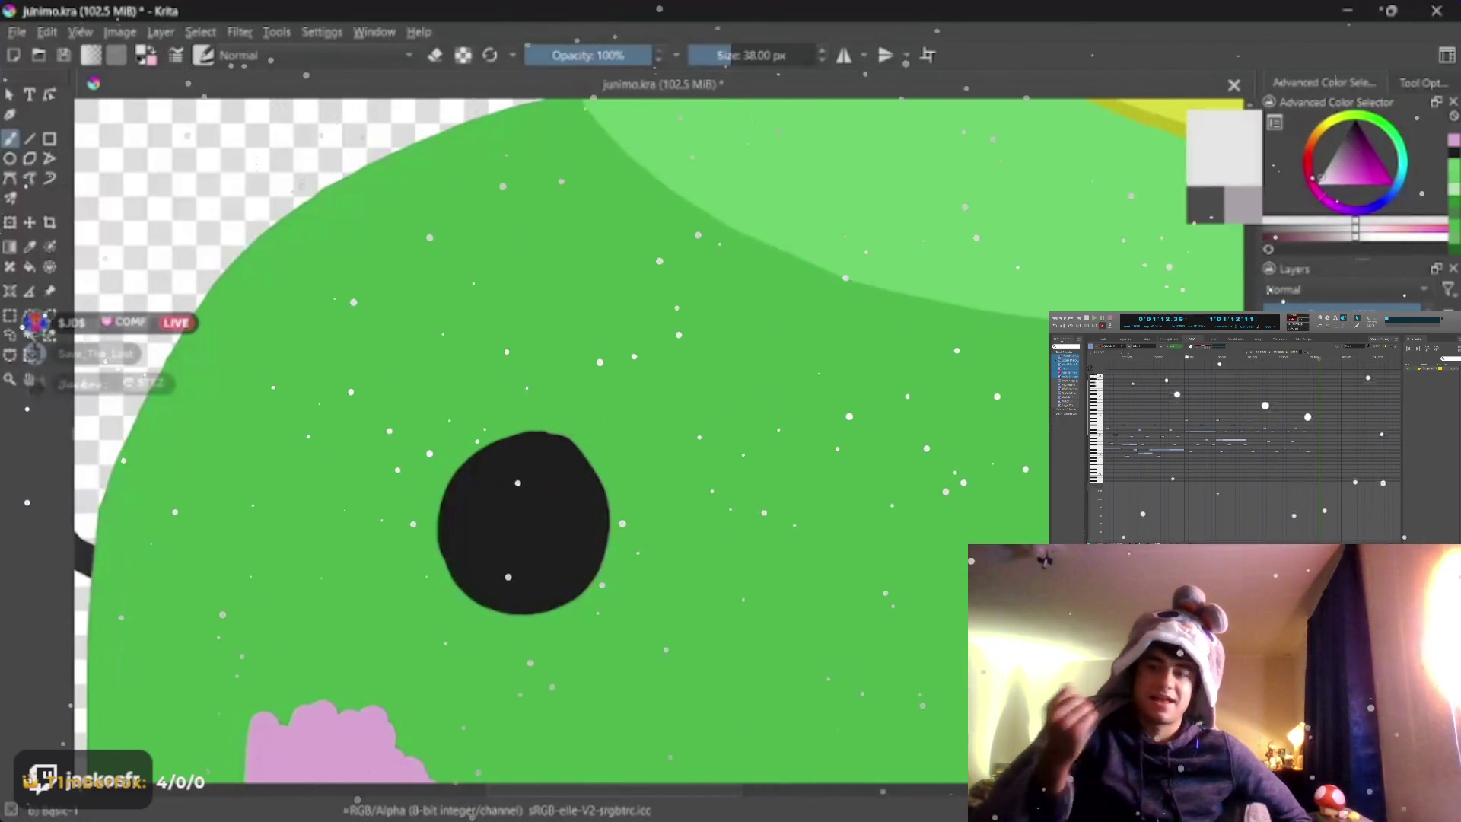
key(bracketleft)
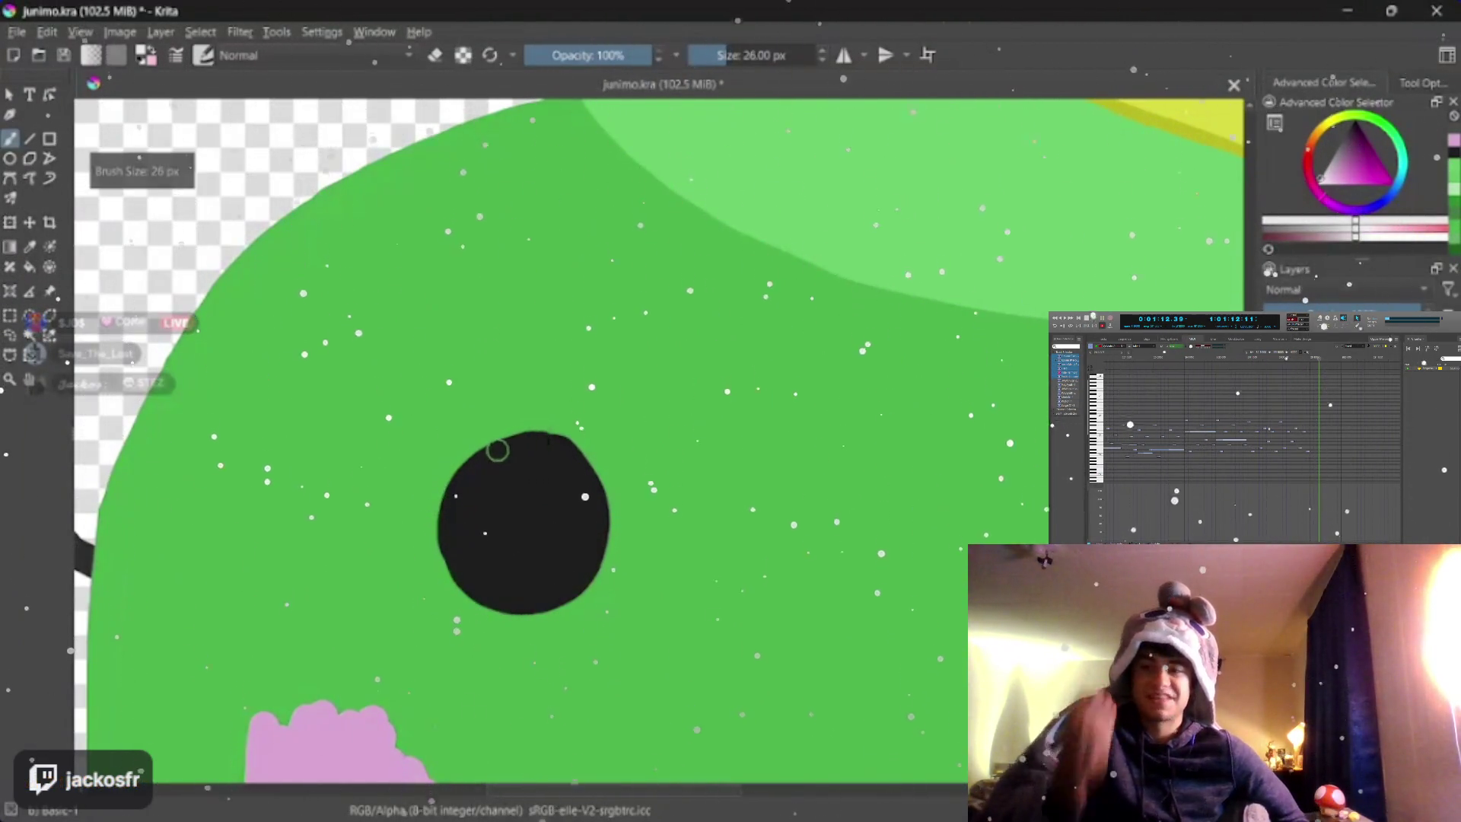
drag(500, 452, 554, 445)
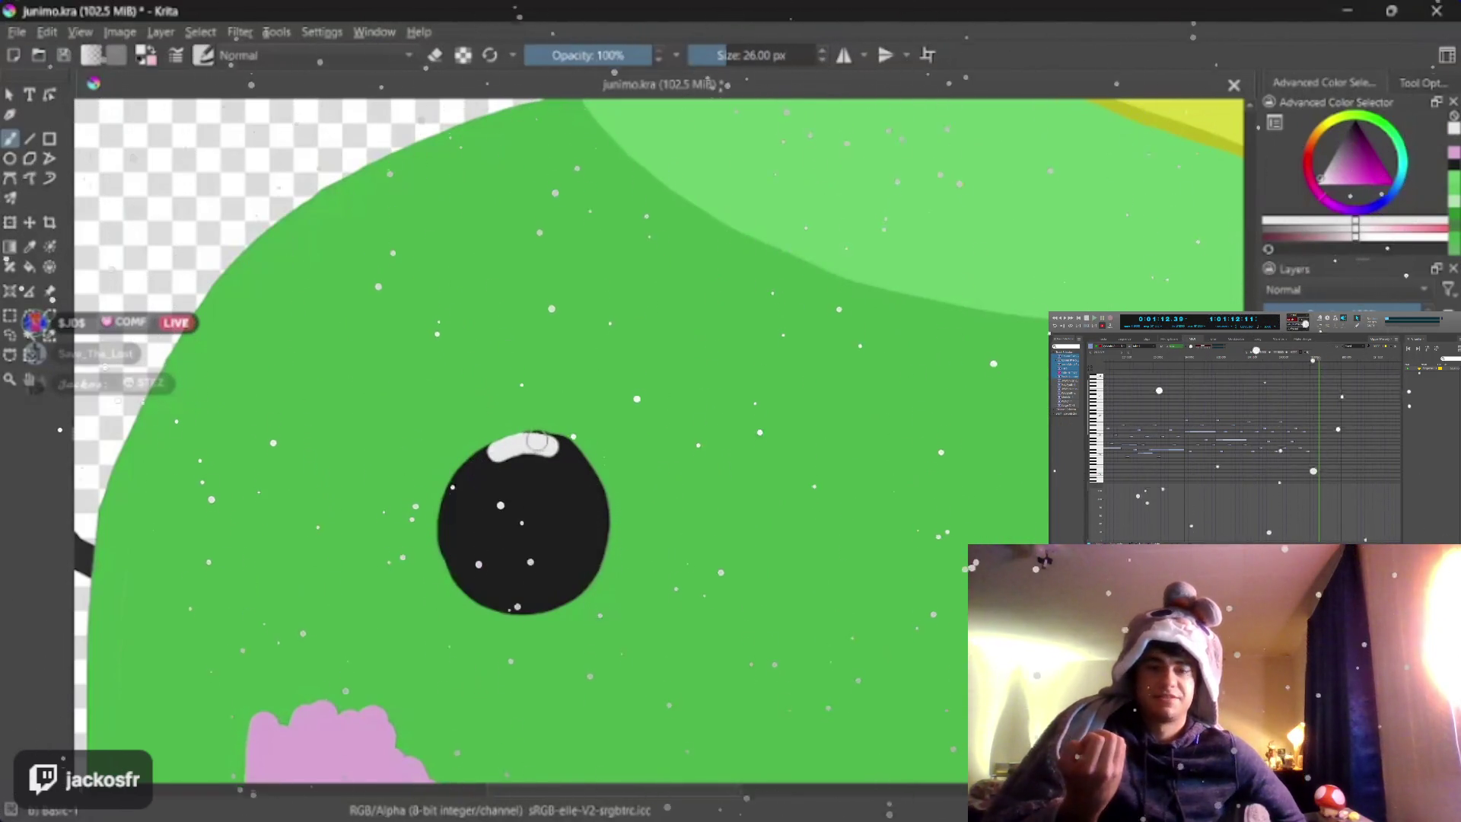
key(bracketleft)
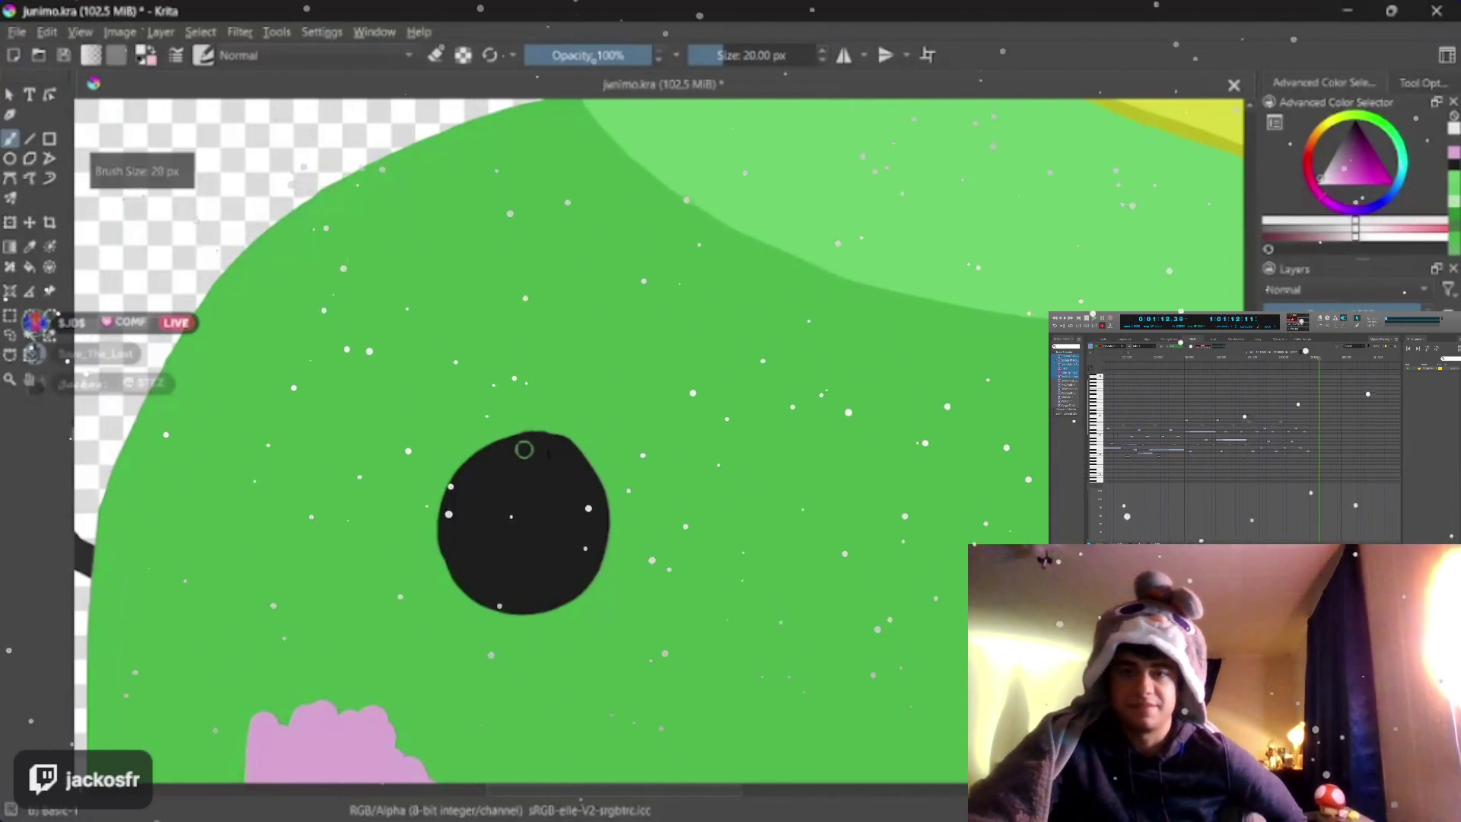
drag(516, 449, 576, 480)
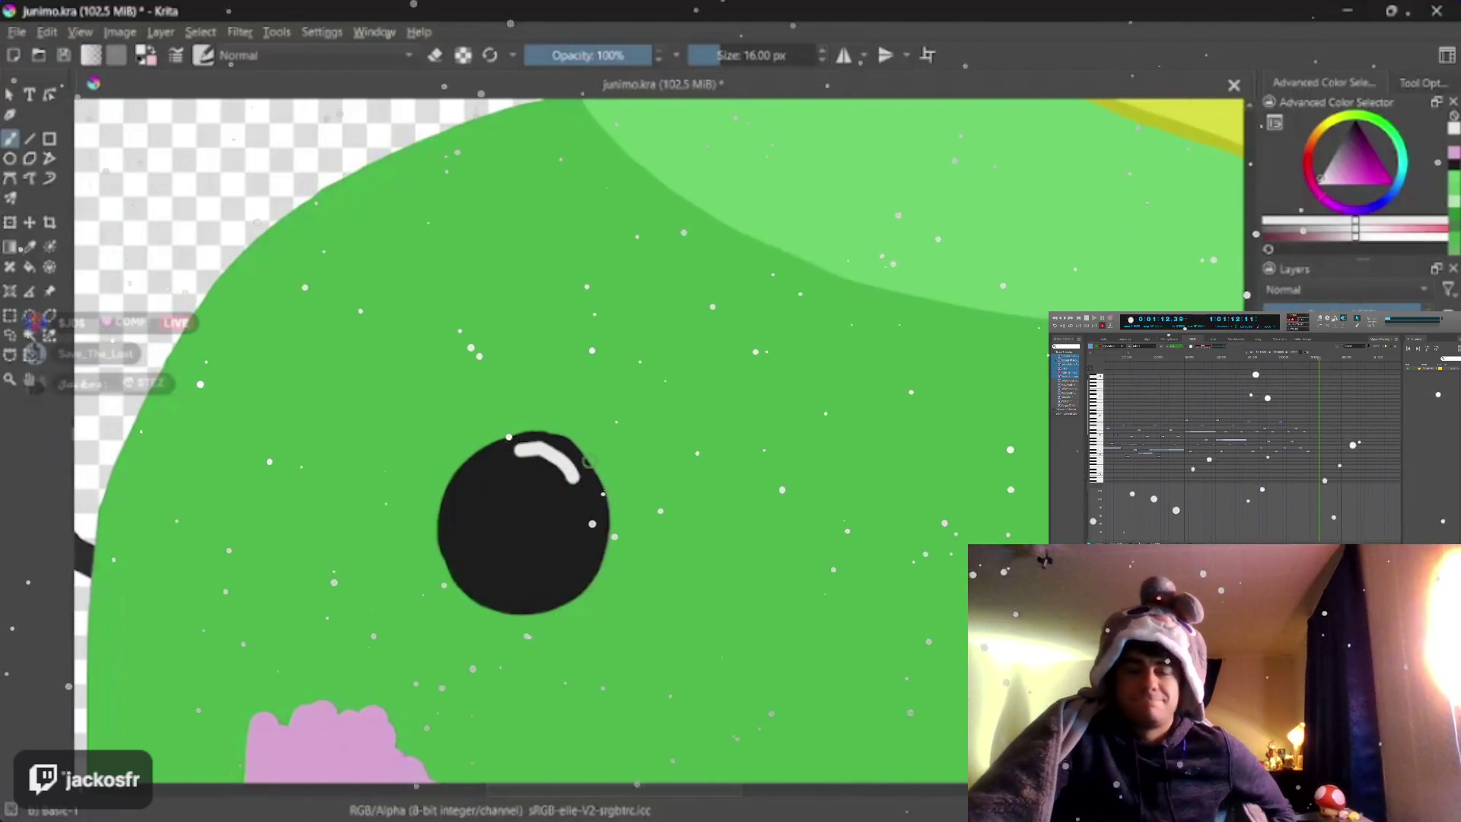
- Paint a matching white highlight on the right eye and recentre the view on the face
drag(799, 456, 382, 394)
drag(109, 393, 69, 365)
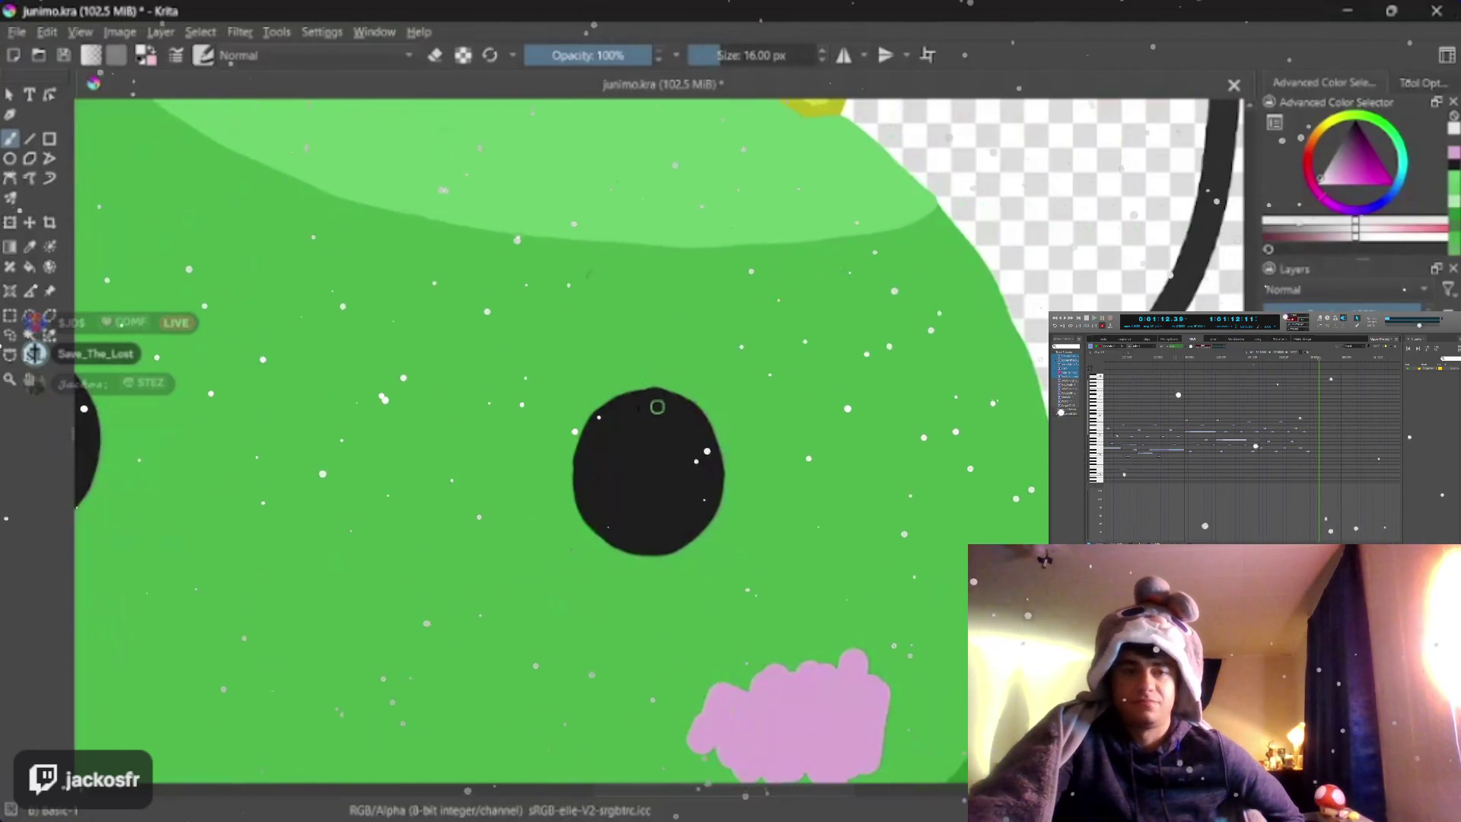
drag(657, 406, 673, 407)
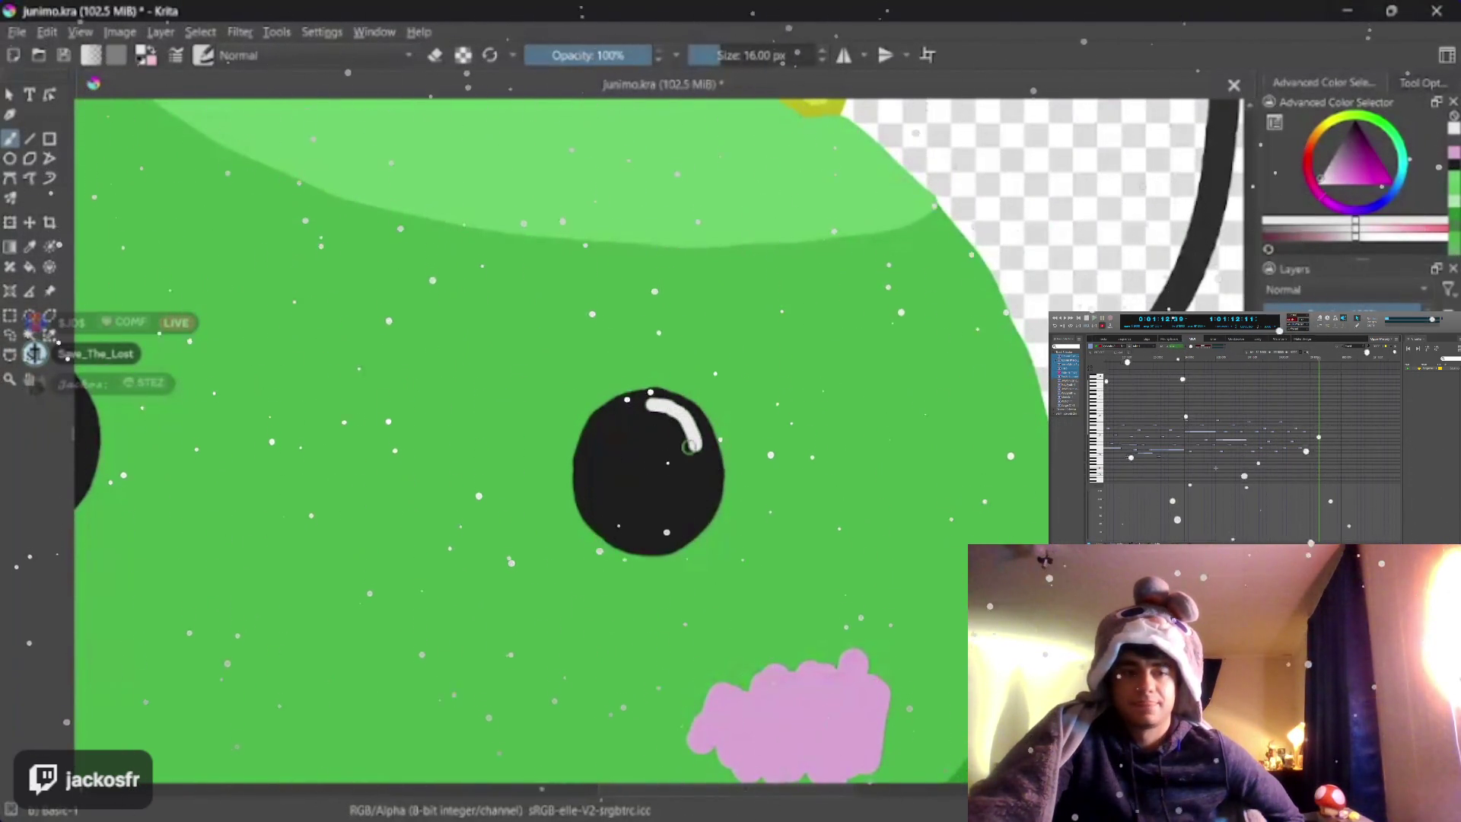
scroll(658, 407, down, 2)
scroll(658, 407, down, 2)
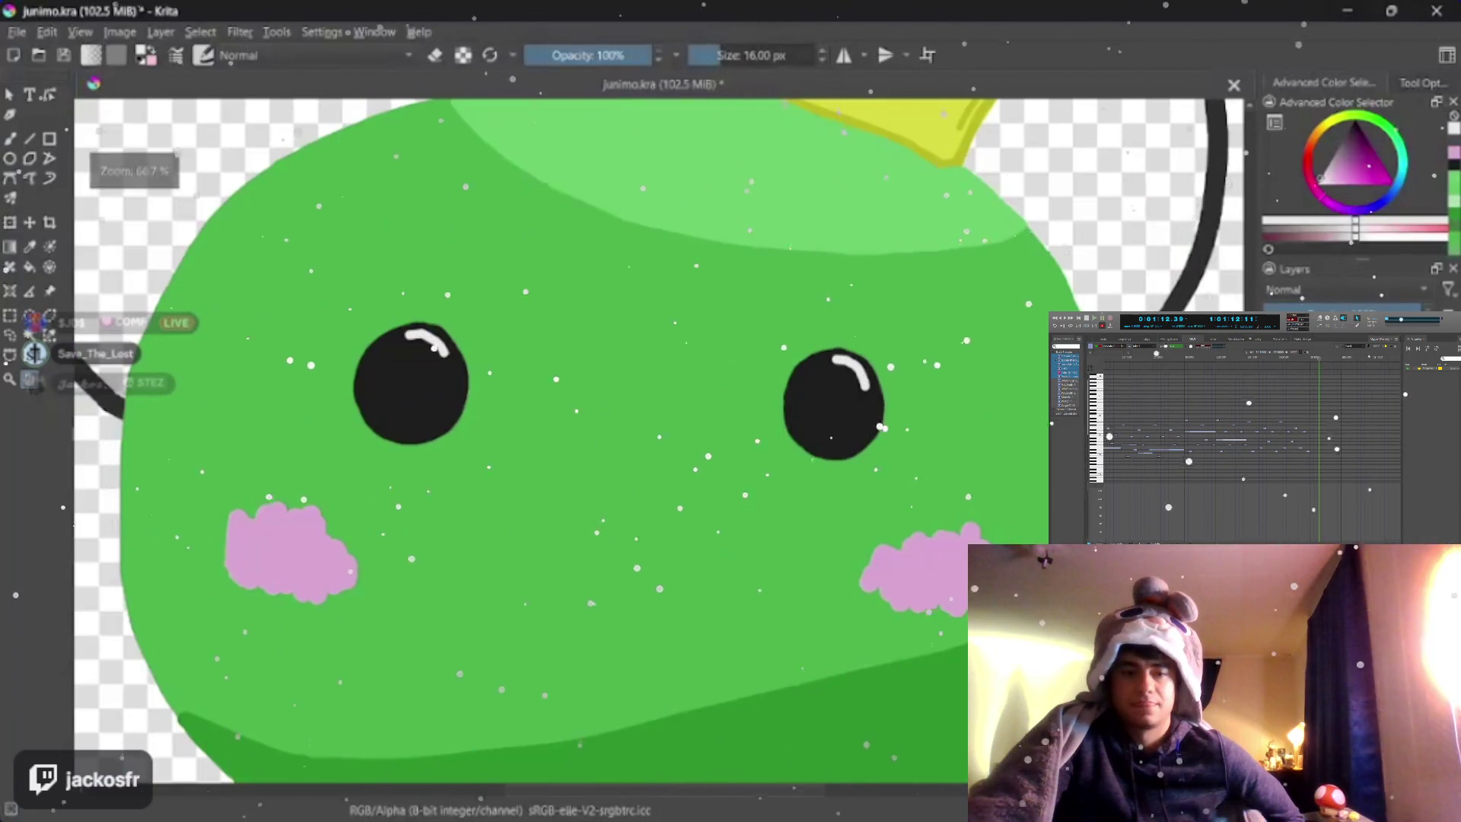
scroll(799, 394, down, 1)
scroll(805, 394, down, 1)
scroll(805, 394, up, 1)
scroll(805, 394, down, 1)
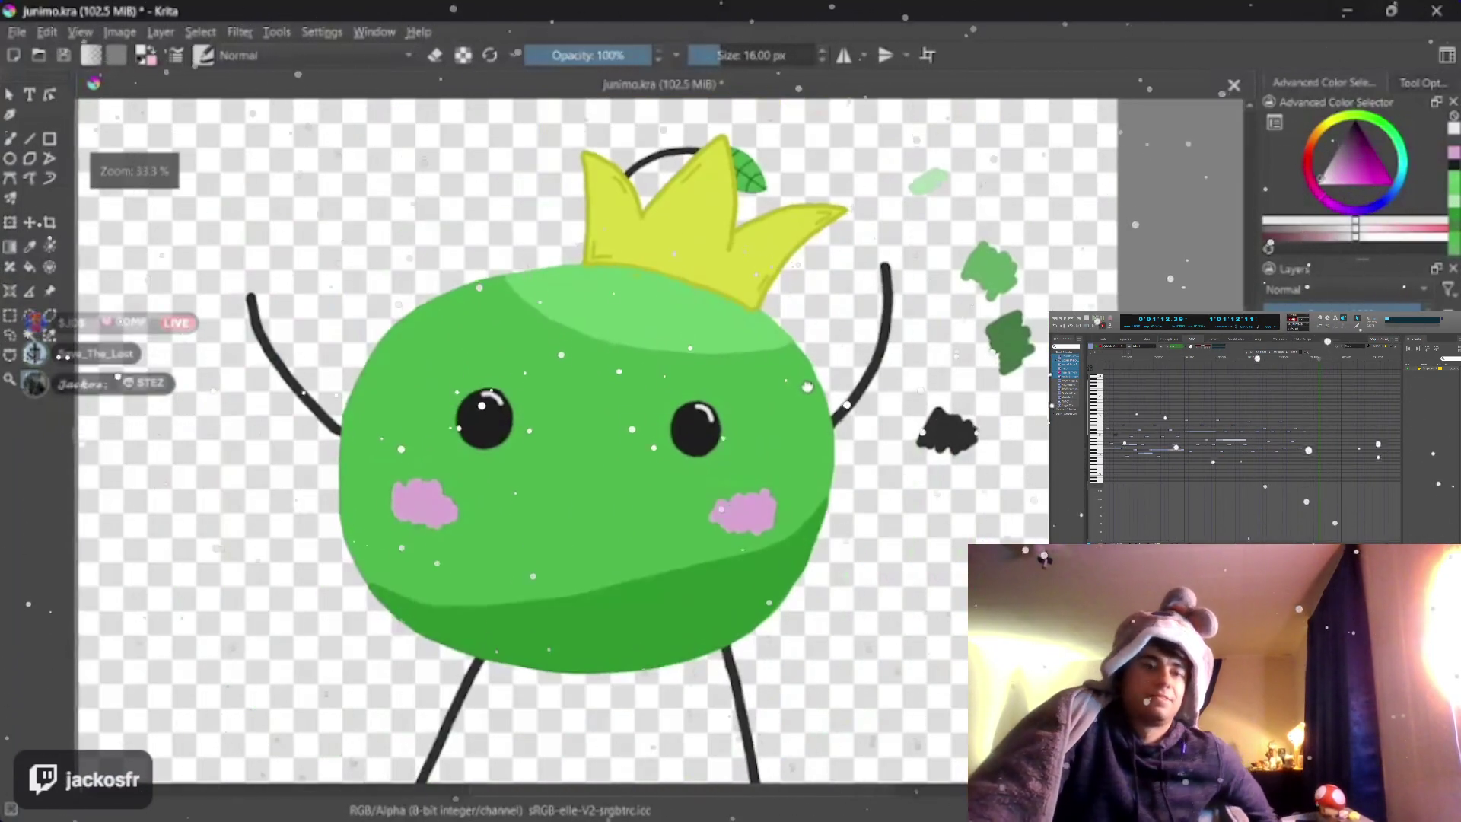
drag(805, 386, 788, 414)
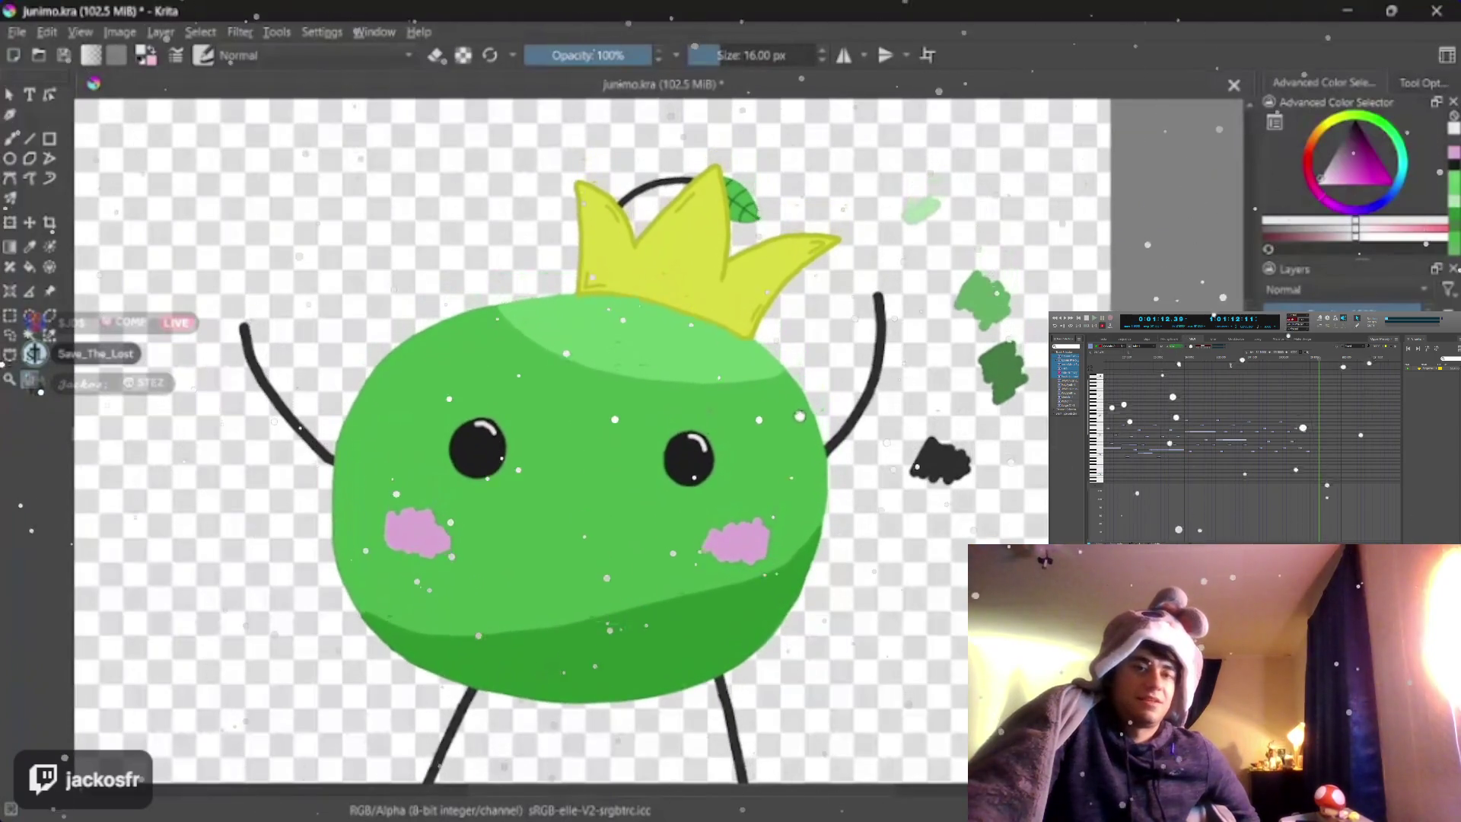
scroll(787, 413, up, 2)
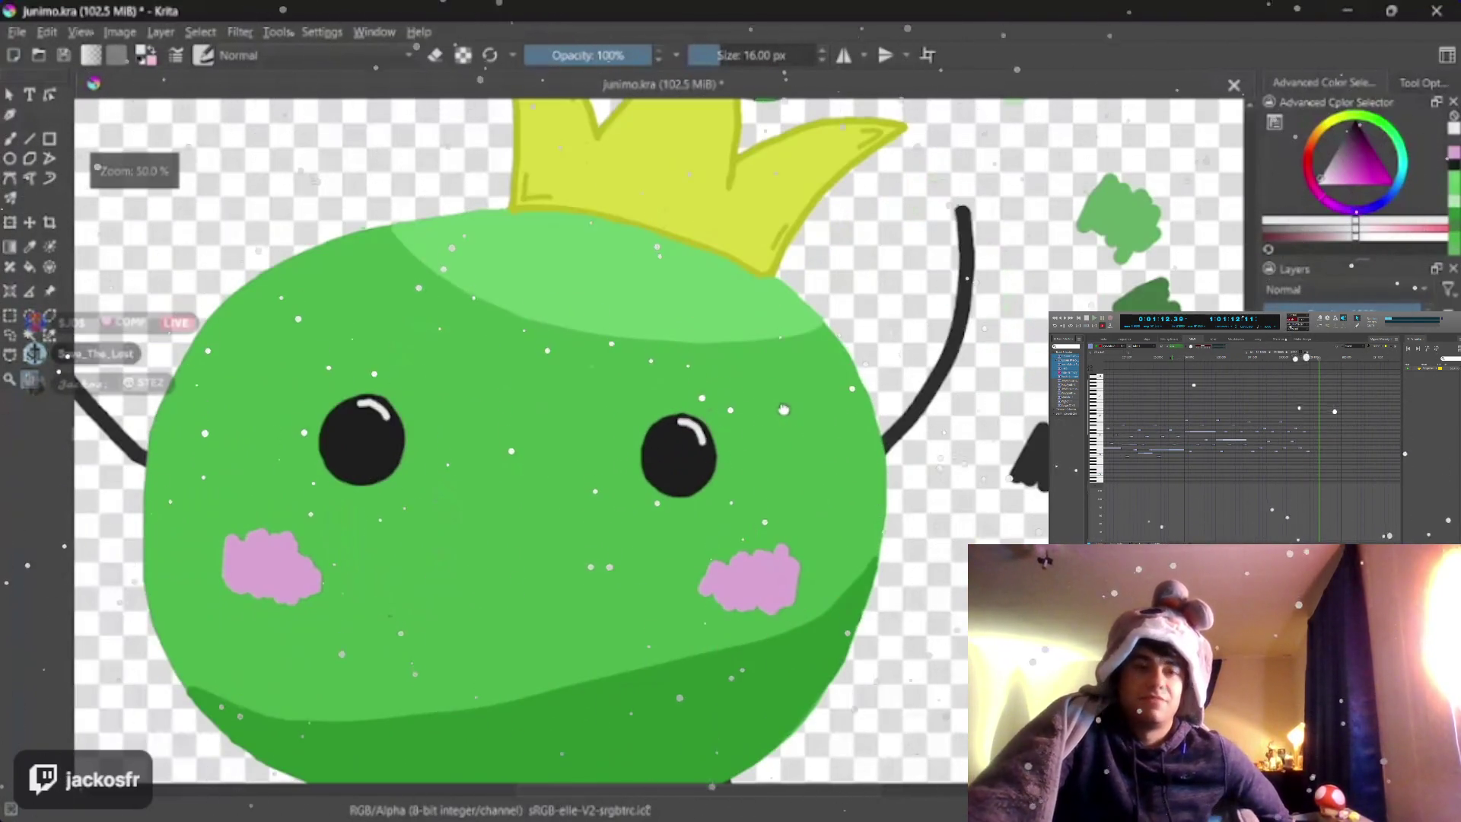
scroll(782, 409, down, 1)
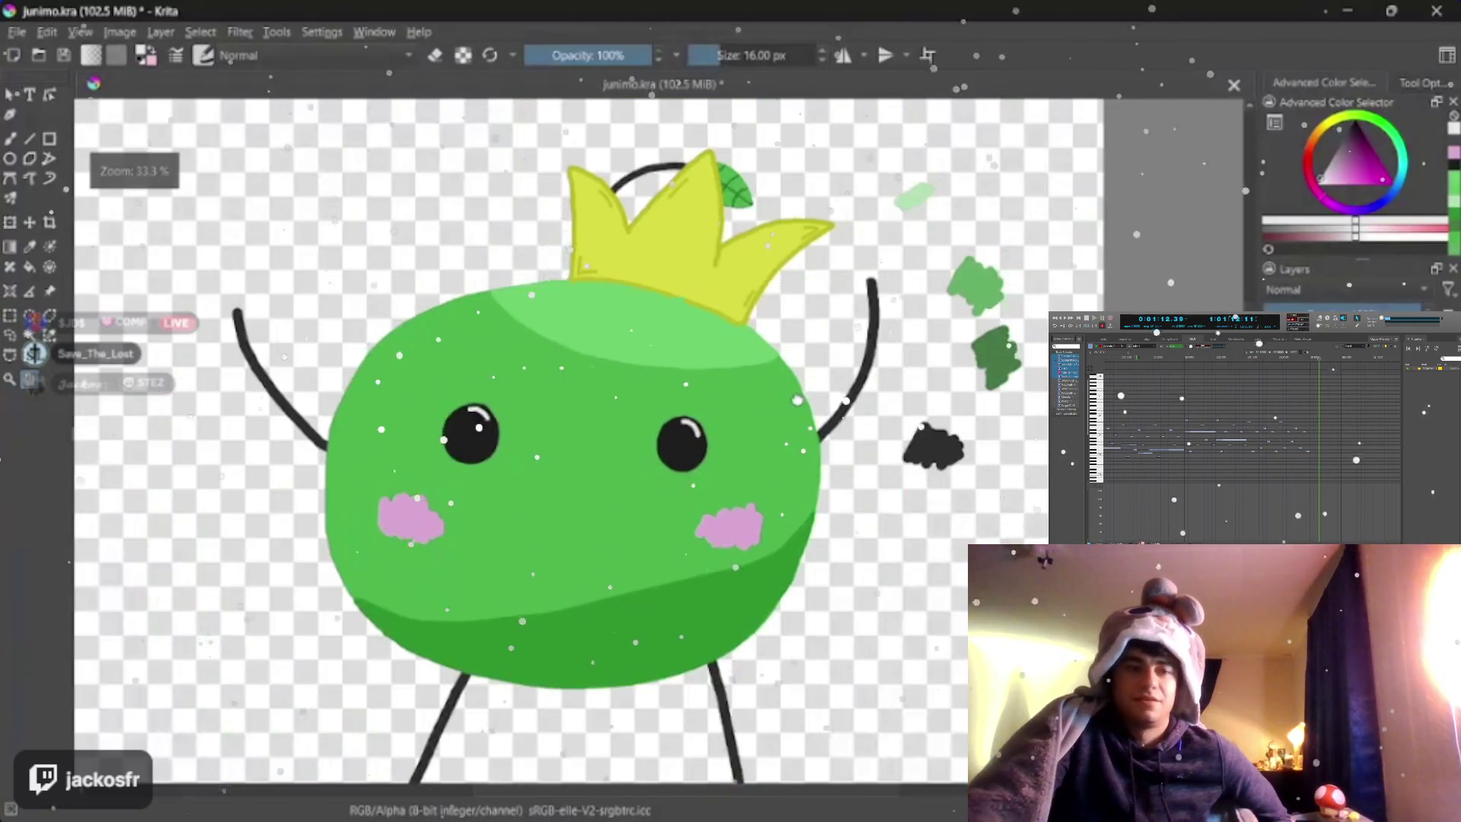
scroll(784, 409, up, 1)
scroll(763, 446, up, 2)
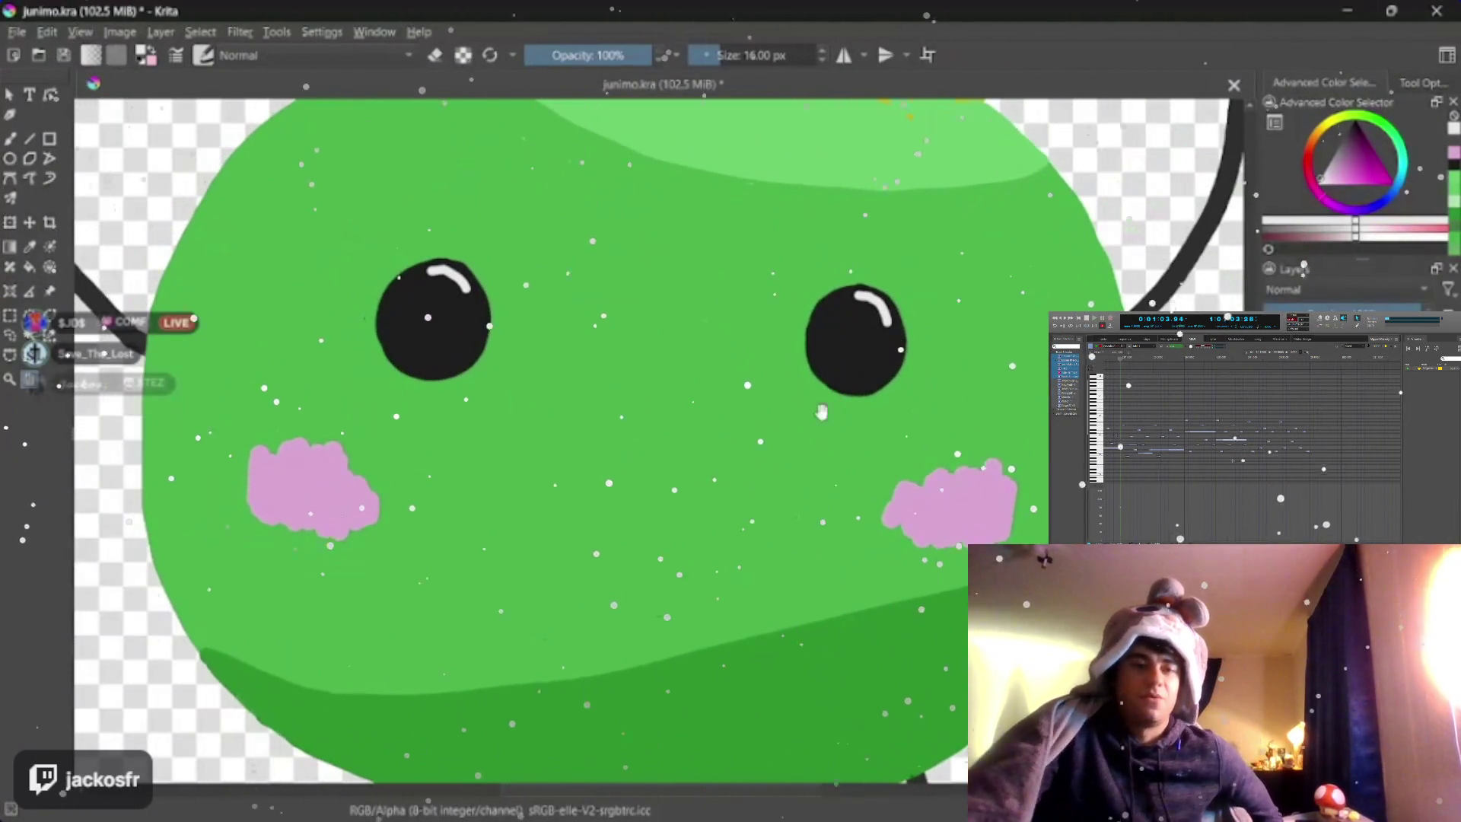
drag(823, 411, 810, 431)
scroll(809, 432, up, 2)
drag(799, 377, 594, 446)
scroll(593, 445, up, 1)
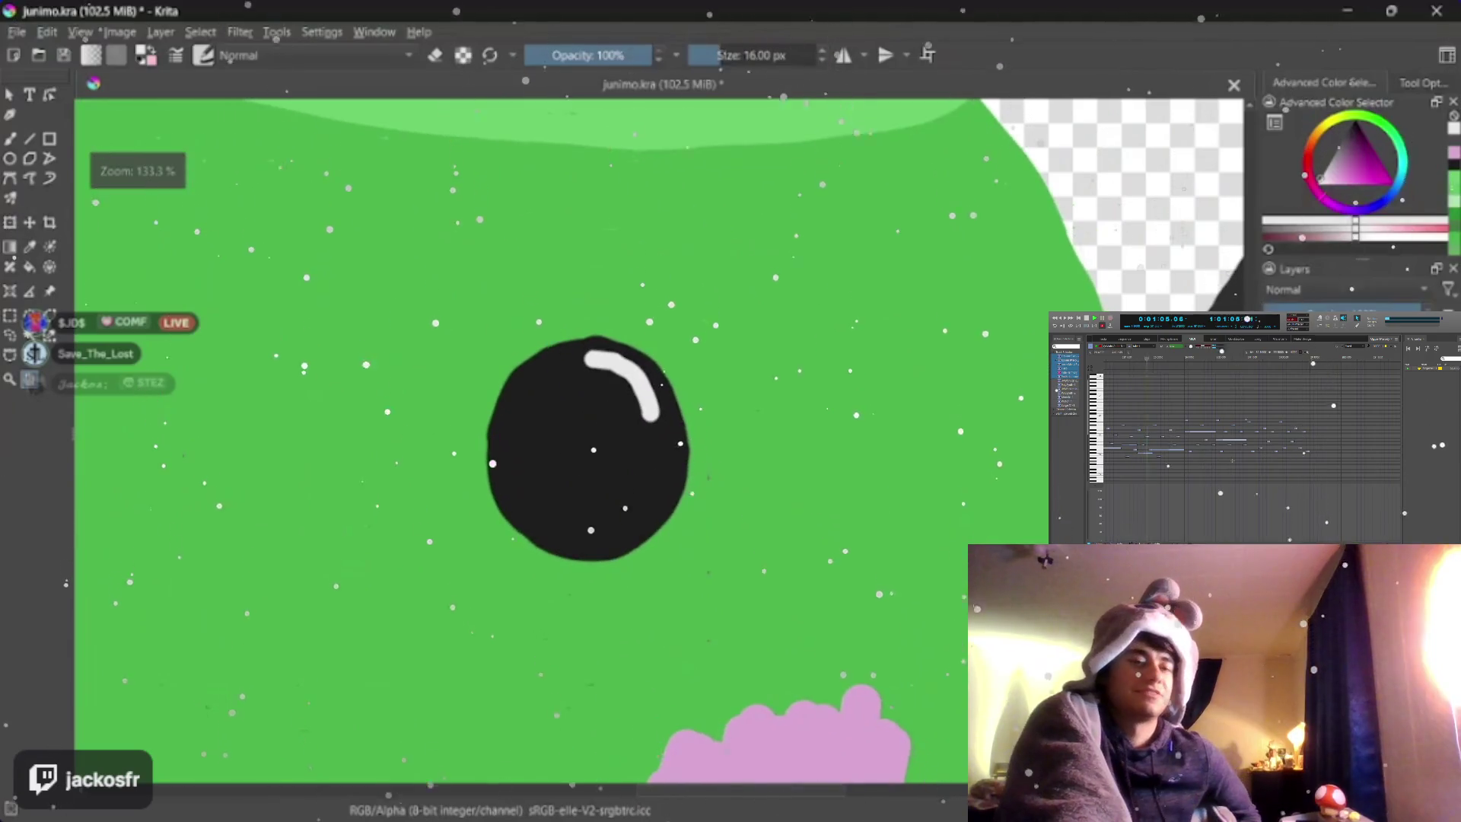
- Reduce the brush to 13 px and reposition the whole character in view
key(bracketleft)
key(bracketleft)
key(bracketleft)
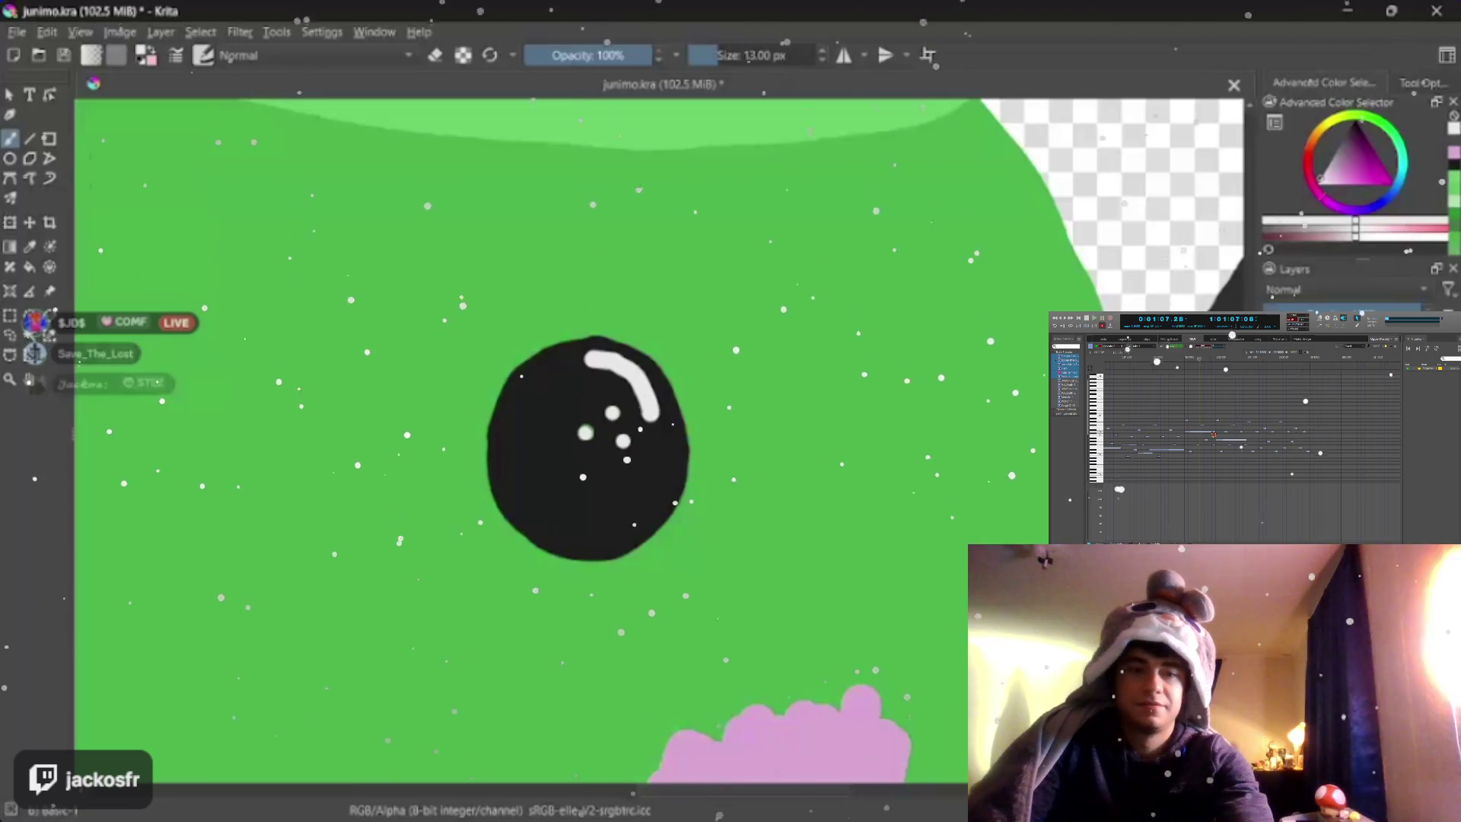
drag(593, 445, 799, 411)
scroll(772, 316, down, 3)
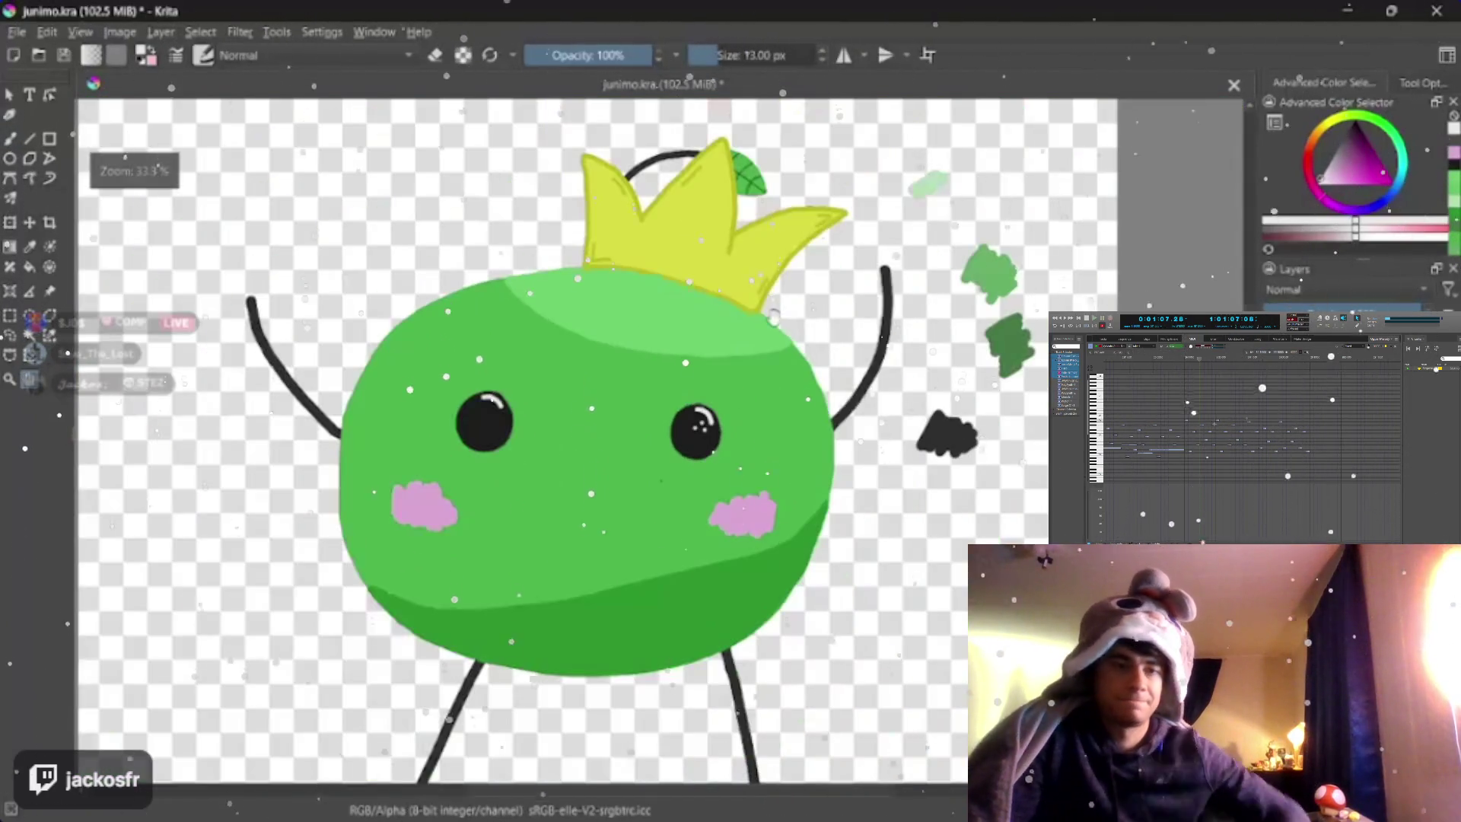
scroll(772, 317, up, 1)
drag(771, 316, 822, 331)
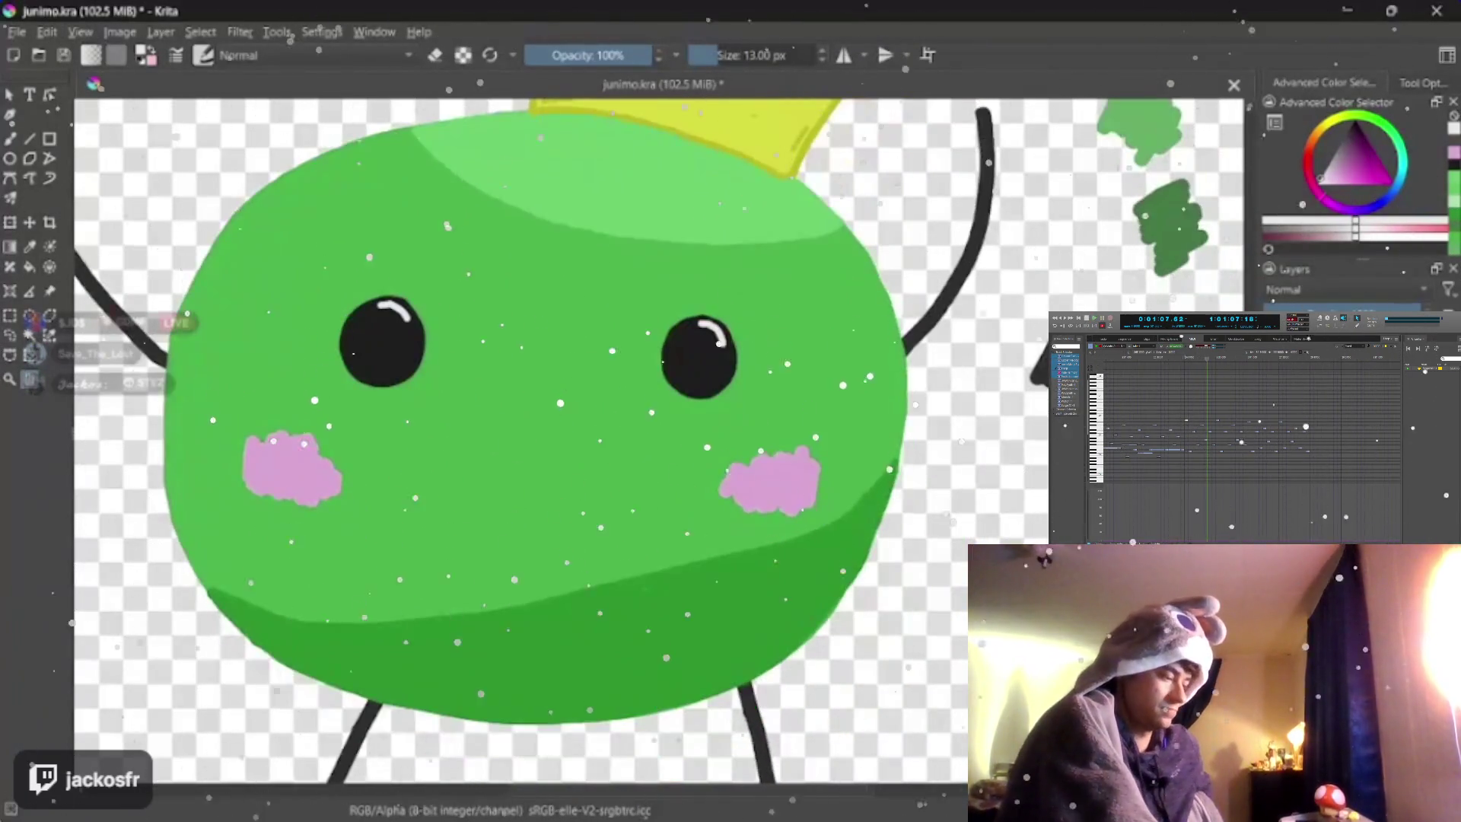
scroll(514, 399, up, 2)
- Sample the body green, then refill the lower shadow band brighter and the top band darker
drag(616, 548, 617, 408)
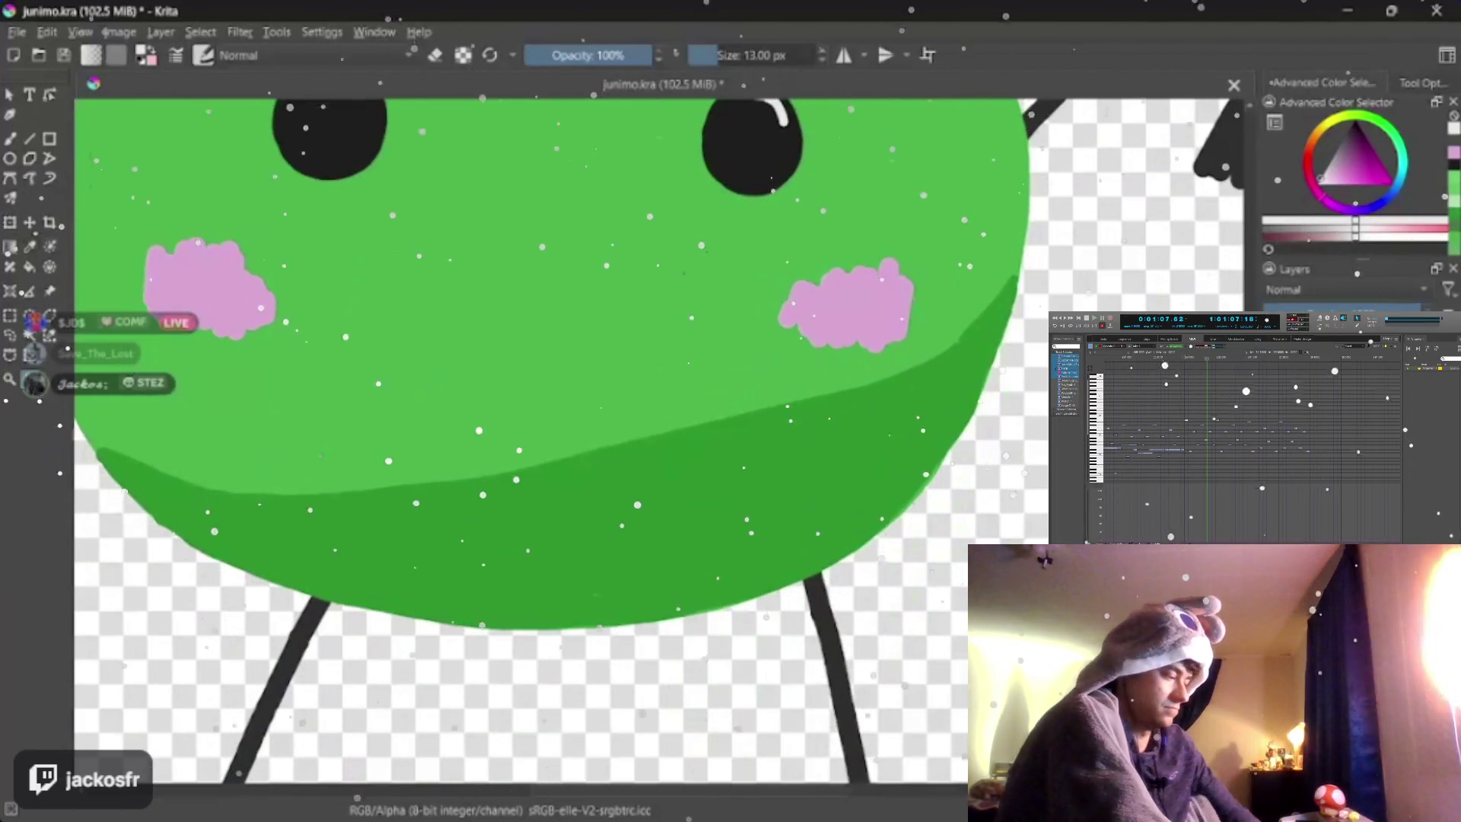
ctrl+click(616, 408)
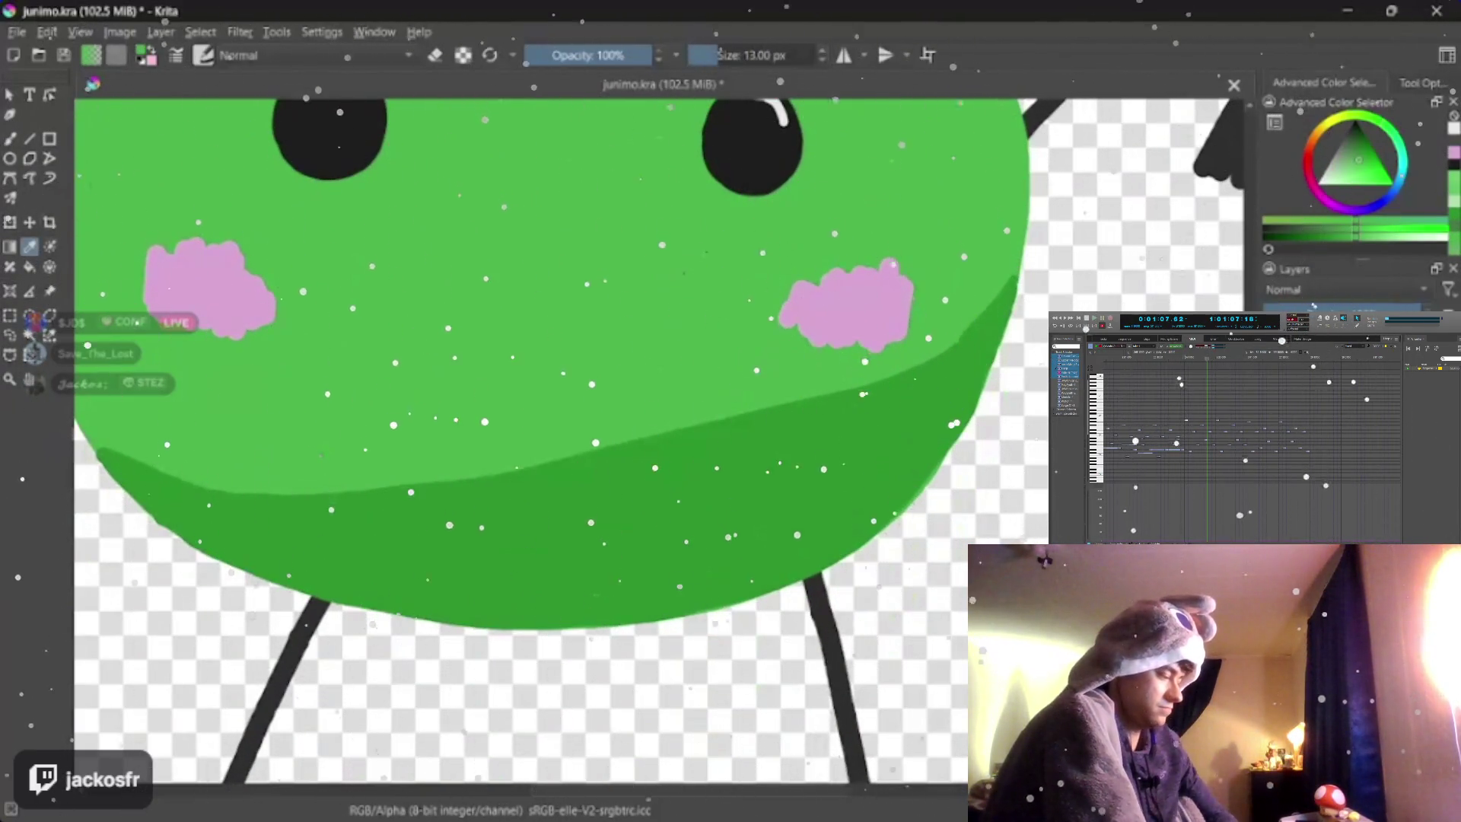
key(b)
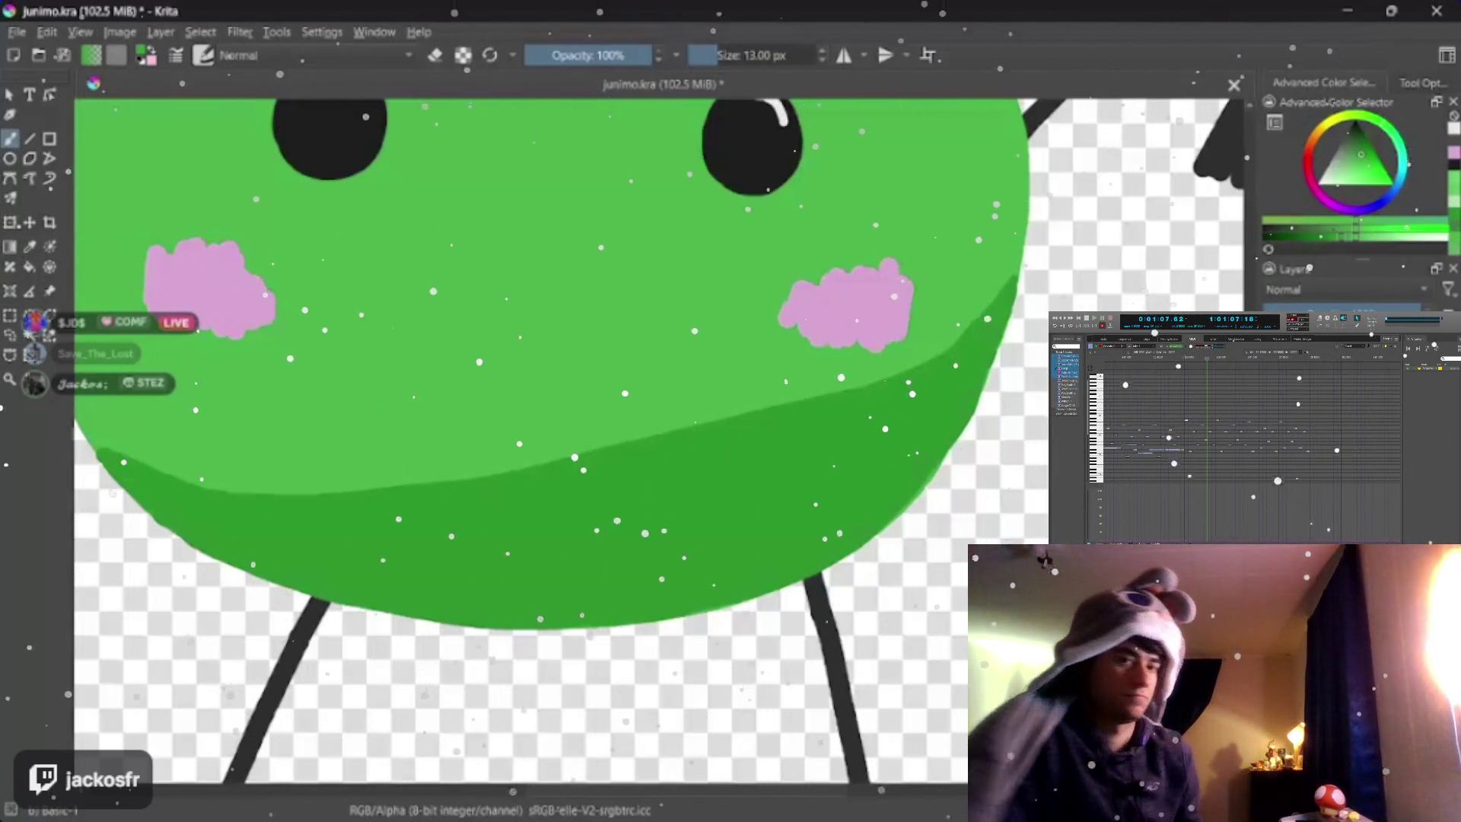
click(529, 512)
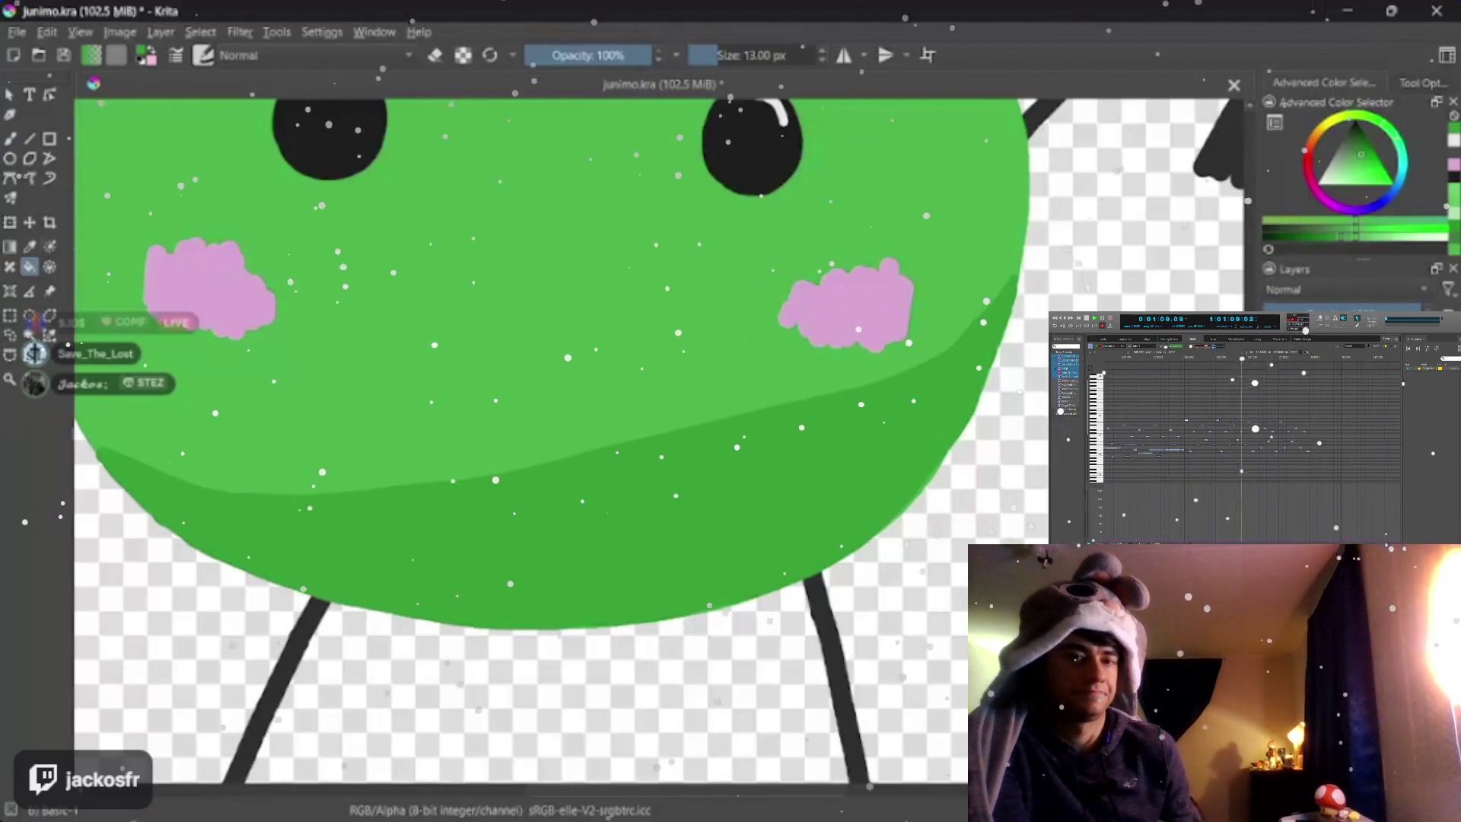
scroll(571, 400, down, 2)
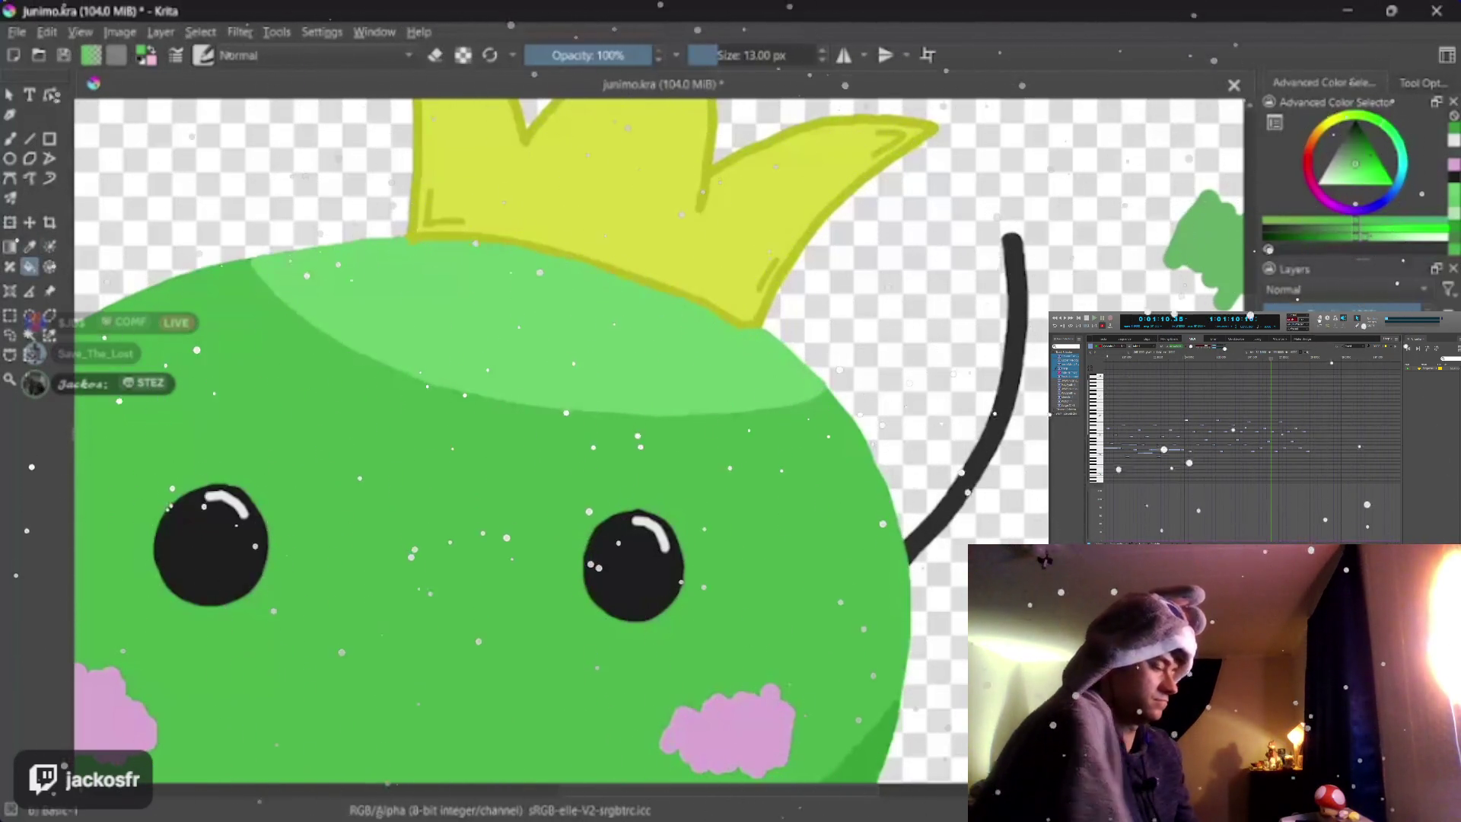
click(493, 282)
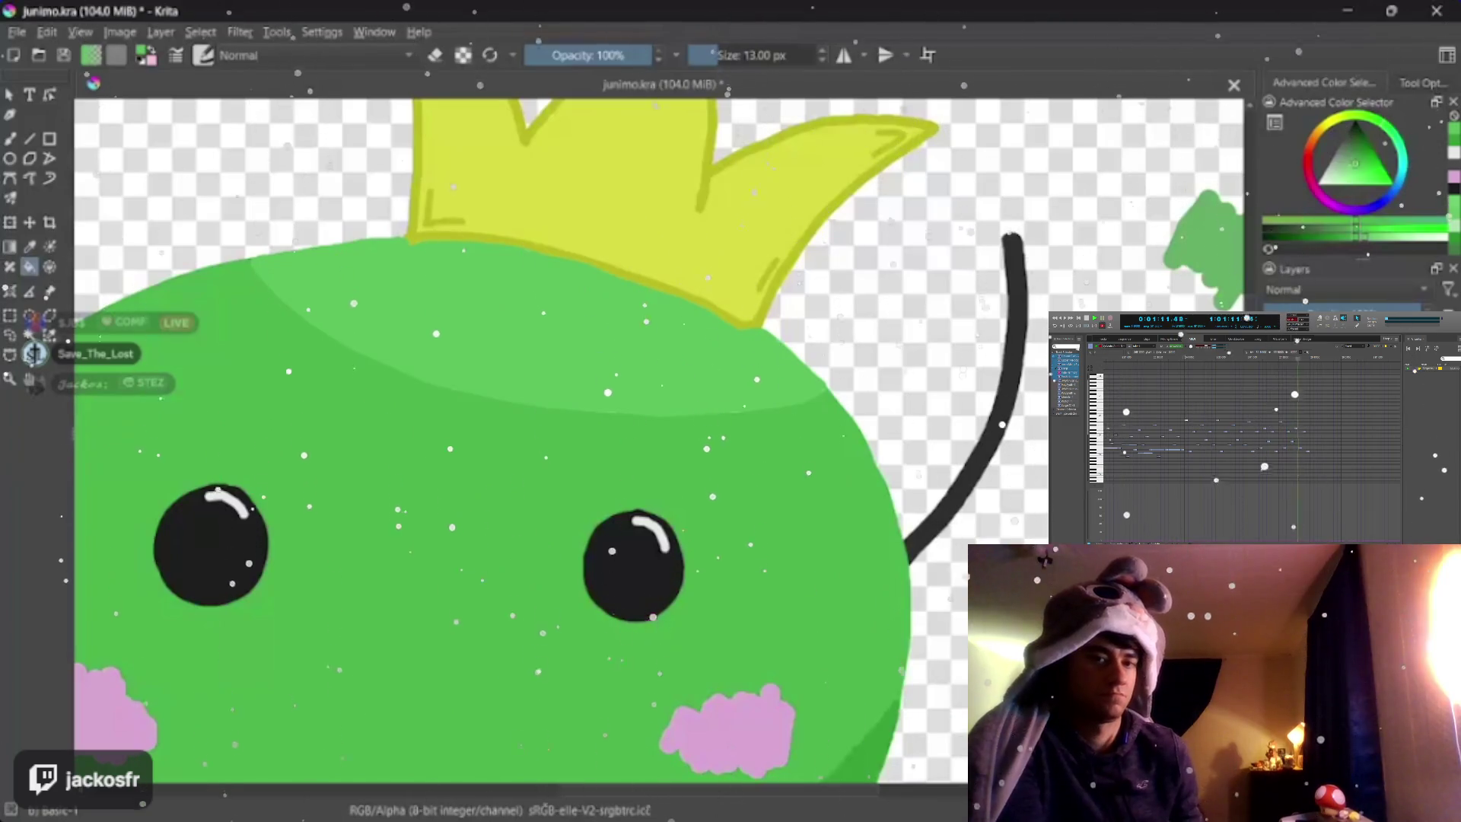
scroll(428, 411, down, 5)
scroll(428, 412, up, 2)
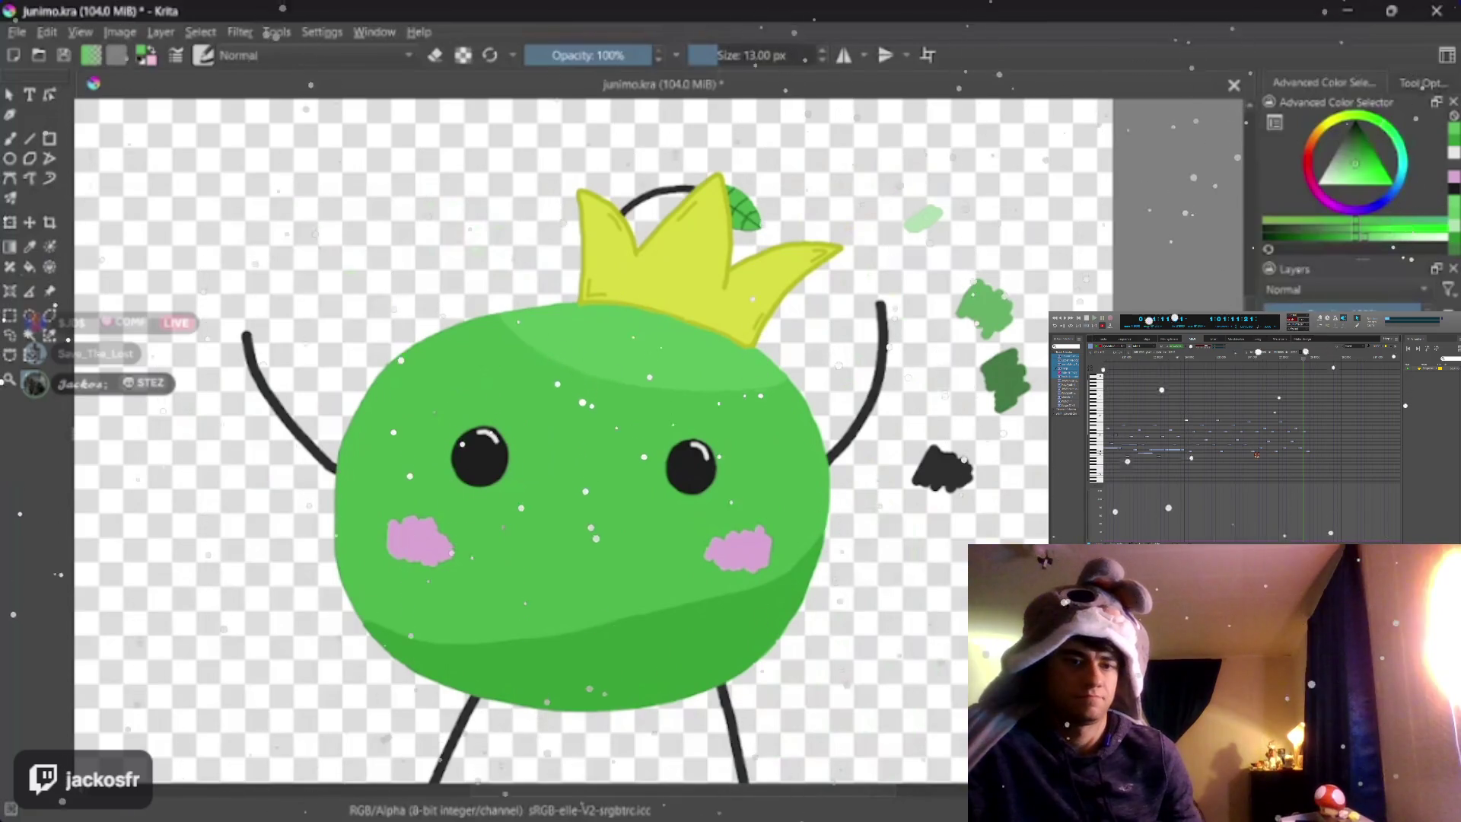
scroll(572, 457, up, 3)
scroll(570, 456, up, 2)
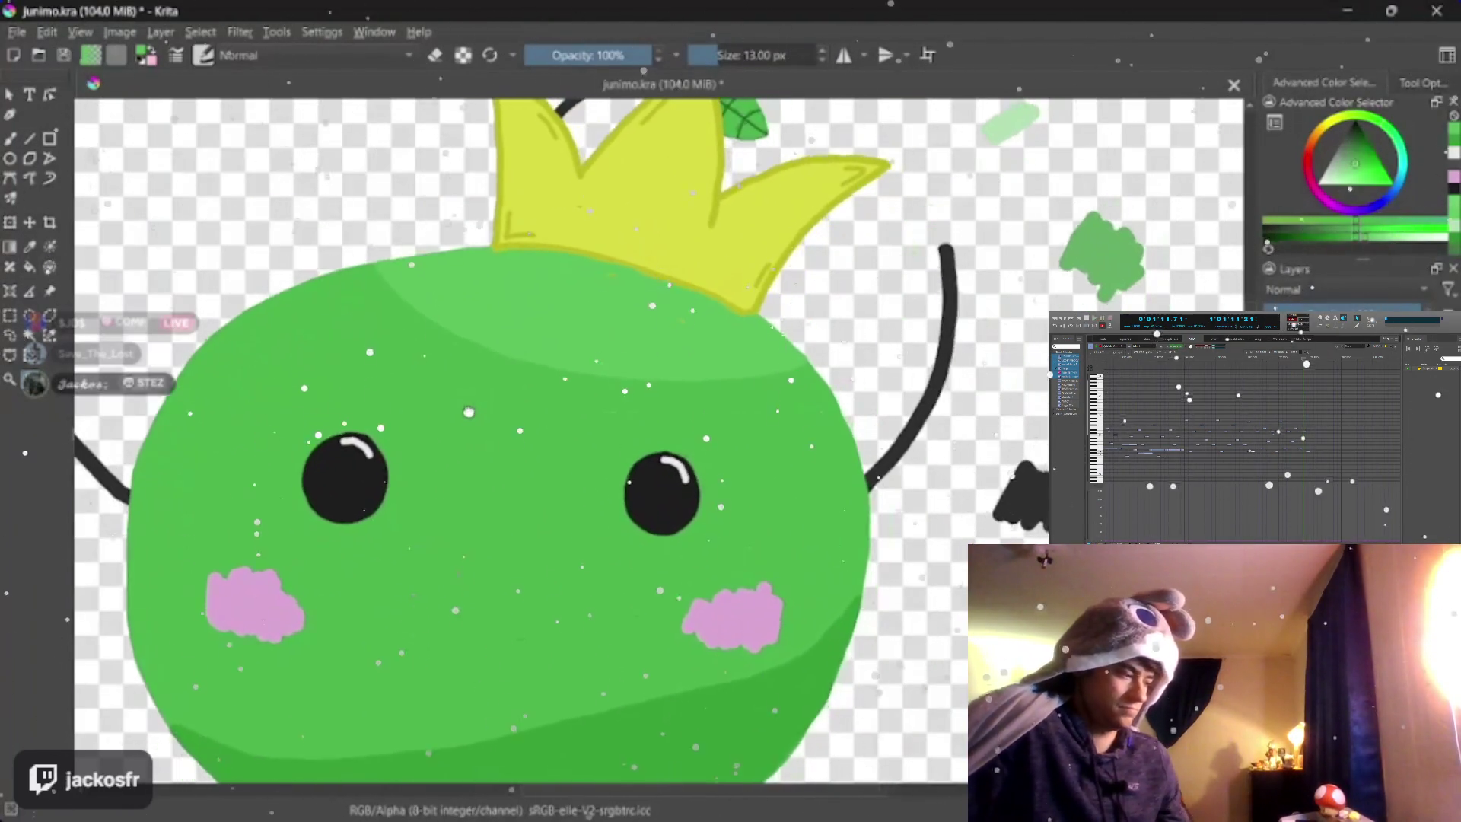
scroll(571, 456, up, 1)
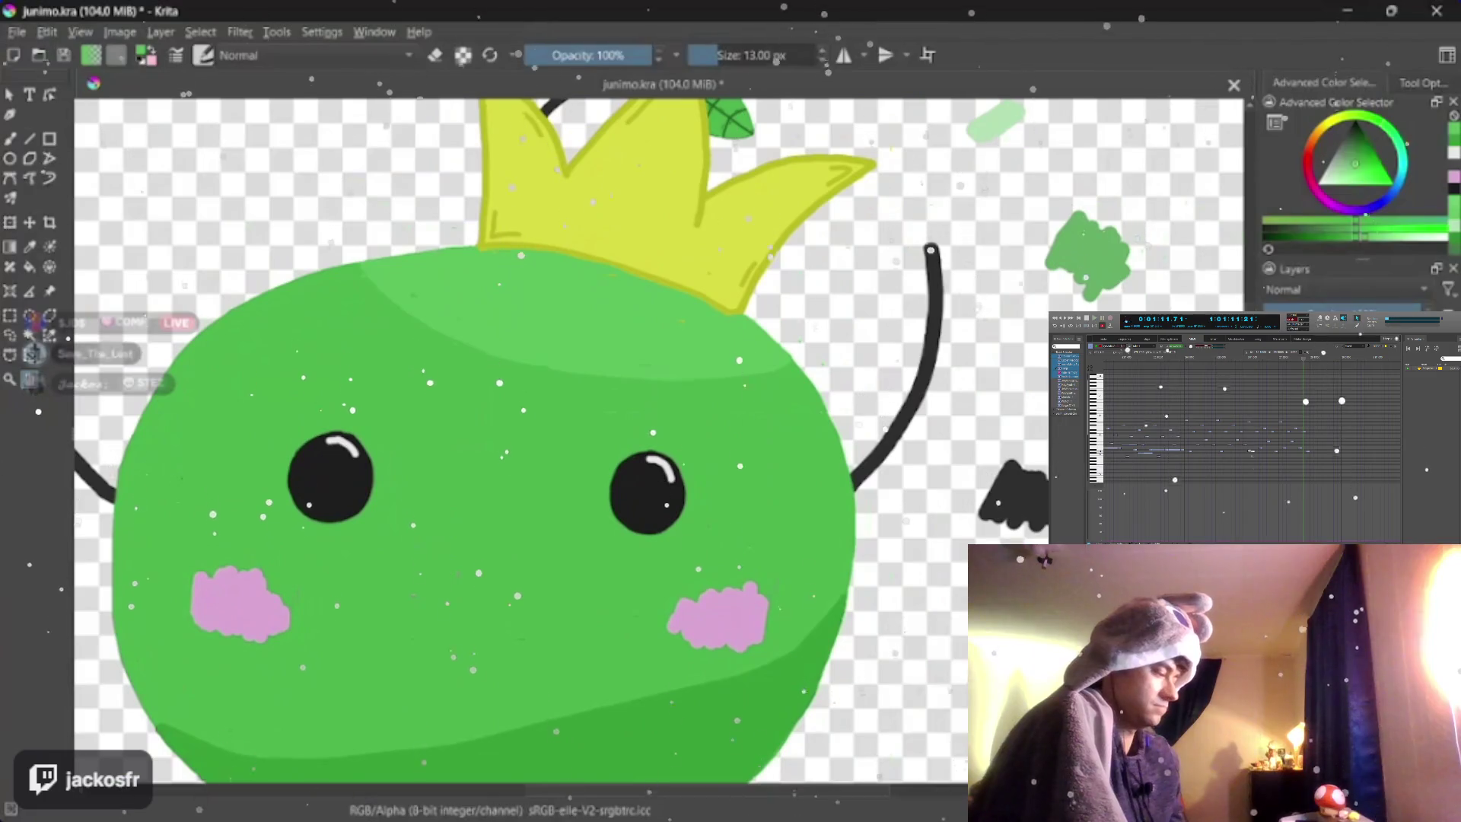
drag(628, 400, 514, 457)
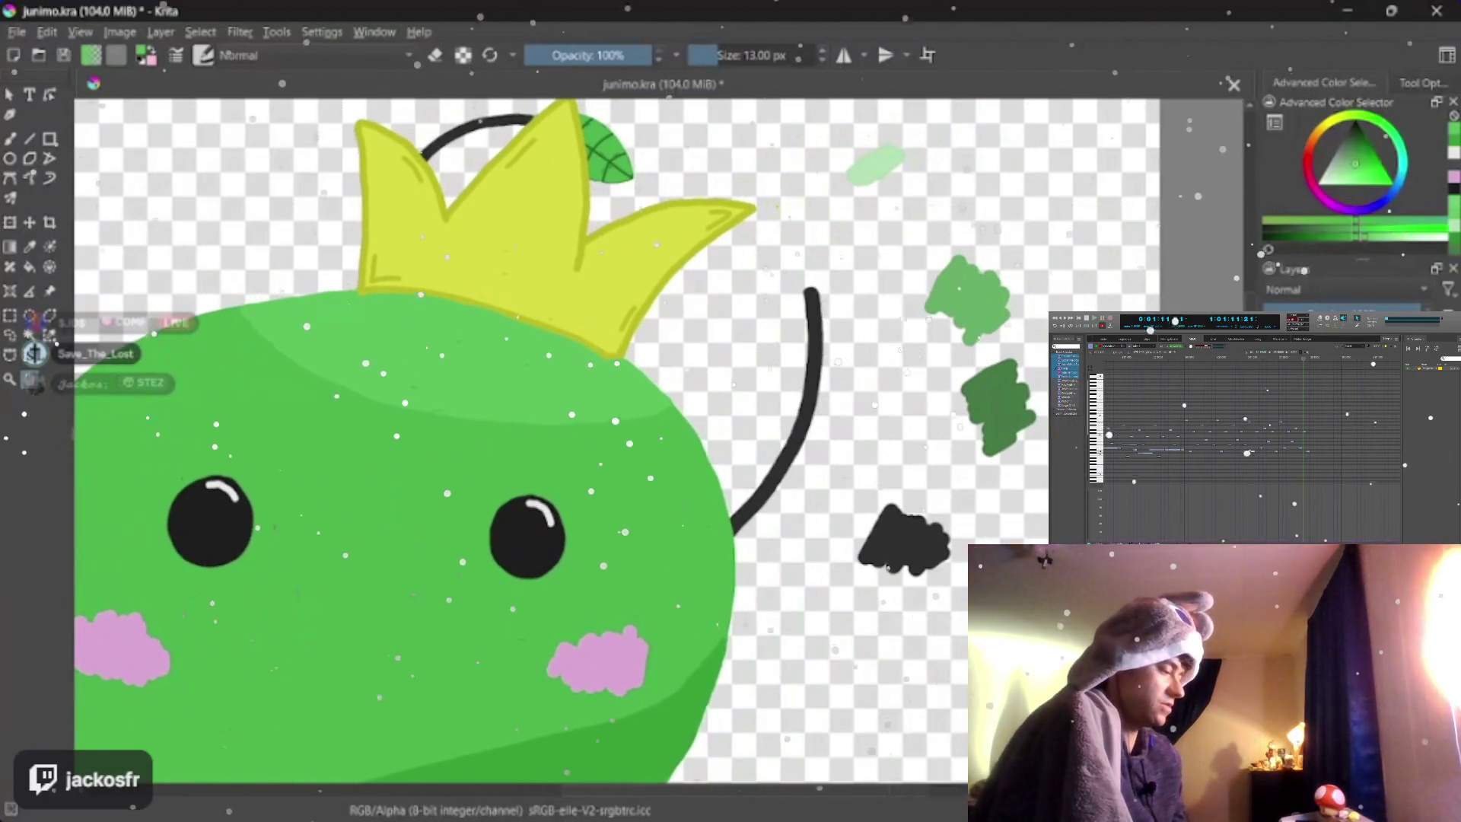
drag(514, 515, 514, 285)
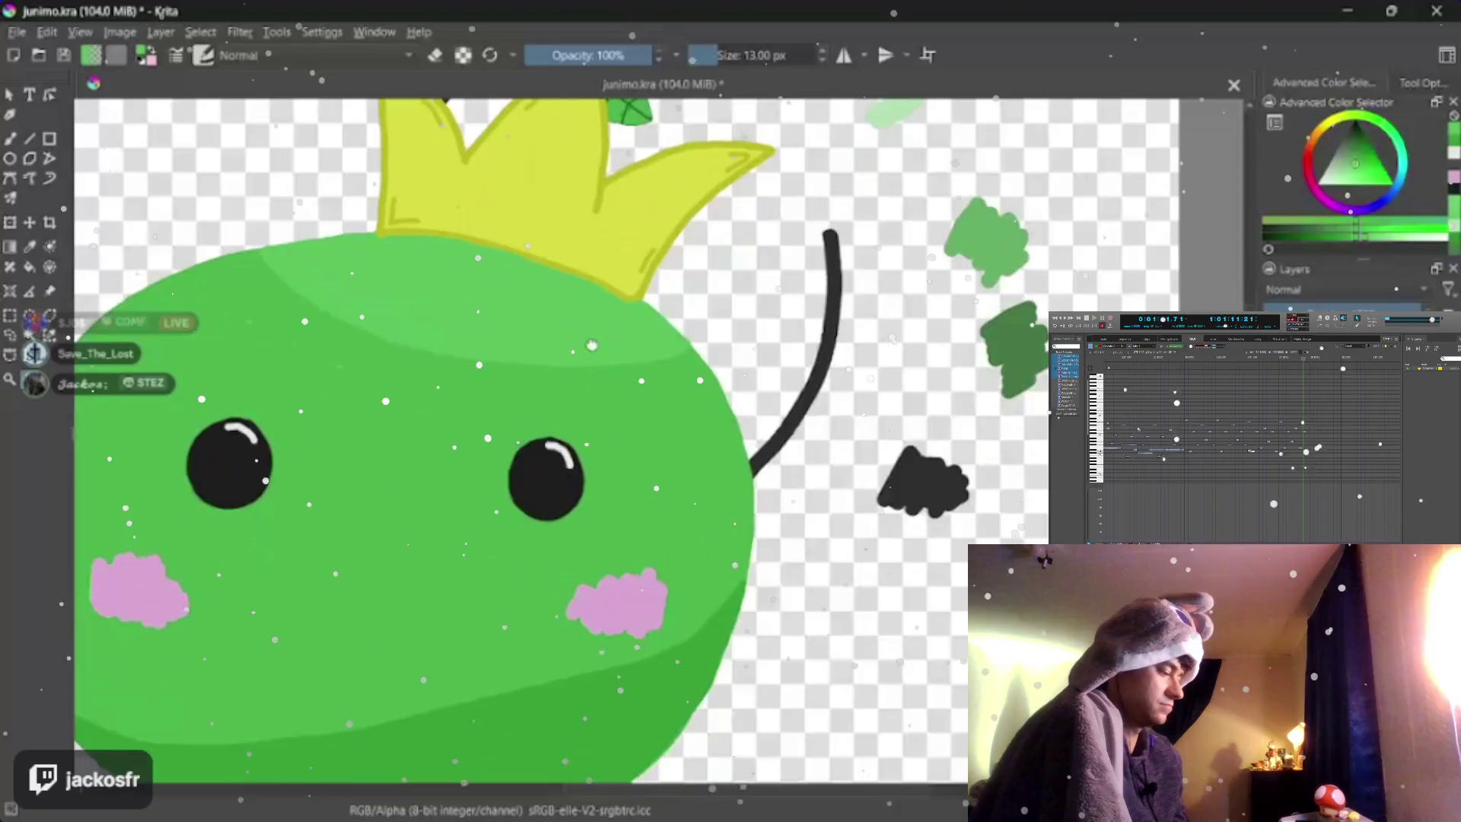
scroll(570, 400, down, 2)
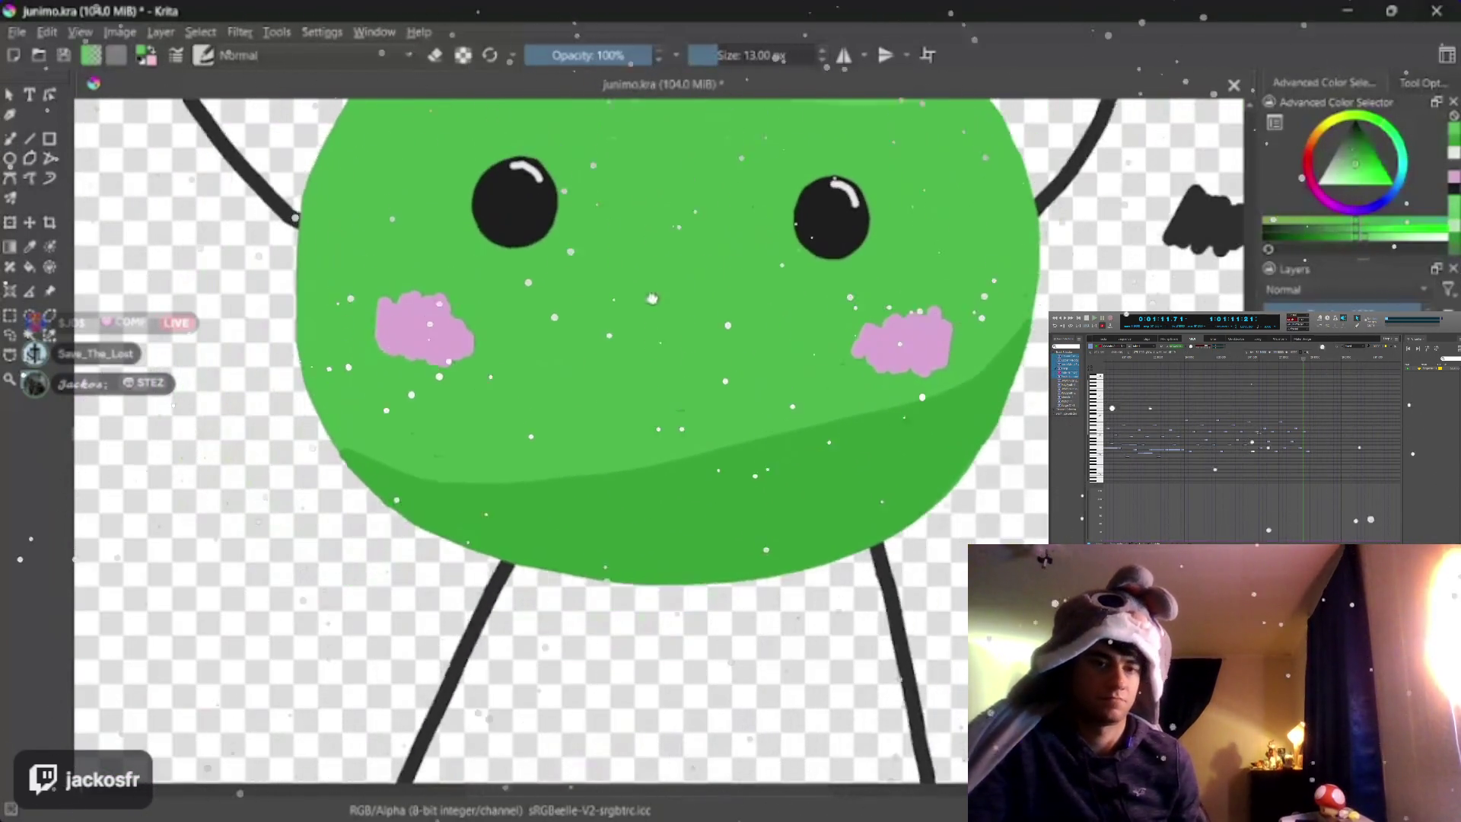
scroll(571, 401, down, 2)
scroll(572, 400, up, 2)
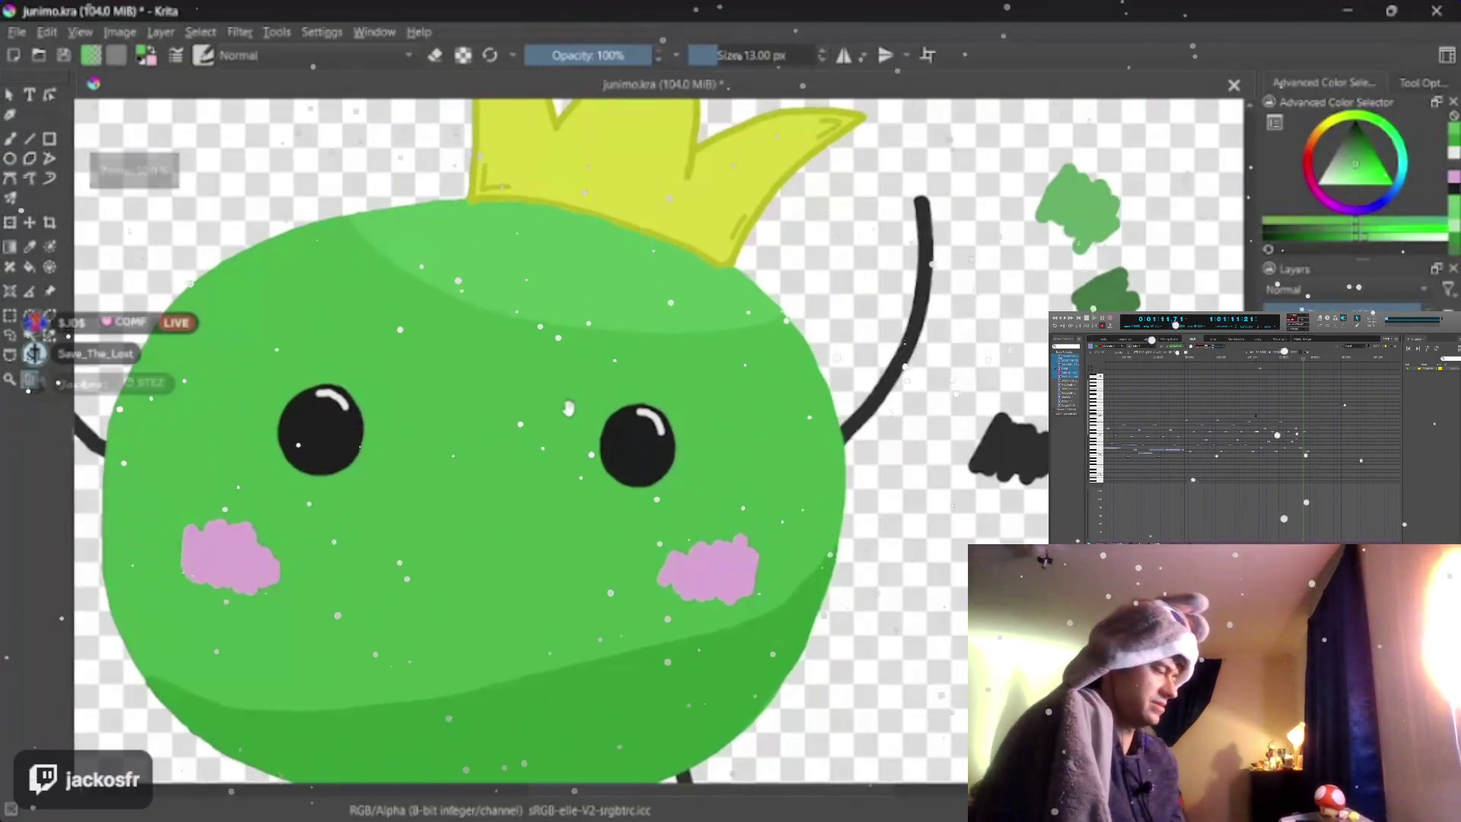
scroll(571, 399, down, 1)
scroll(457, 400, up, 1)
drag(514, 480, 513, 456)
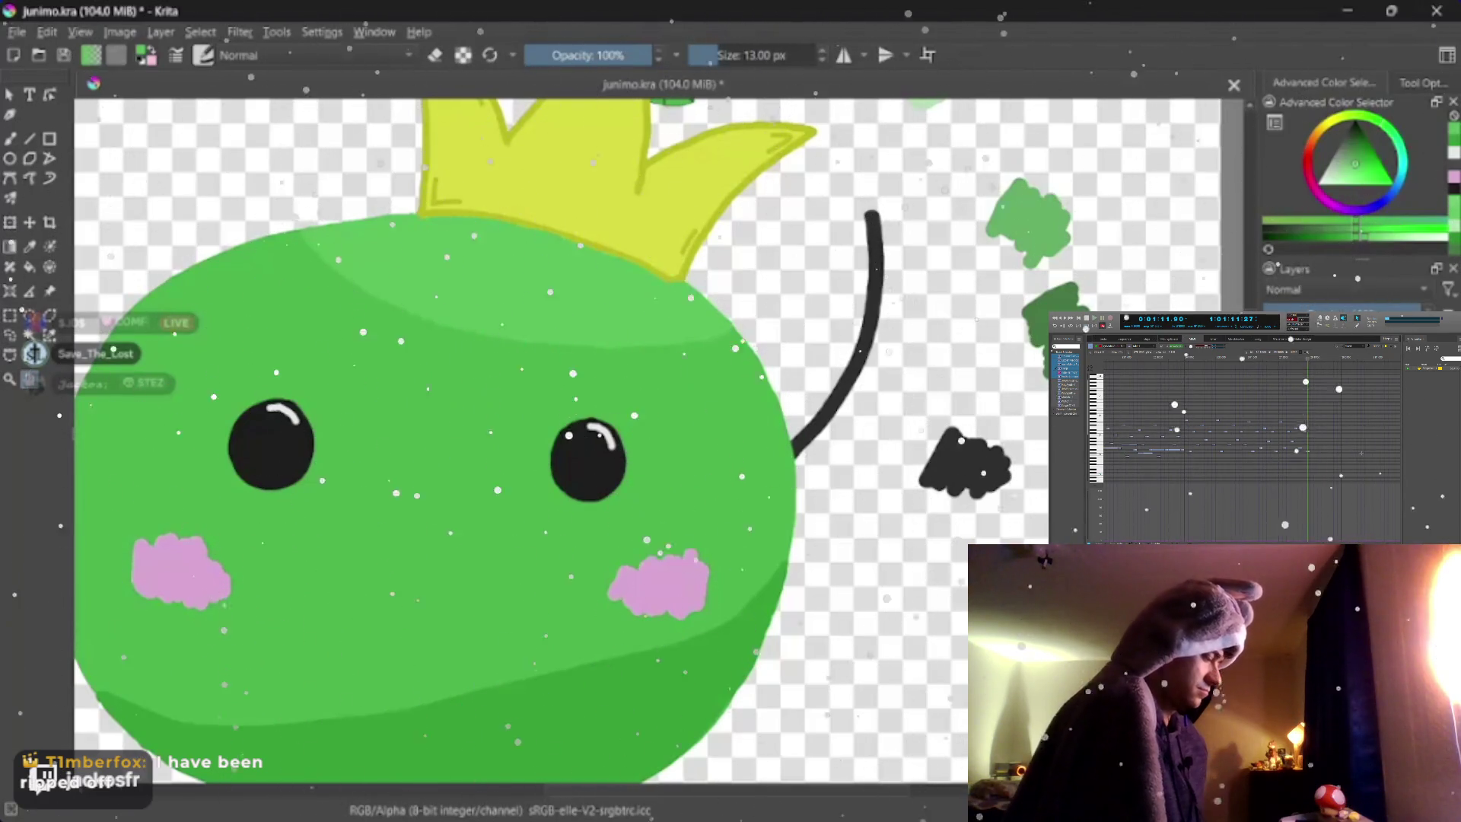
mouse_move(531, 350)
mouse_down()
mouse_move(536, 456)
mouse_move(582, 445)
mouse_move(566, 416)
mouse_up()
scroll(597, 458, down, 3)
scroll(582, 445, up, 2)
scroll(582, 446, down, 2)
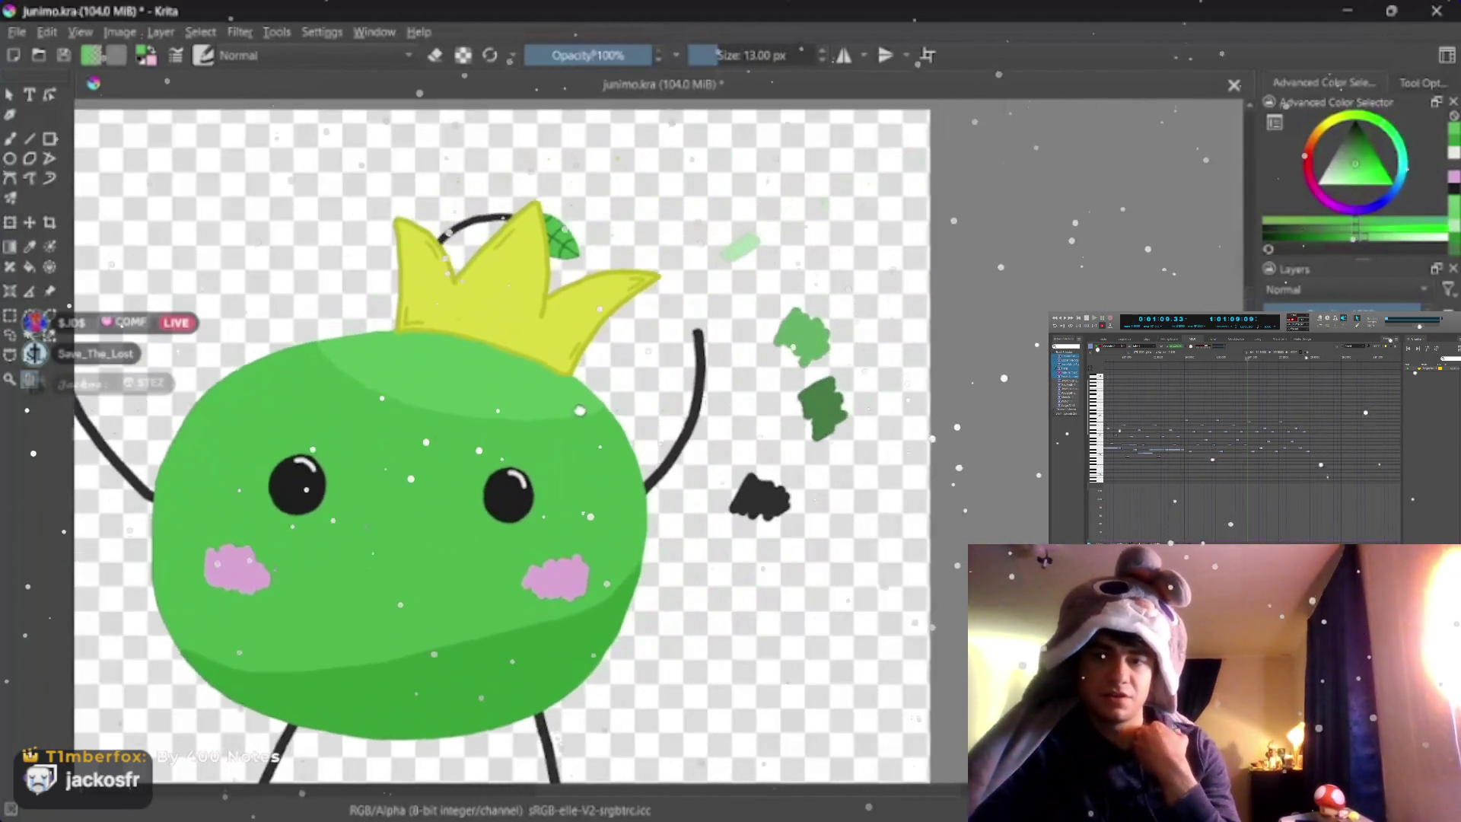
drag(752, 327, 749, 428)
scroll(639, 343, down, 2)
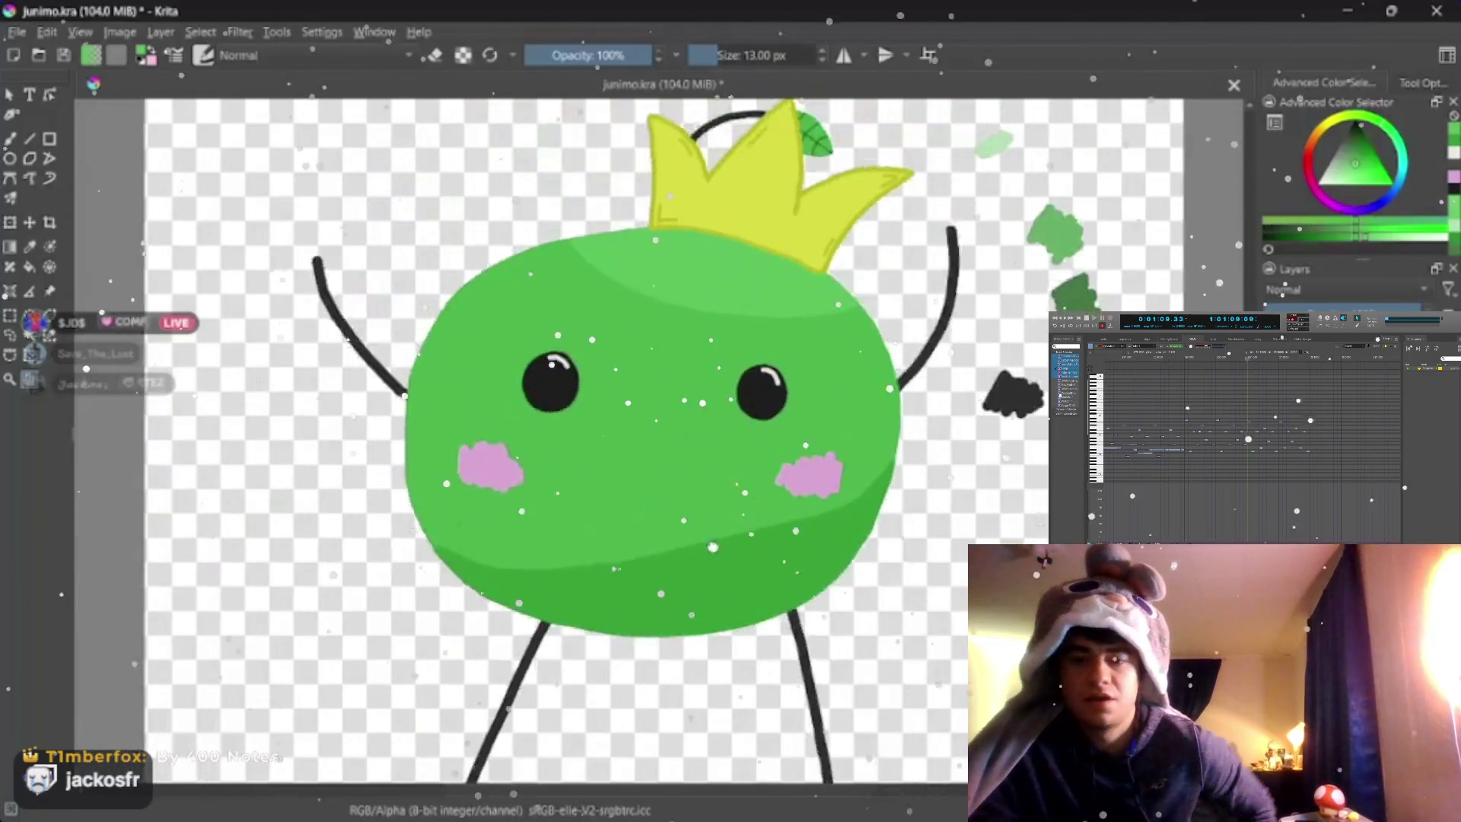
scroll(571, 343, up, 3)
scroll(571, 343, down, 2)
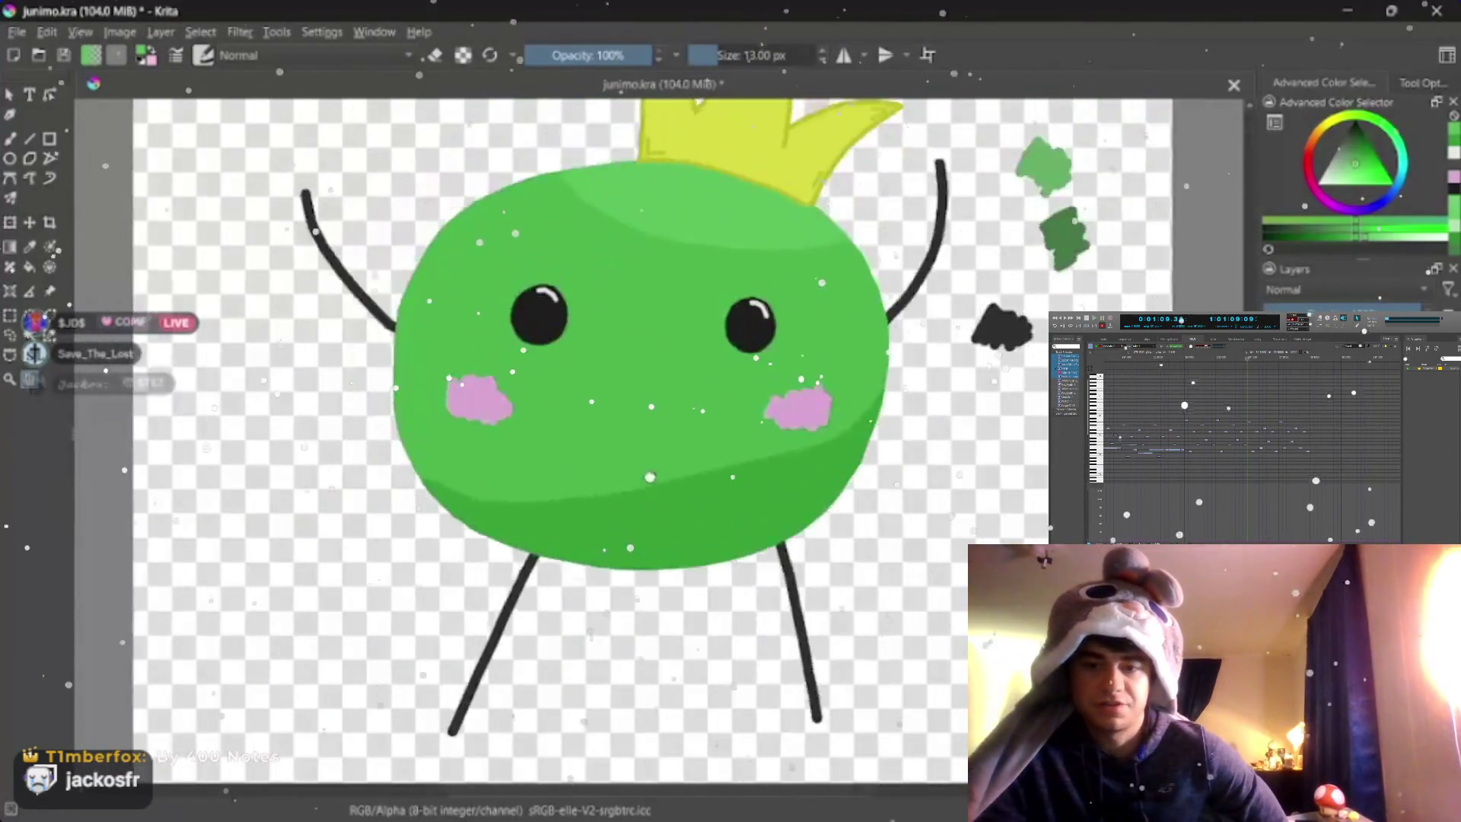
scroll(572, 342, up, 2)
mouse_move(571, 342)
mouse_down()
mouse_move(593, 388)
mouse_move(605, 331)
mouse_up()
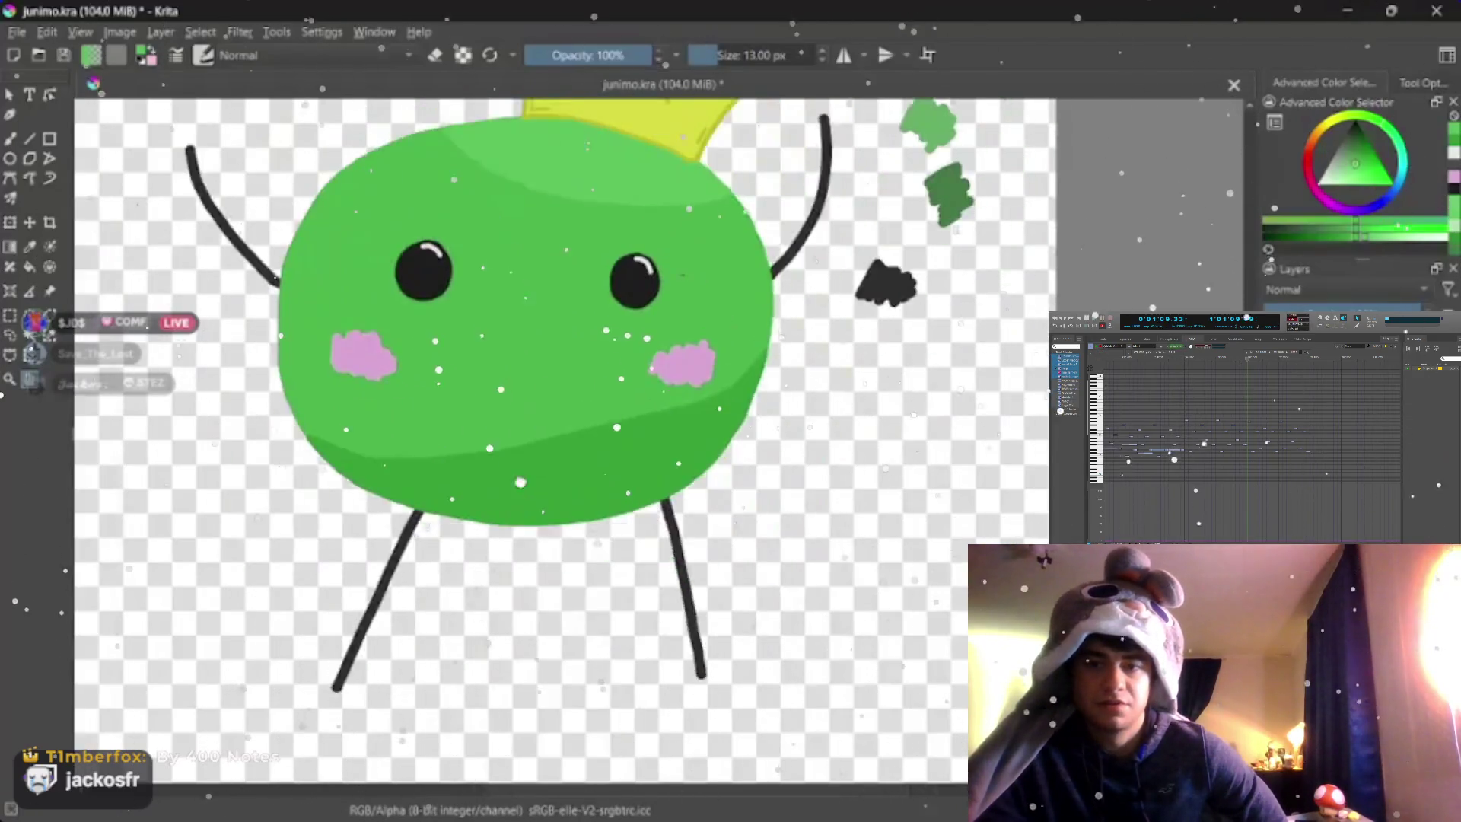
scroll(571, 342, down, 2)
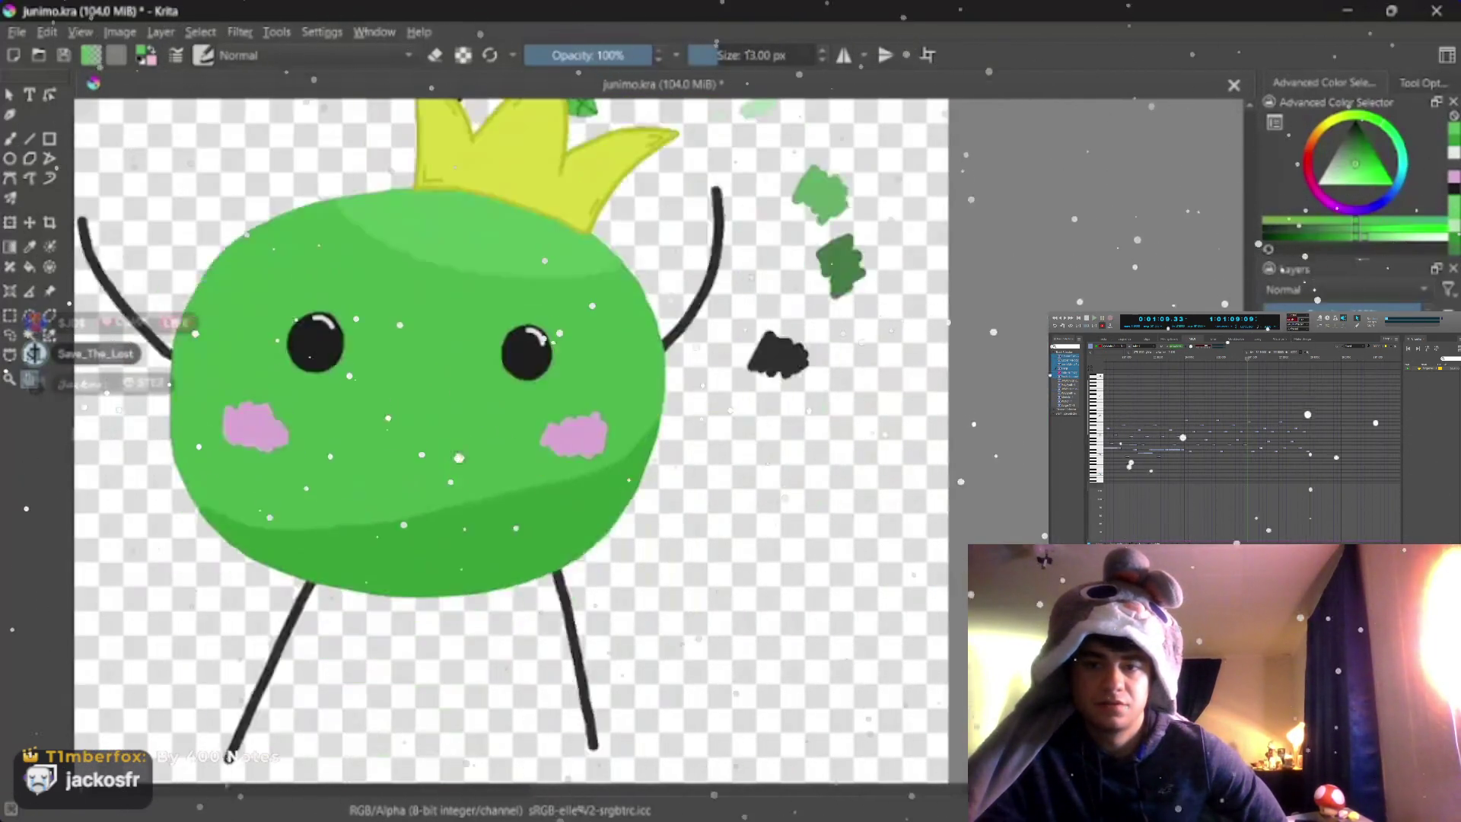
scroll(458, 286, up, 3)
drag(514, 343, 628, 399)
mouse_move(456, 399)
mouse_down()
mouse_move(572, 286)
mouse_move(400, 400)
mouse_move(628, 342)
mouse_move(513, 400)
mouse_move(548, 410)
mouse_up()
scroll(513, 400, down, 2)
scroll(514, 400, up, 2)
mouse_move(513, 456)
mouse_down()
mouse_move(628, 228)
mouse_move(401, 399)
mouse_up()
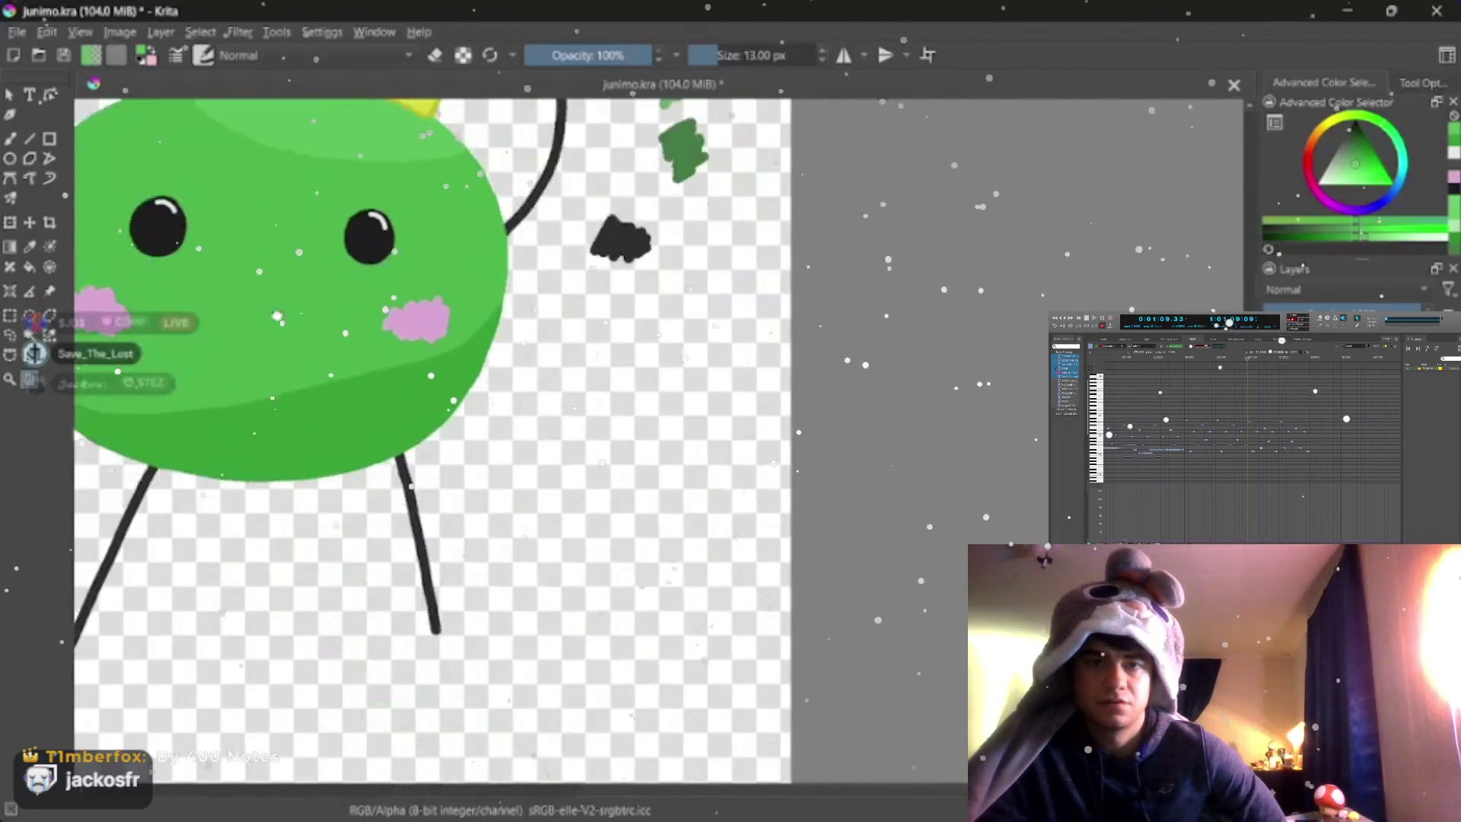
drag(514, 513, 571, 286)
drag(514, 343, 800, 456)
drag(684, 342, 514, 457)
mouse_move(571, 400)
mouse_down()
mouse_move(593, 434)
mouse_move(456, 479)
mouse_move(570, 570)
mouse_up()
drag(456, 570, 570, 286)
drag(513, 457, 343, 343)
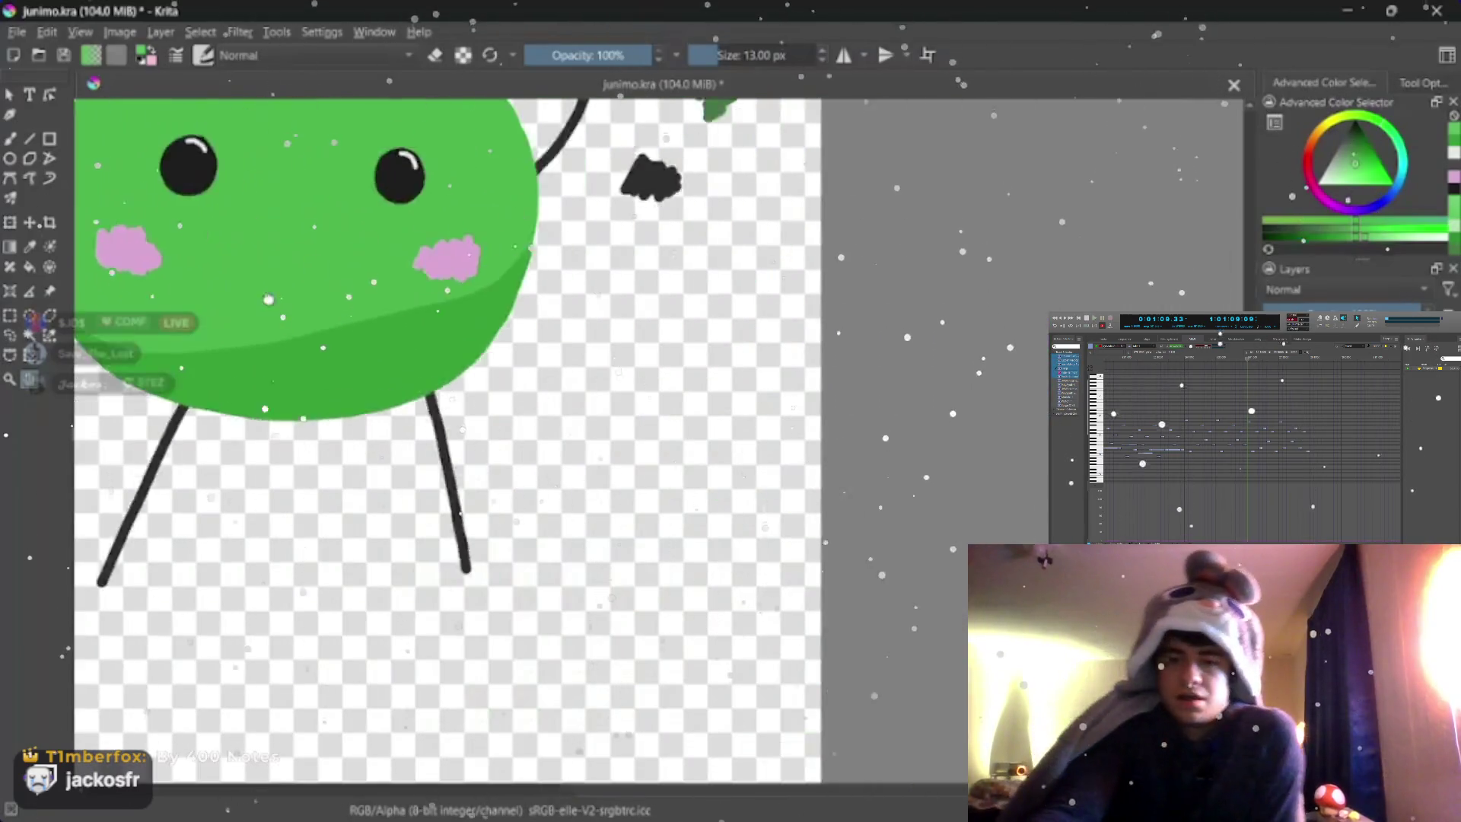
mouse_move(456, 342)
mouse_down()
mouse_move(571, 514)
mouse_move(627, 229)
mouse_up()
scroll(571, 400, down, 3)
drag(571, 342, 627, 457)
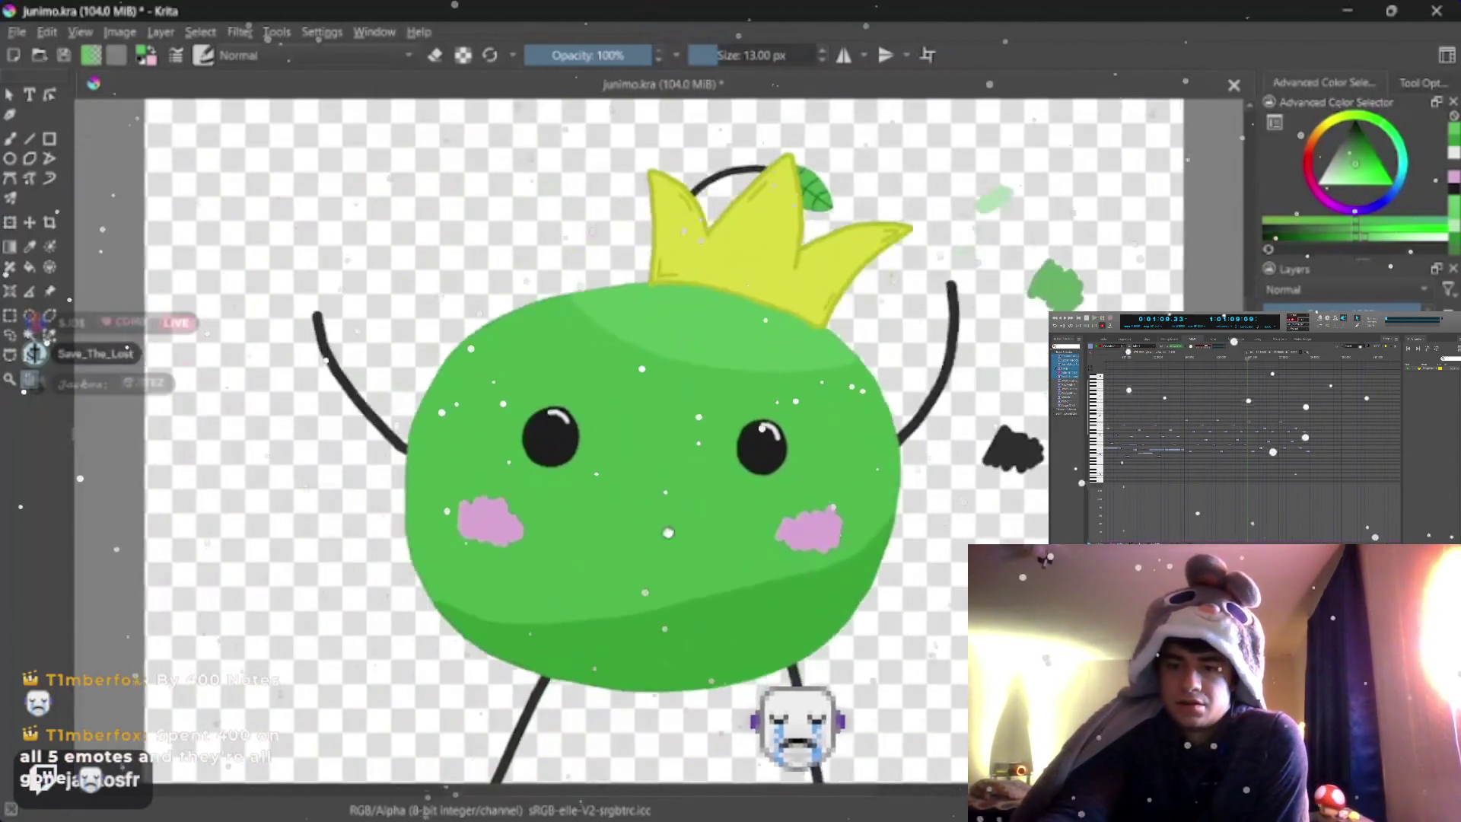
mouse_move(571, 399)
mouse_down()
mouse_move(594, 376)
mouse_move(514, 513)
mouse_up()
mouse_move(822, 628)
mouse_down()
mouse_move(799, 571)
mouse_move(810, 515)
mouse_move(708, 332)
mouse_move(684, 182)
mouse_move(639, 251)
mouse_move(673, 138)
mouse_up()
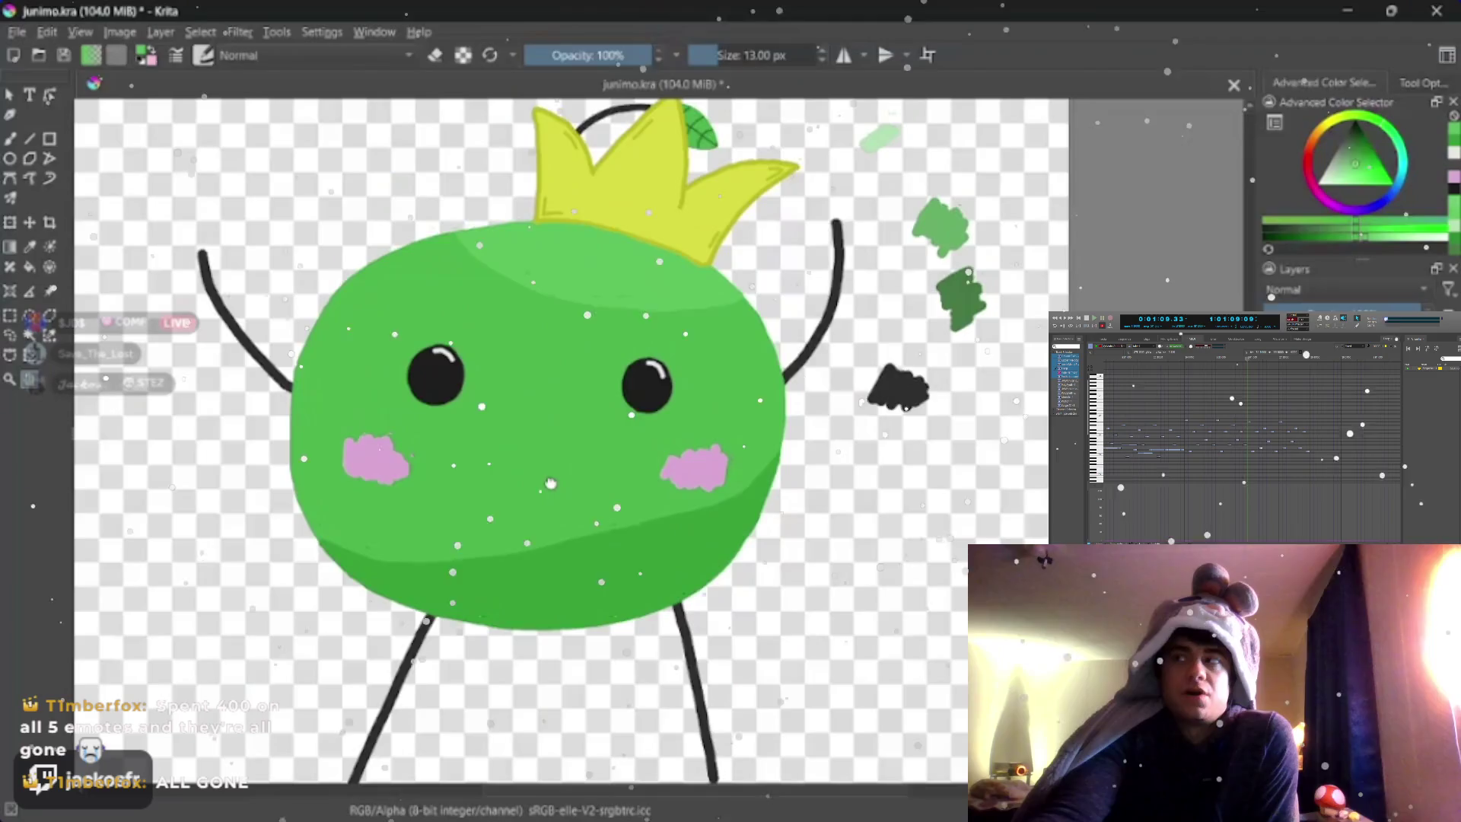
drag(673, 137, 674, 96)
drag(761, 443, 671, 510)
scroll(672, 509, down, 2)
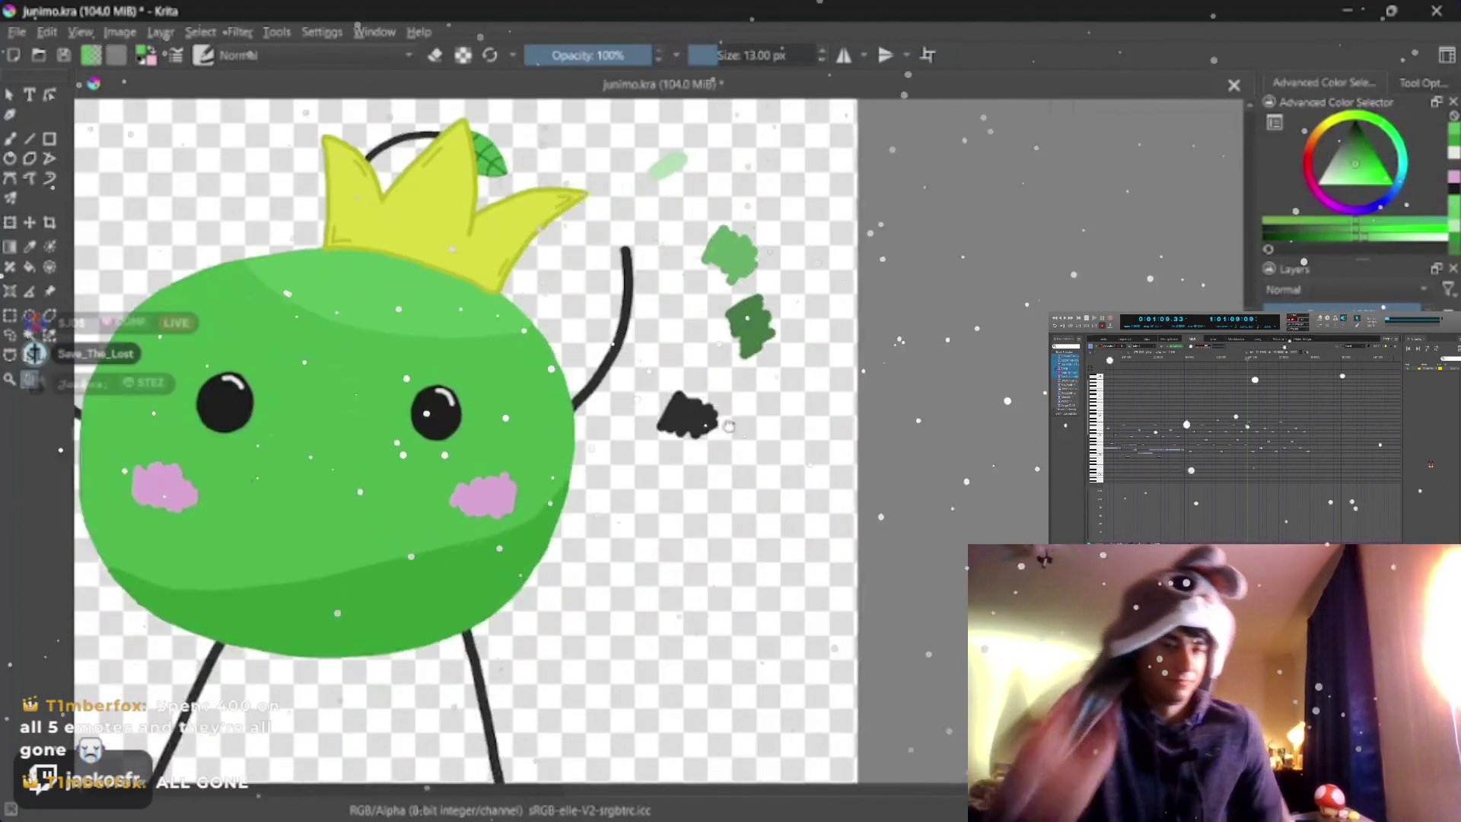
scroll(684, 457, down, 2)
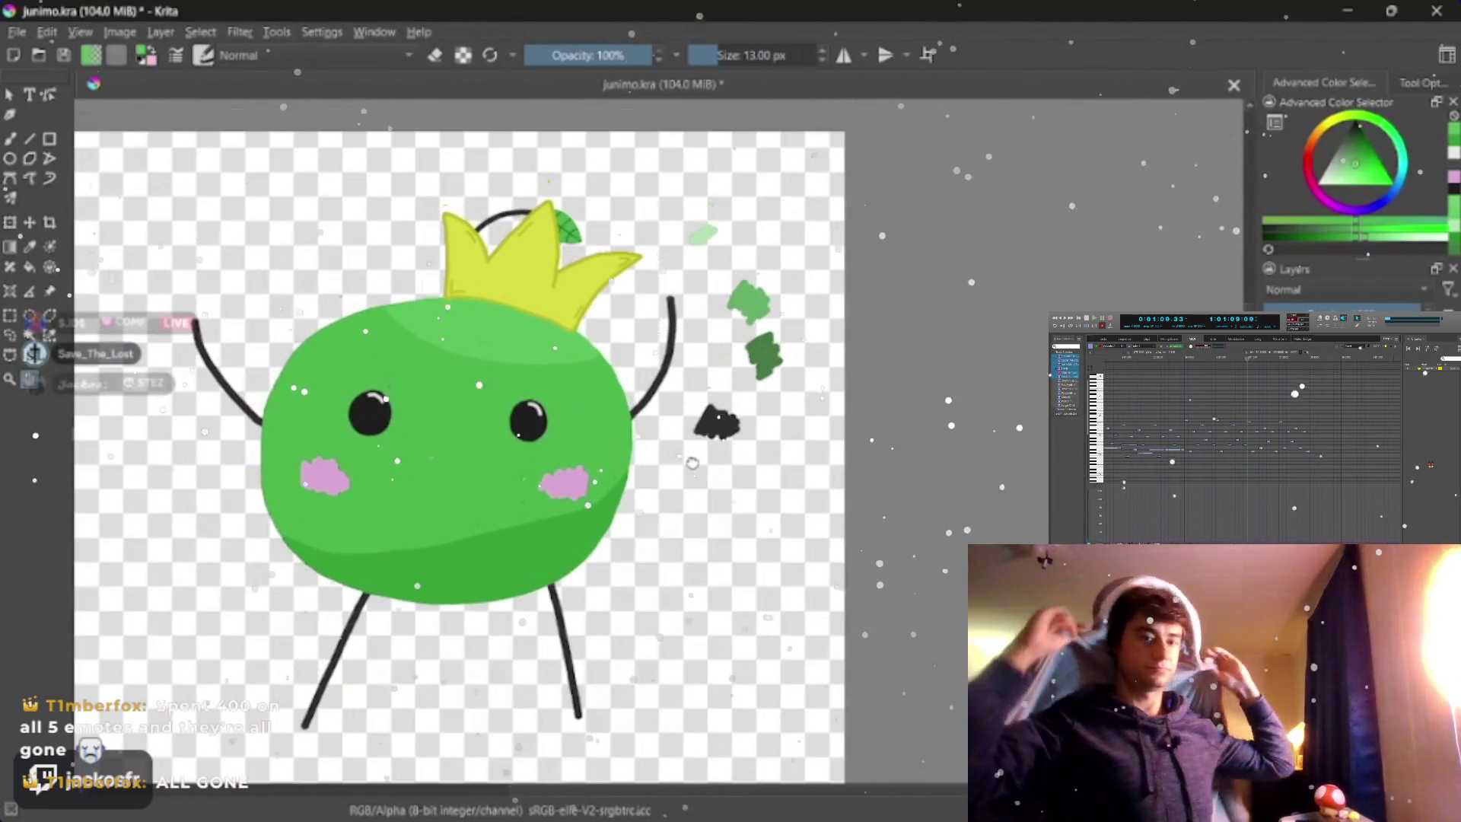
scroll(690, 445, up, 1)
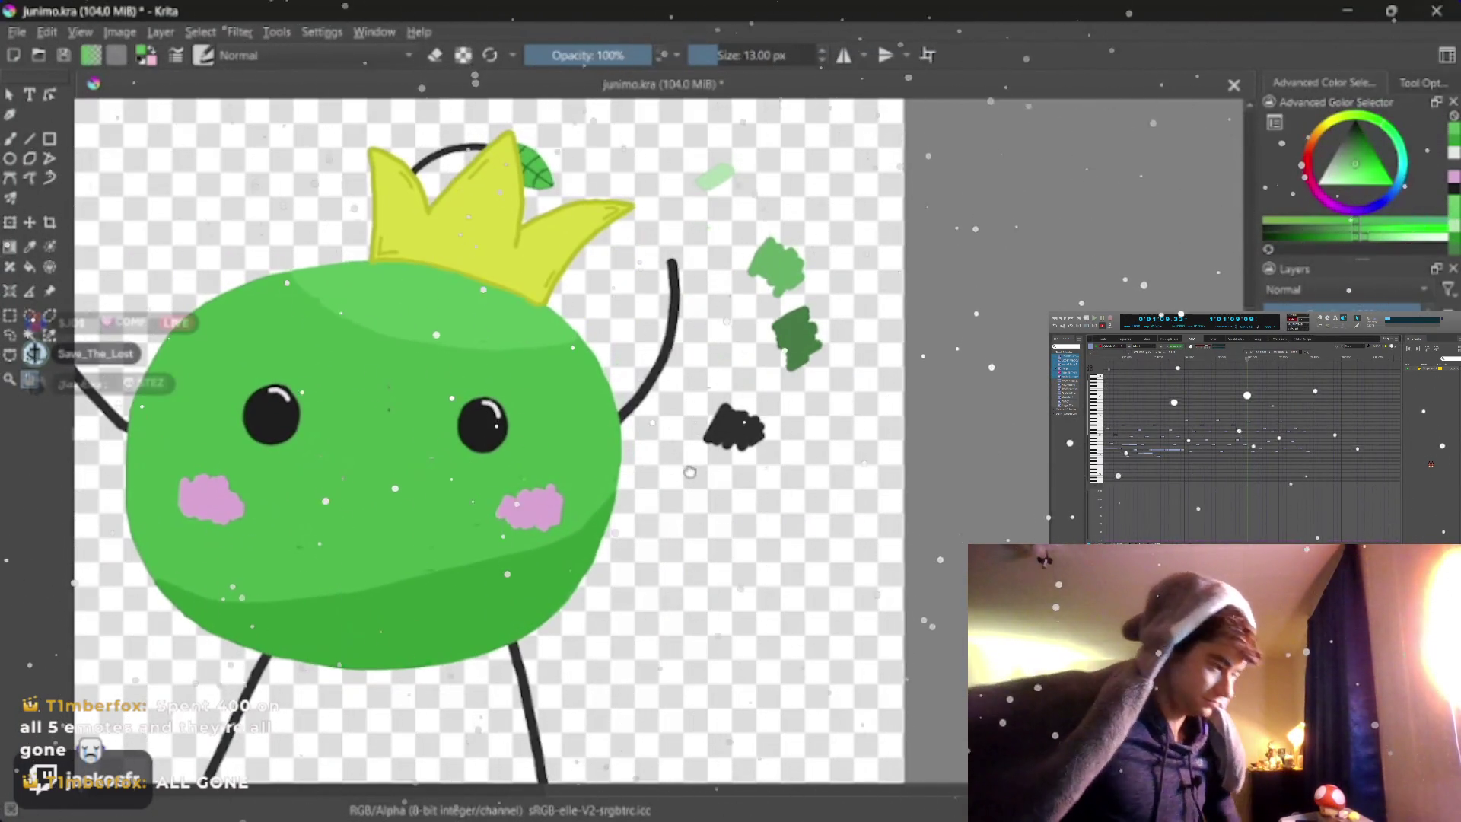
scroll(686, 471, up, 1)
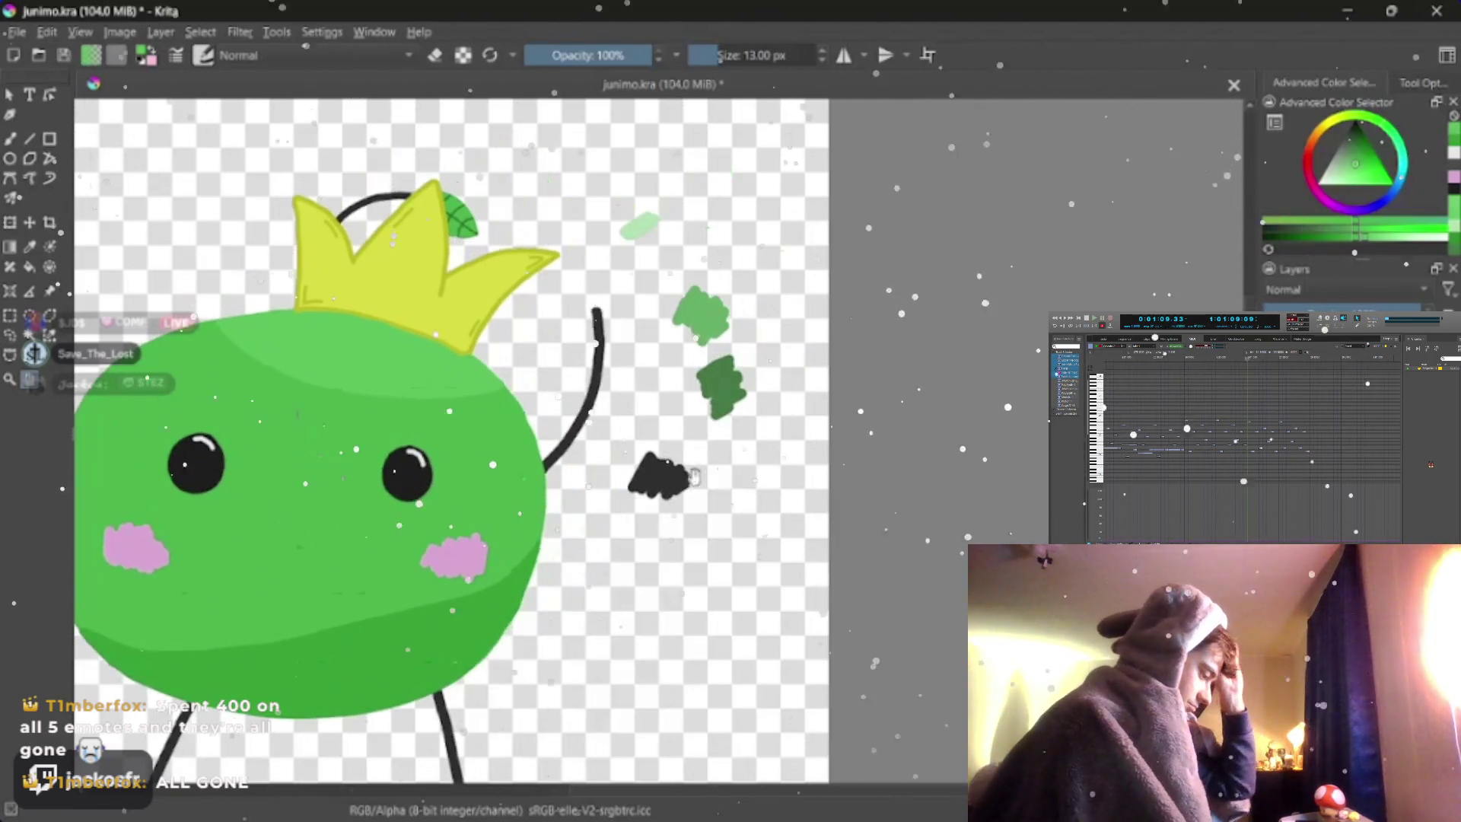
scroll(640, 463, up, 1)
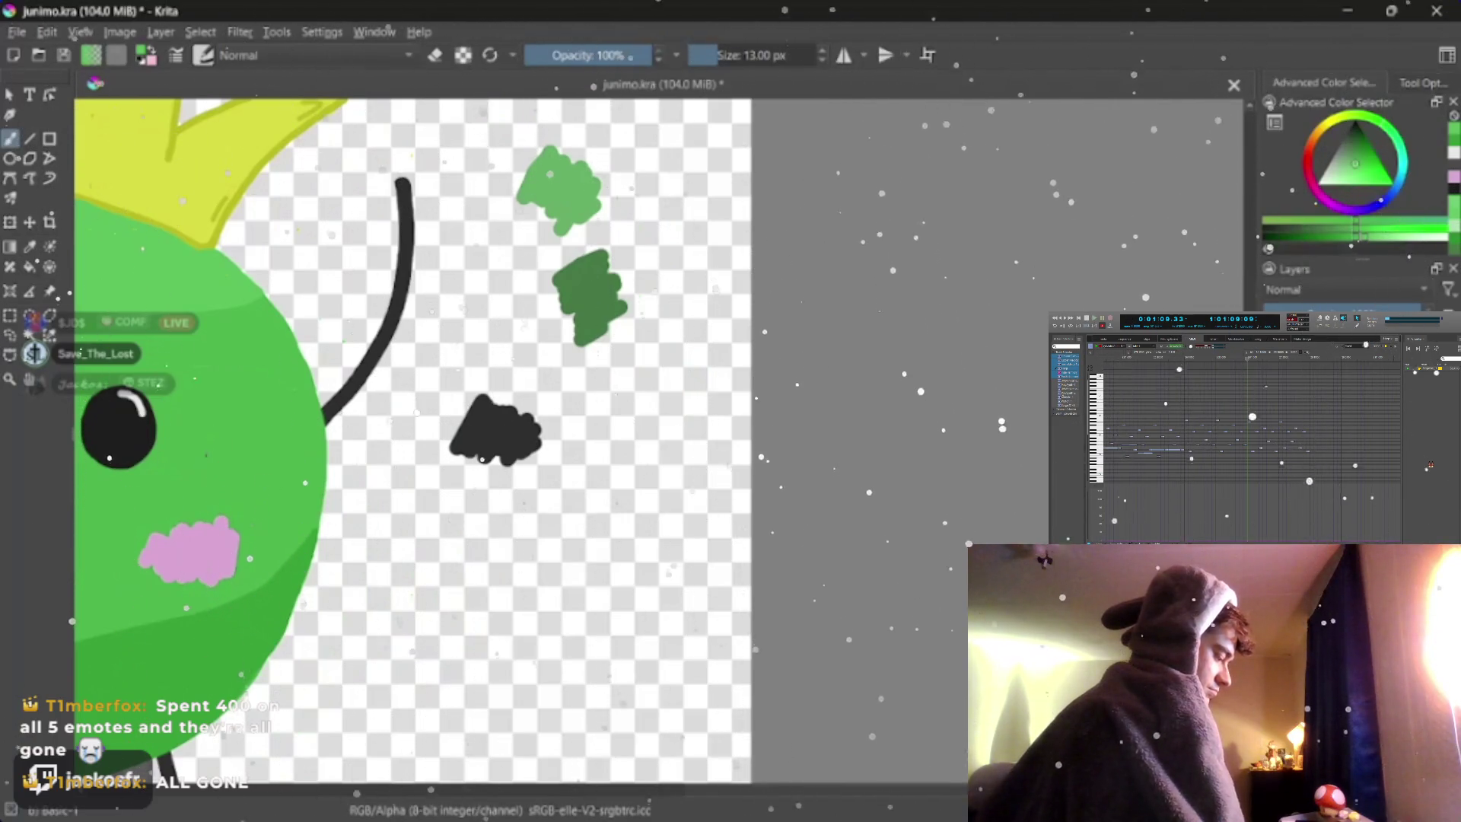
- Erase the black dab beside the arm and the dark green test dabs with an enlarged eraser
key(bracketright)
key(bracketright)
key(bracketright)
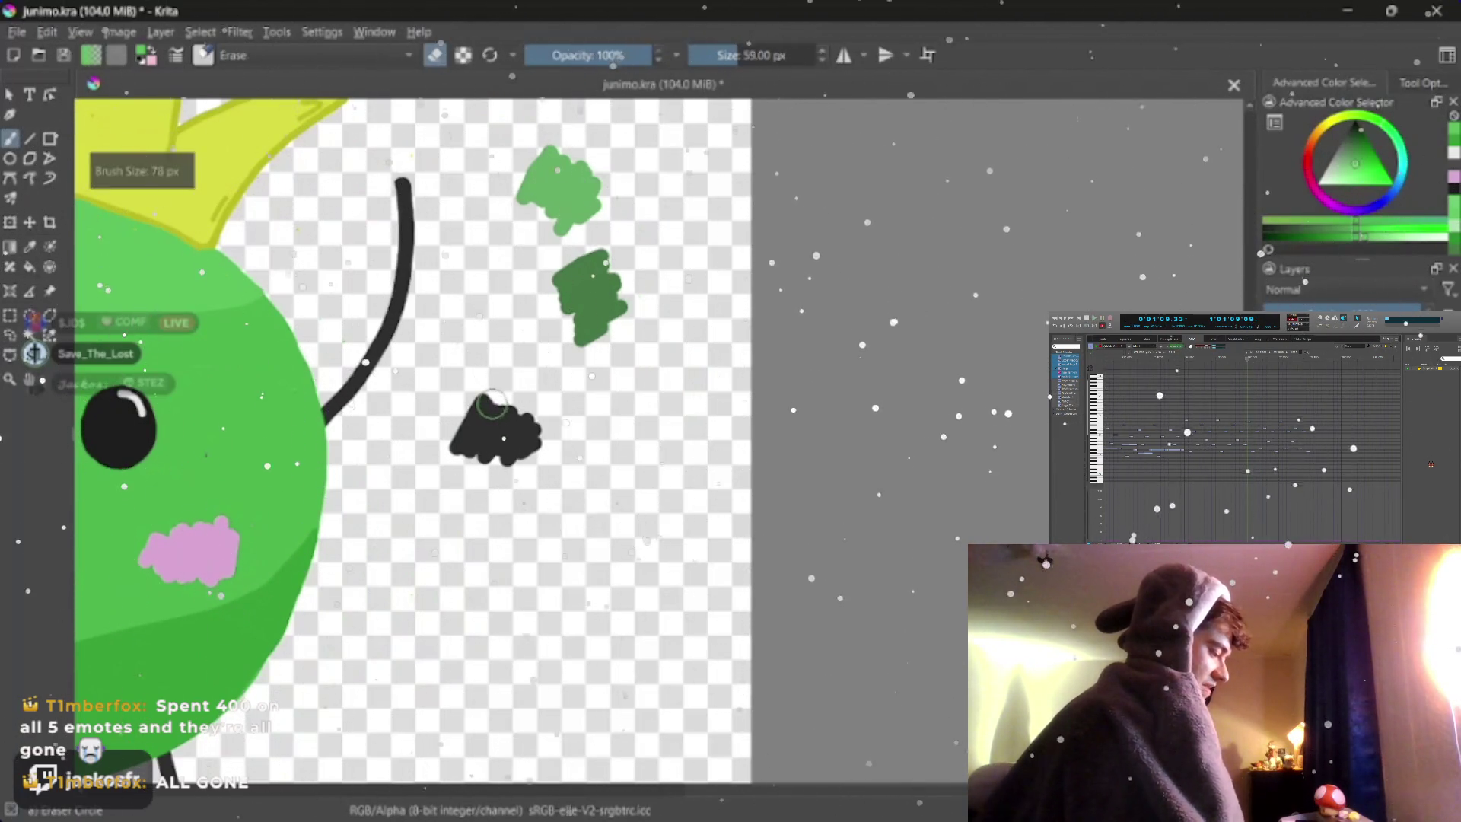
key(bracketright)
click(502, 434)
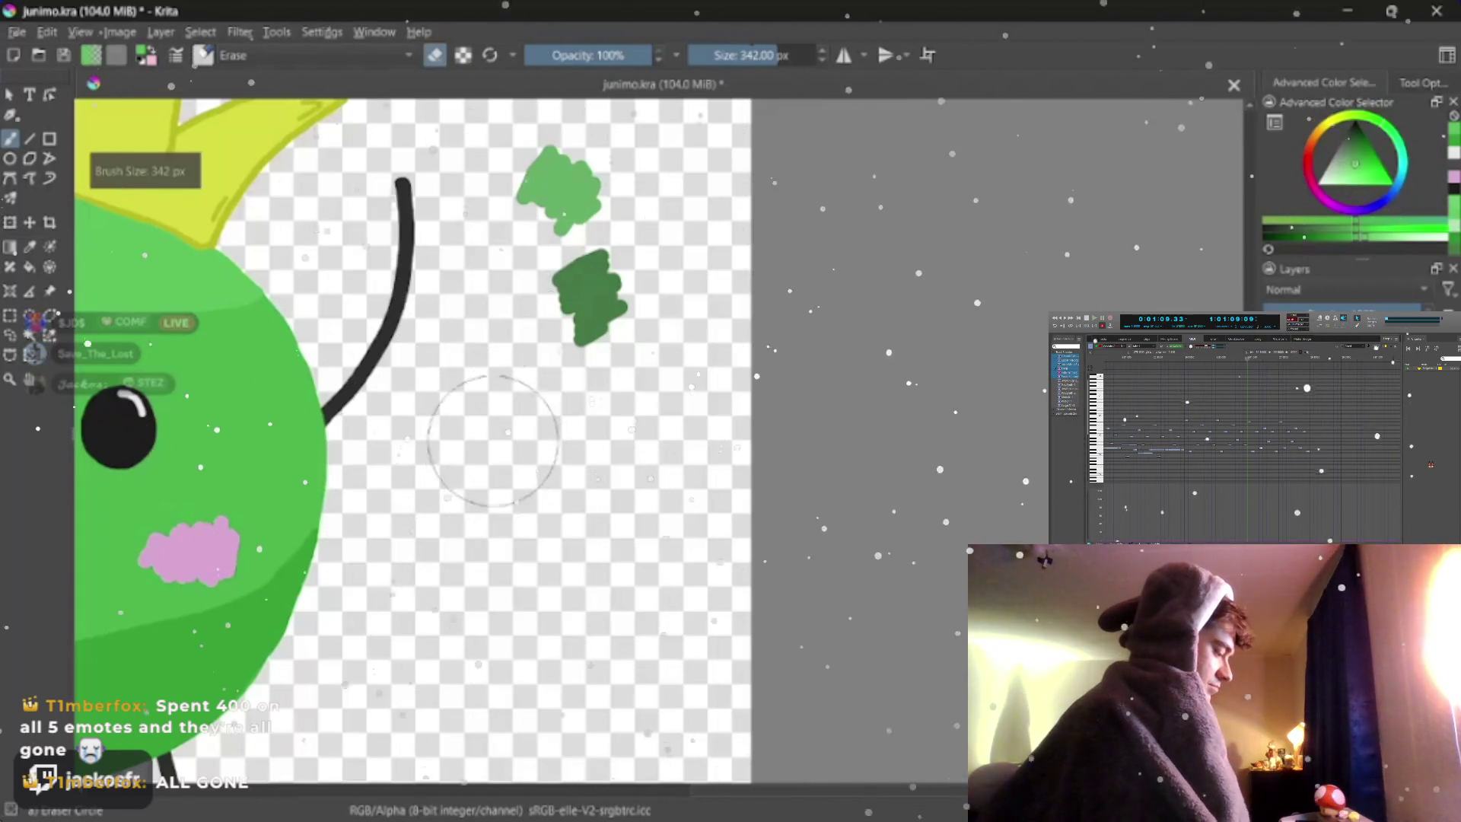
drag(576, 229, 559, 171)
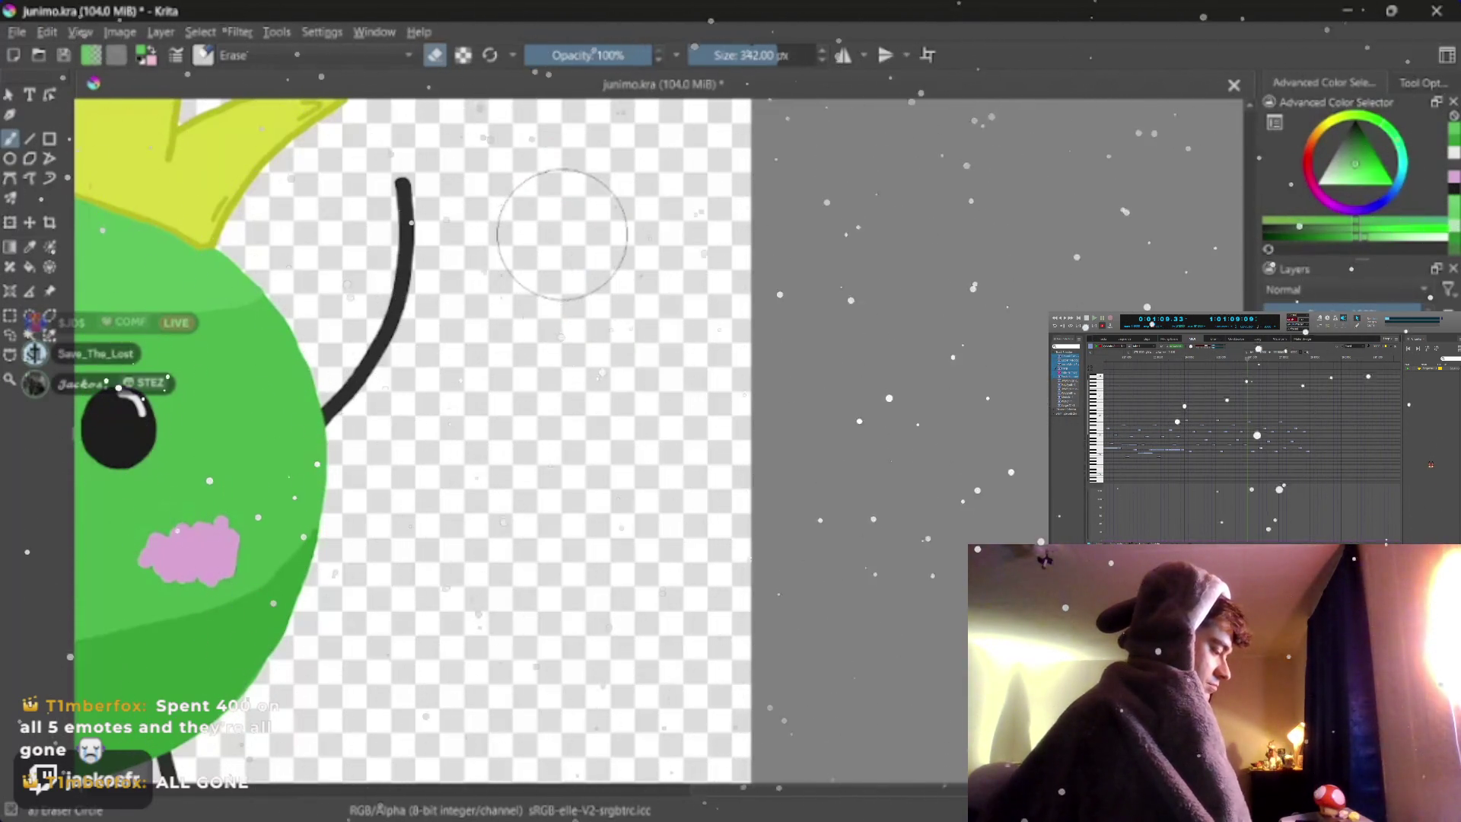
- Erase the remaining pale green dab, shrink the eraser and return to the character's head
drag(399, 137, 342, 351)
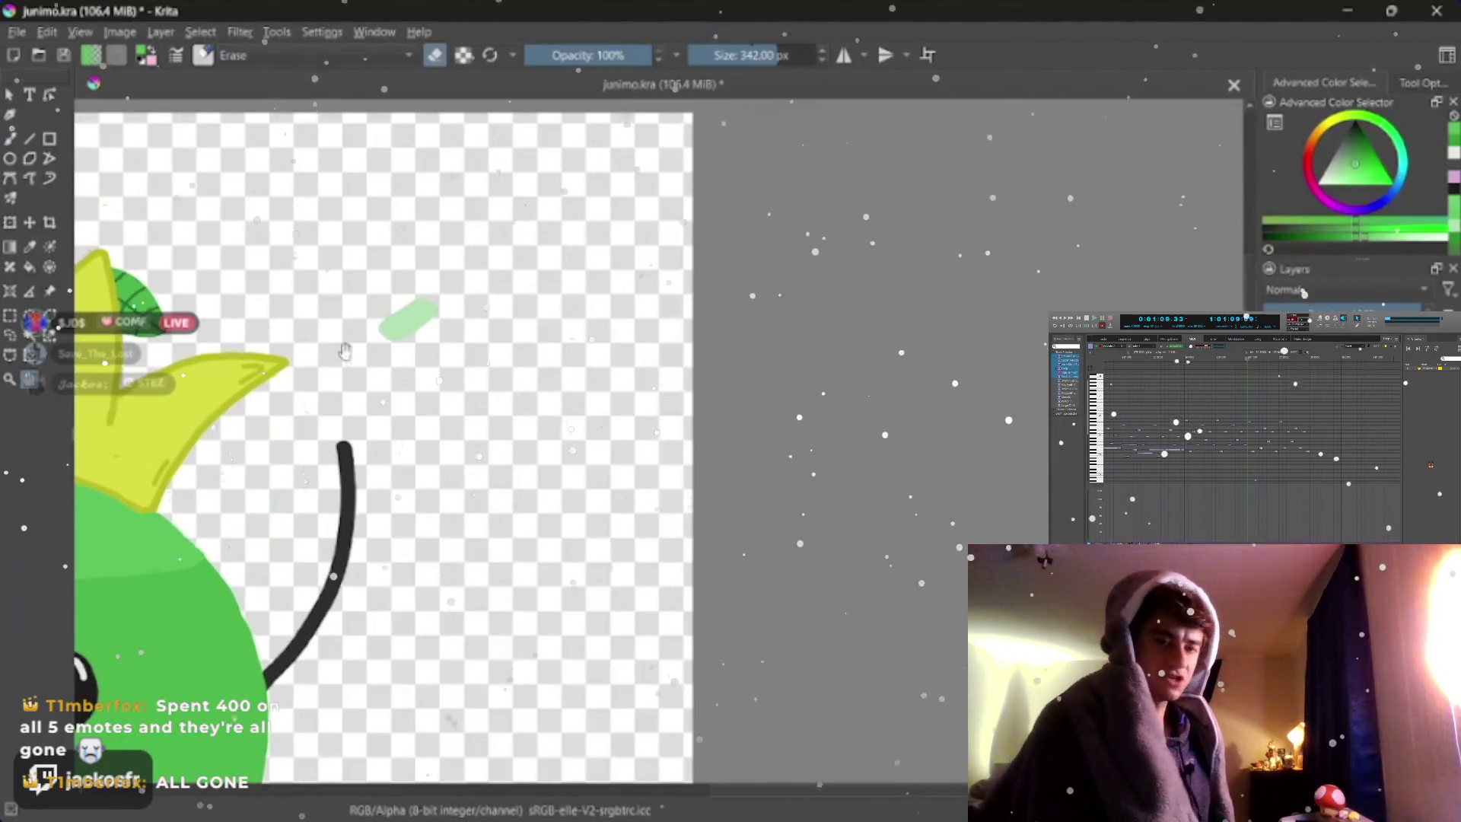
click(411, 319)
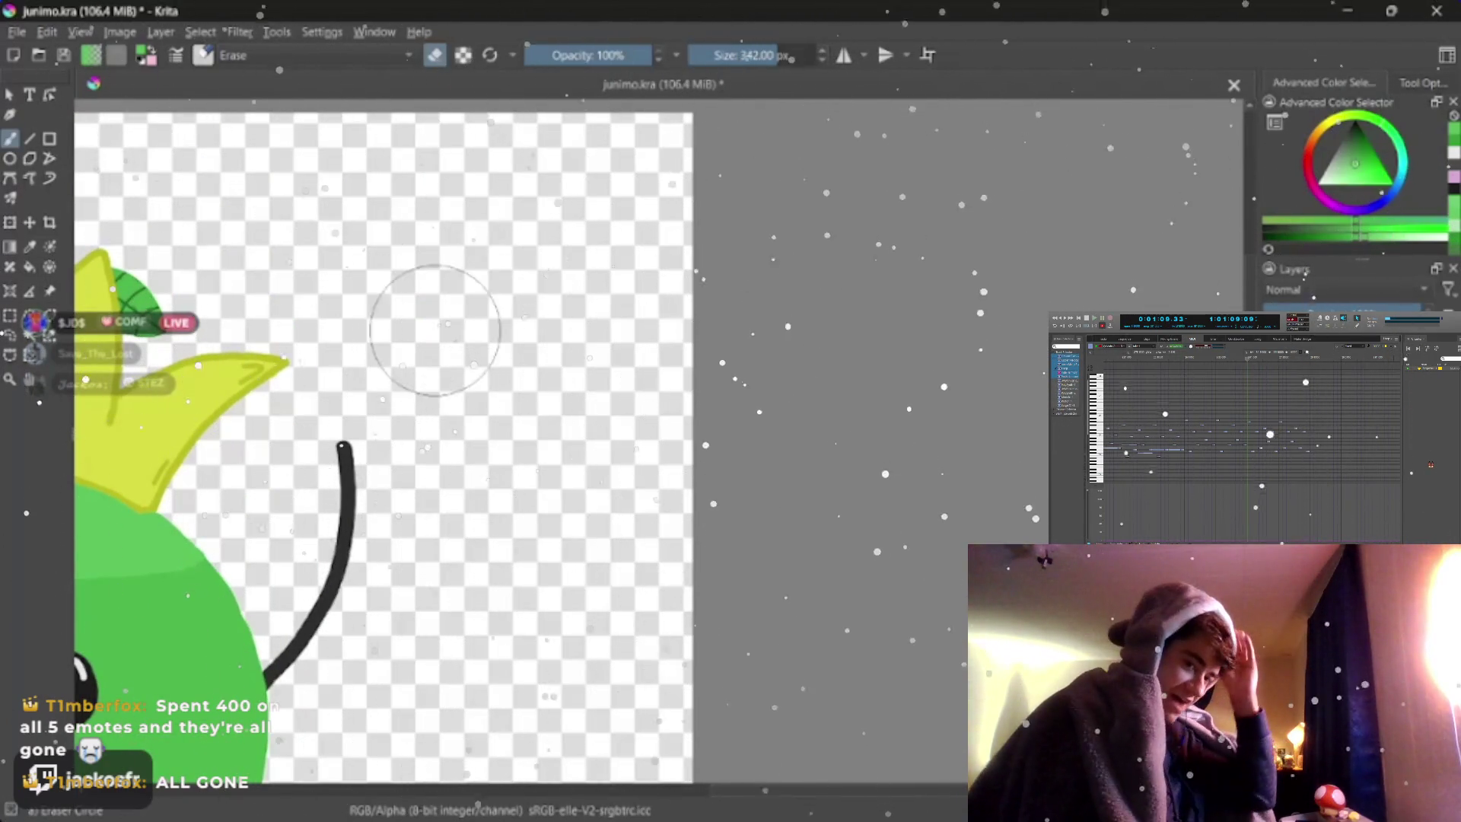
key(bracketleft)
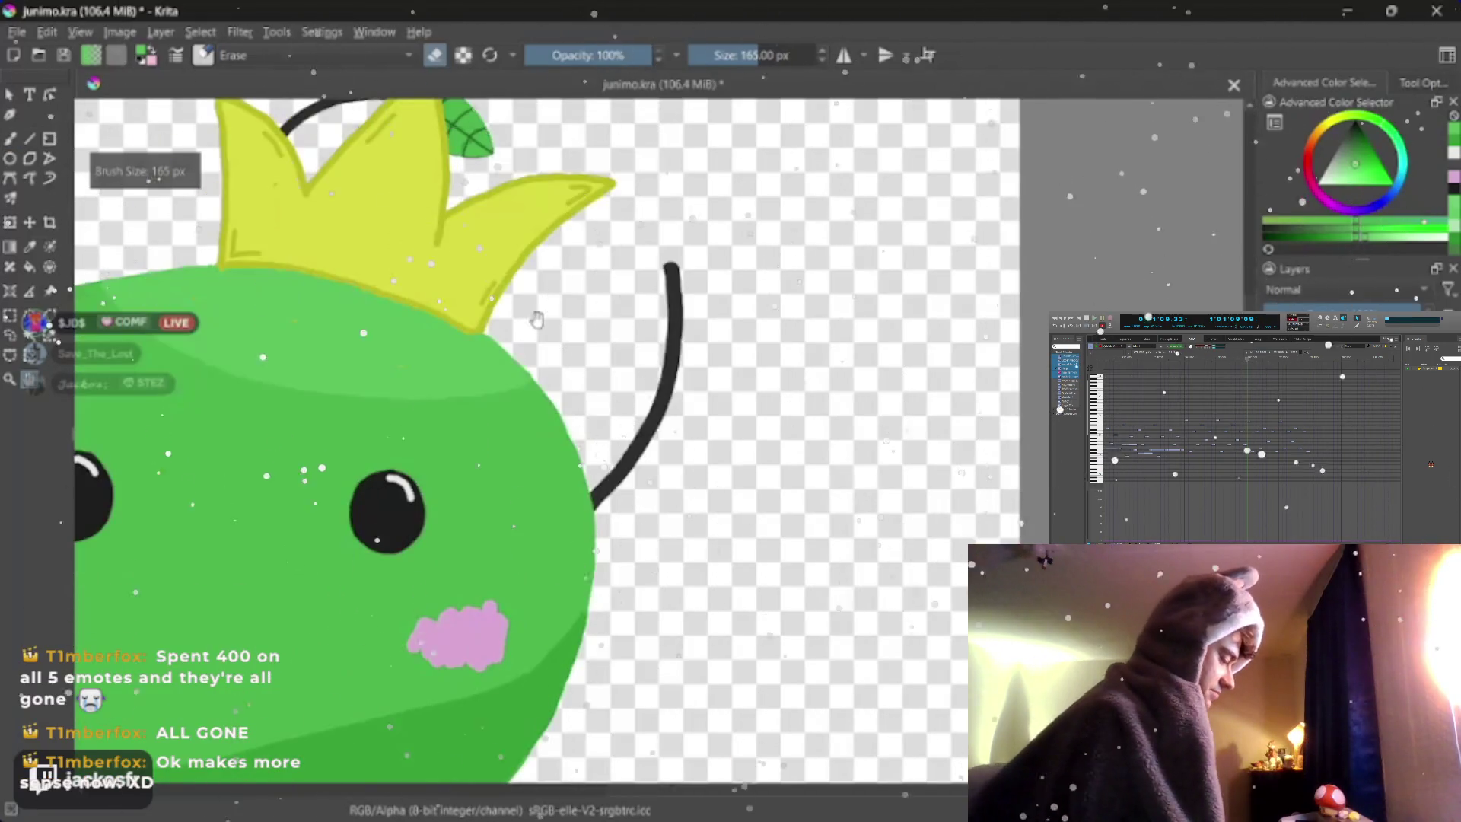
drag(458, 457, 614, 247)
scroll(614, 248, down, 3)
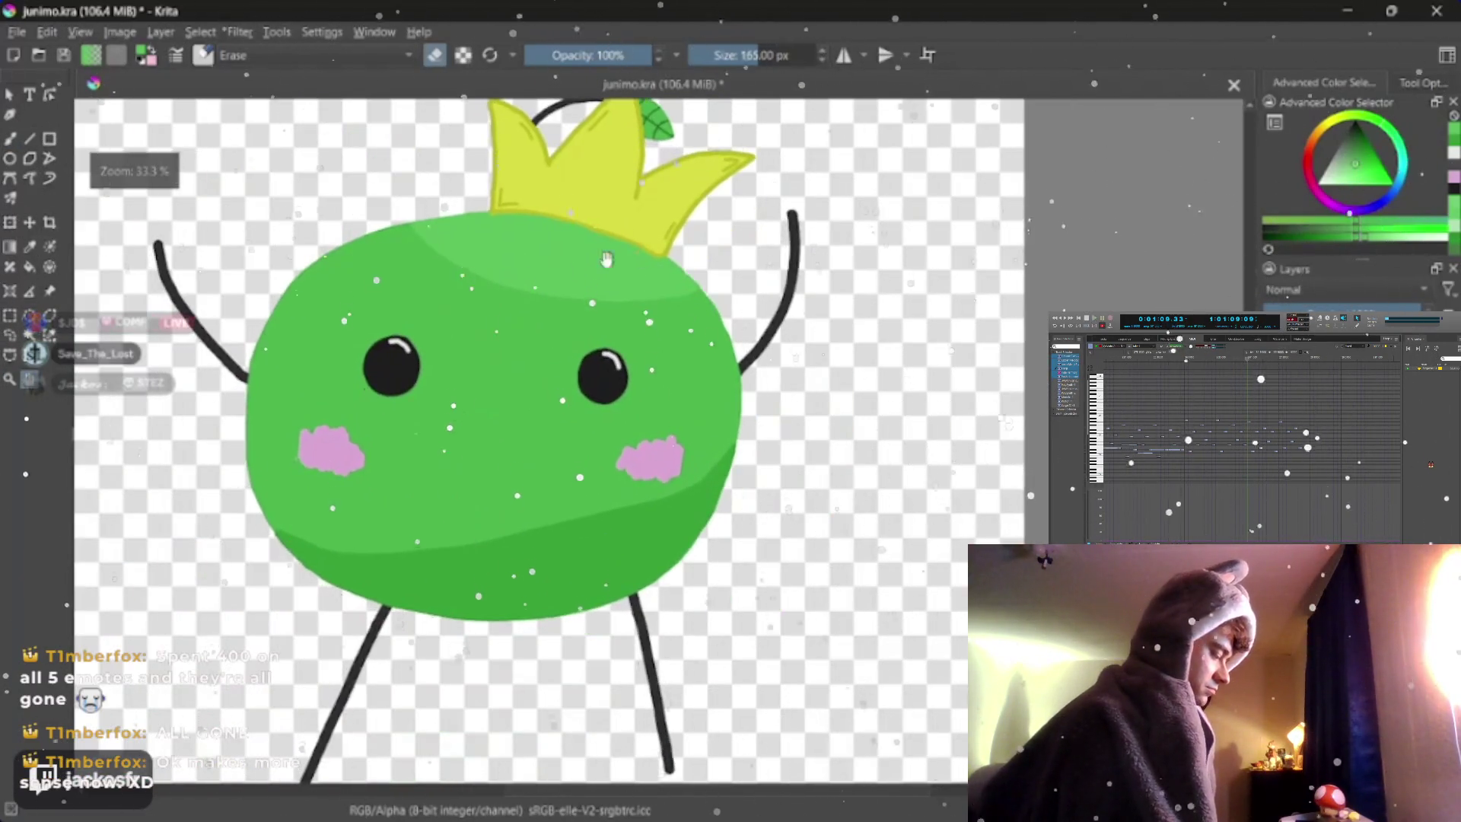
scroll(514, 342, up, 3)
scroll(633, 293, down, 4)
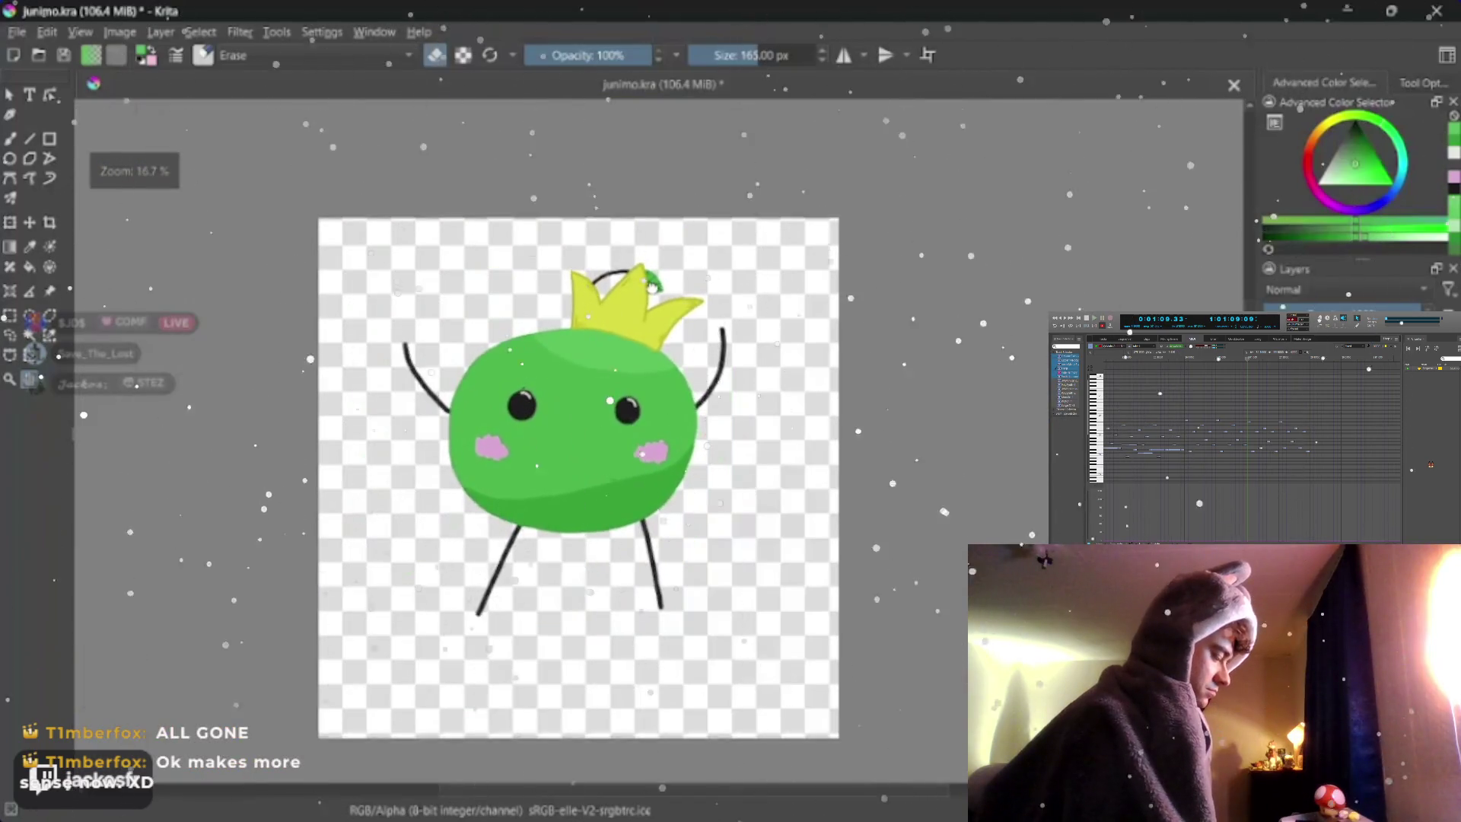
scroll(649, 291, up, 2)
scroll(649, 290, up, 2)
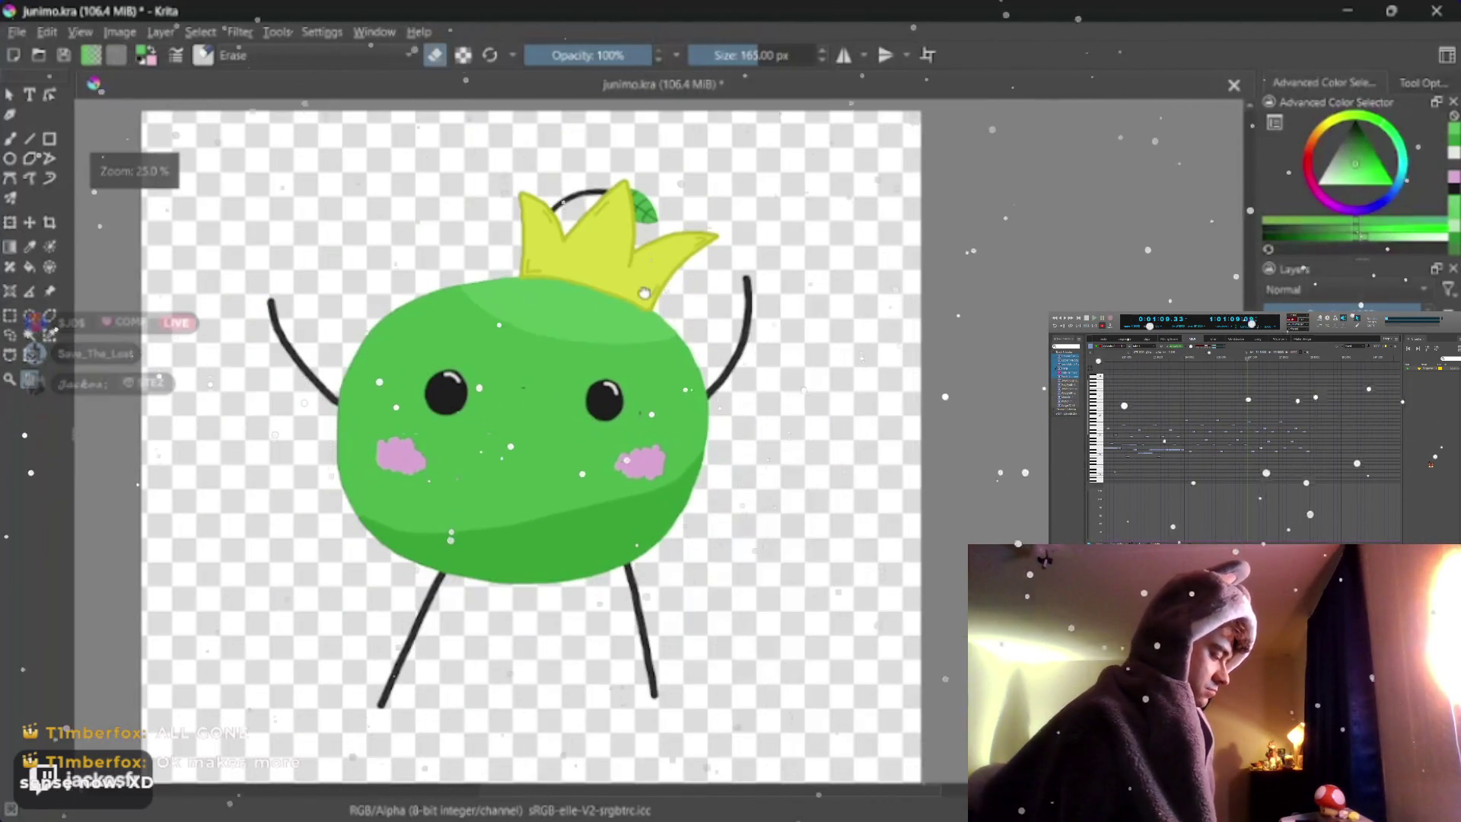
scroll(648, 292, down, 2)
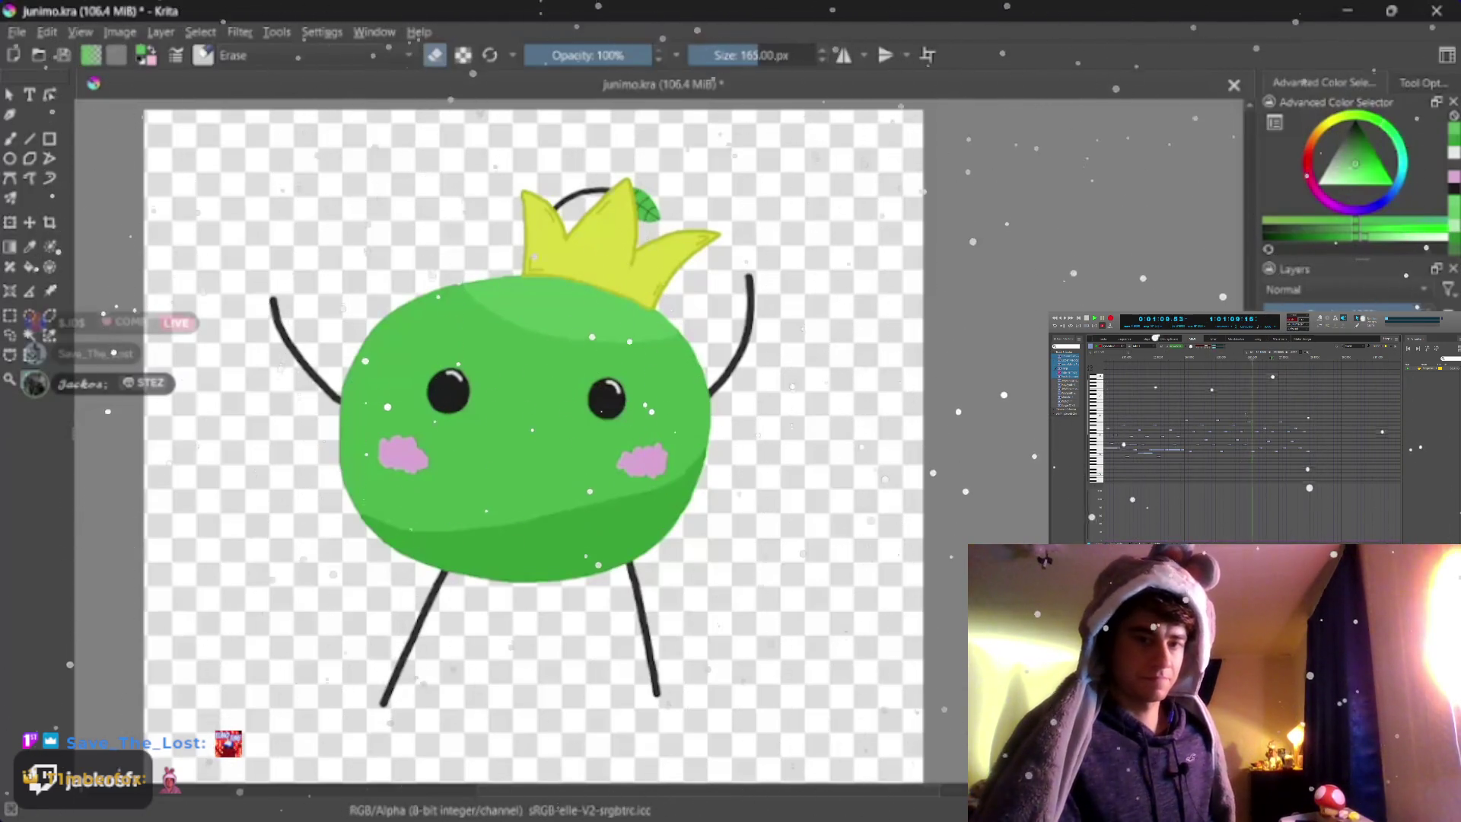
scroll(536, 433, down, 2)
scroll(537, 433, up, 3)
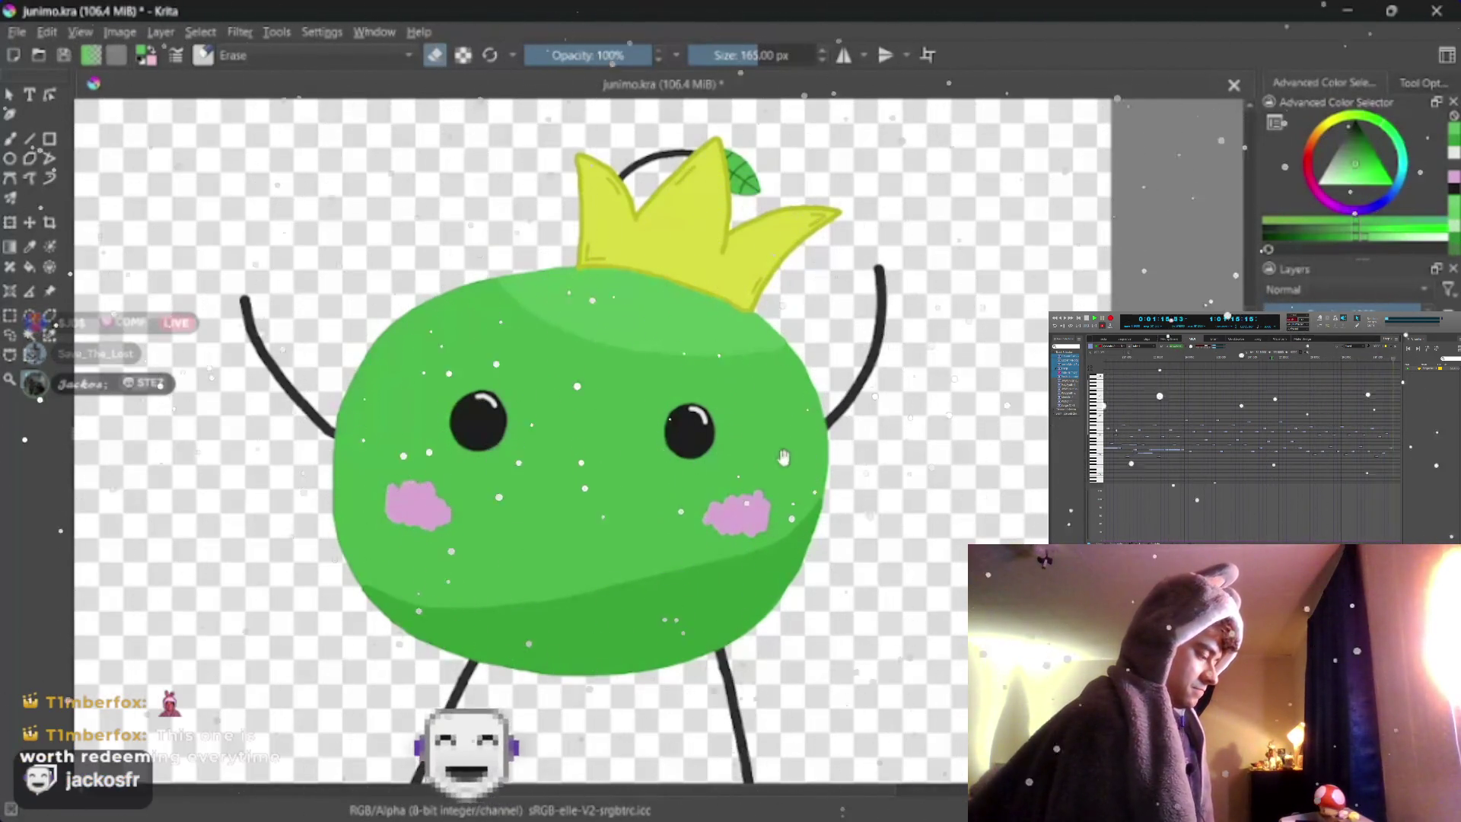
scroll(639, 435, down, 2)
scroll(640, 434, up, 2)
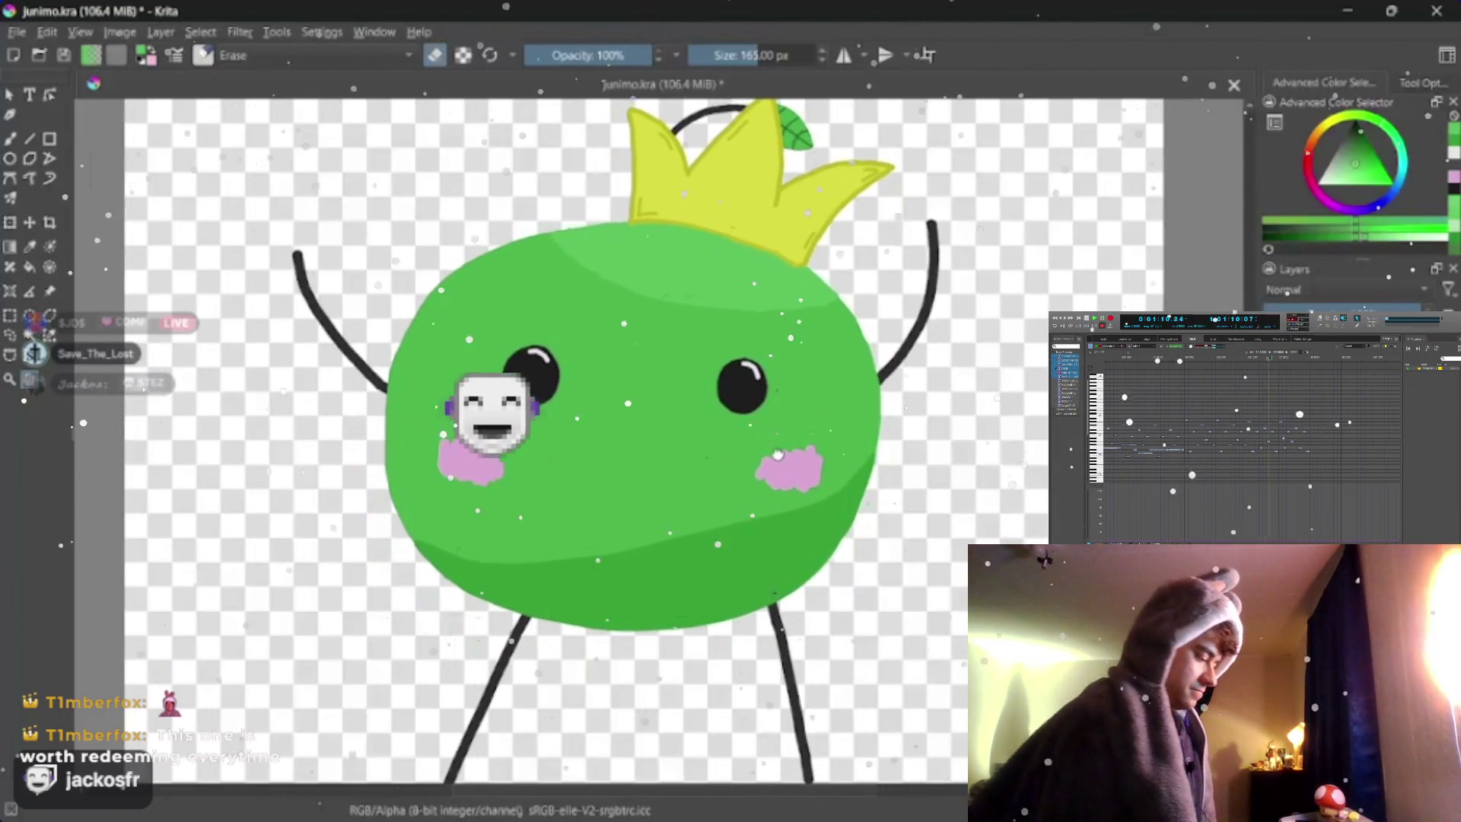
scroll(639, 435, down, 1)
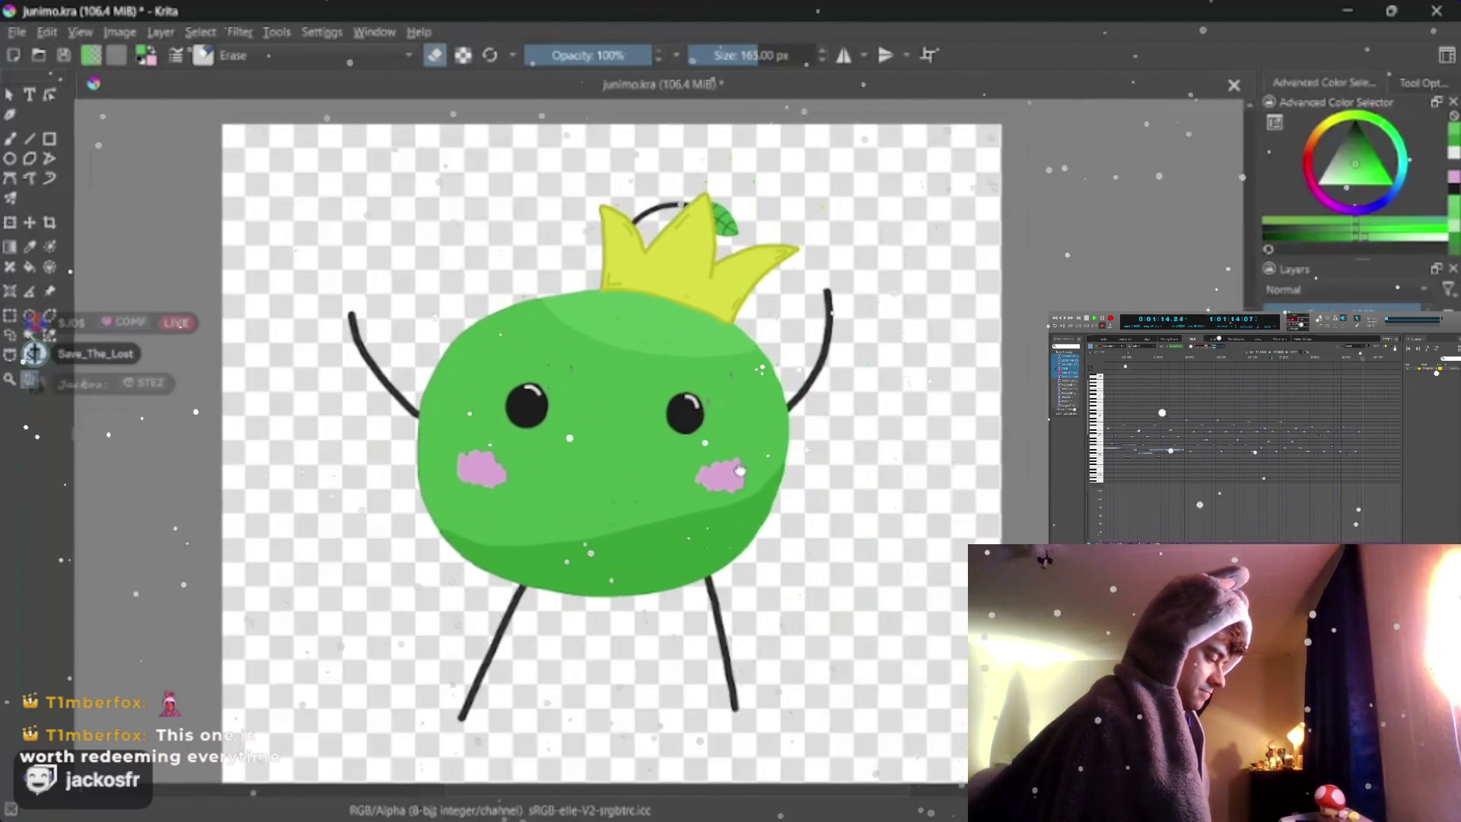
scroll(639, 434, up, 2)
scroll(639, 434, up, 1)
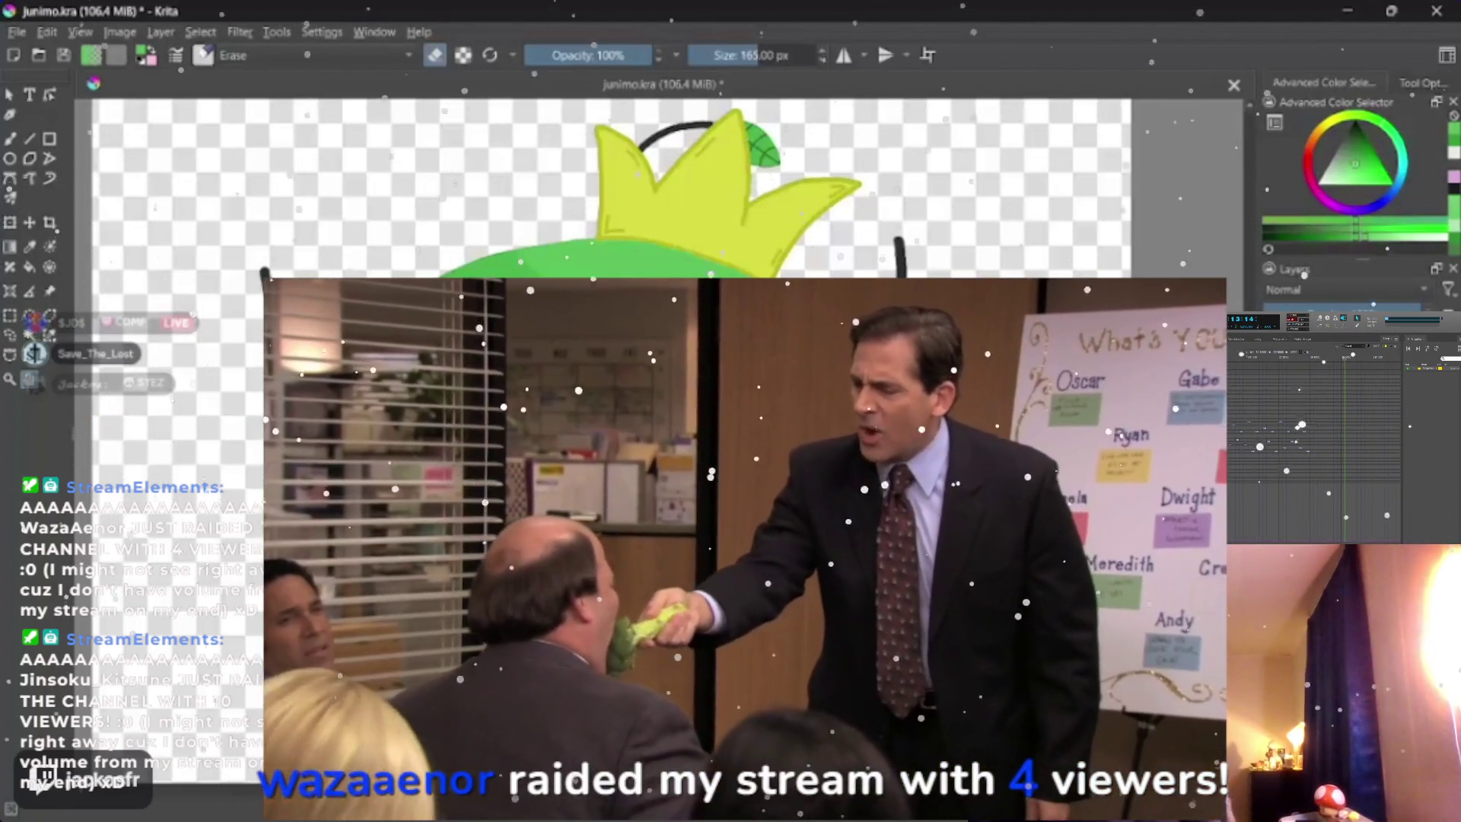
scroll(83, 173, up, 2)
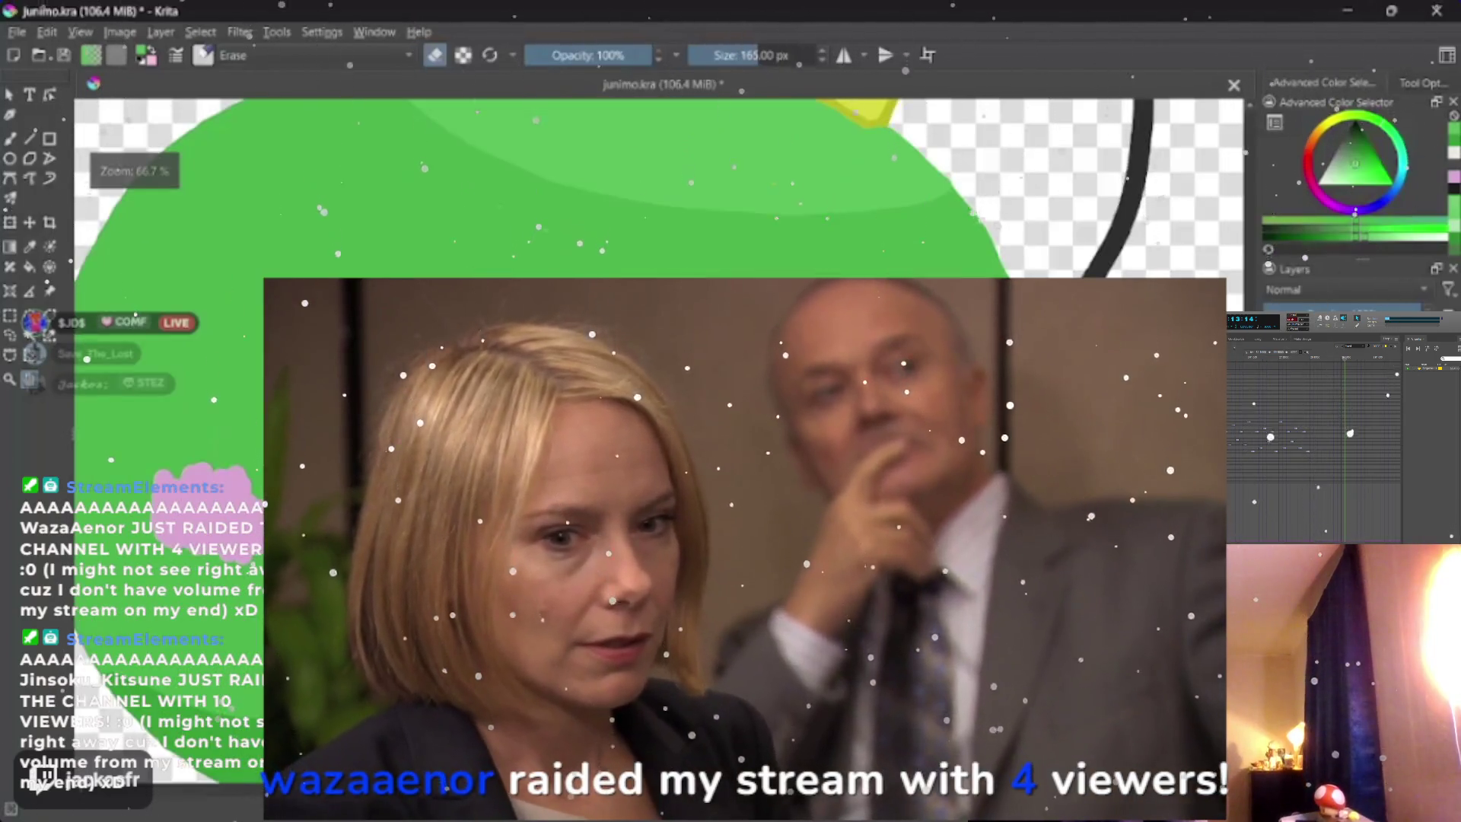
scroll(83, 175, up, 2)
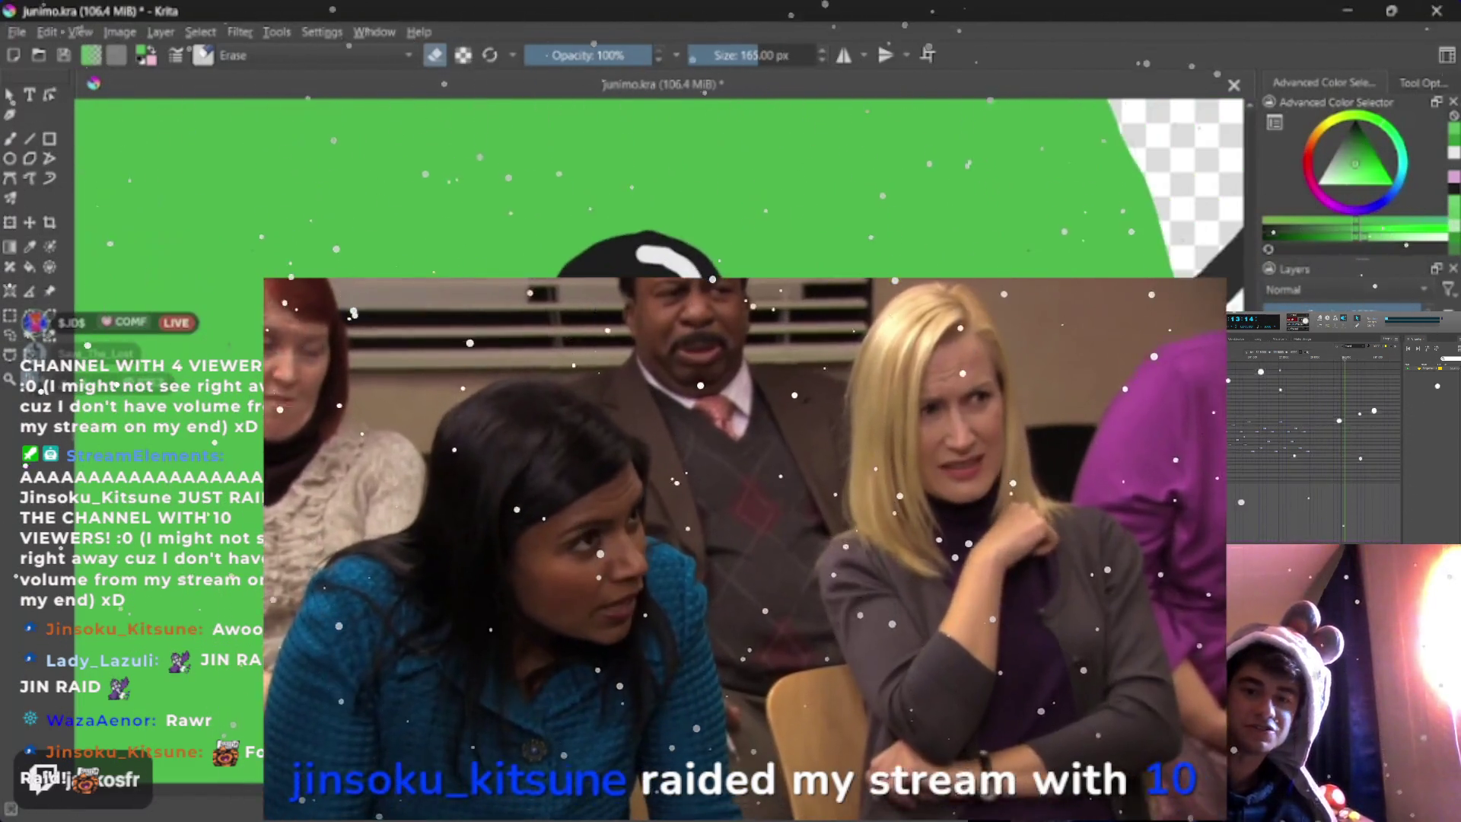
scroll(661, 184, up, 3)
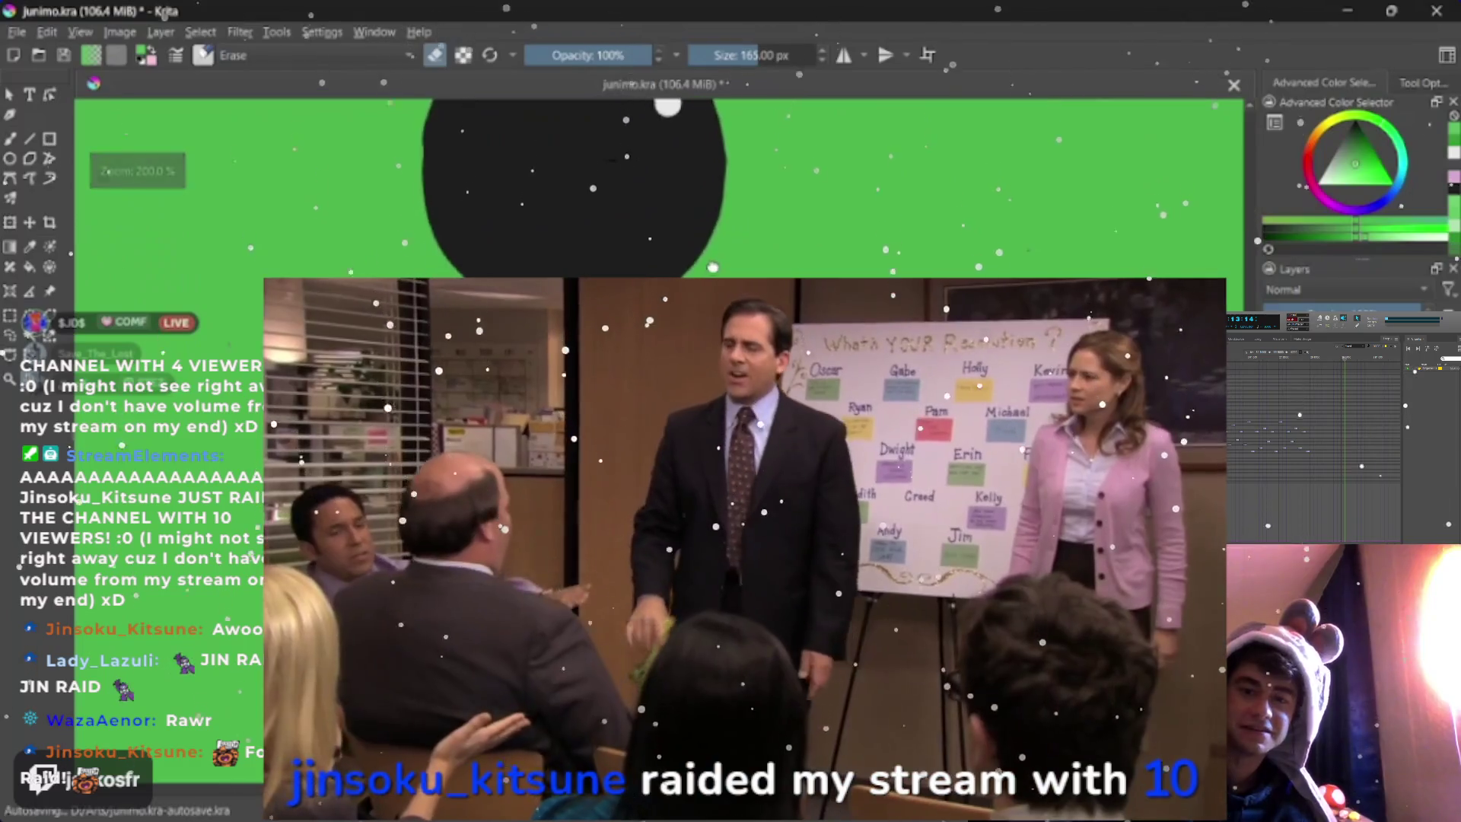
scroll(668, 107, down, 2)
scroll(668, 107, up, 2)
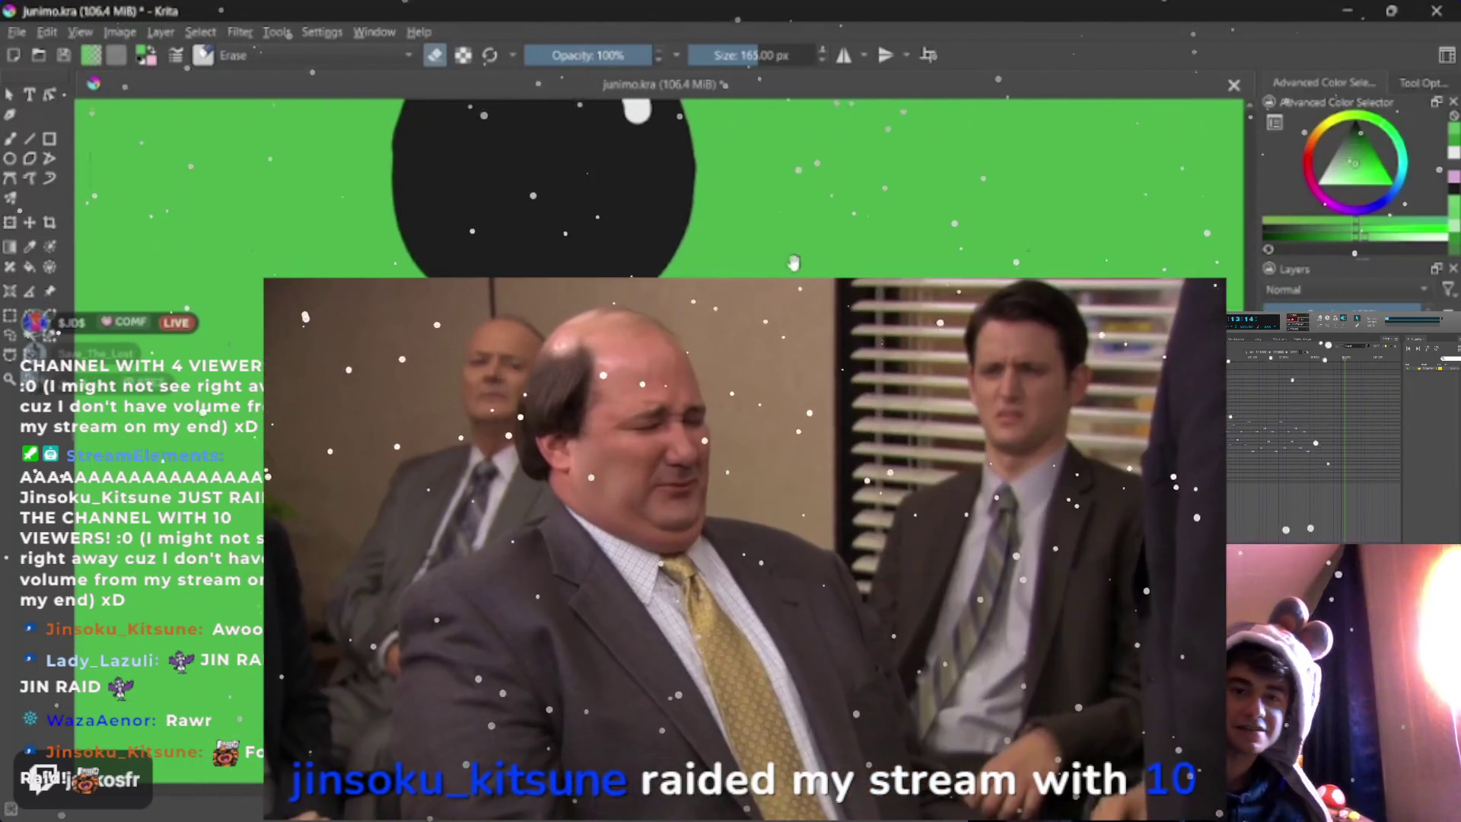
- Shape the curved white highlight along the top of the eye with the eraser-mode brush
drag(565, 109, 651, 189)
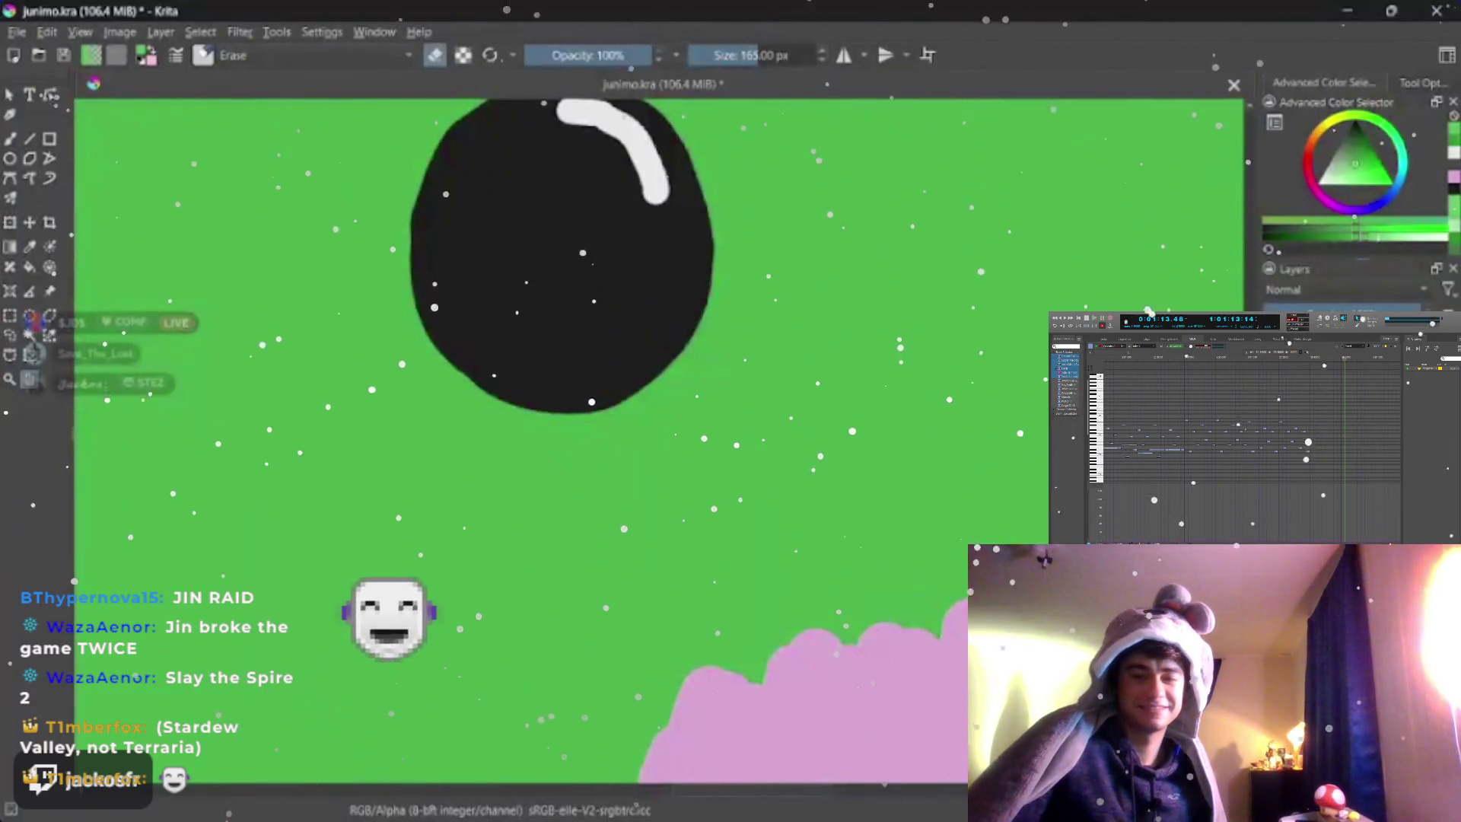
scroll(570, 286, down, 3)
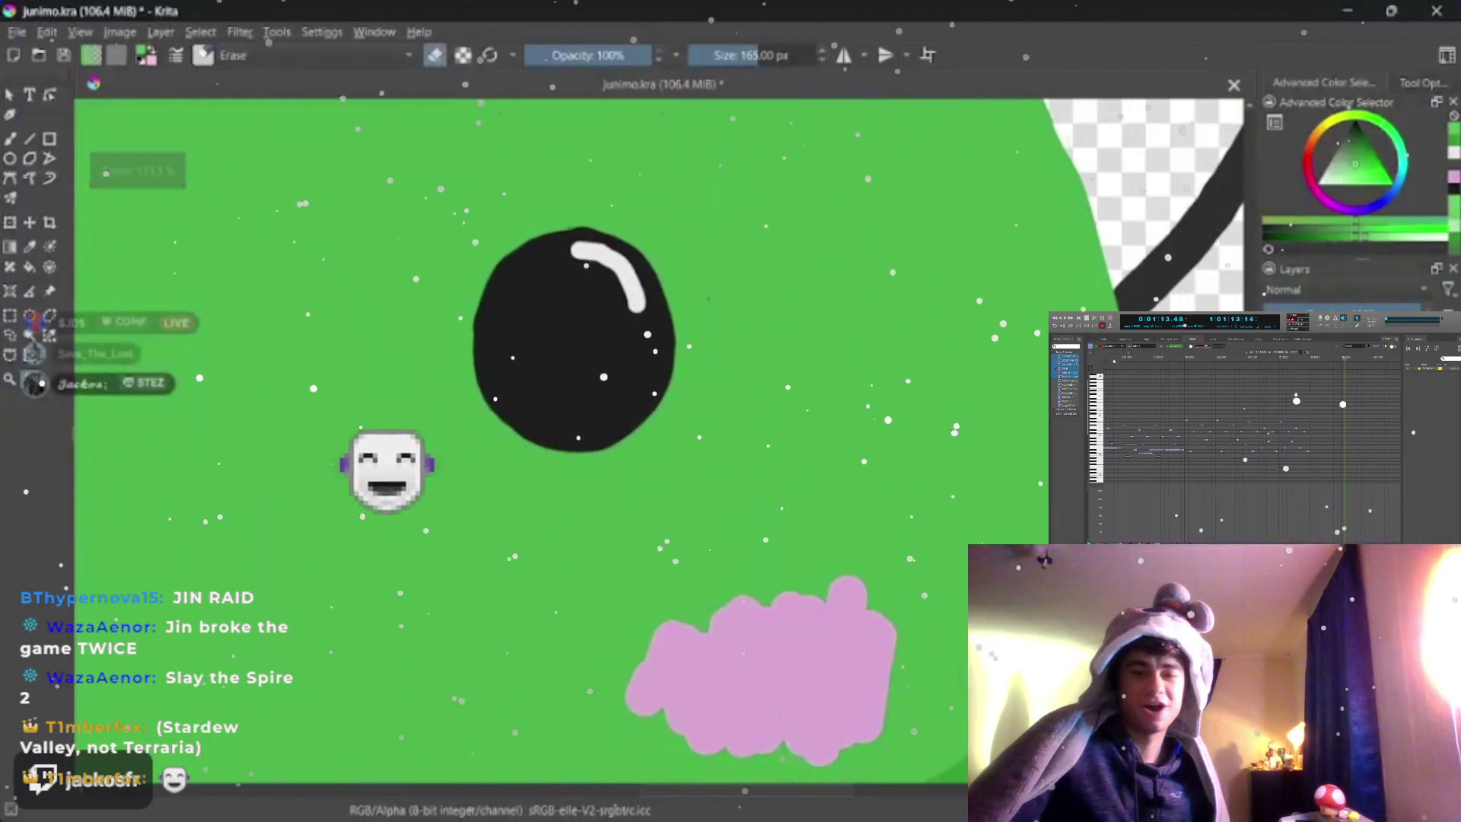
scroll(701, 454, down, 3)
scroll(702, 453, down, 3)
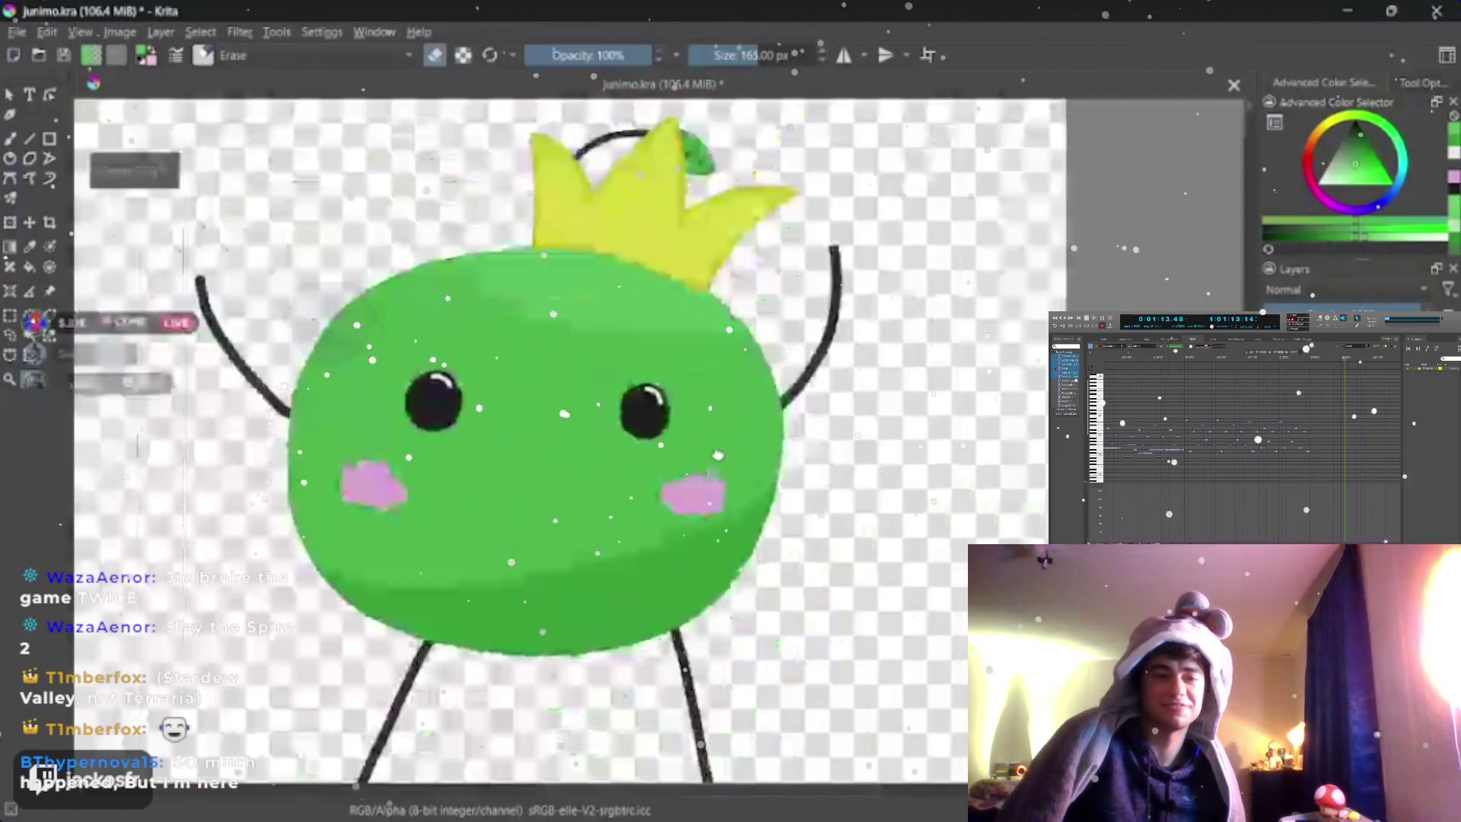
scroll(703, 453, down, 1)
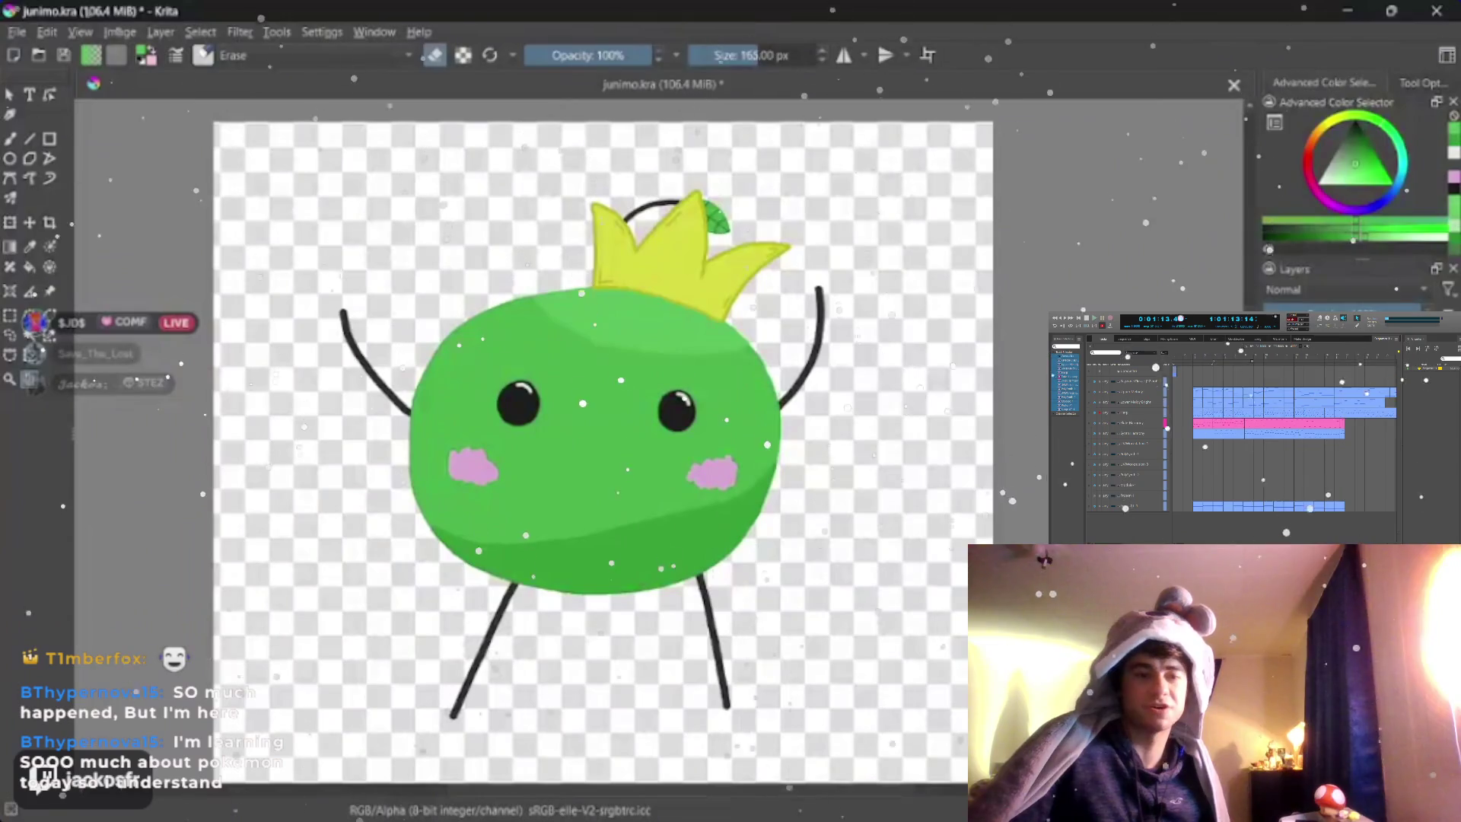
scroll(514, 400, up, 4)
scroll(514, 399, up, 4)
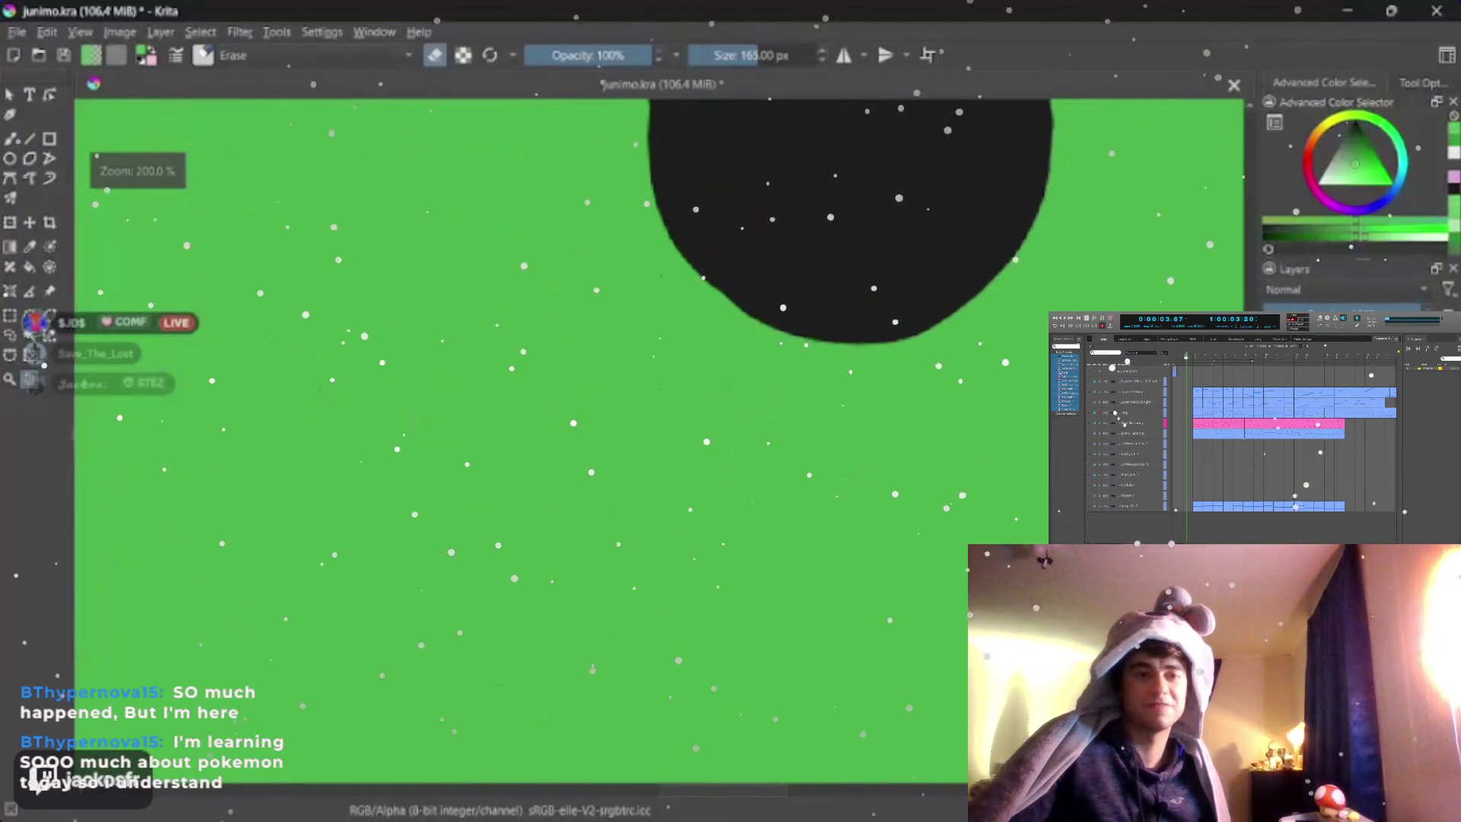
drag(571, 457, 639, 401)
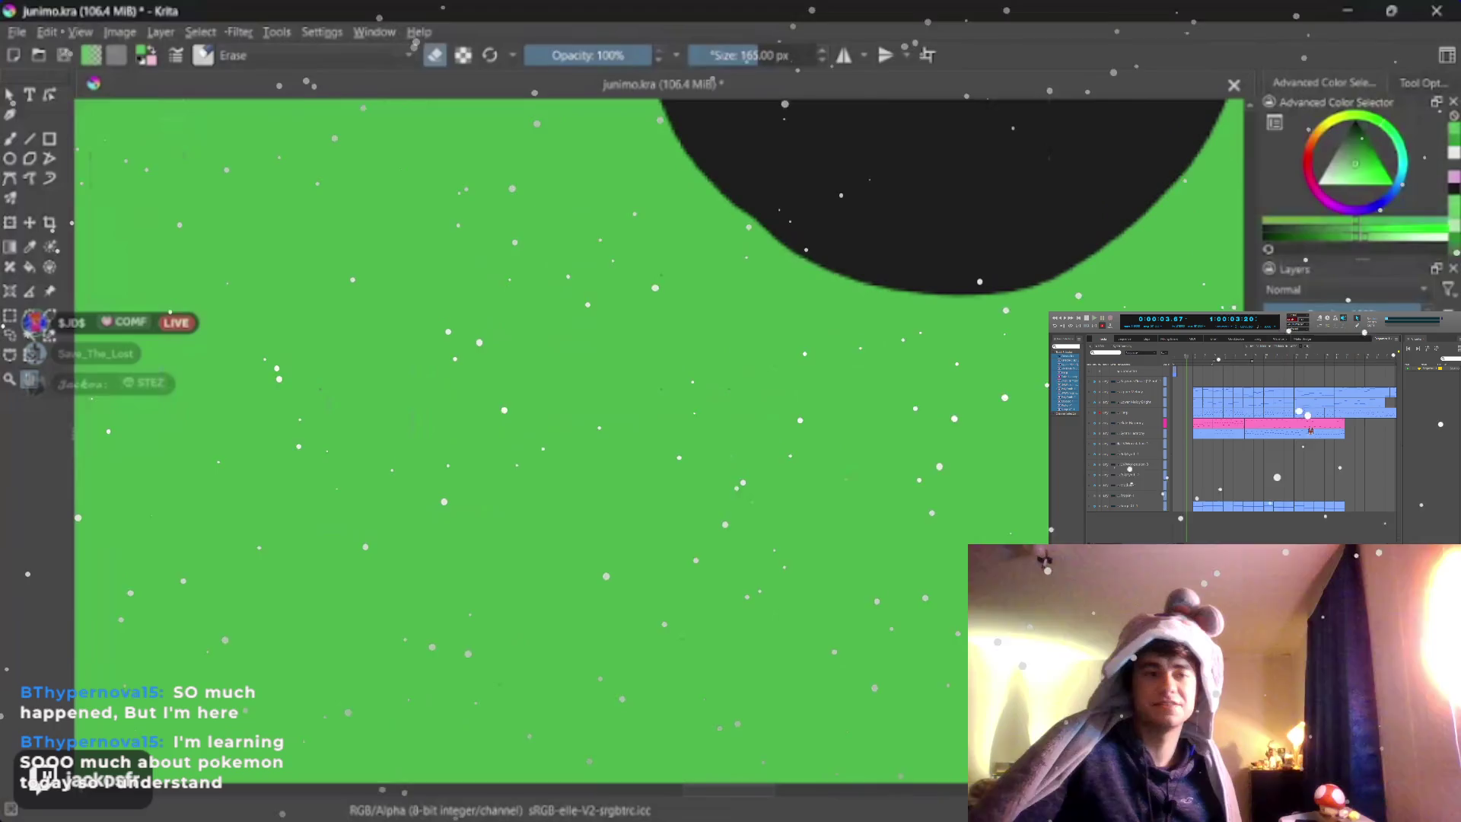
mouse_move(890, 172)
mouse_down()
mouse_move(476, 483)
mouse_move(497, 531)
mouse_up()
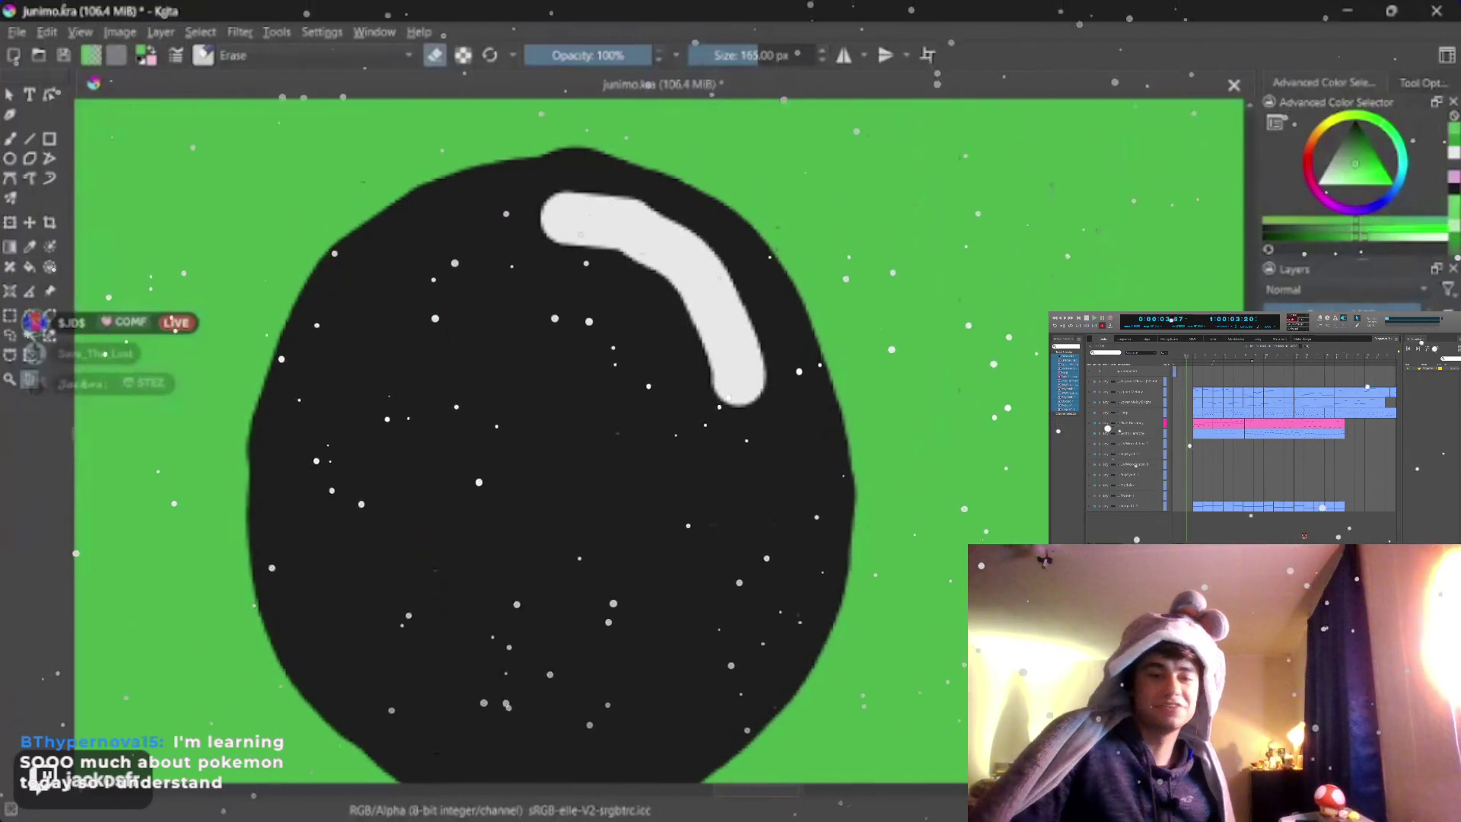
scroll(639, 365, up, 2)
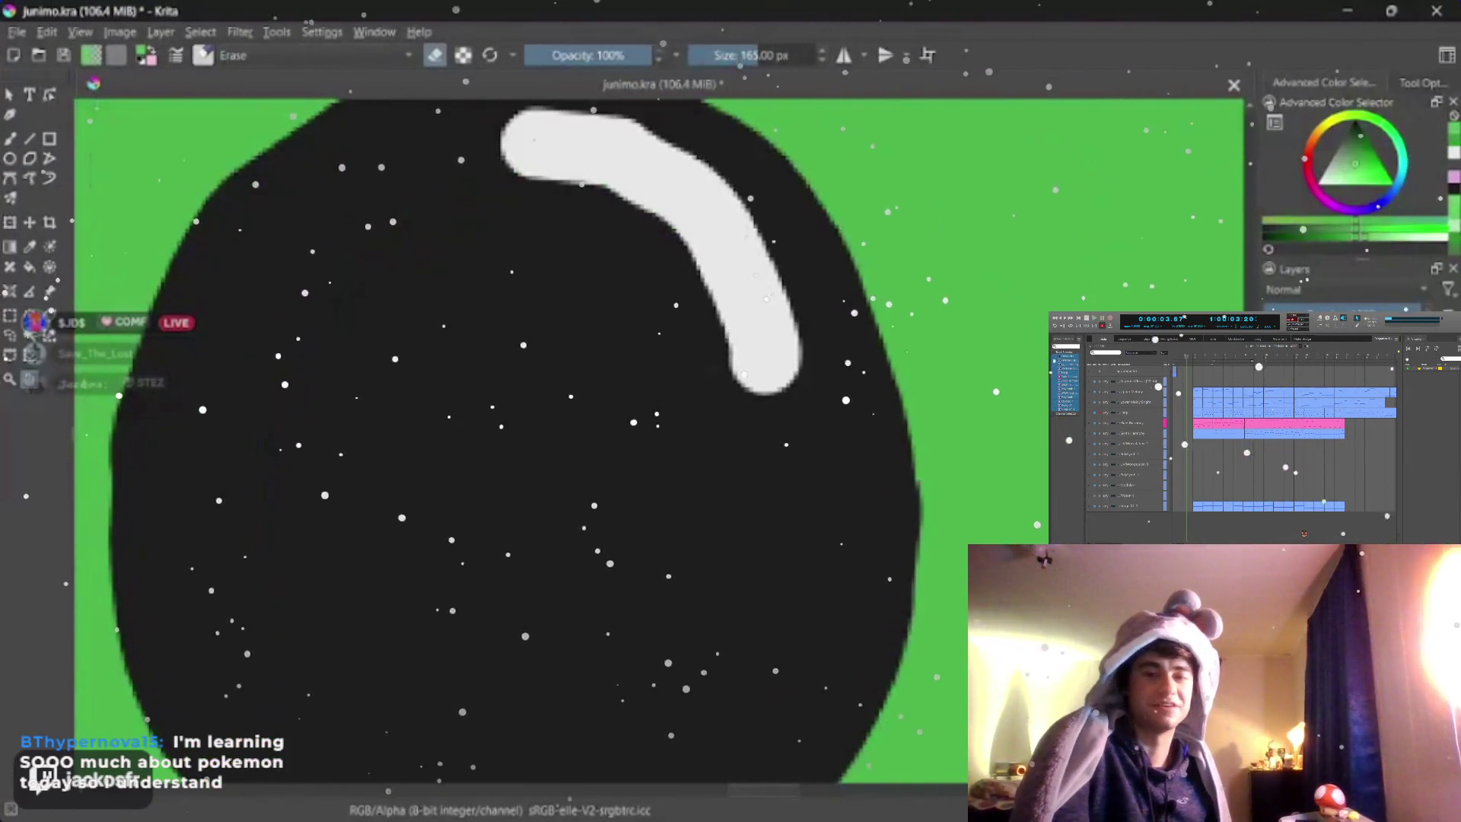
scroll(639, 365, down, 3)
scroll(639, 365, up, 2)
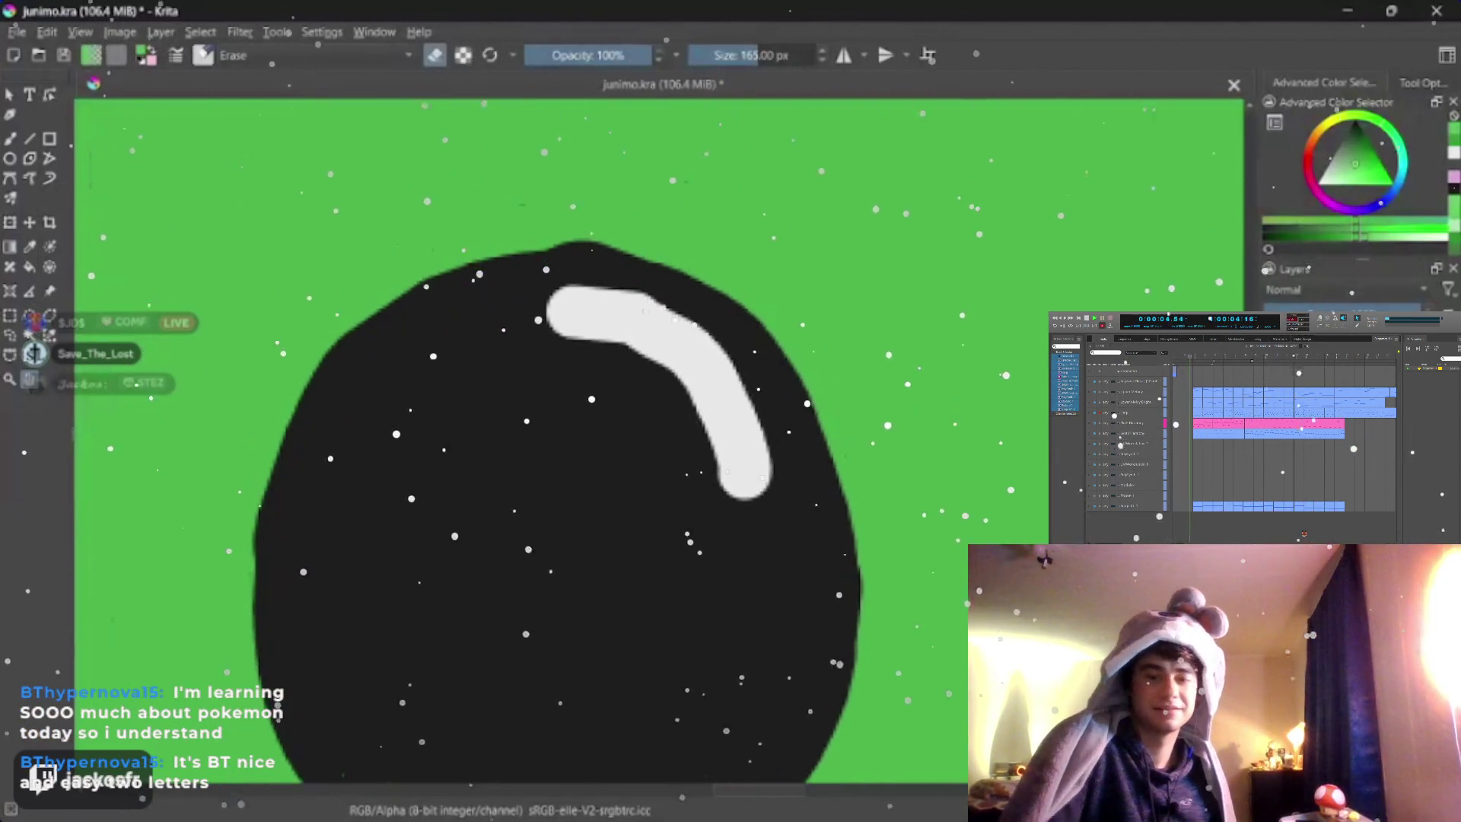
key(e)
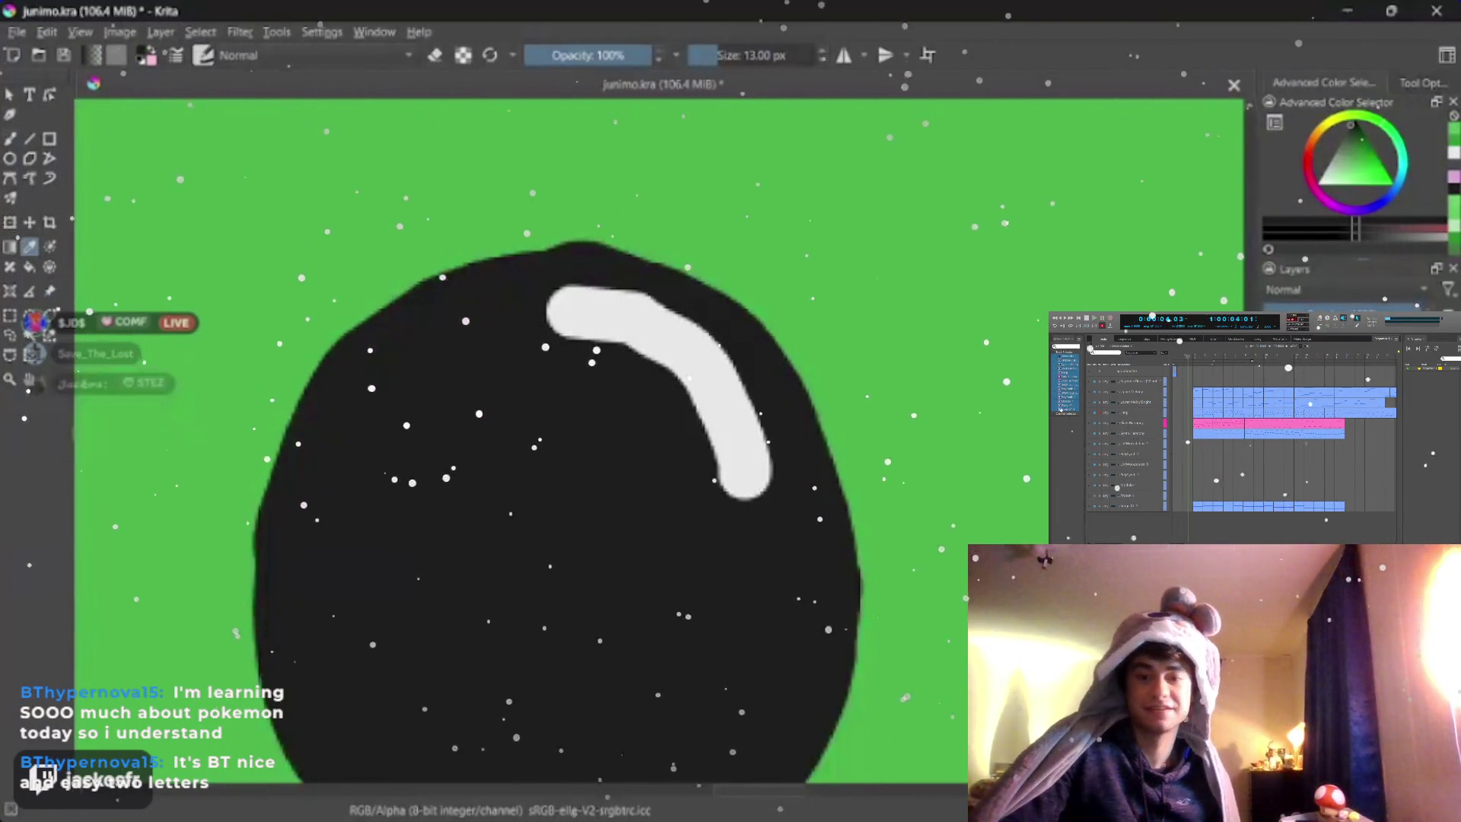
- Switch to the freehand brush and shrink it to about 5 px while recentring the eye
key(b)
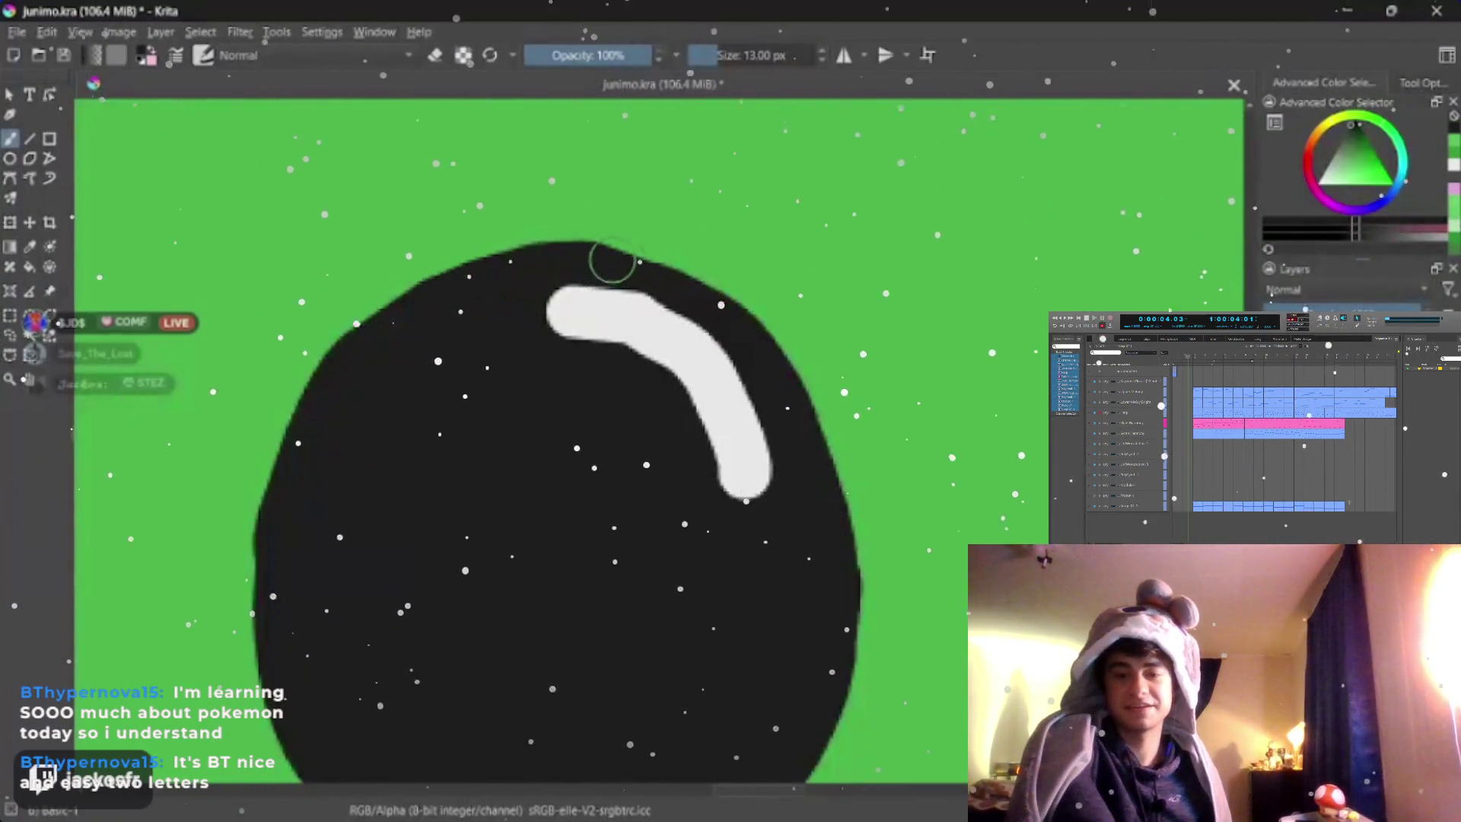
key(bracketleft)
key(bracketleft)
key(bracketleft)
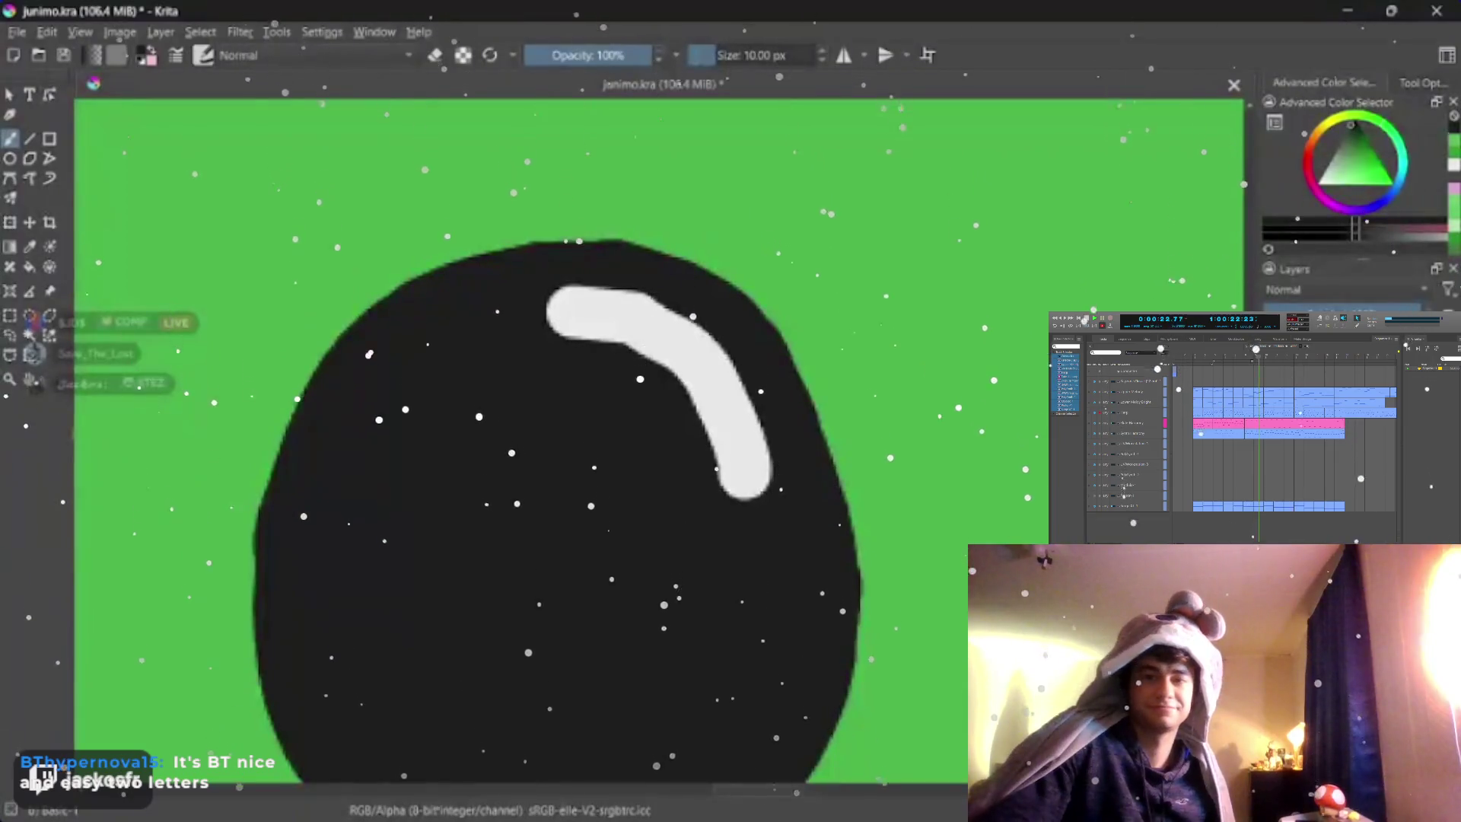
scroll(657, 457, up, 1)
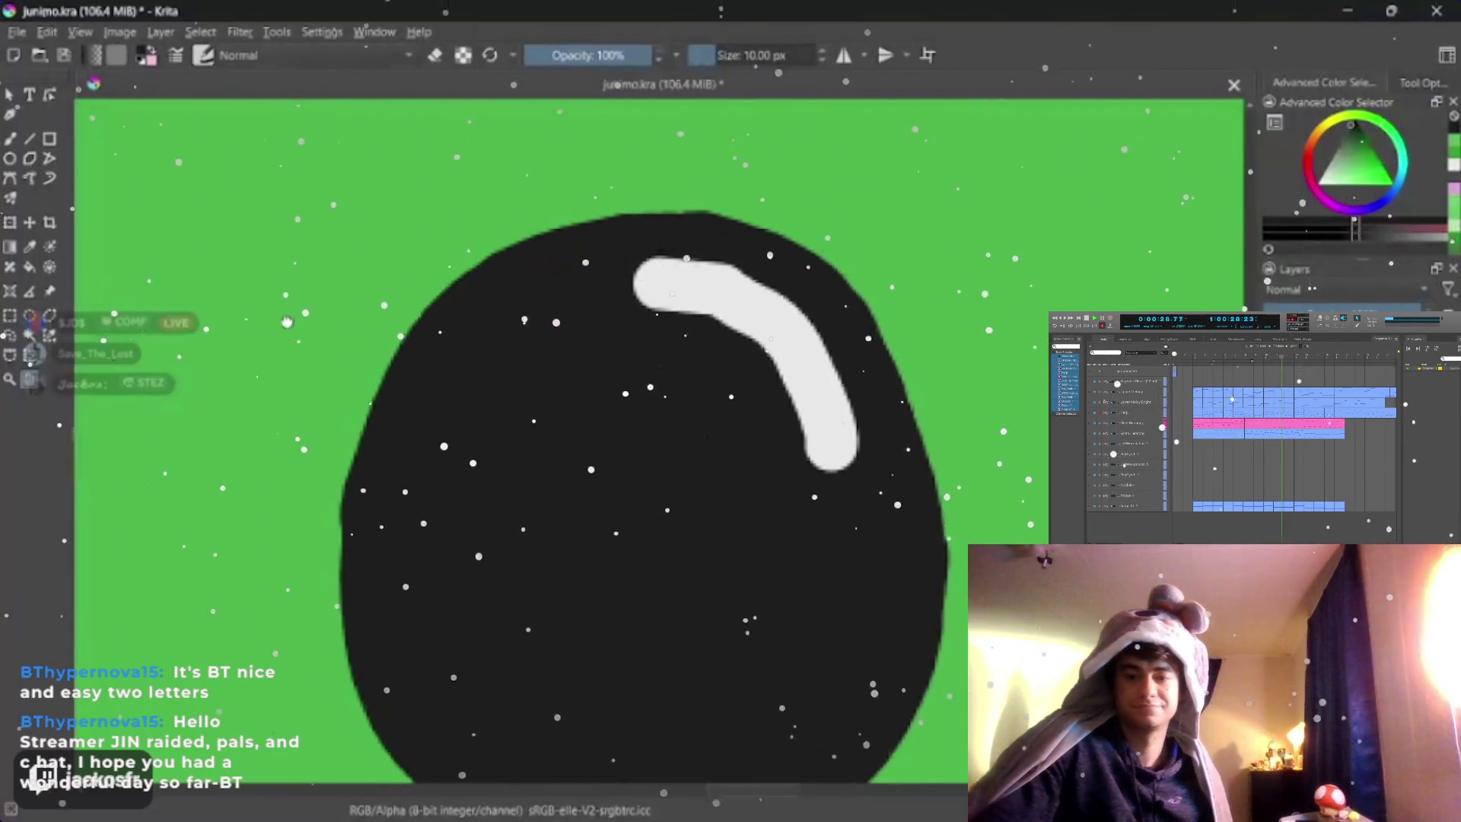
scroll(639, 445, up, 1)
scroll(639, 446, down, 1)
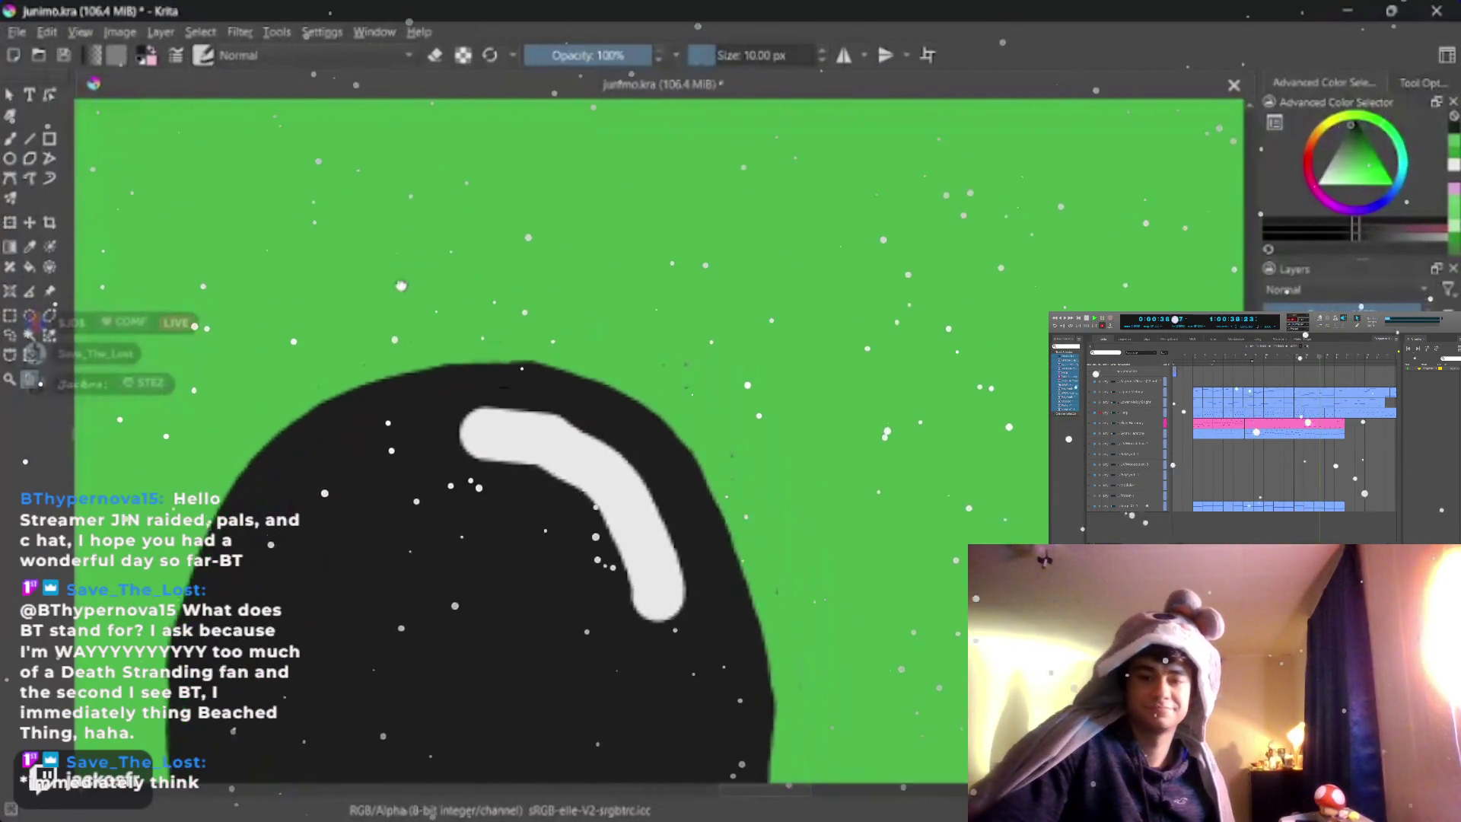
drag(387, 286, 466, 155)
drag(346, 253, 523, 122)
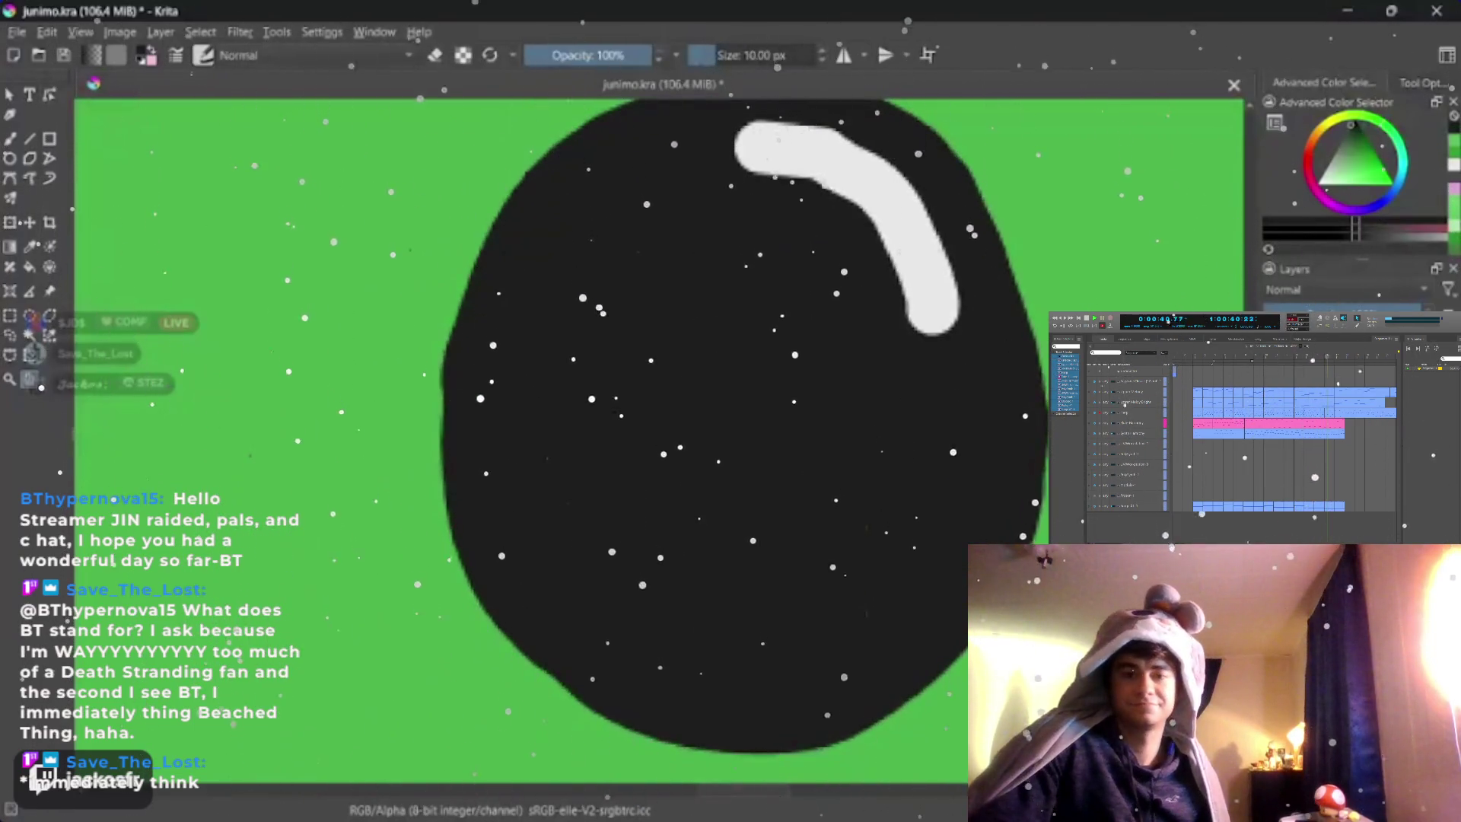
drag(343, 285, 479, 106)
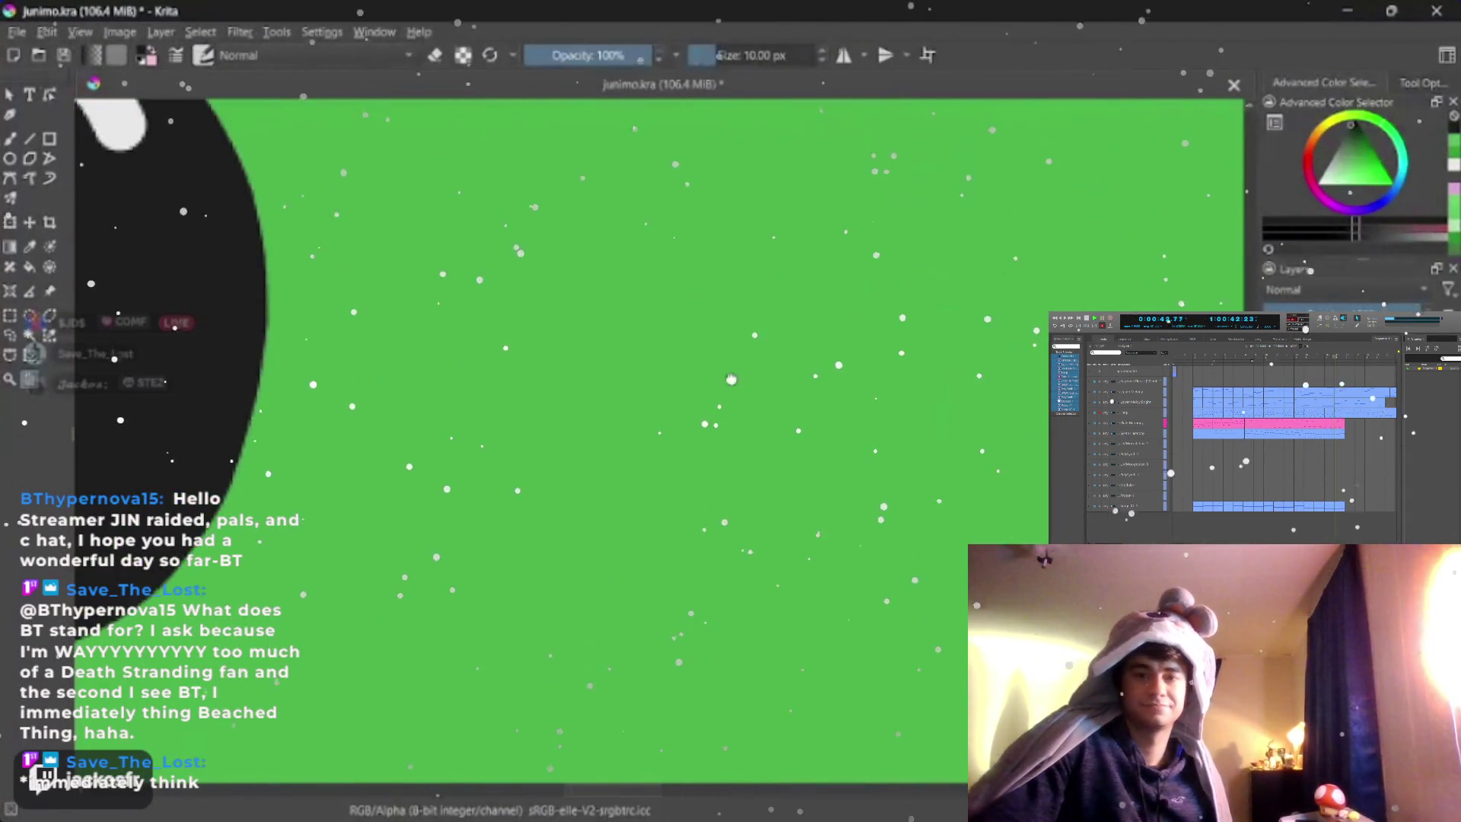
mouse_move(228, 342)
mouse_down()
mouse_move(571, 342)
mouse_move(456, 479)
mouse_up()
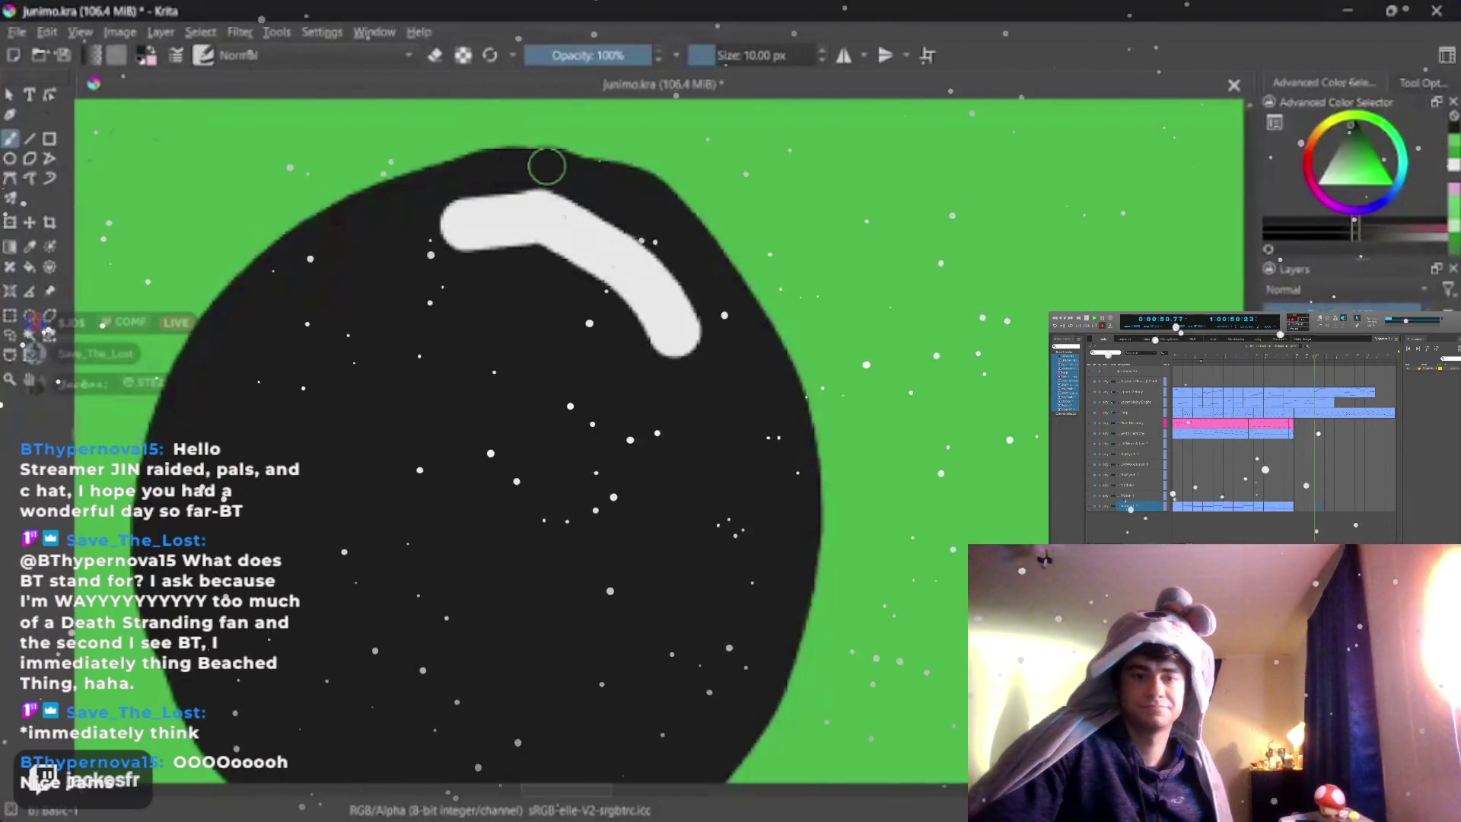
scroll(546, 167, down, 1)
scroll(546, 166, up, 1)
key(bracketleft)
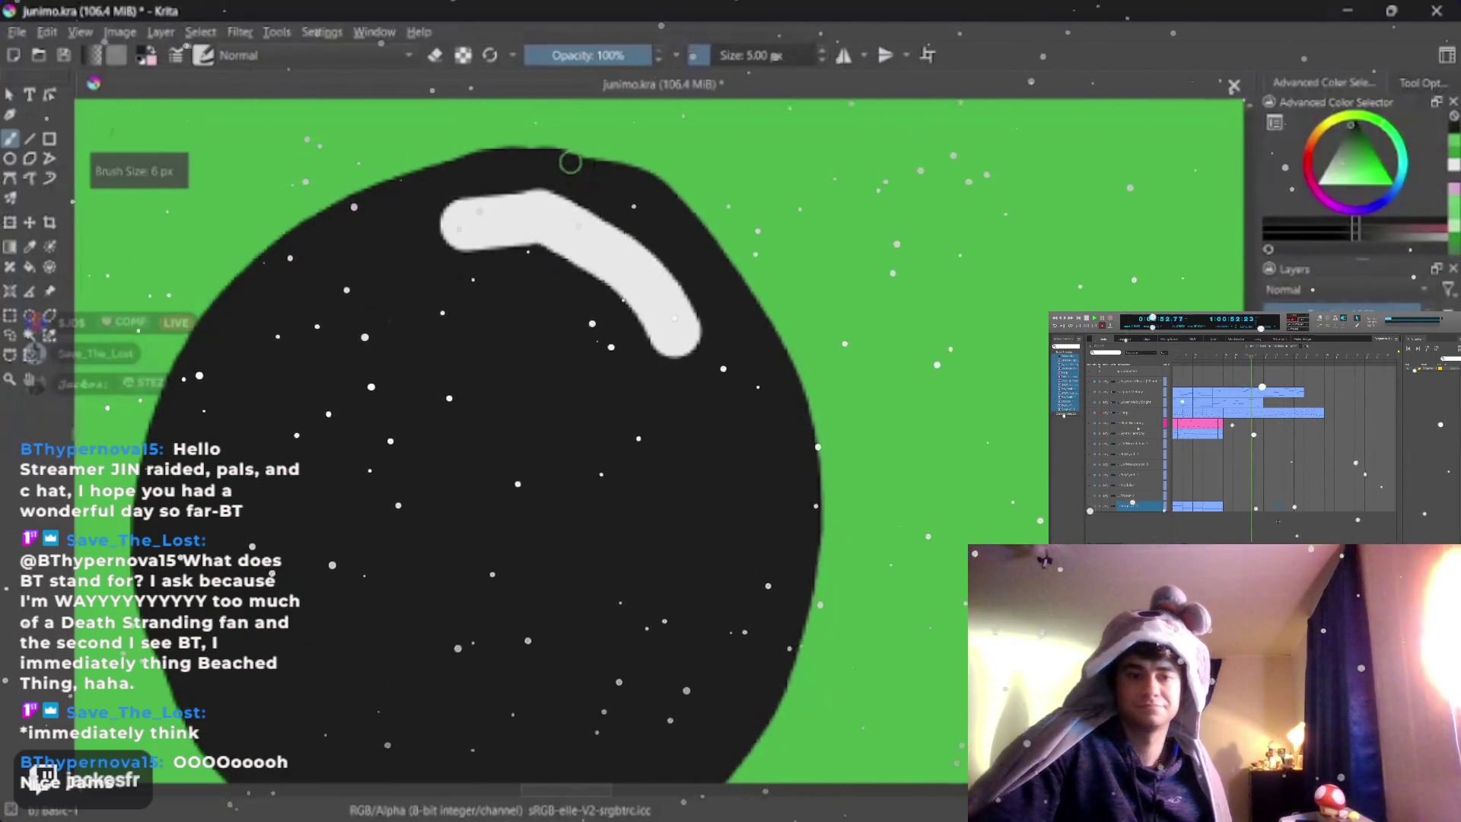
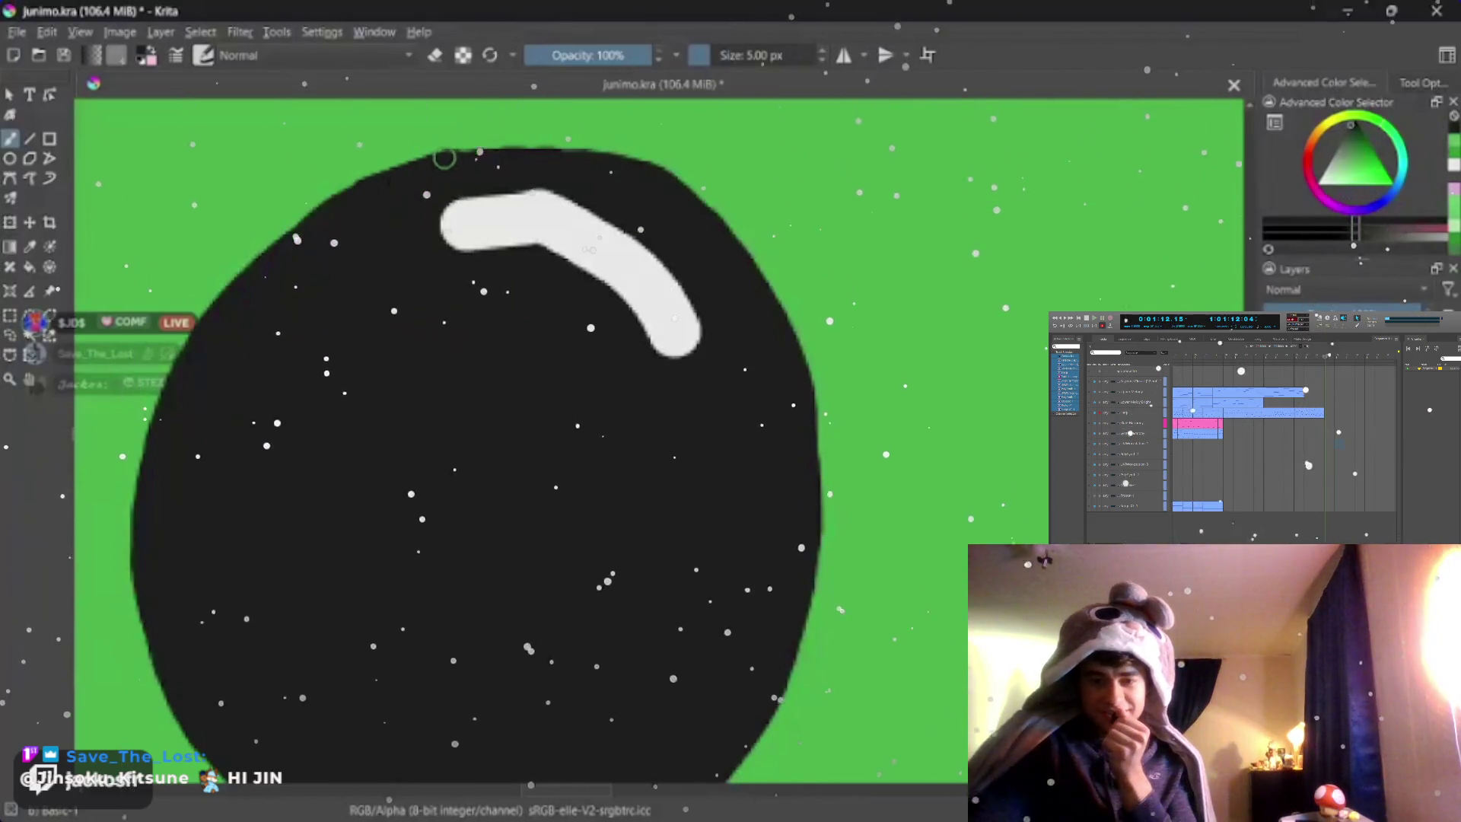
- Refine the left and top edges of the black eye with black strokes
drag(264, 254, 191, 366)
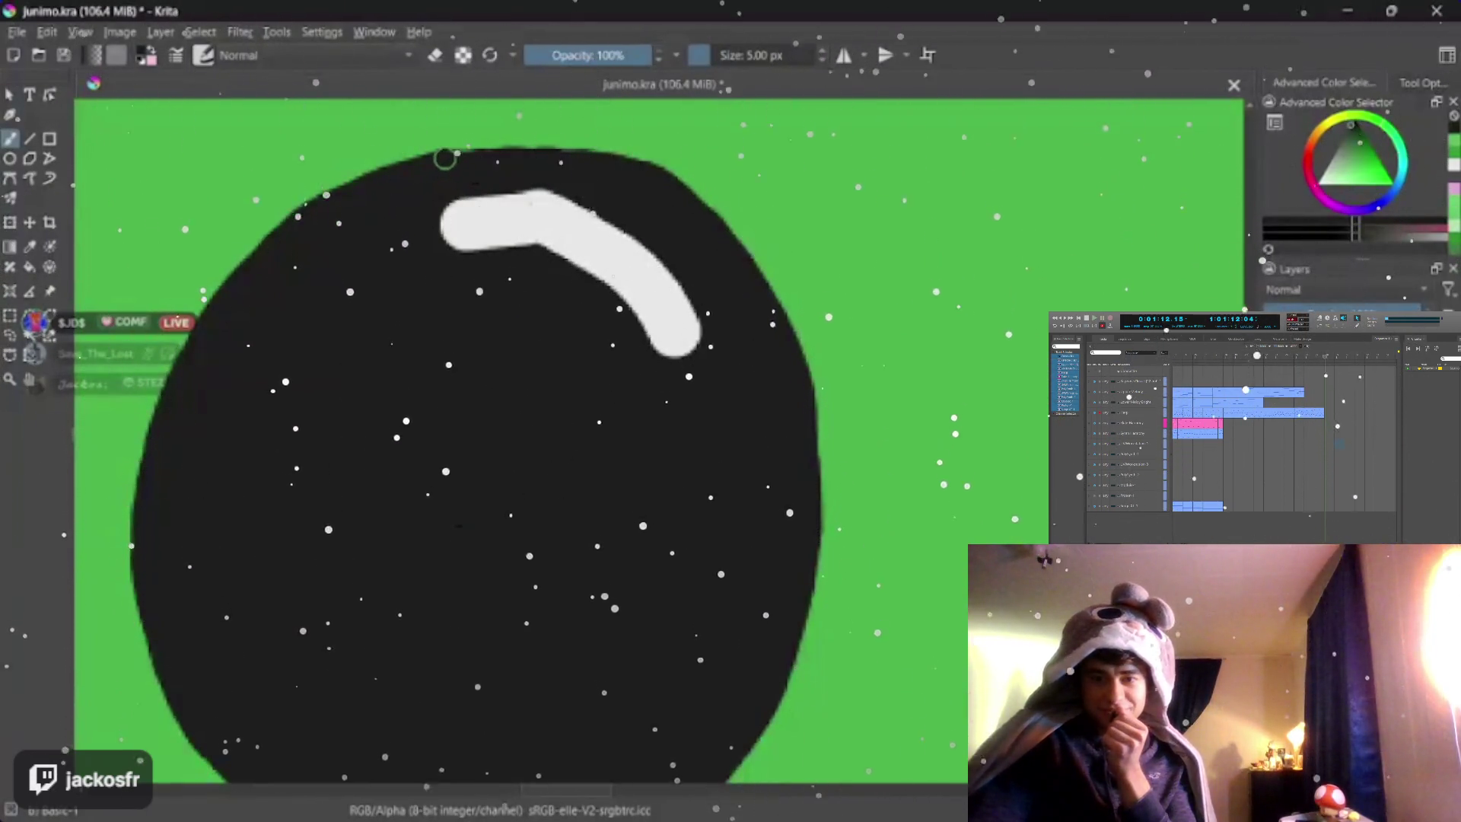
drag(445, 160, 502, 155)
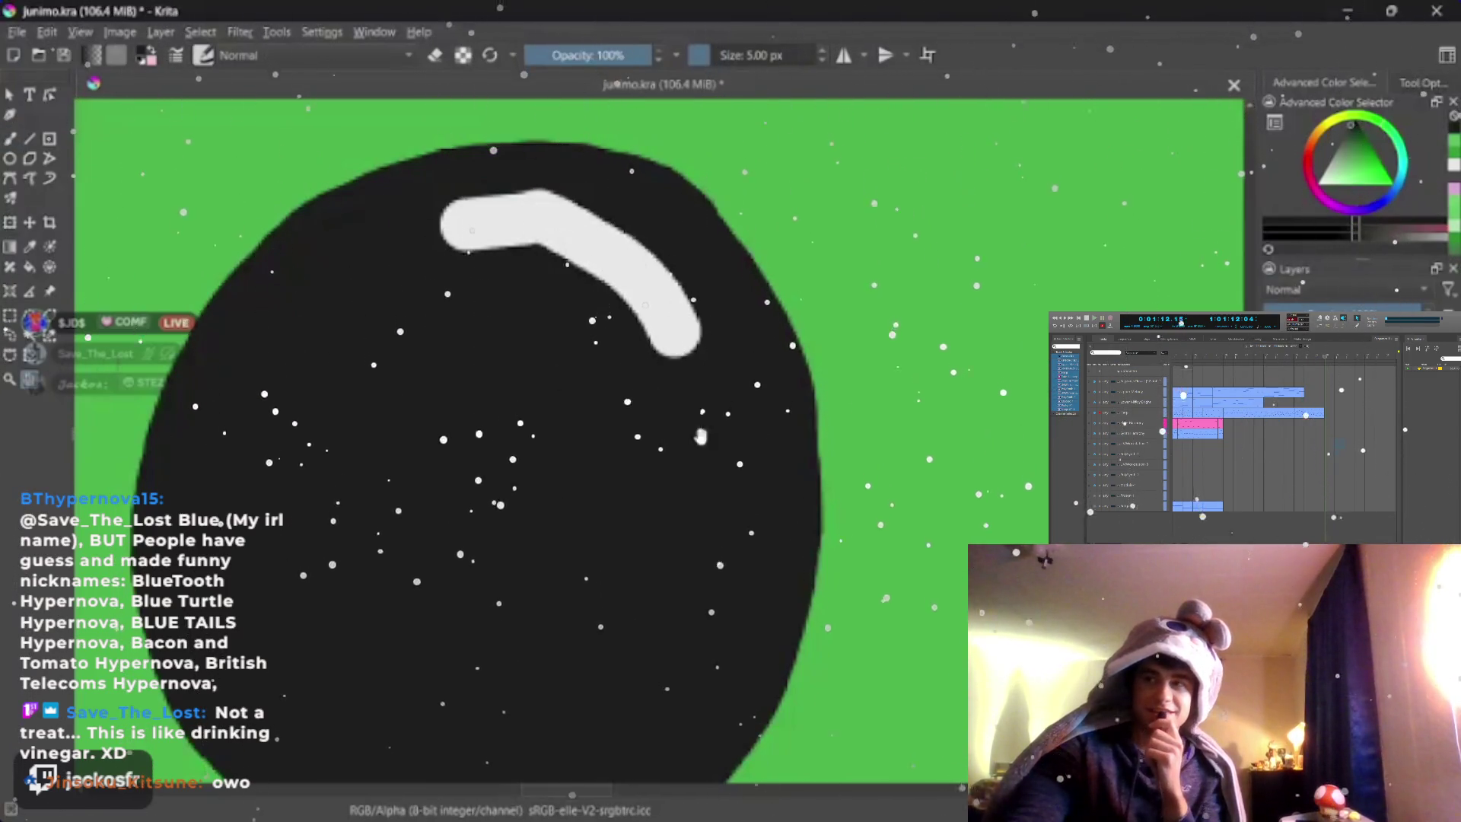
drag(701, 435, 829, 361)
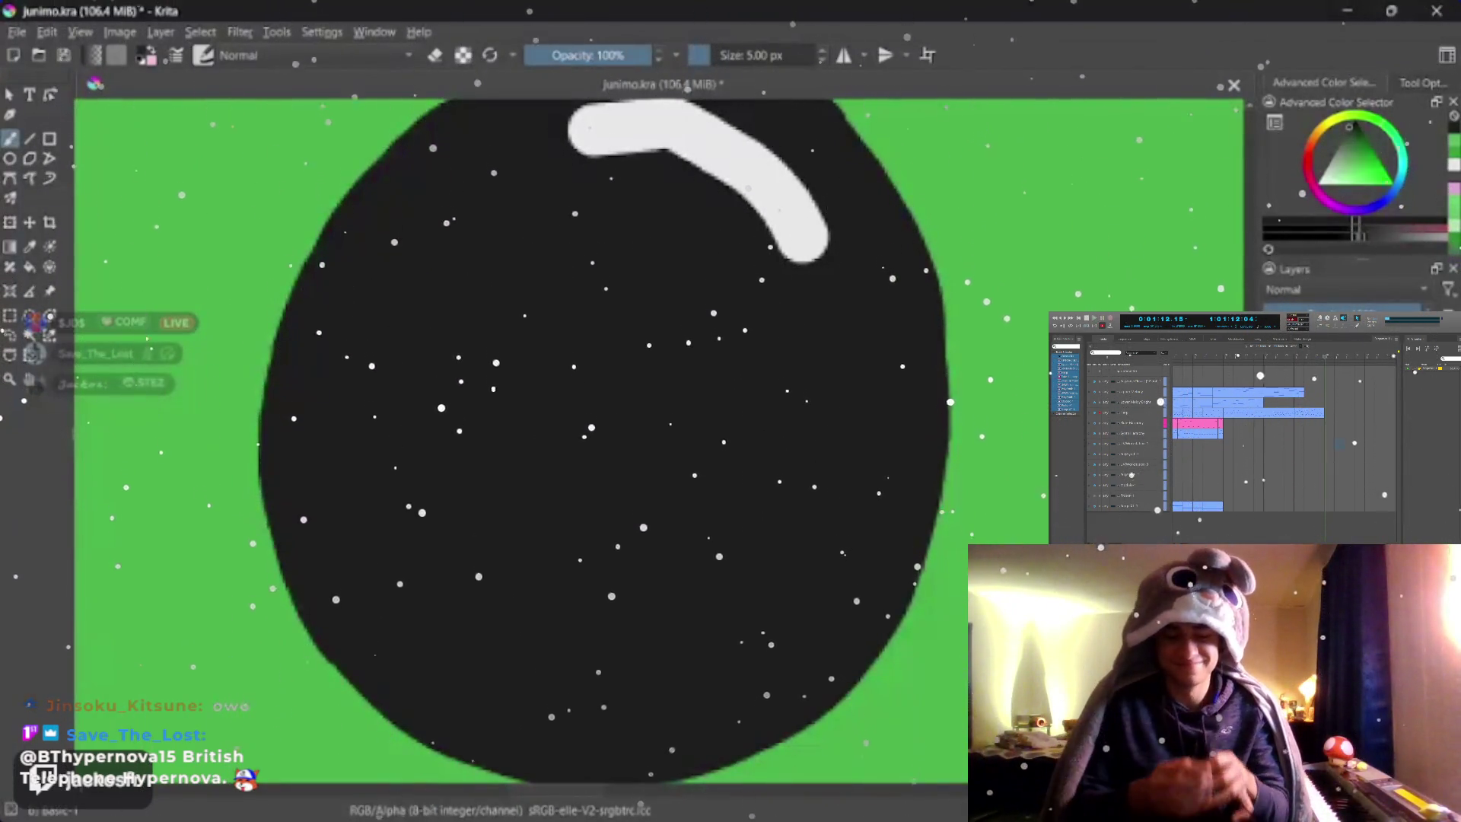
- Paint a faint dark-grey star inside the eye, tuning brush size as needed
key(bracketright)
key(bracketright)
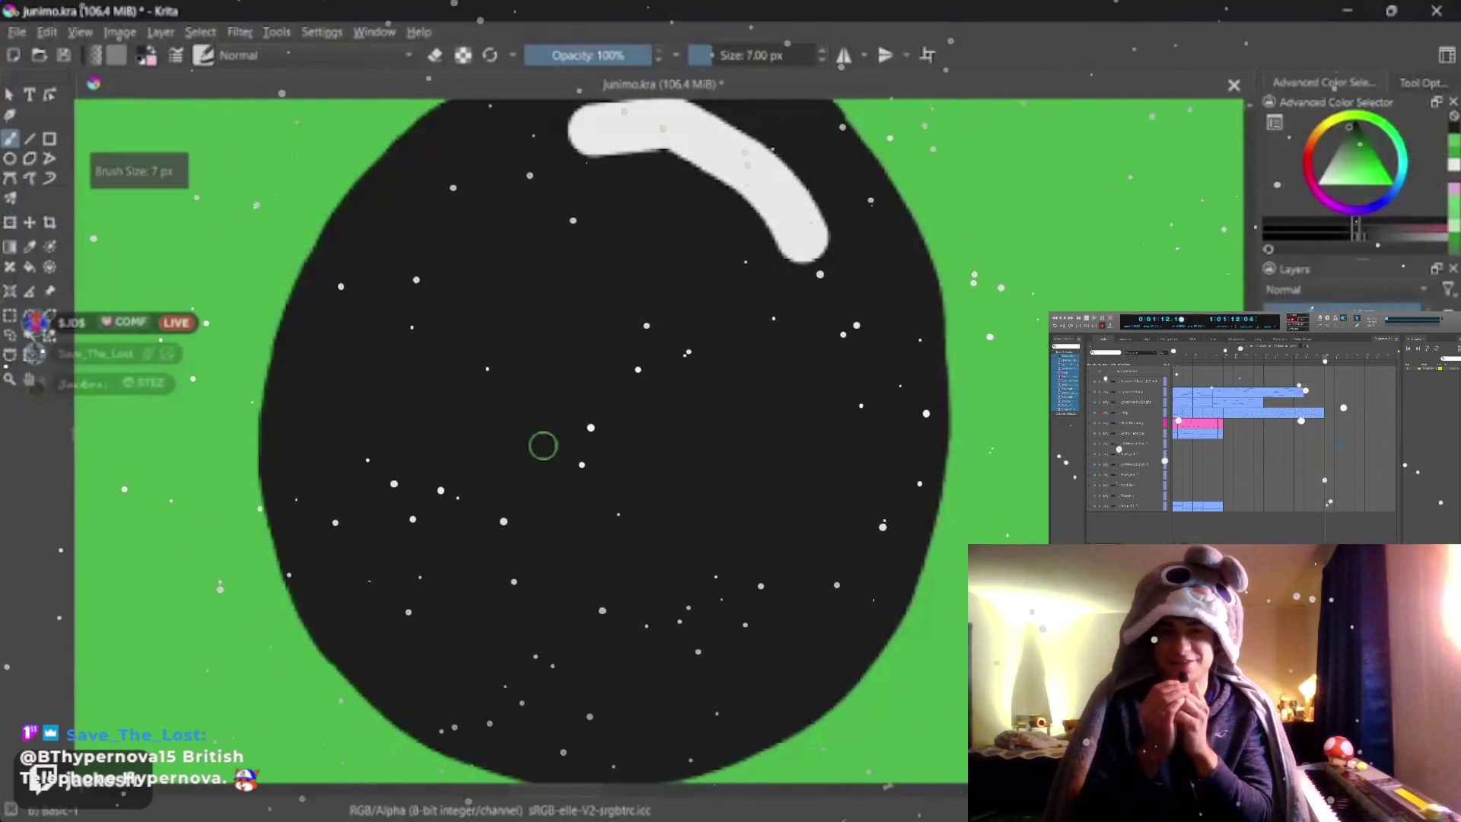
mouse_move(485, 514)
mouse_down()
mouse_move(641, 283)
mouse_move(667, 536)
mouse_move(502, 354)
mouse_move(785, 334)
mouse_move(470, 520)
mouse_up()
key(bracketleft)
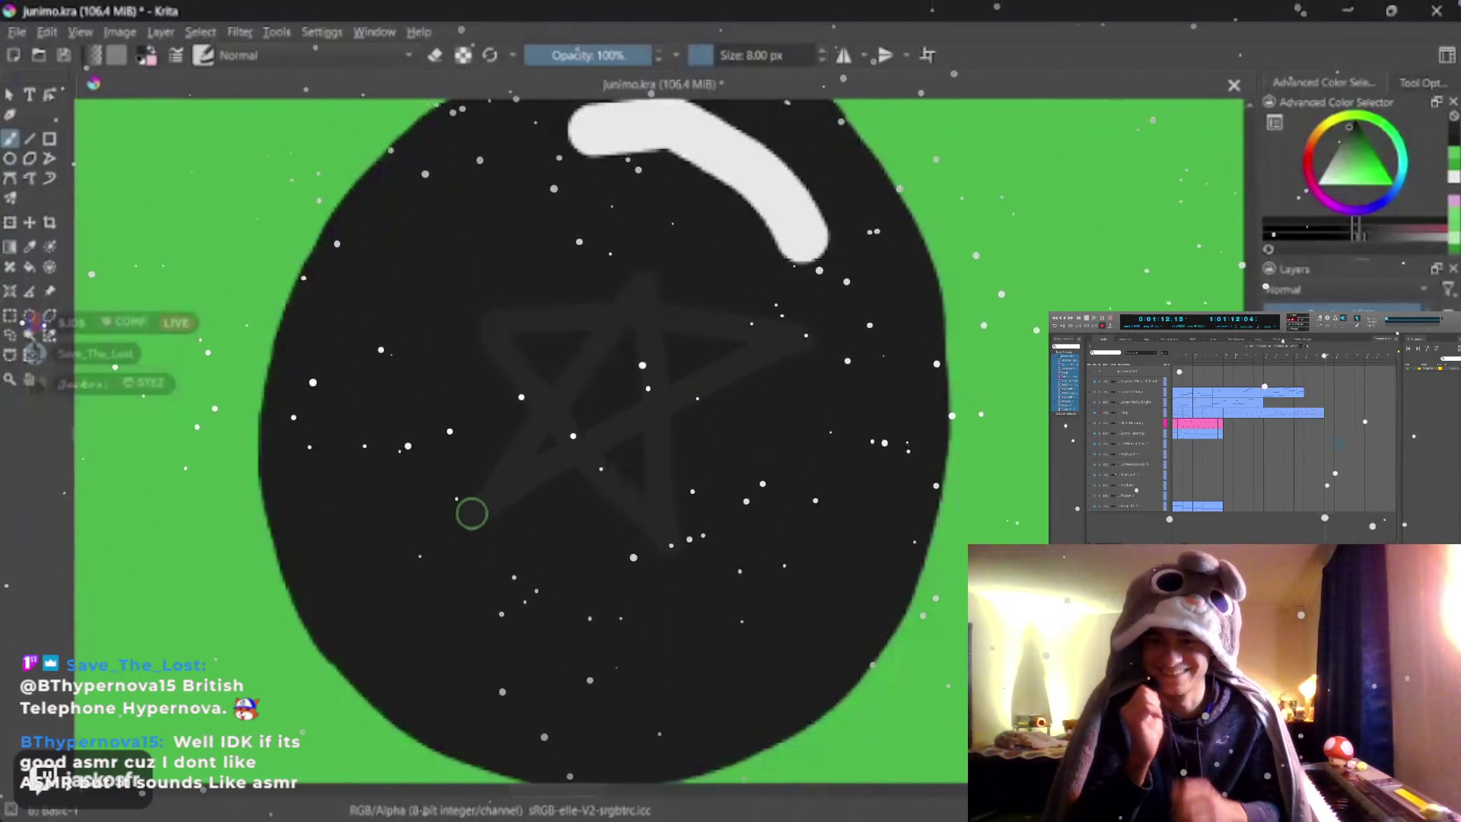
key(bracketleft)
scroll(571, 342, down, 2)
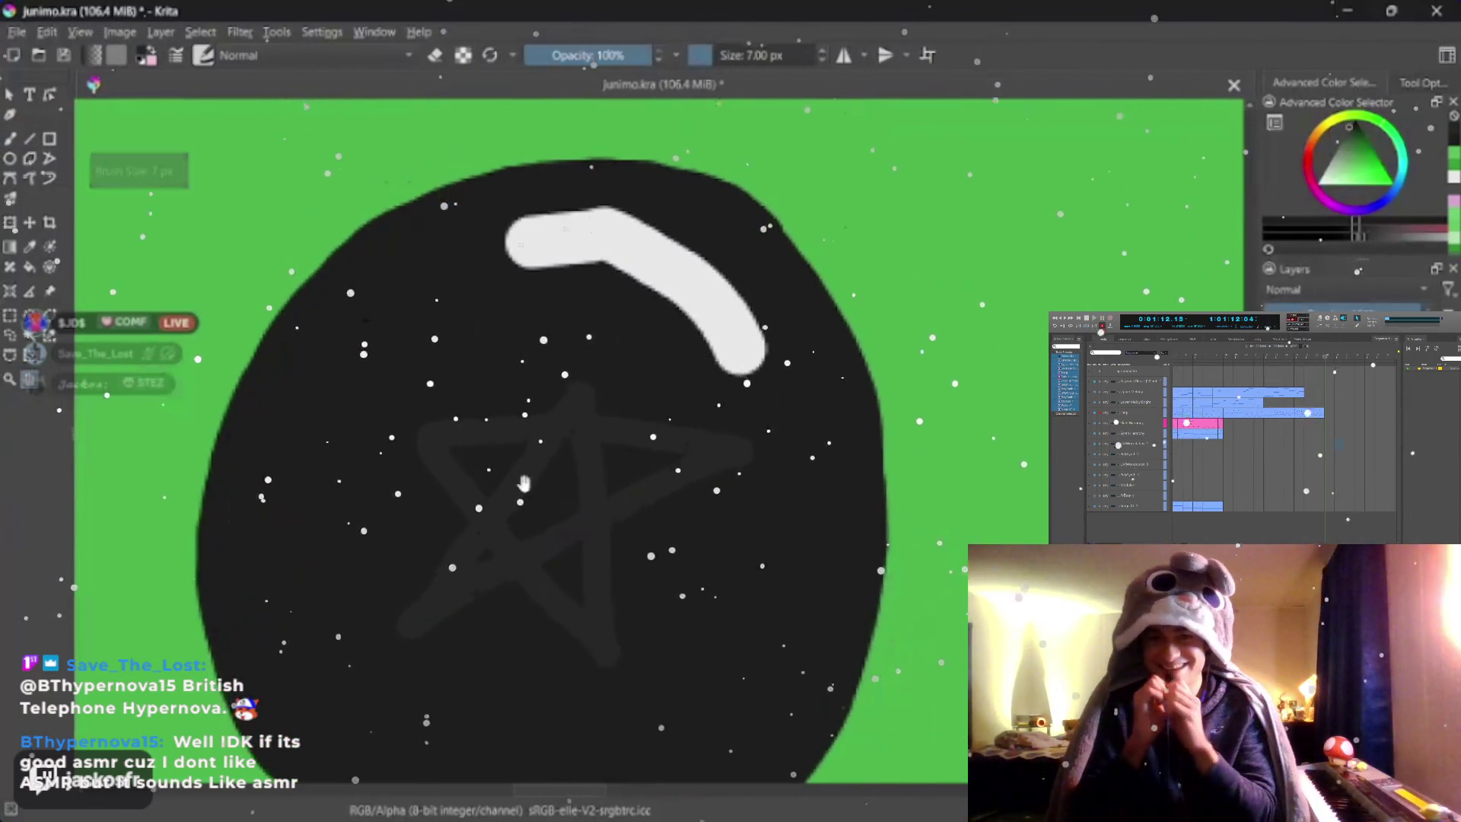
scroll(570, 400, up, 2)
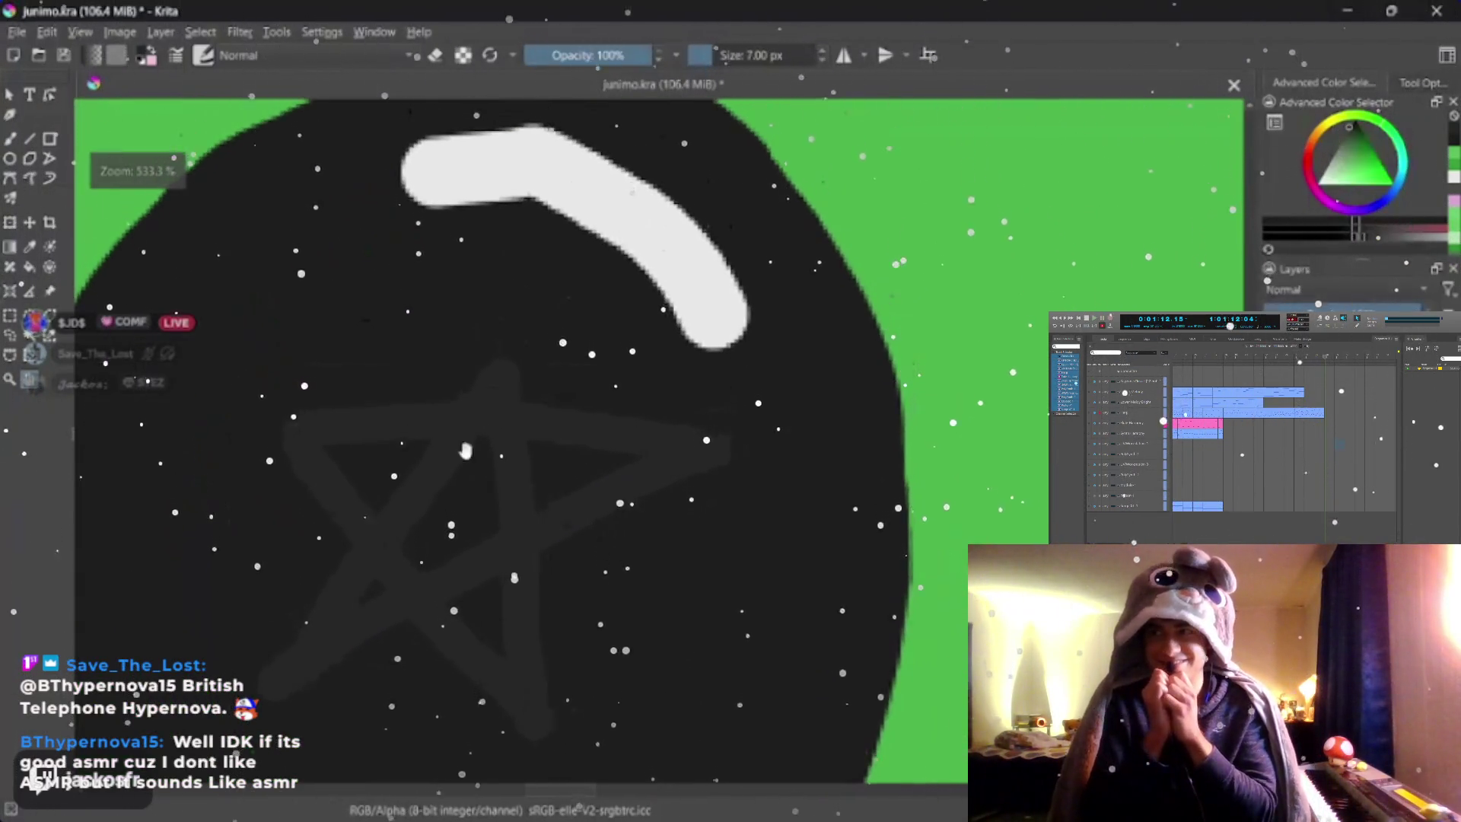
key(bracketleft)
key(bracketleft)
key(bracketleft)
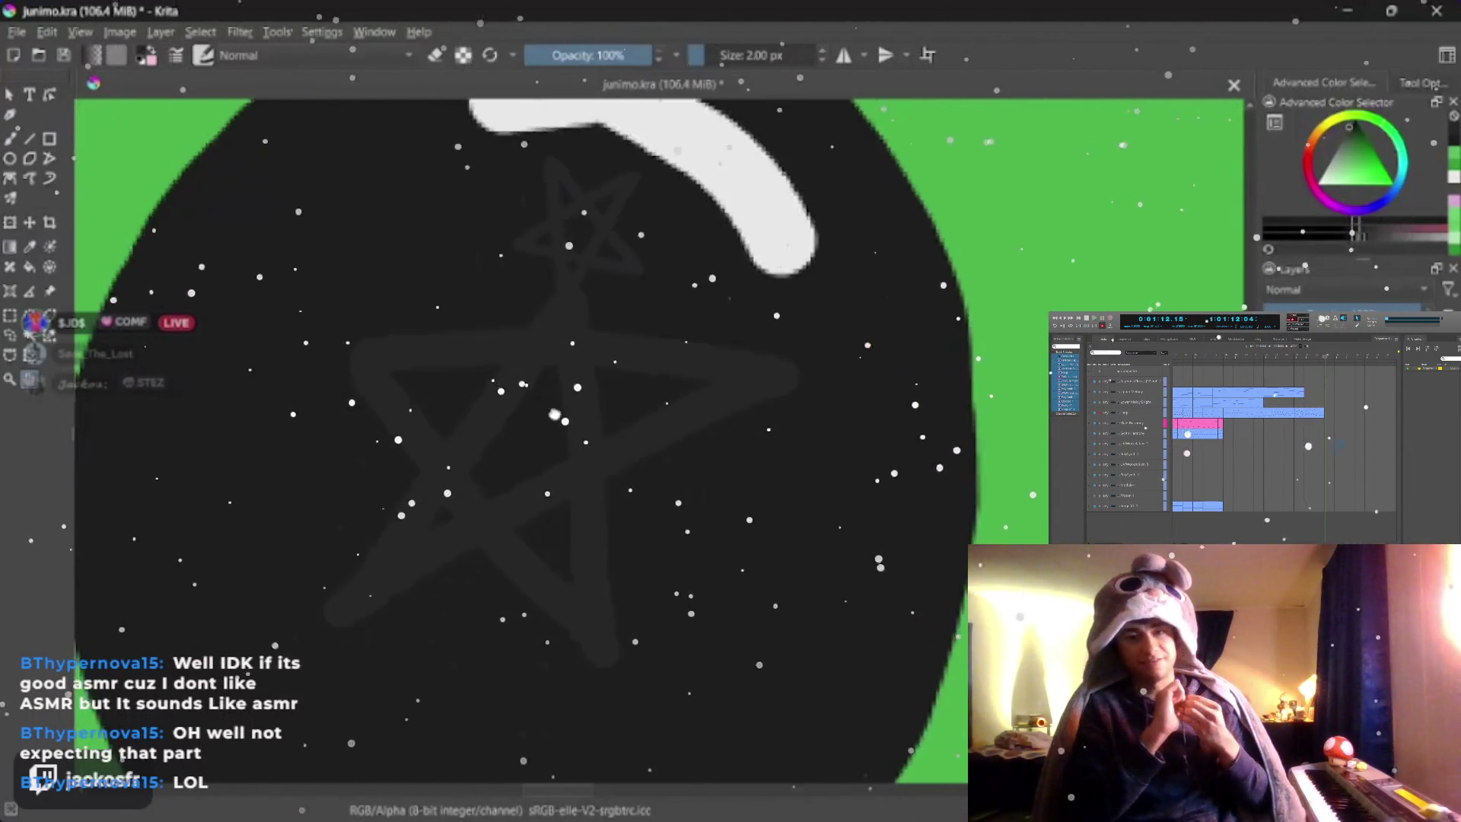
scroll(654, 449, down, 2)
- Pan across the face to bring the other eye into view
drag(685, 399, 457, 399)
scroll(654, 449, down, 3)
scroll(457, 456, up, 3)
mouse_move(457, 457)
mouse_down()
mouse_move(685, 457)
mouse_move(799, 480)
mouse_move(684, 456)
mouse_up()
drag(571, 456, 795, 471)
scroll(795, 470, down, 5)
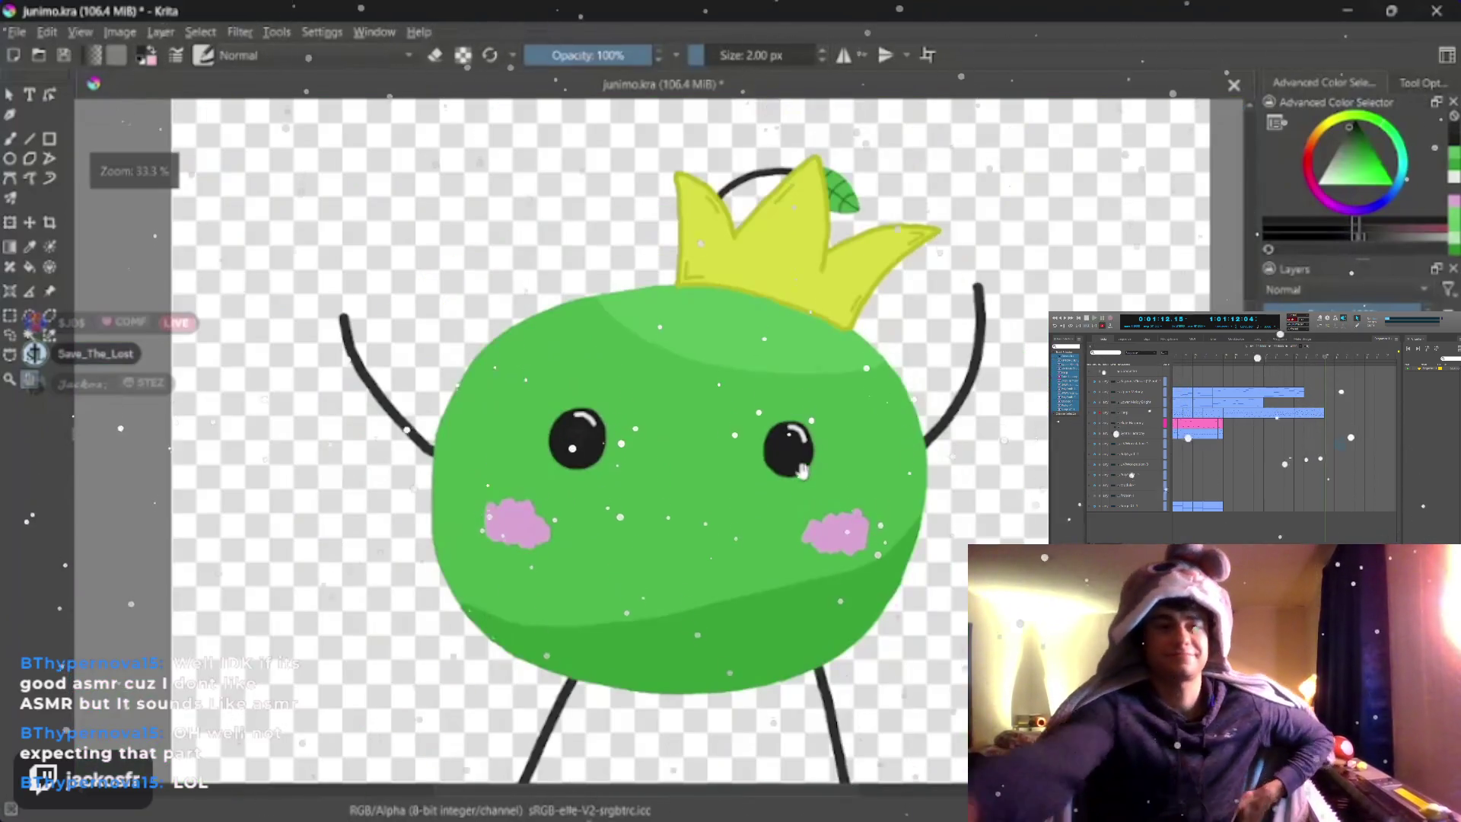
scroll(685, 457, up, 3)
scroll(685, 458, up, 3)
- Zoom into the right eye and paint a faint dark-grey star inside it
mouse_move(456, 457)
mouse_down()
mouse_move(742, 479)
mouse_move(685, 399)
mouse_up()
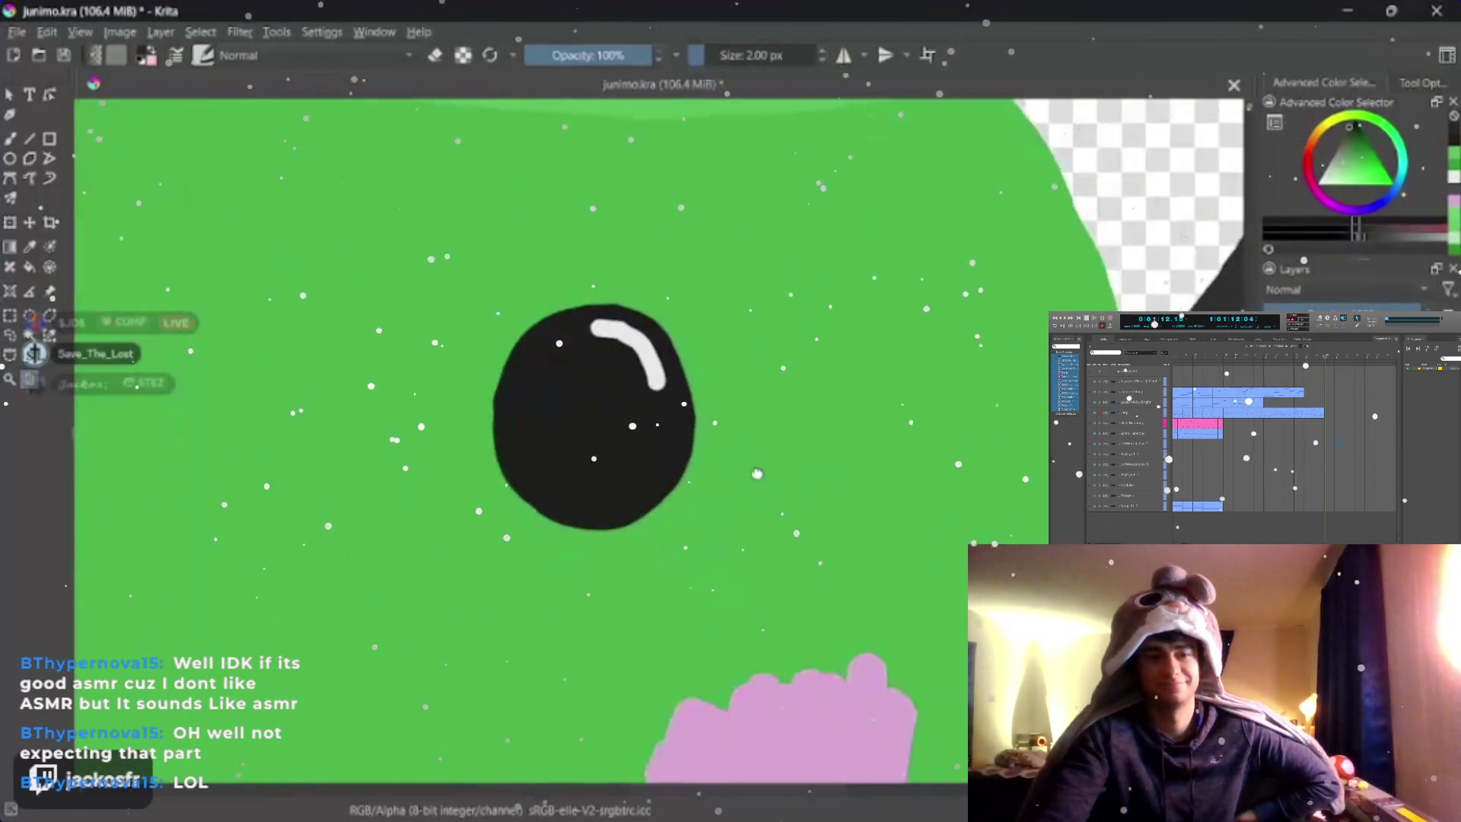
scroll(753, 477, up, 2)
scroll(754, 478, up, 2)
scroll(753, 477, up, 1)
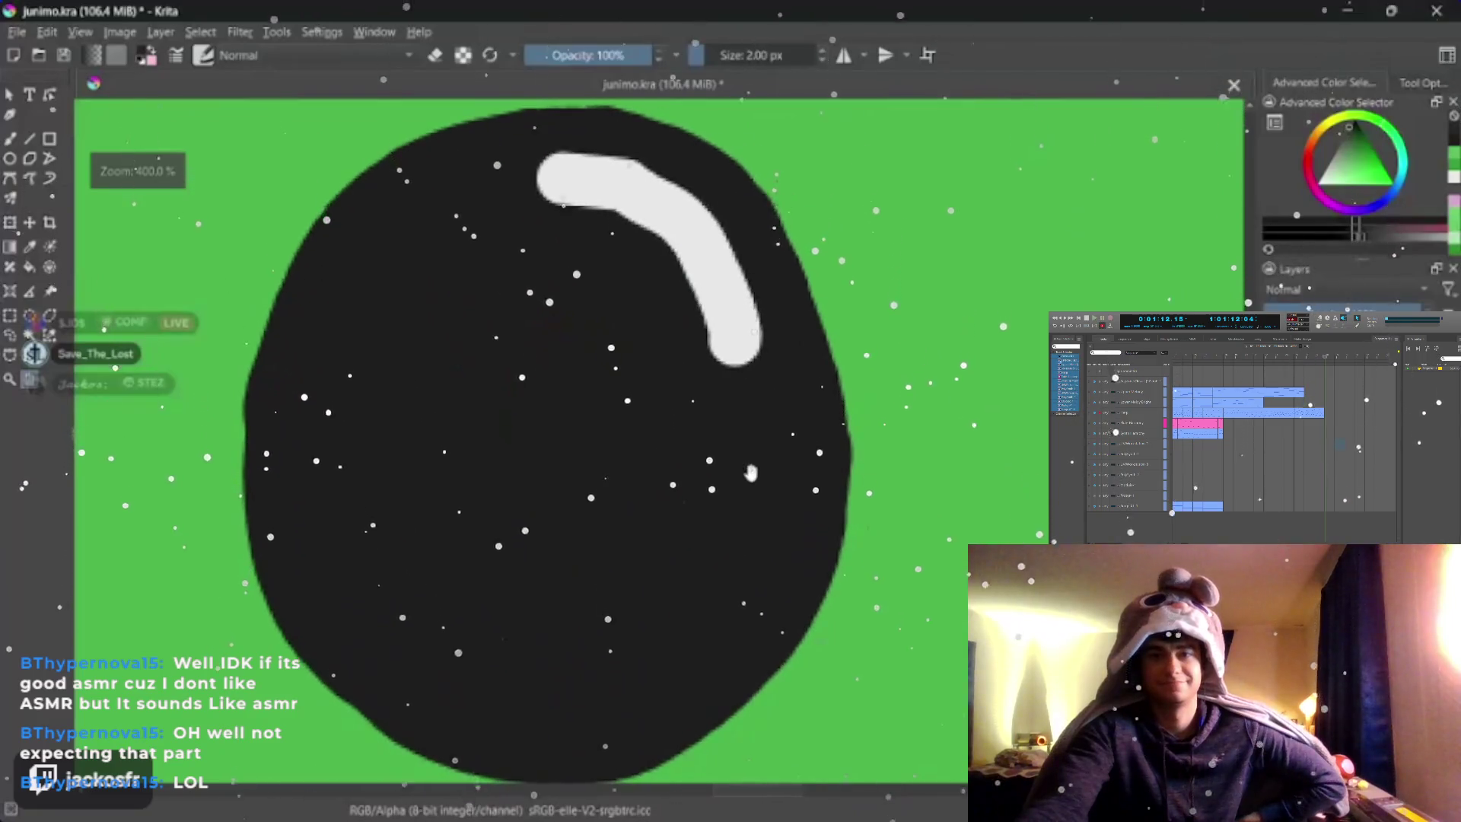
scroll(753, 477, down, 1)
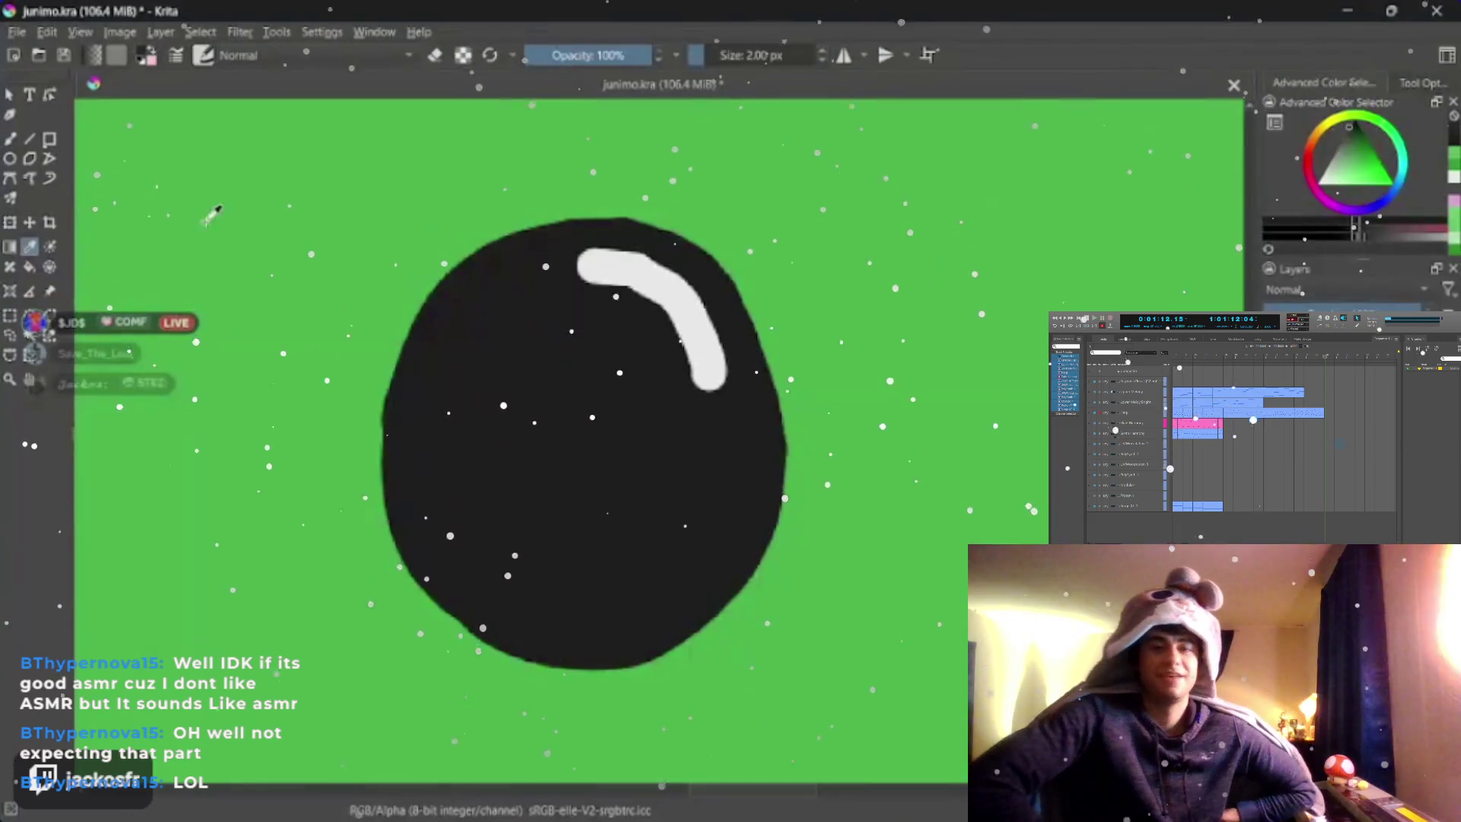
key(bracketright)
key(bracketright)
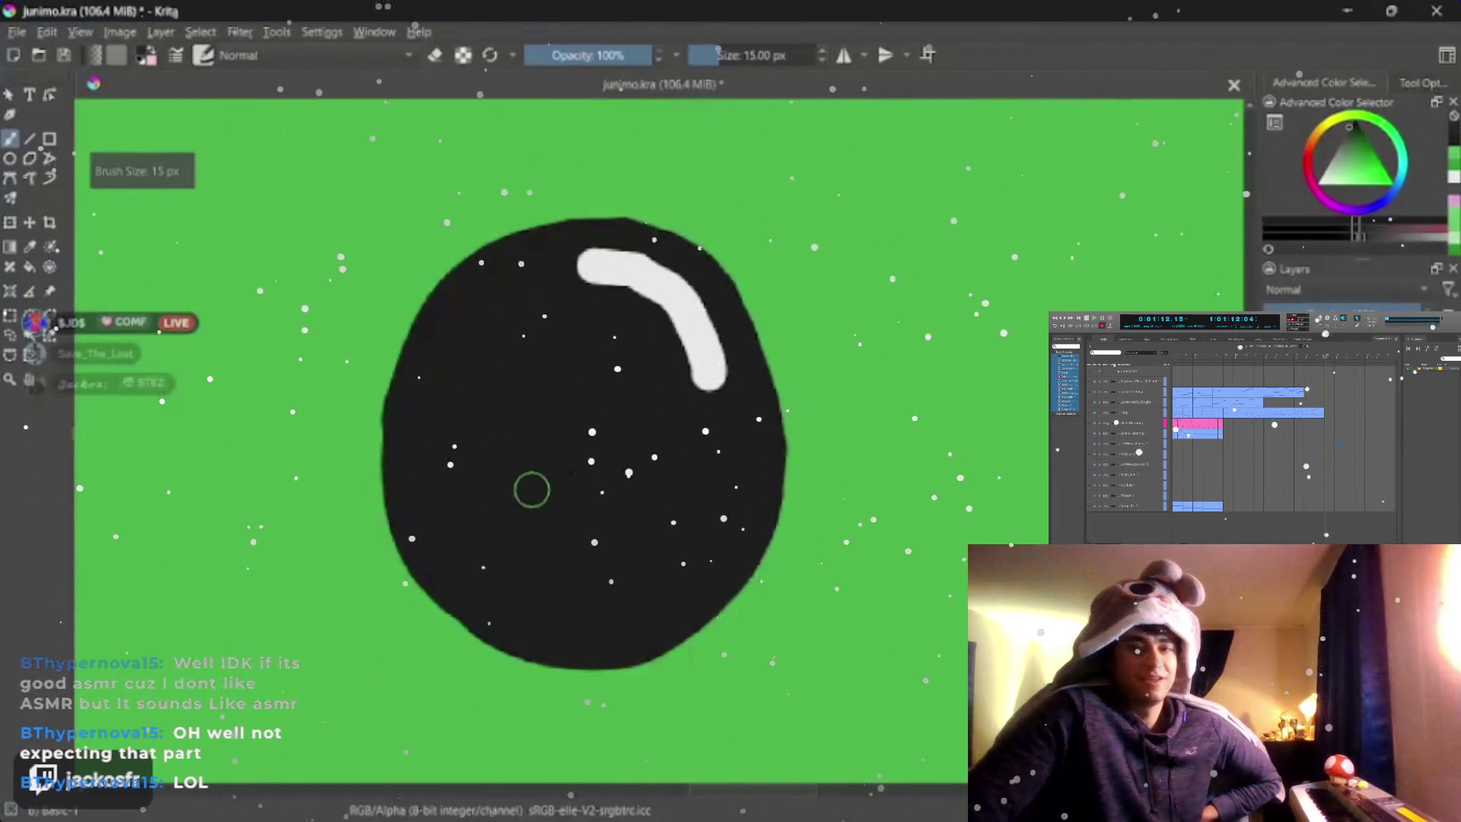
key(bracketright)
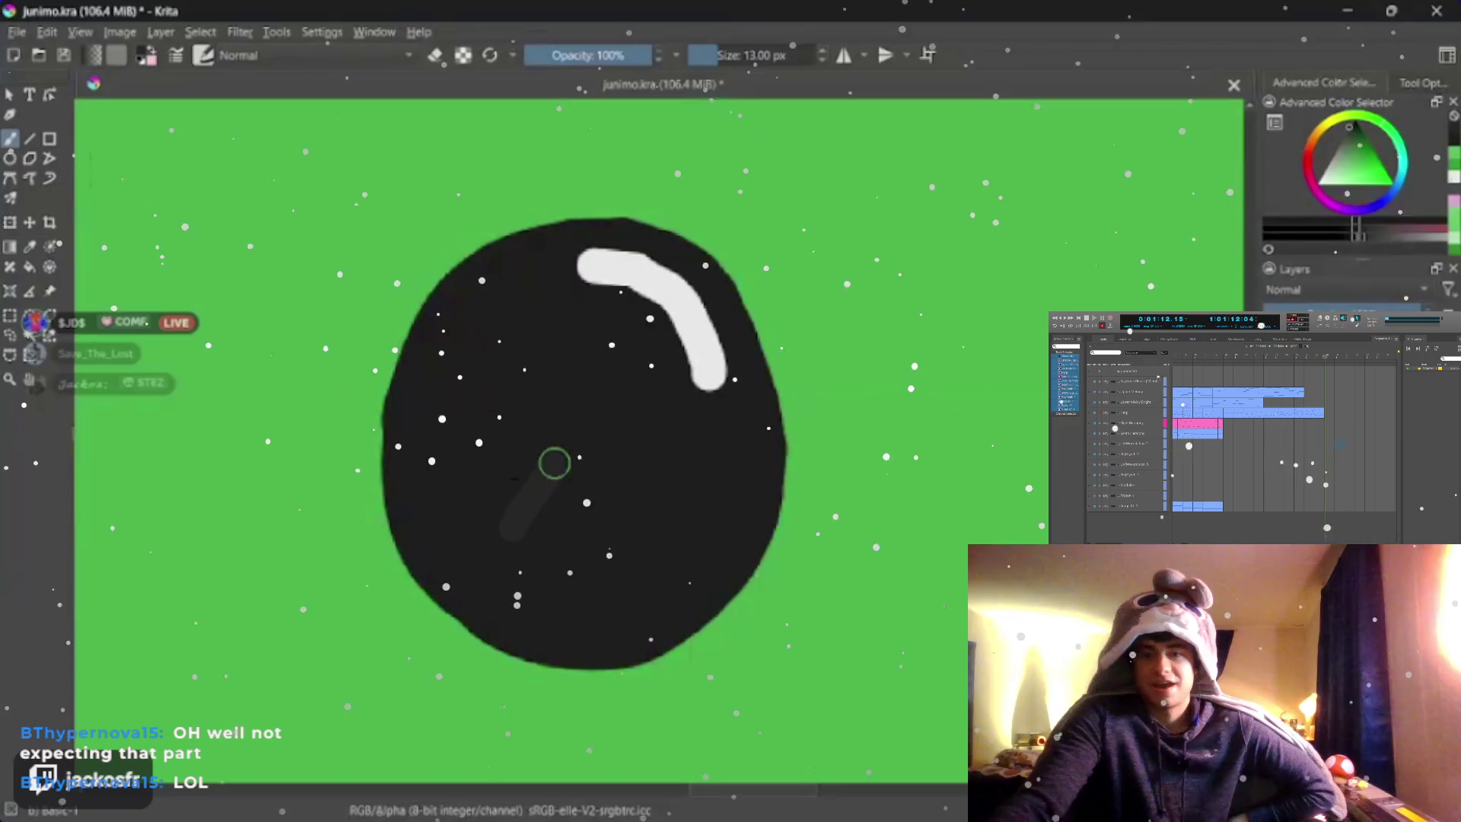
drag(511, 522, 610, 447)
drag(607, 524, 536, 439)
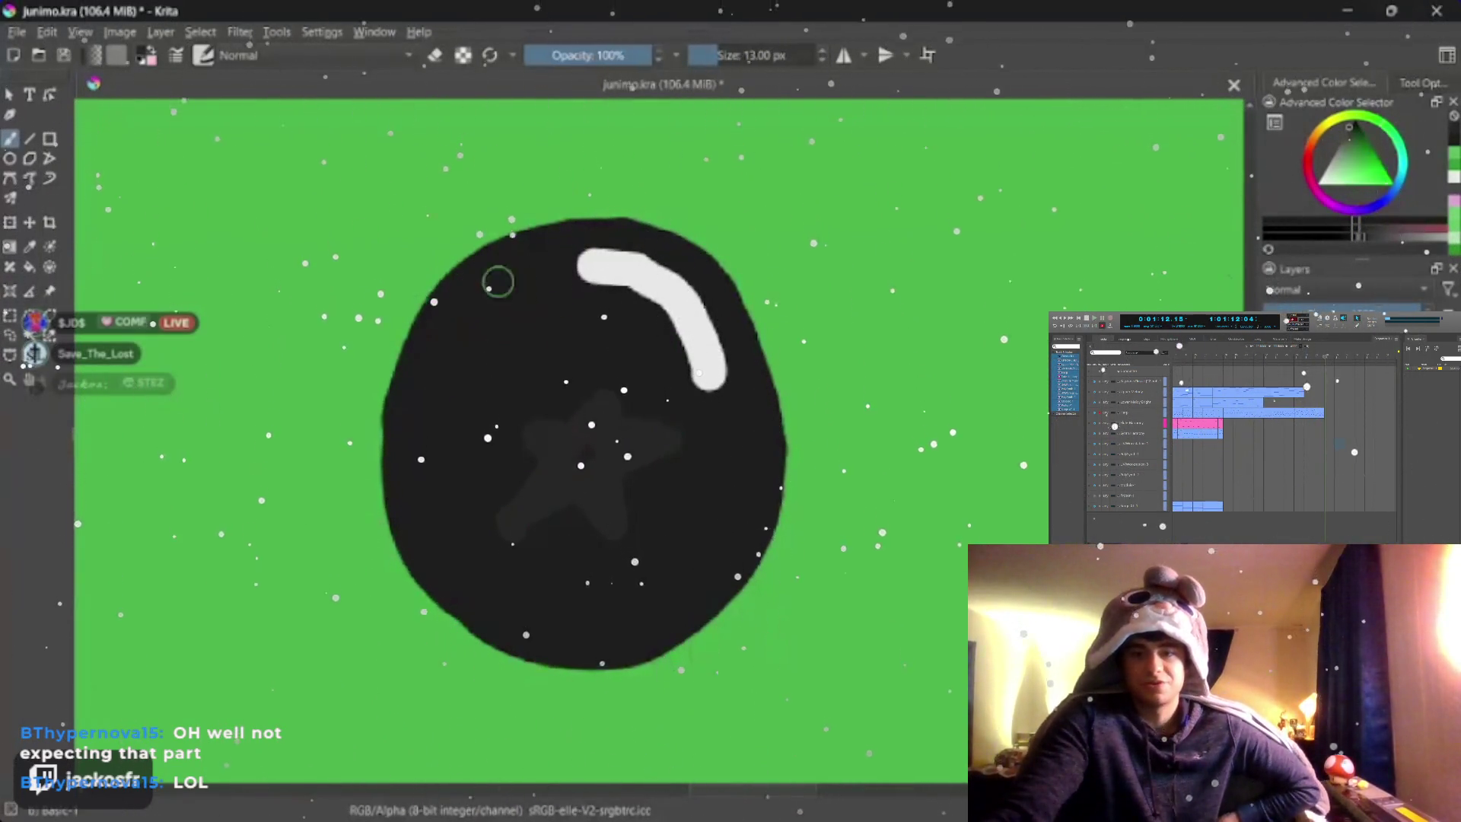
key(bracketleft)
key(bracketleft)
key(bracketleft)
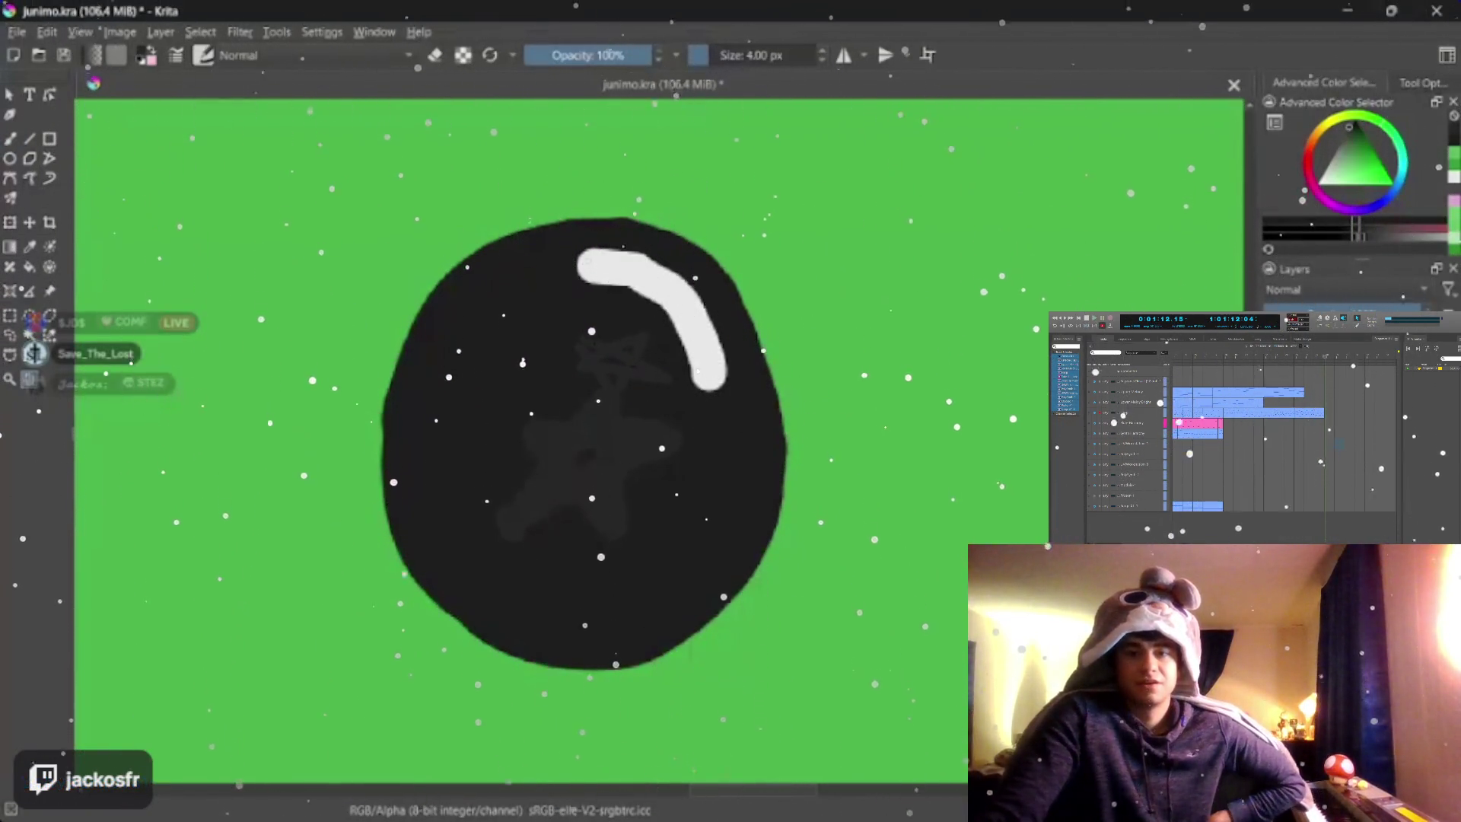
- Pan the view up past the eye toward the crown
drag(582, 324, 662, 267)
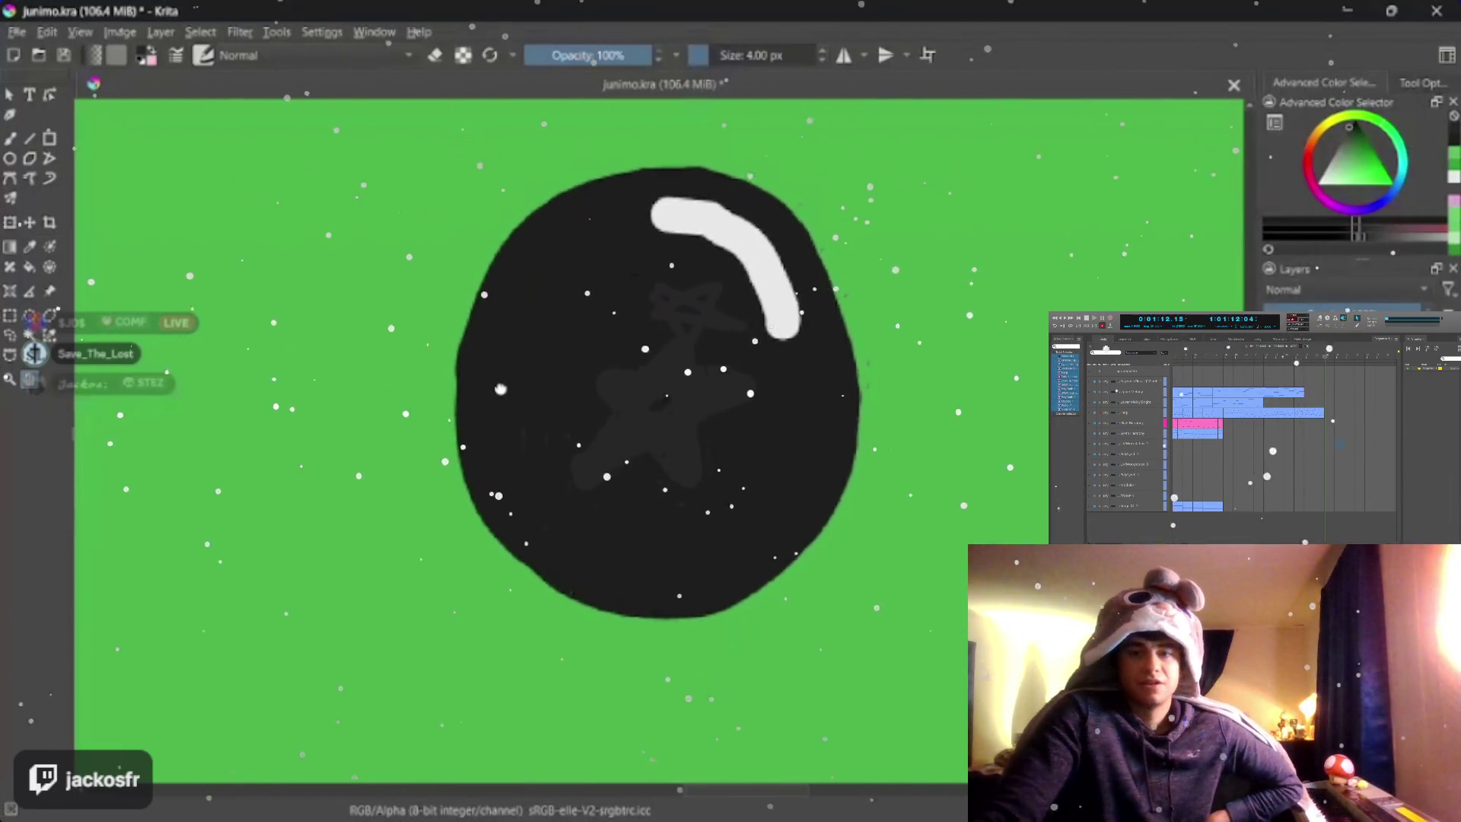
mouse_move(506, 380)
mouse_down()
mouse_move(687, 437)
mouse_move(783, 550)
mouse_up()
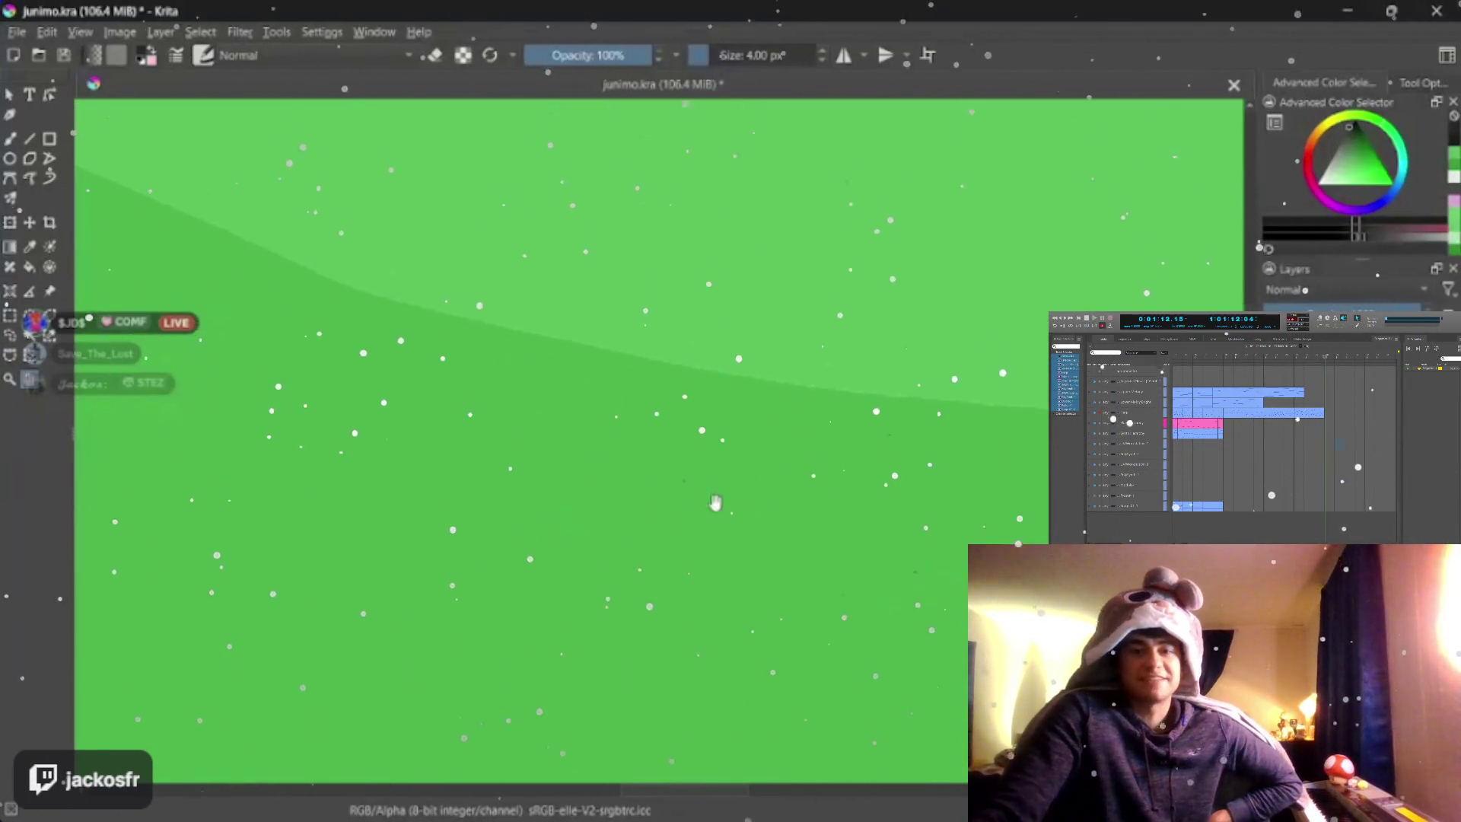
- Bring the crown-body edge into view and set the brush size for outlining
drag(710, 491, 617, 594)
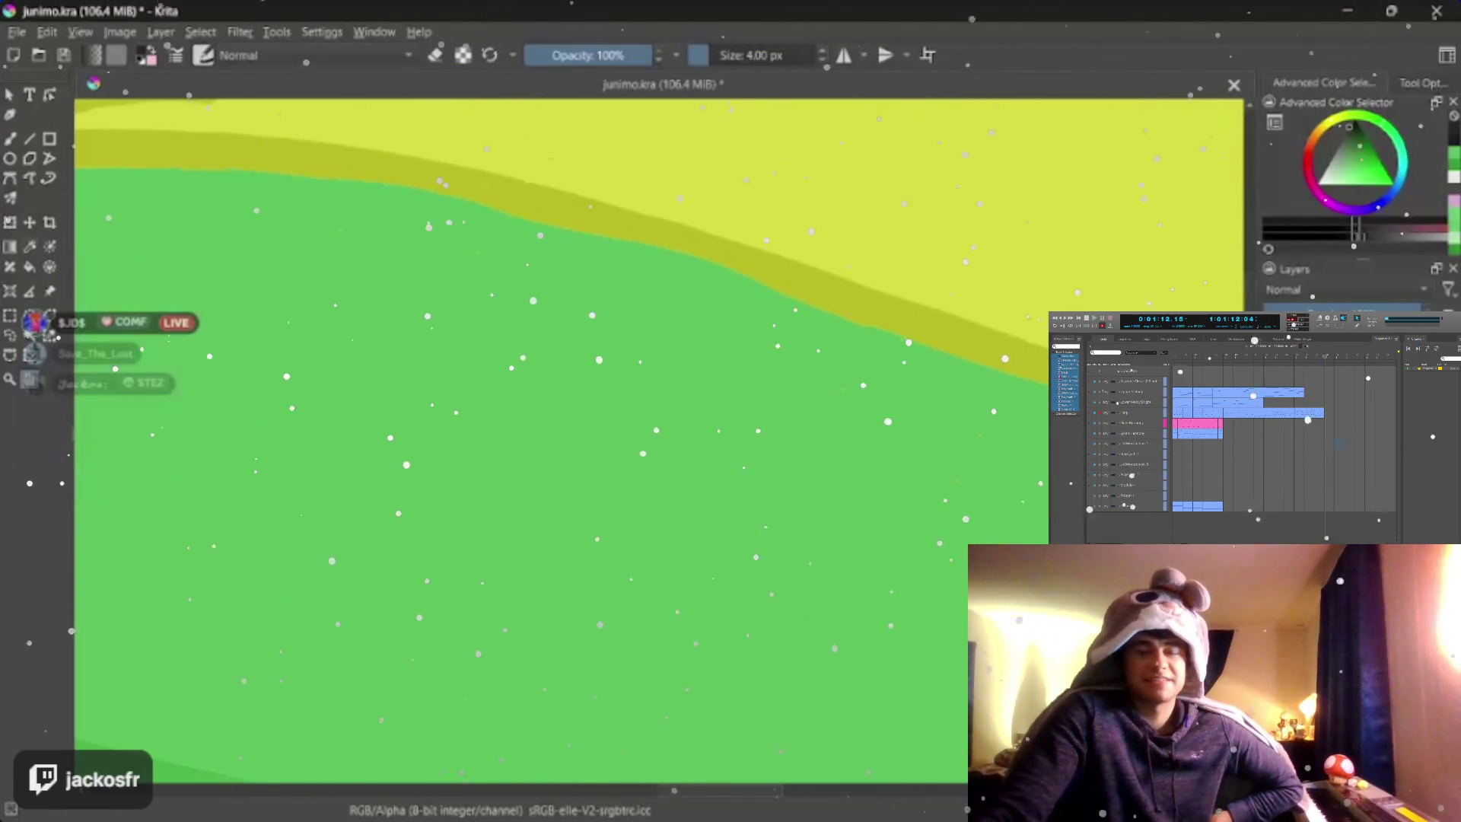
key(bracketright)
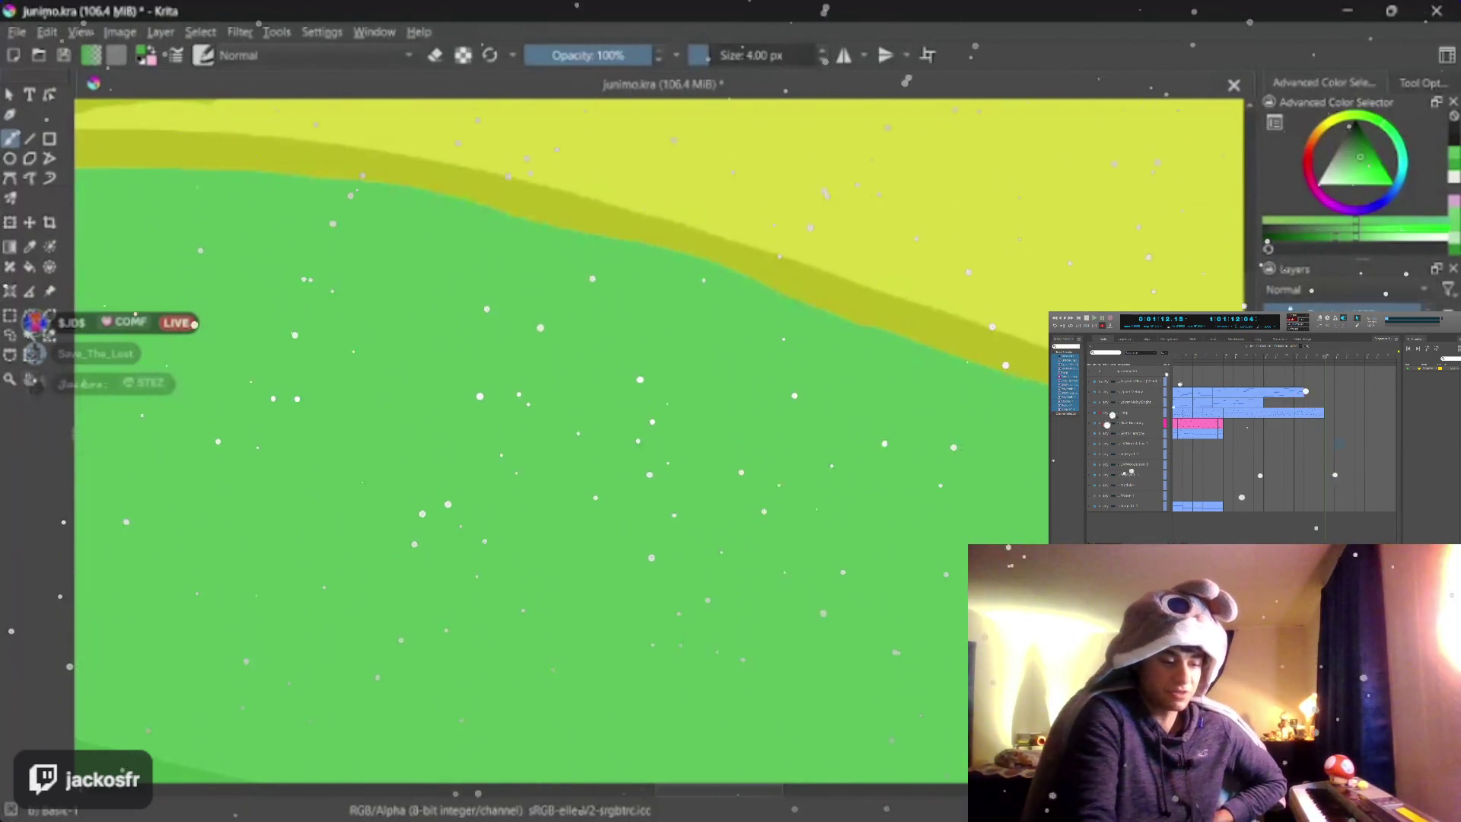
key(4)
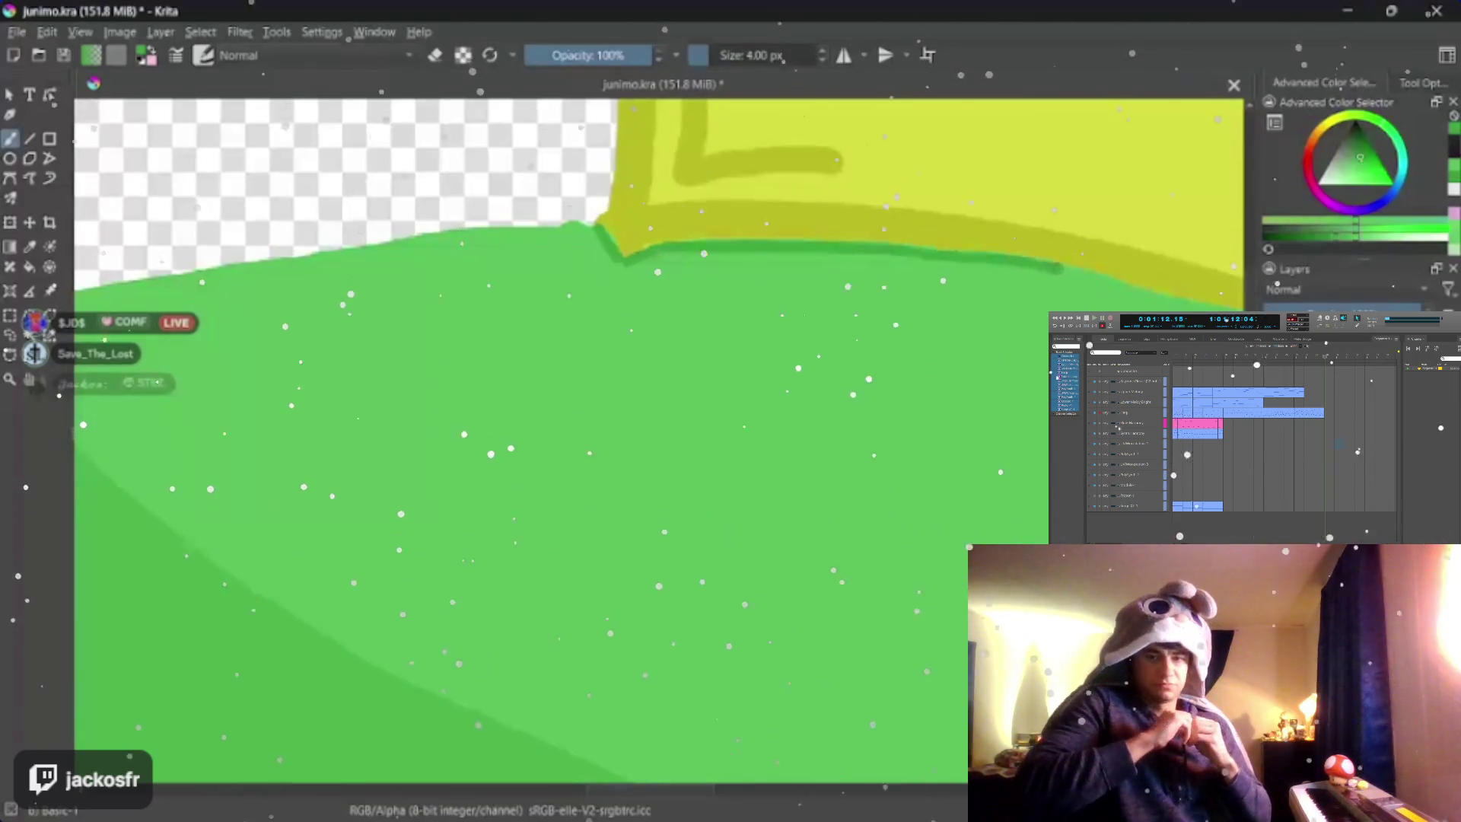
key(bracketright)
key(bracketright)
key(bracketright)
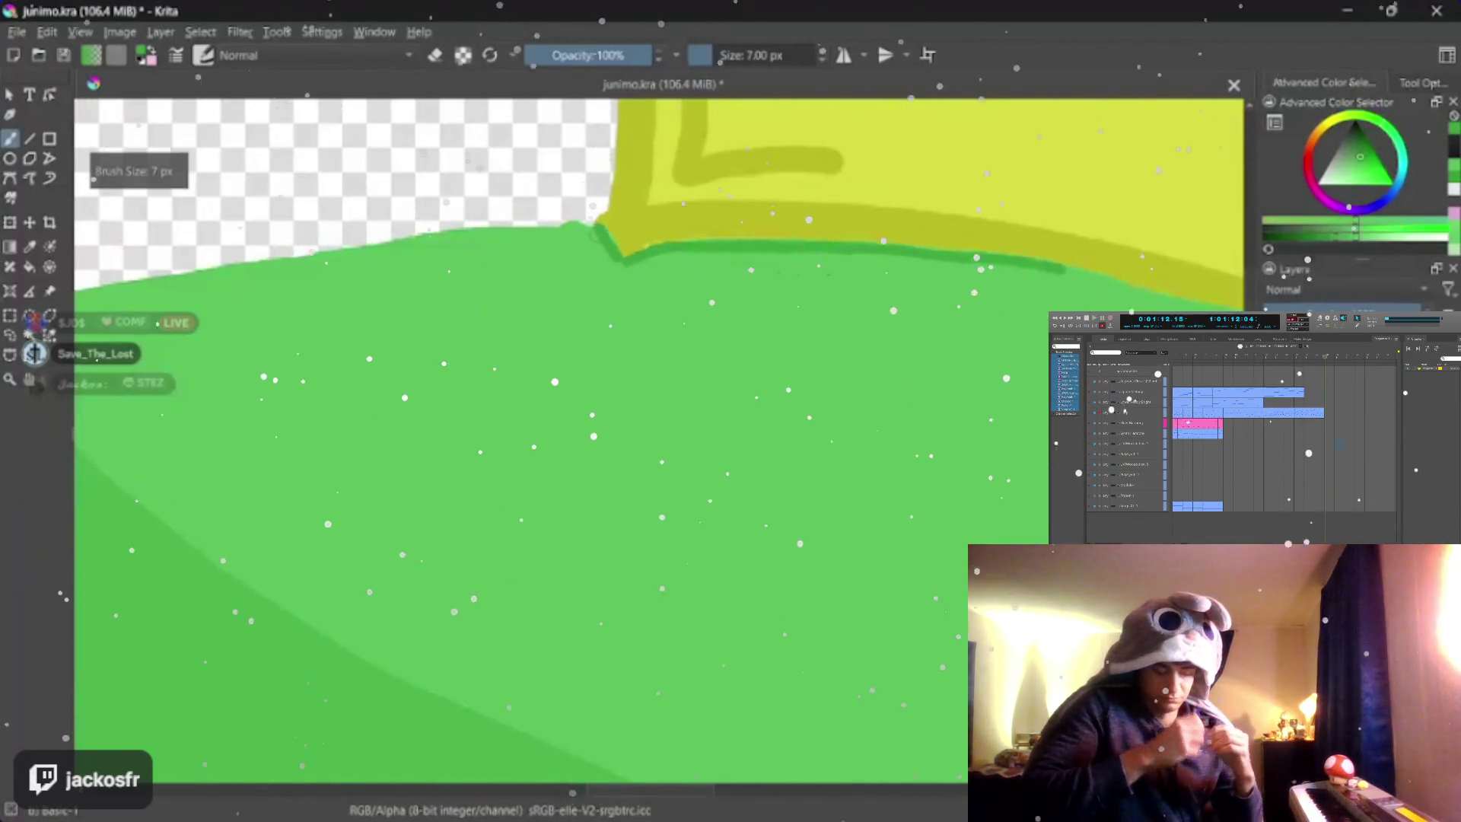
key(bracketleft)
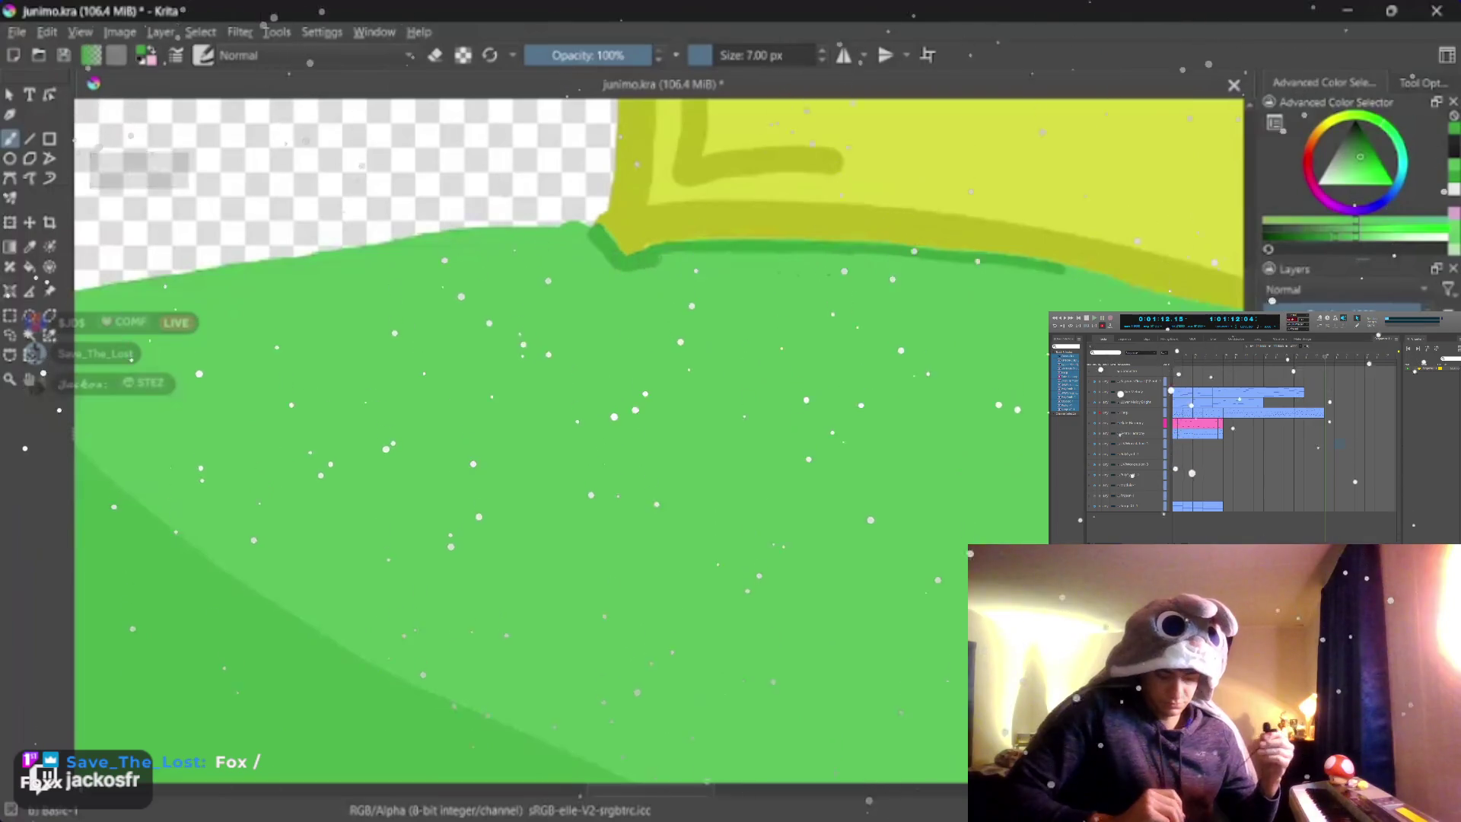
- Paint a dark green outline along the body edge beneath the yellow crown
drag(738, 256, 800, 256)
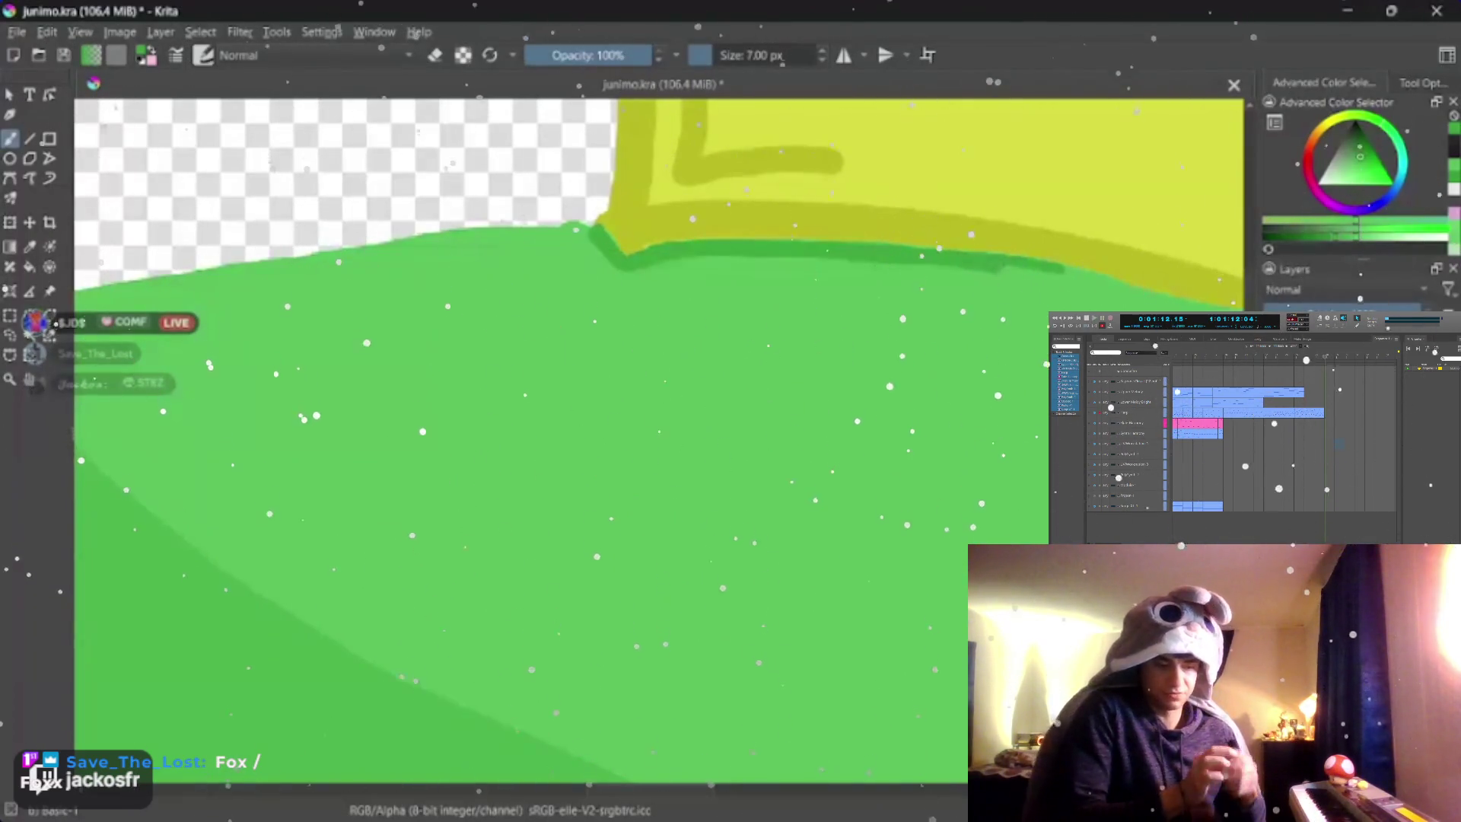
drag(1073, 279, 1193, 307)
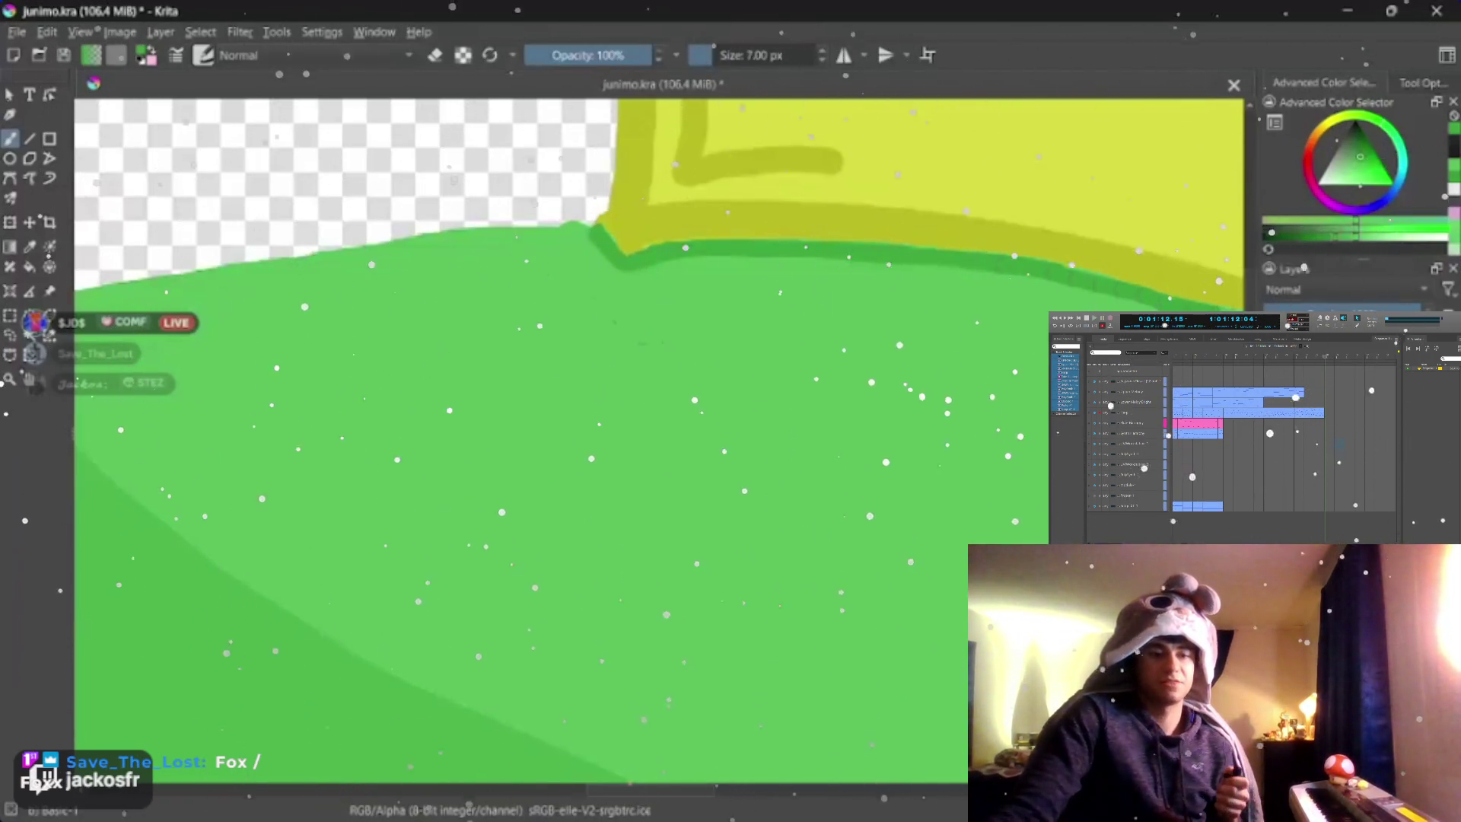
middle_click(572, 456)
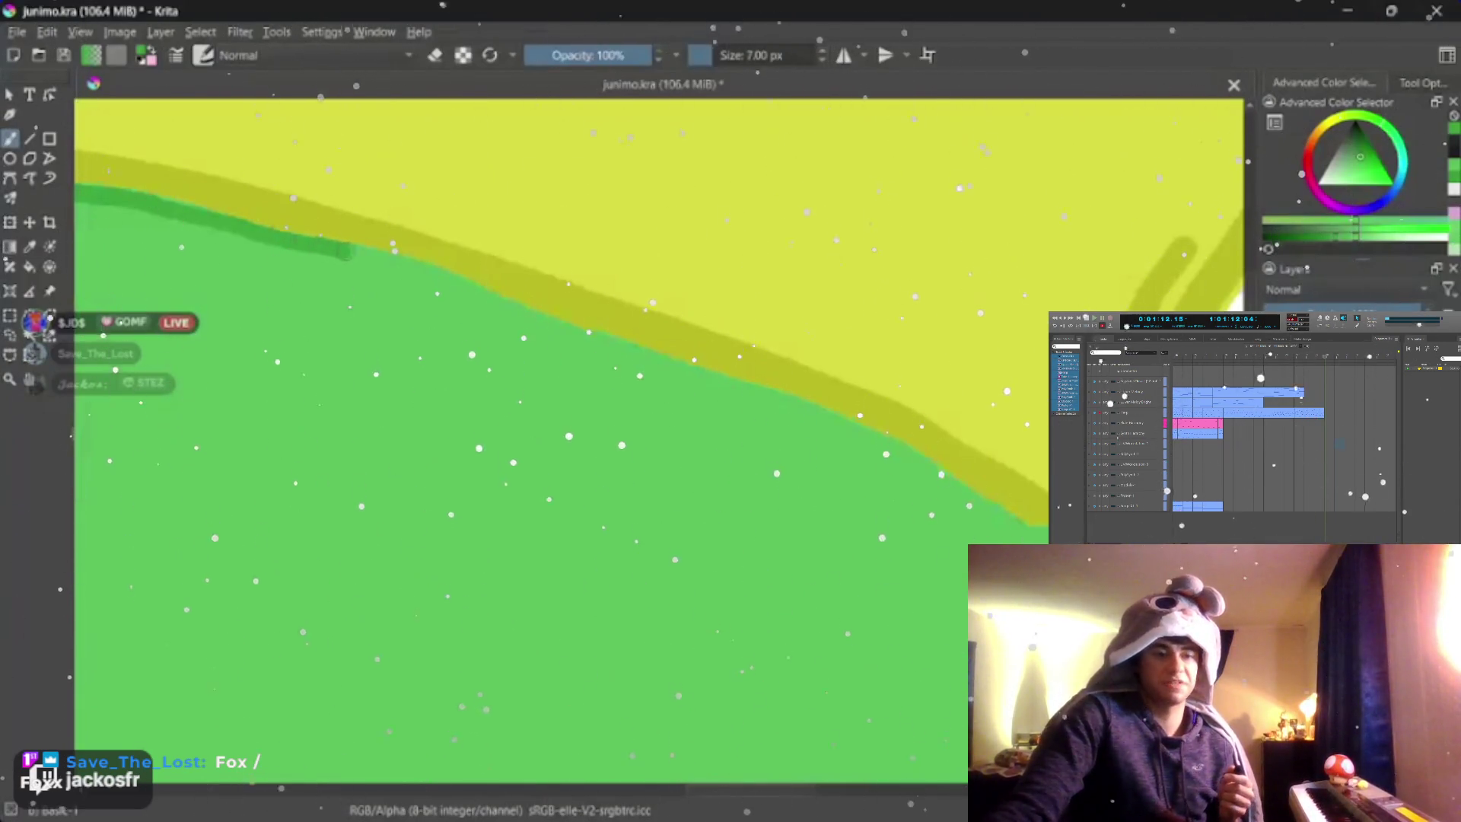
- Extend the dark green outline along the edge, undoing a stray smear
drag(354, 251, 748, 388)
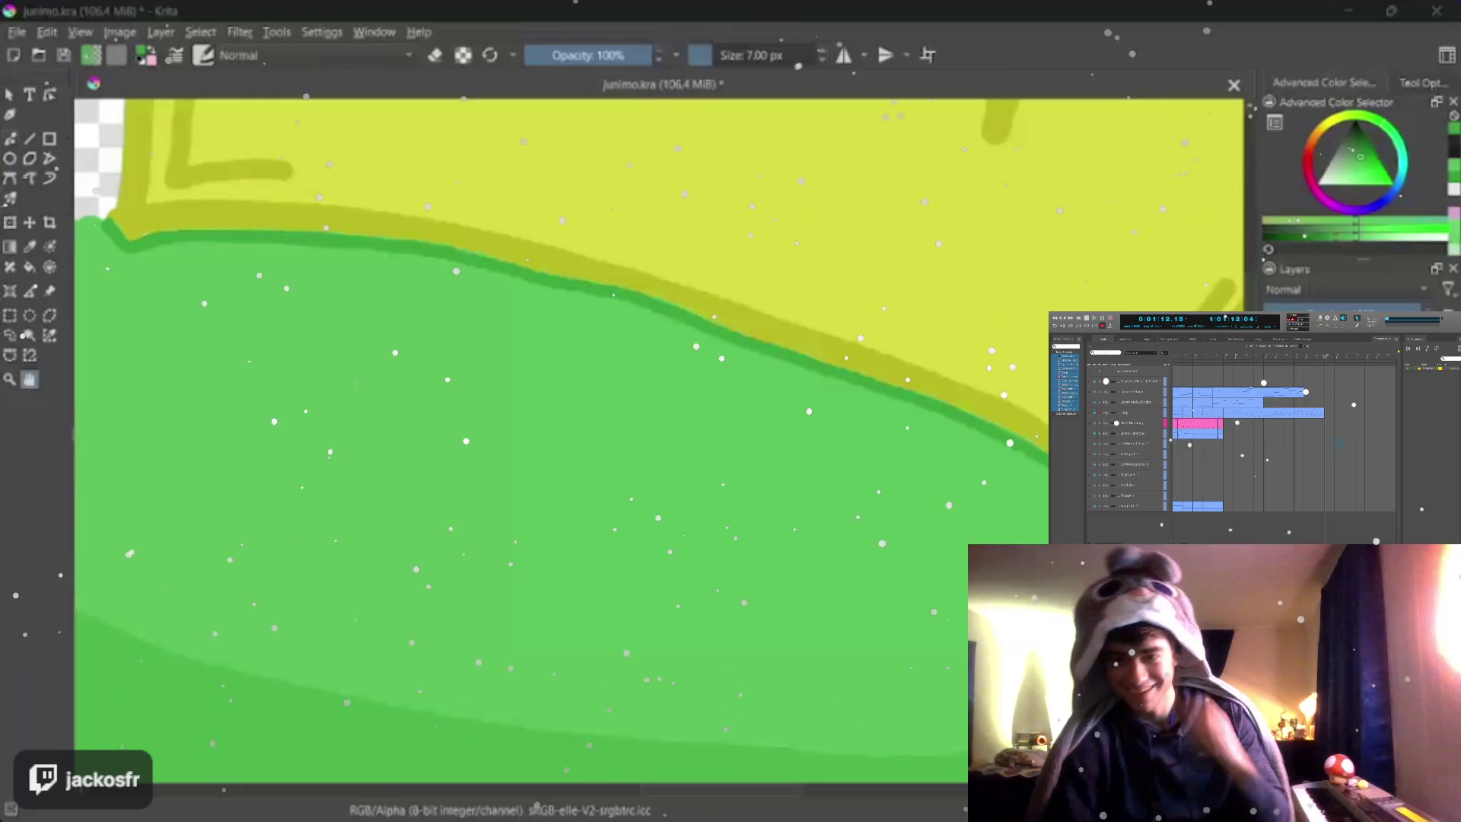
key(bracketright)
key(bracketright)
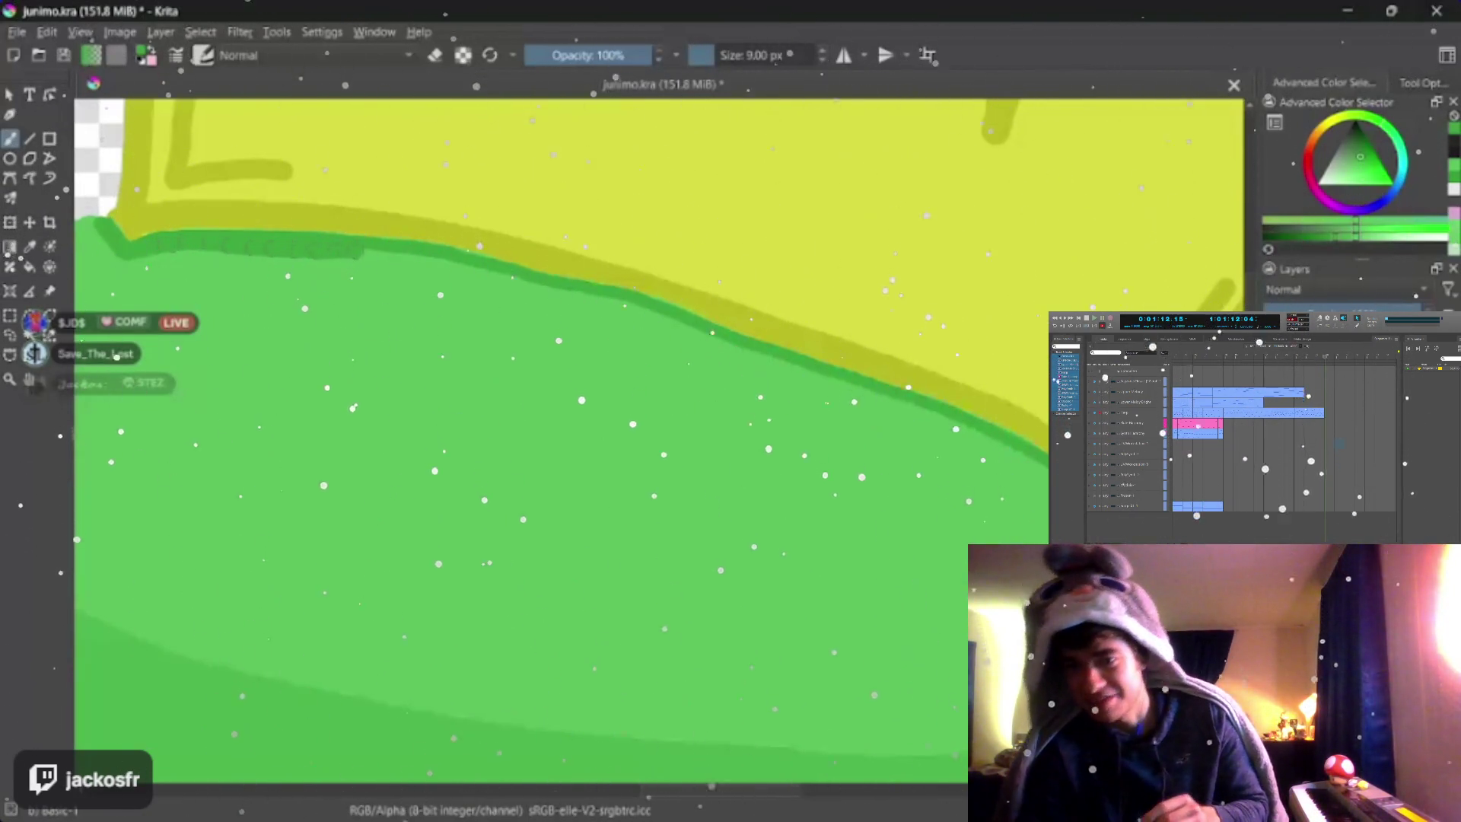
key(ctrl+z)
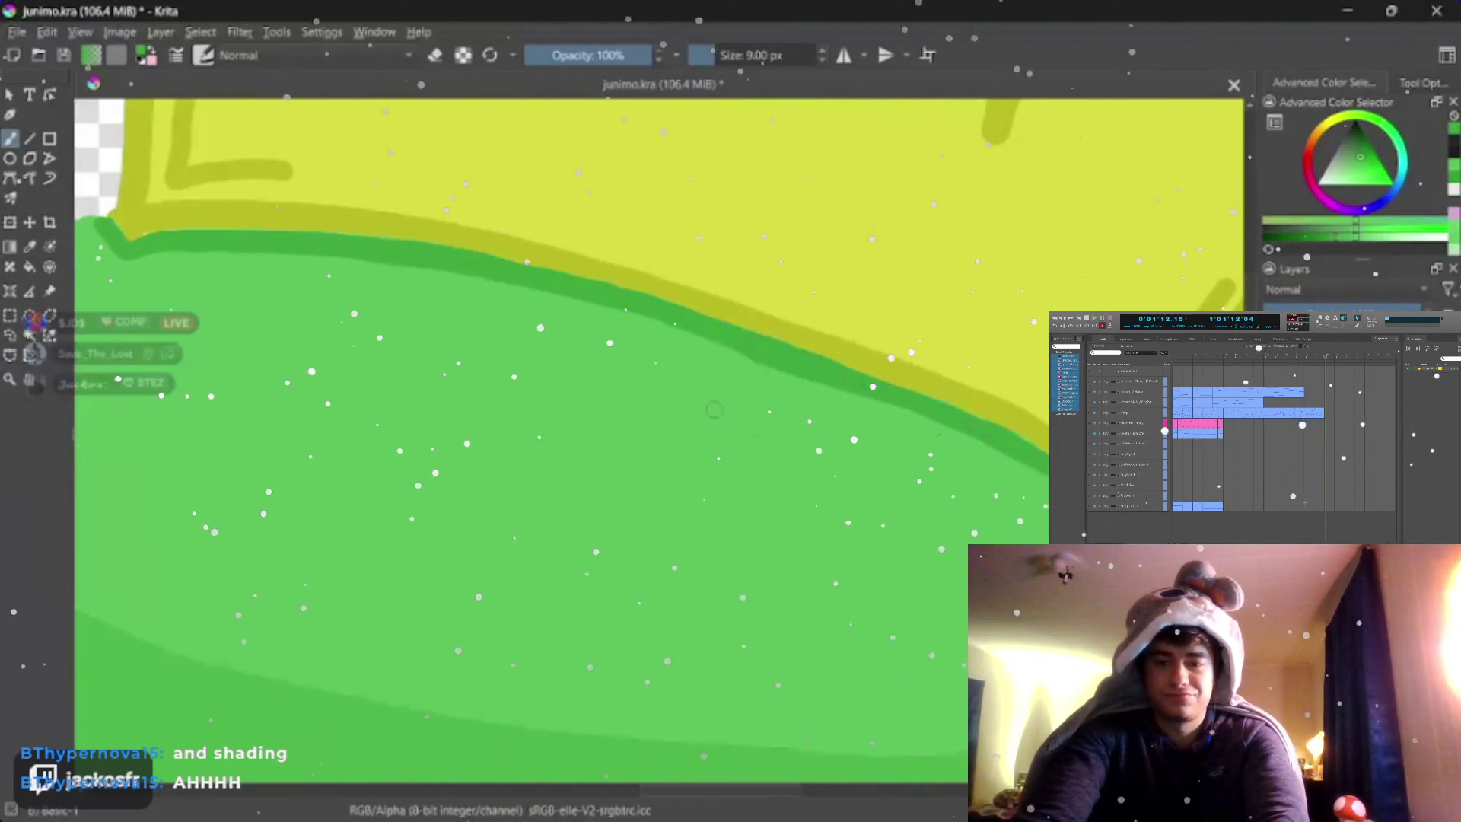
- Save the drawing as junimo.kra via File > Save
click(48, 31)
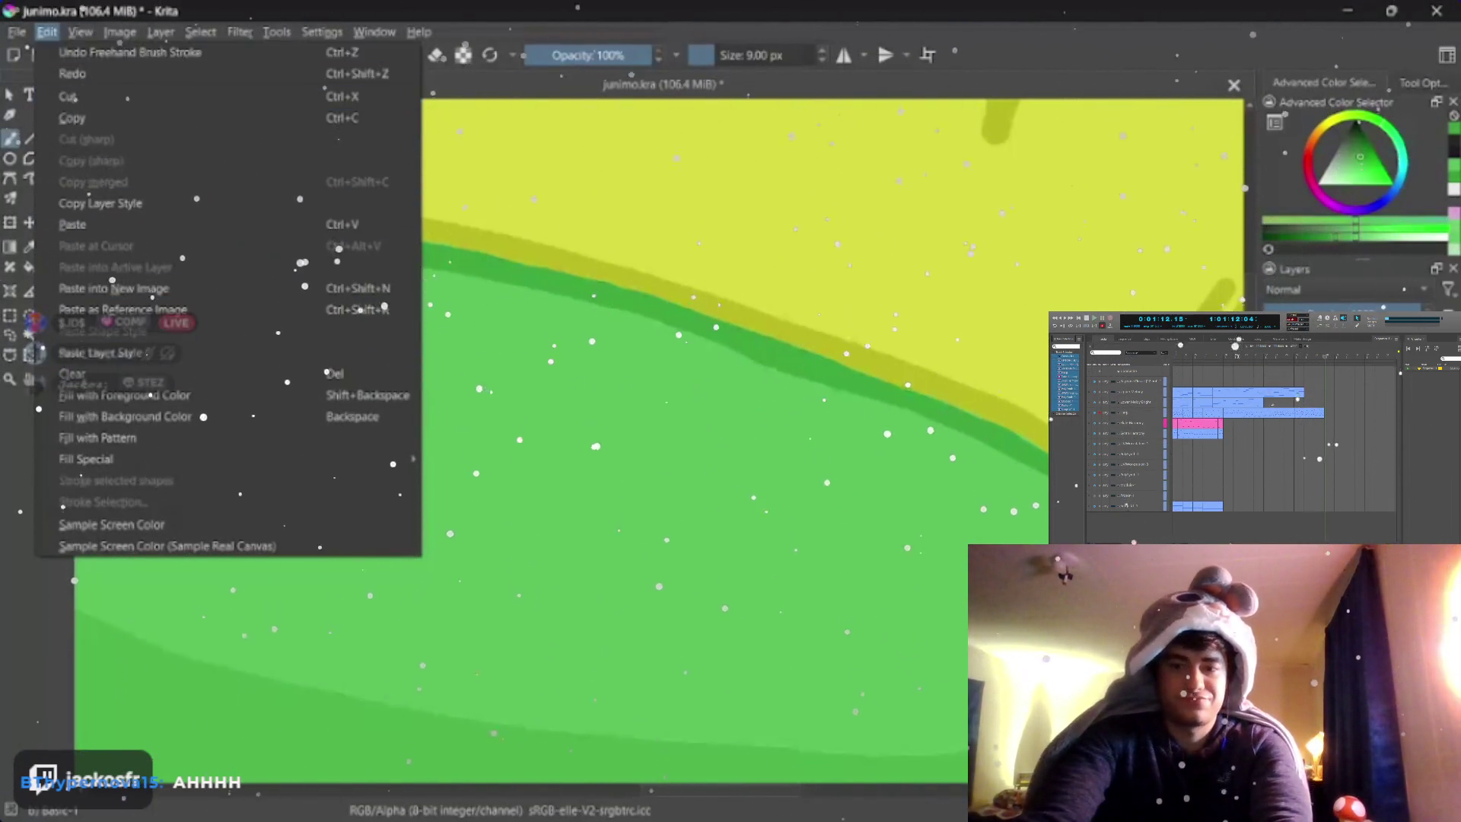
mouse_move(17, 32)
click(43, 118)
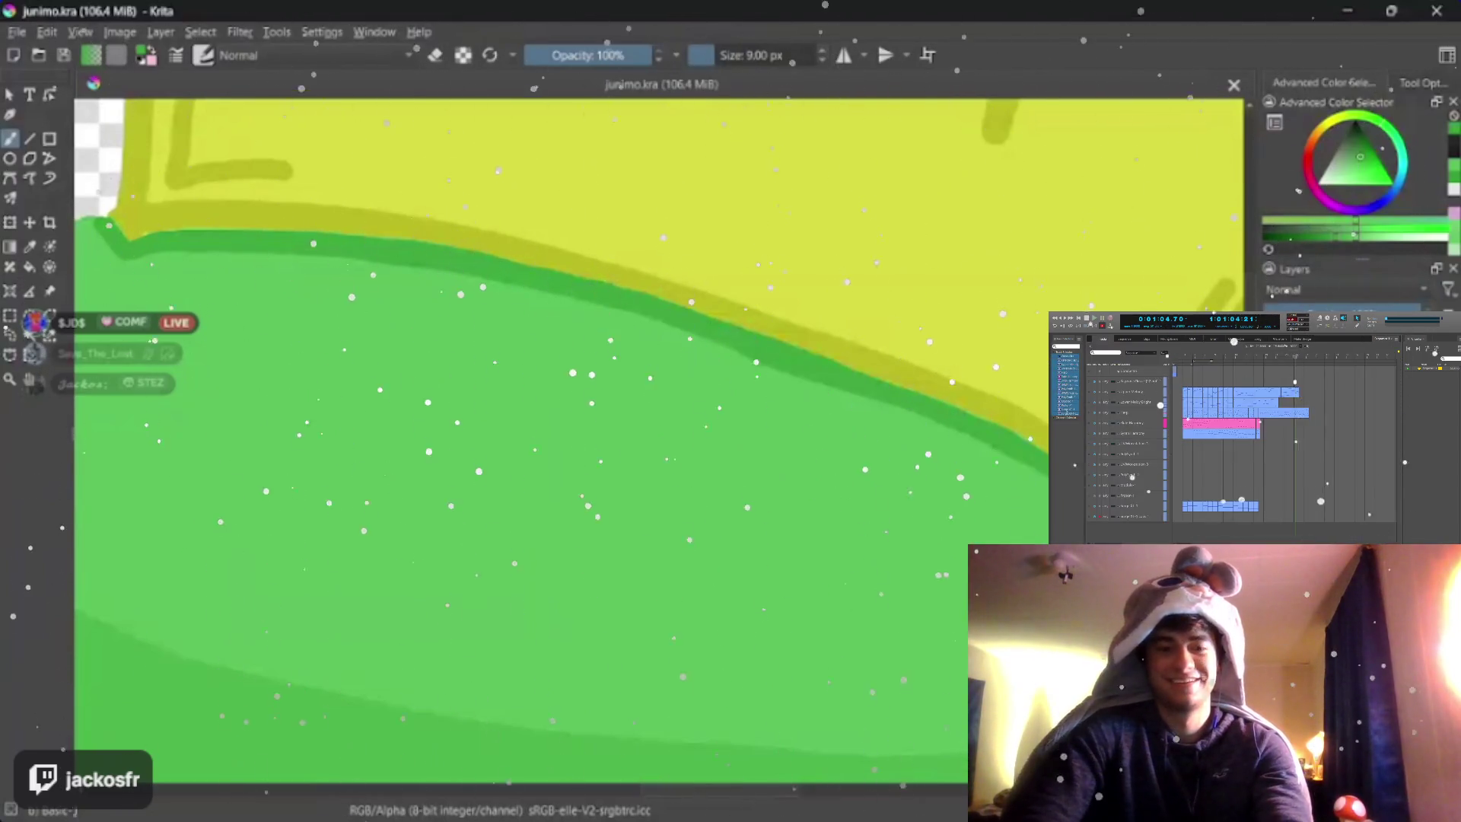
- Bring up the quick brush and colour palette, then dismiss it
right_click(891, 492)
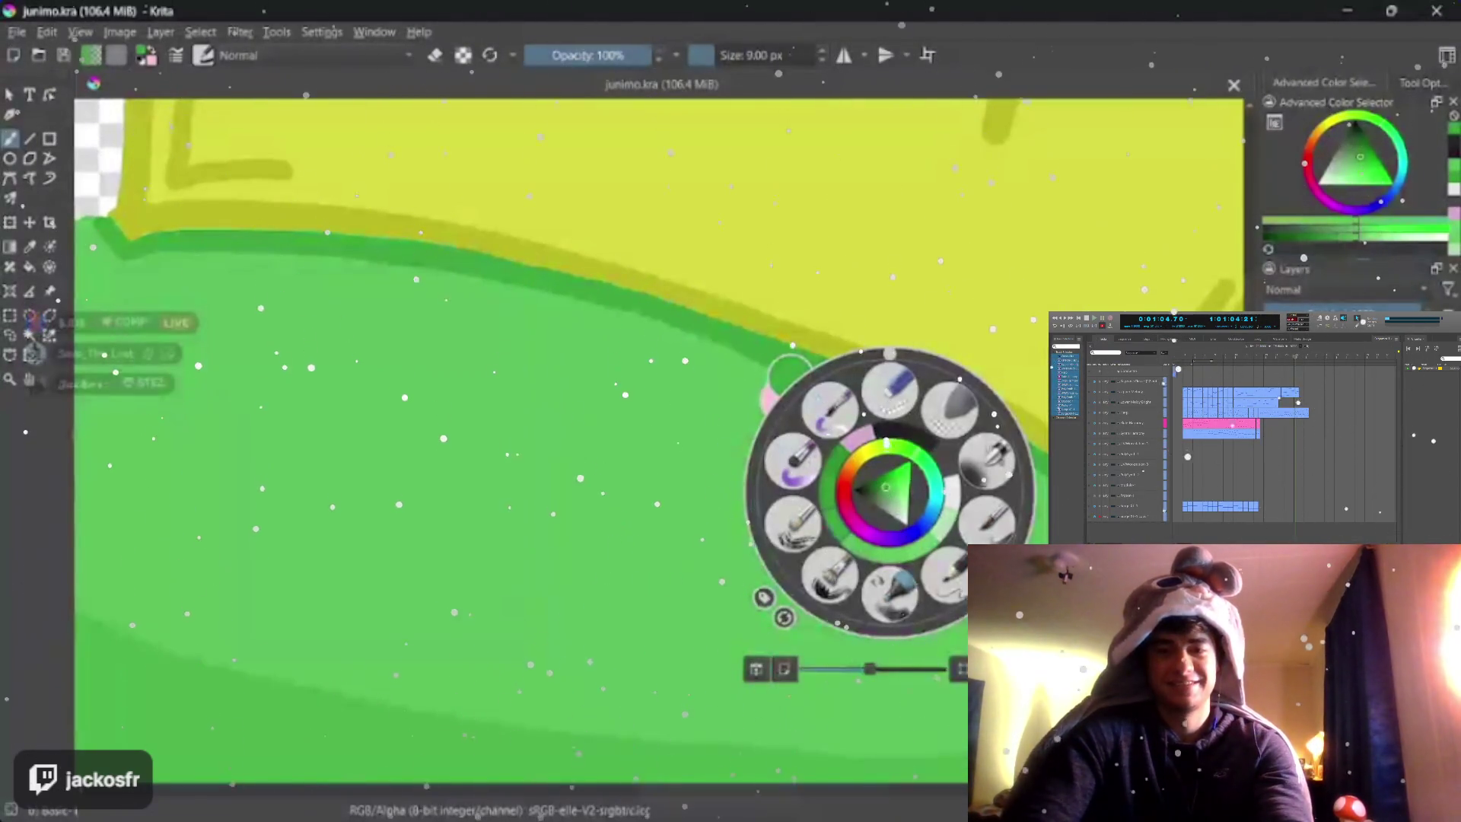
click(697, 521)
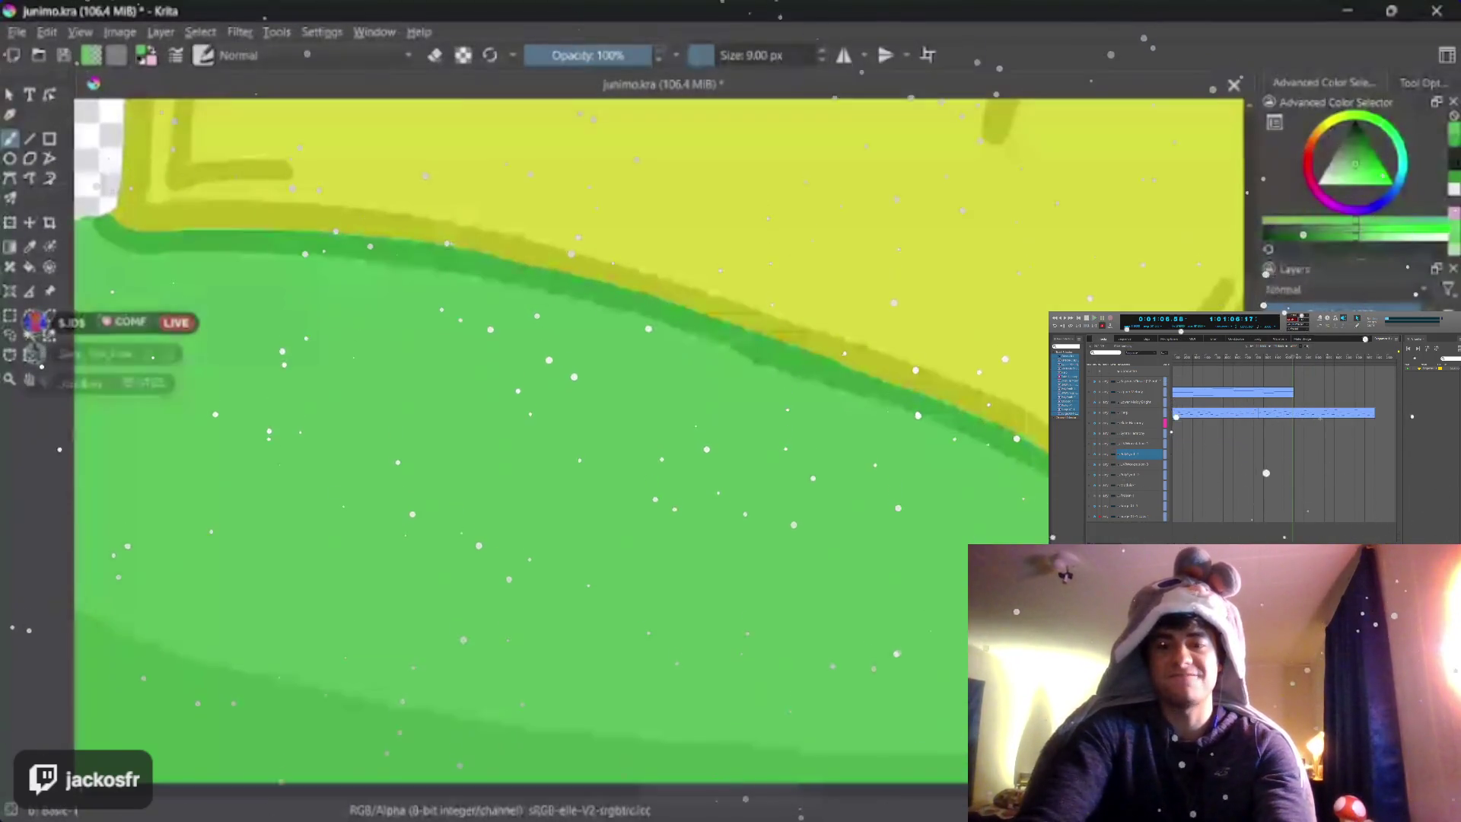
- Save the drawing and zoom out to show the whole Junimo character
drag(571, 456, 342, 286)
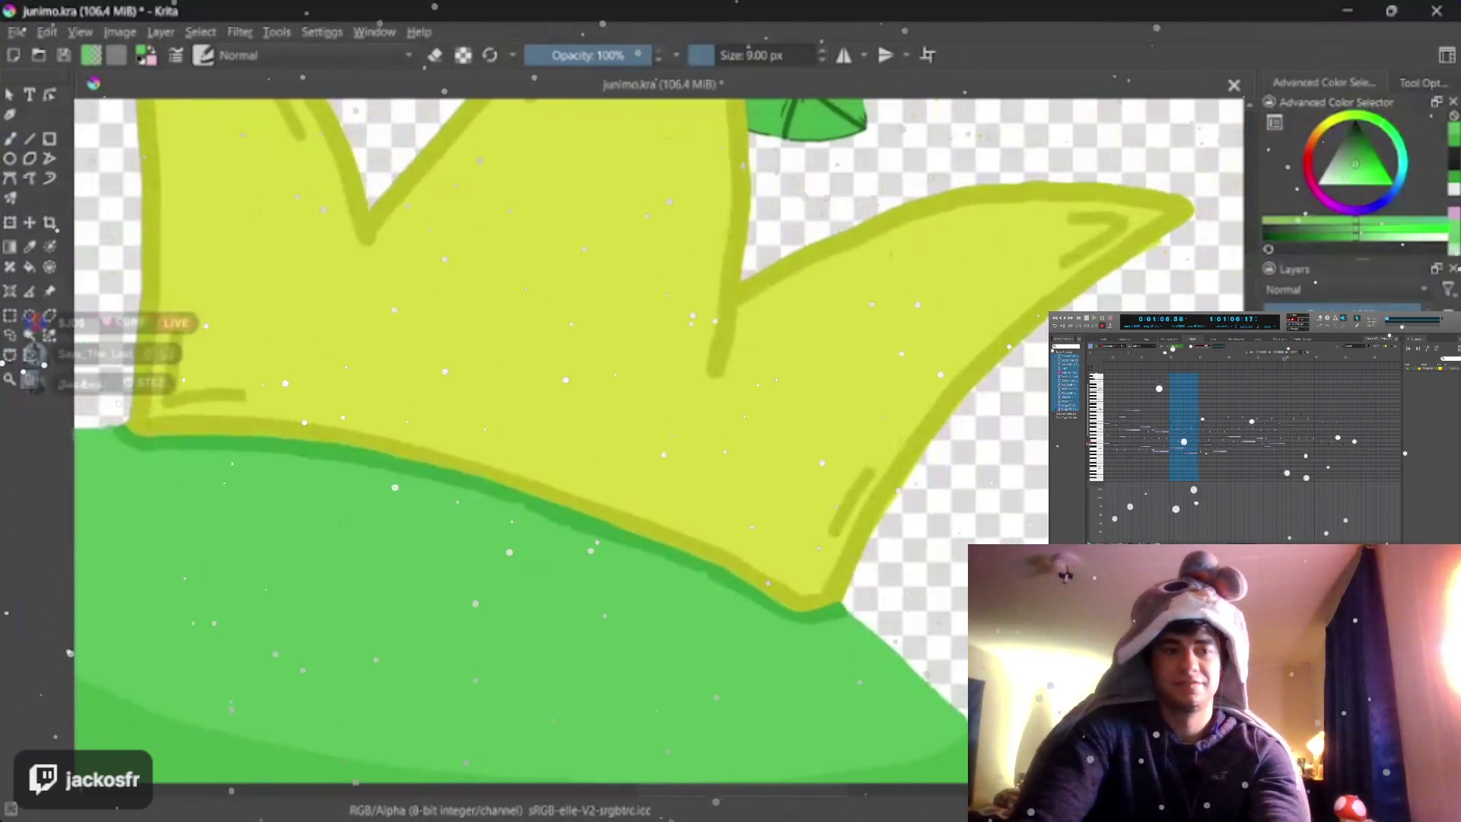
click(18, 30)
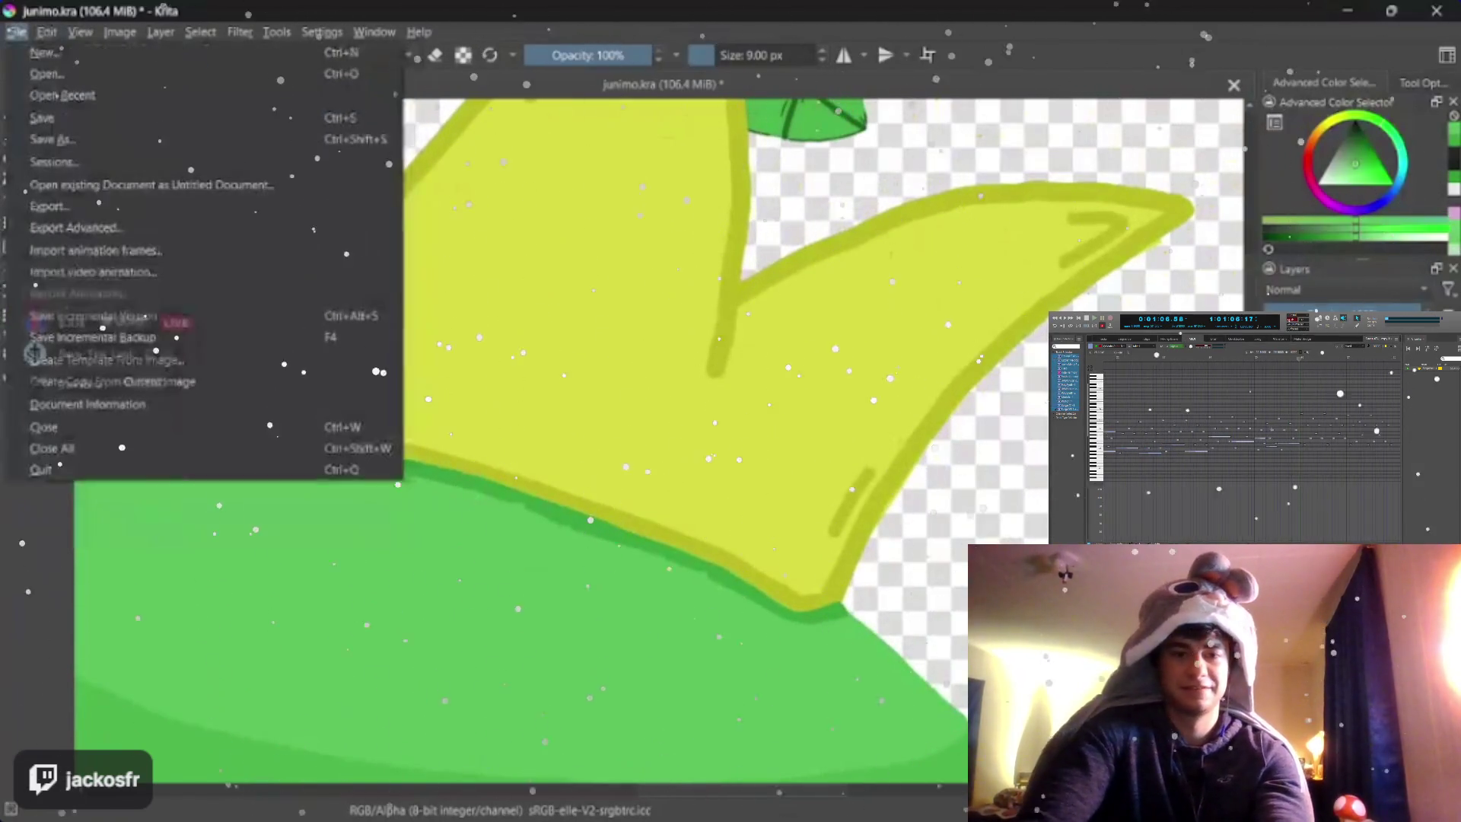
click(51, 118)
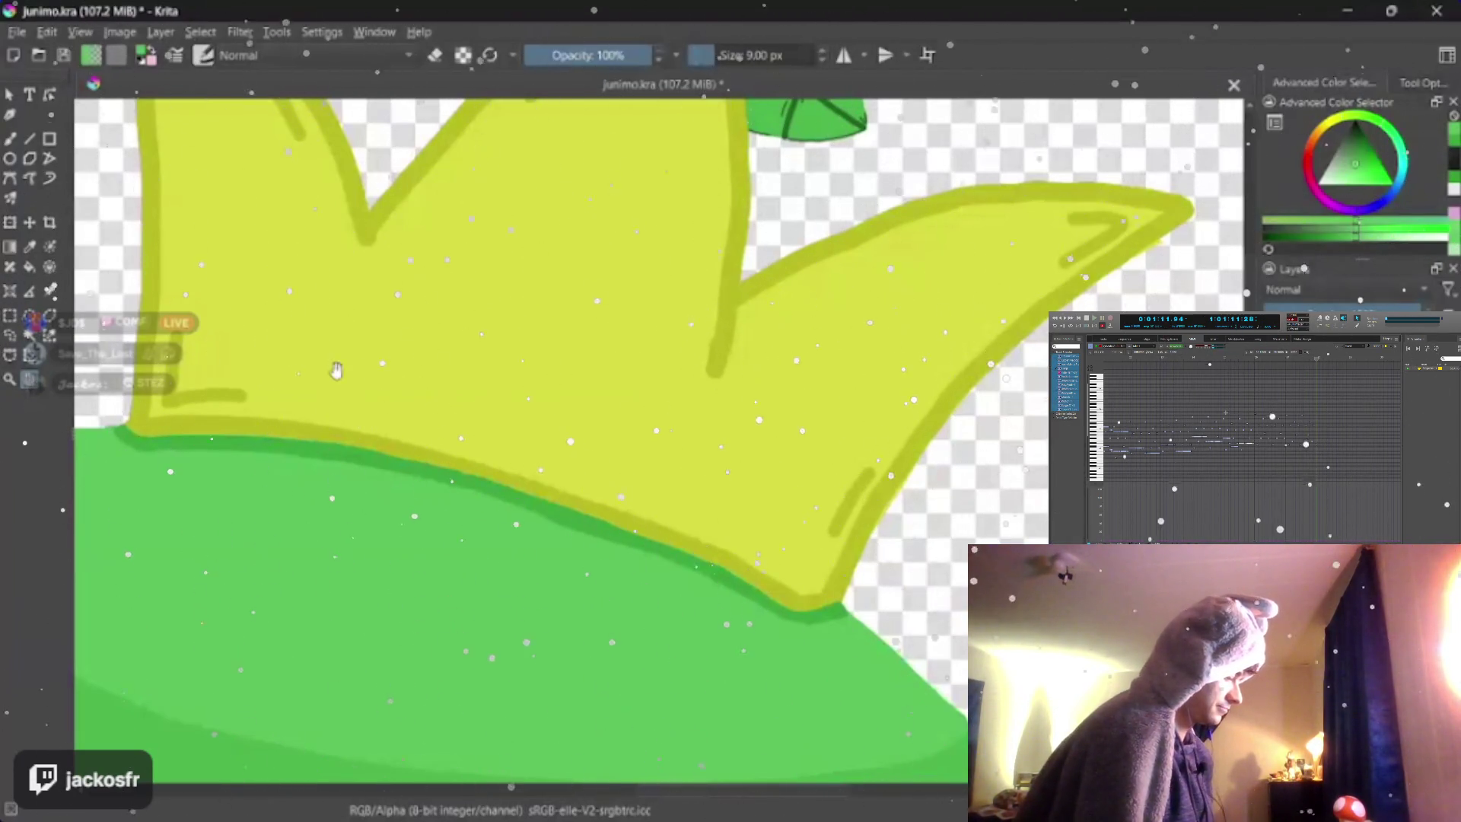
drag(337, 370, 411, 376)
scroll(422, 388, down, 3)
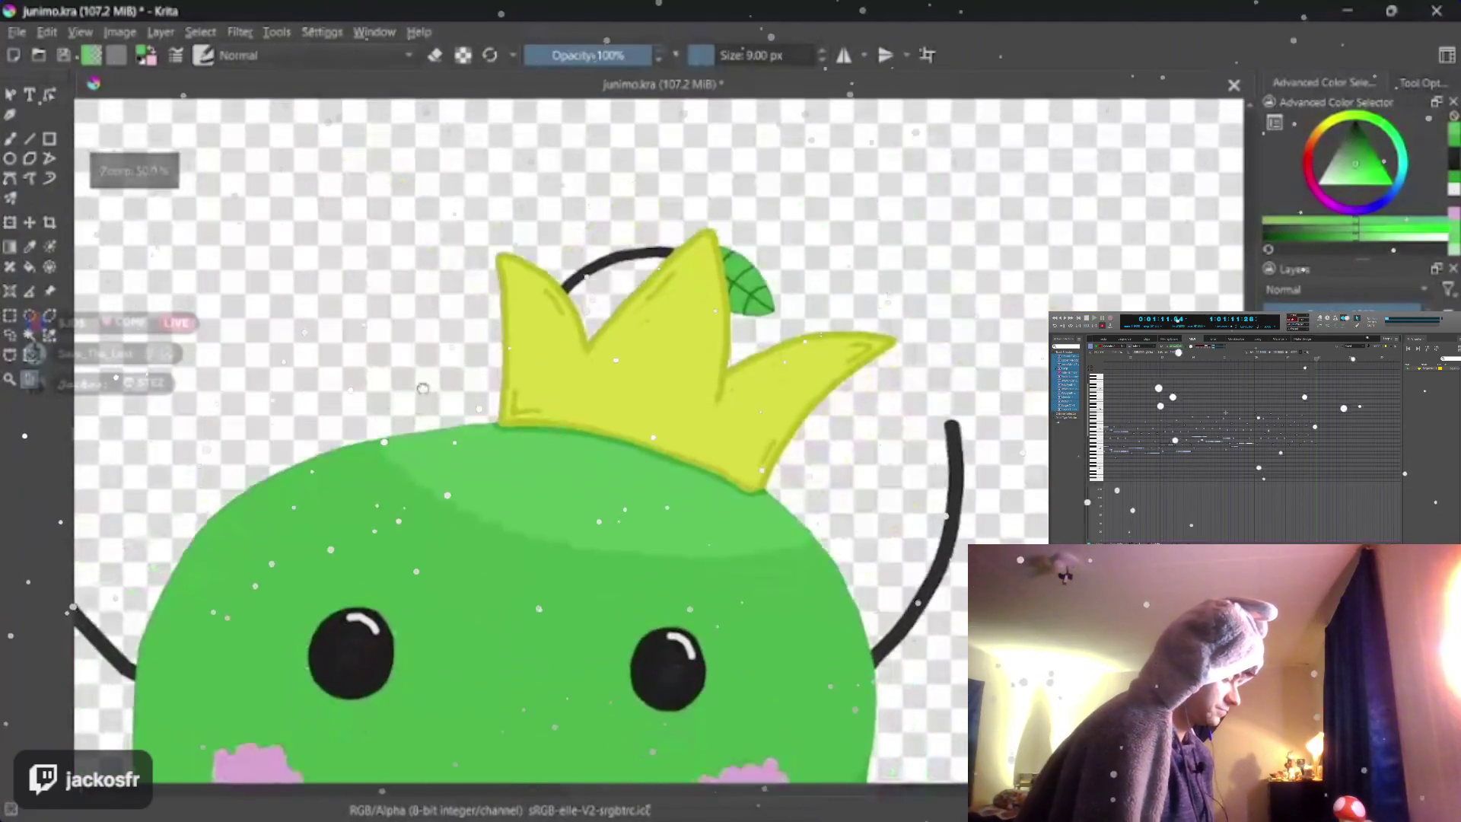
scroll(423, 389, down, 3)
scroll(571, 343, up, 2)
scroll(629, 336, up, 1)
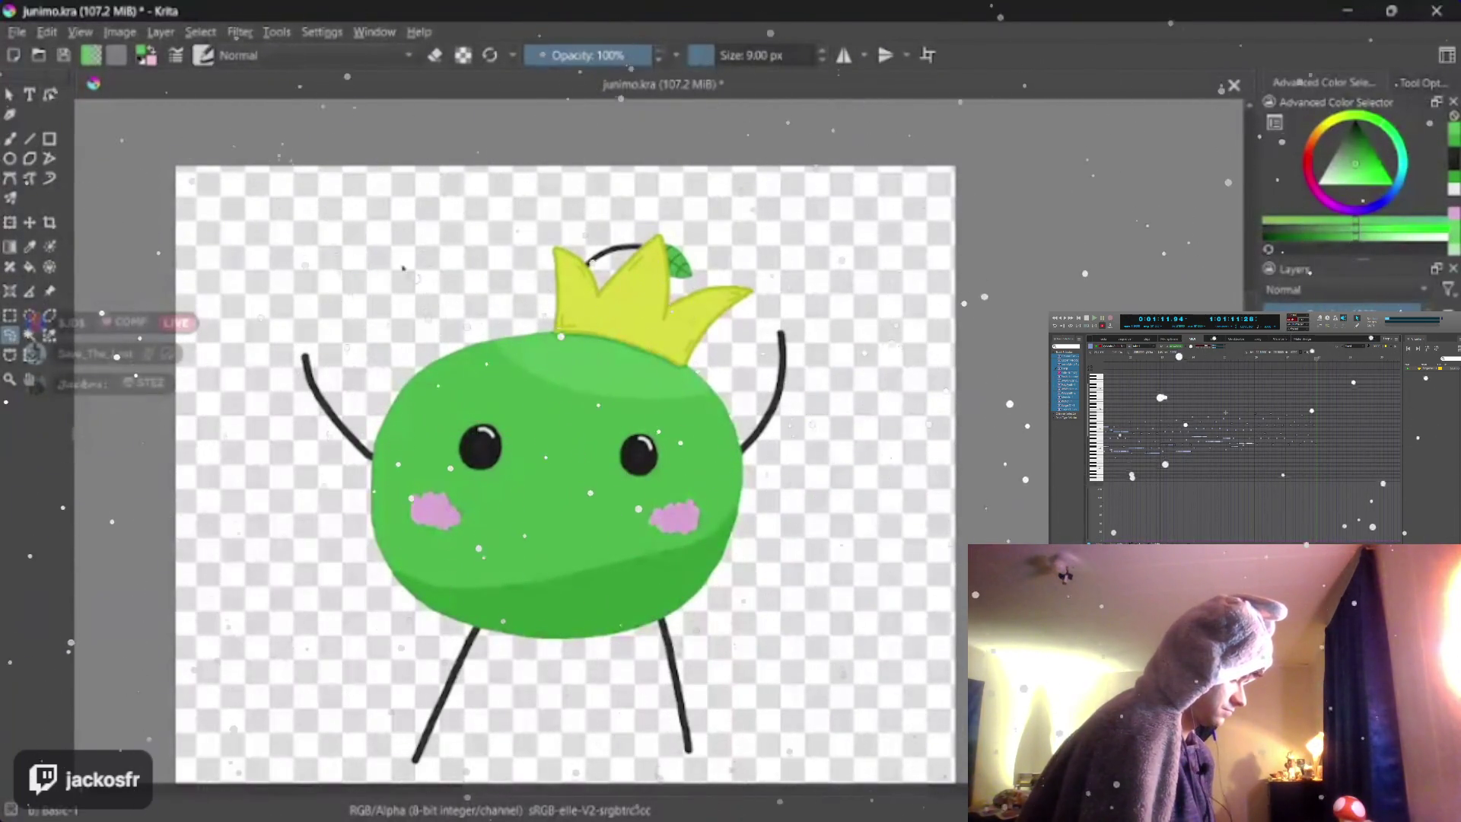
- Freehand-select a rounded area around the character, redoing the first attempt
drag(300, 322, 632, 211)
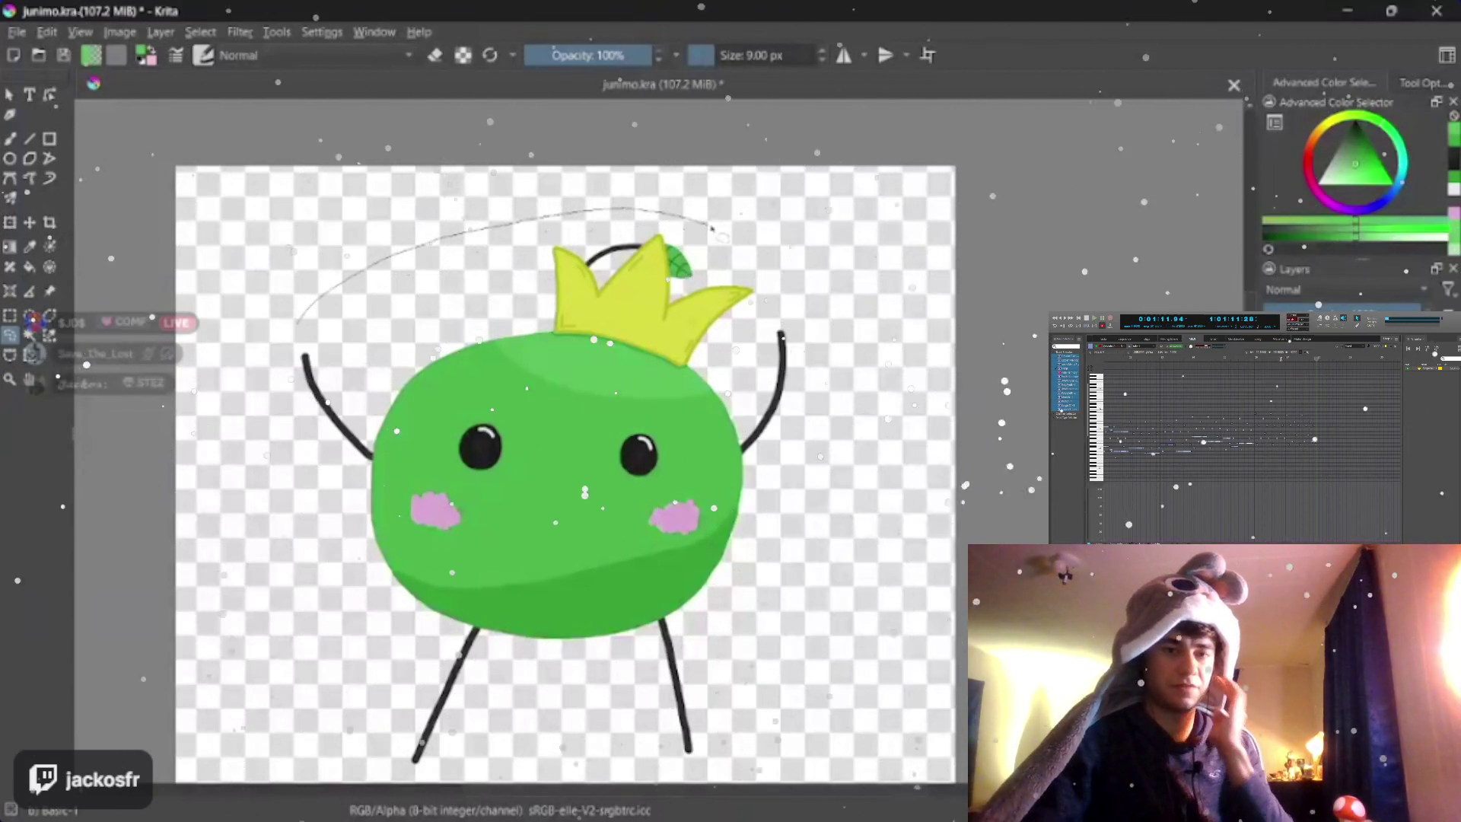
mouse_move(633, 211)
mouse_down()
mouse_move(819, 662)
mouse_move(257, 502)
mouse_move(534, 203)
mouse_move(753, 217)
mouse_move(841, 308)
mouse_up()
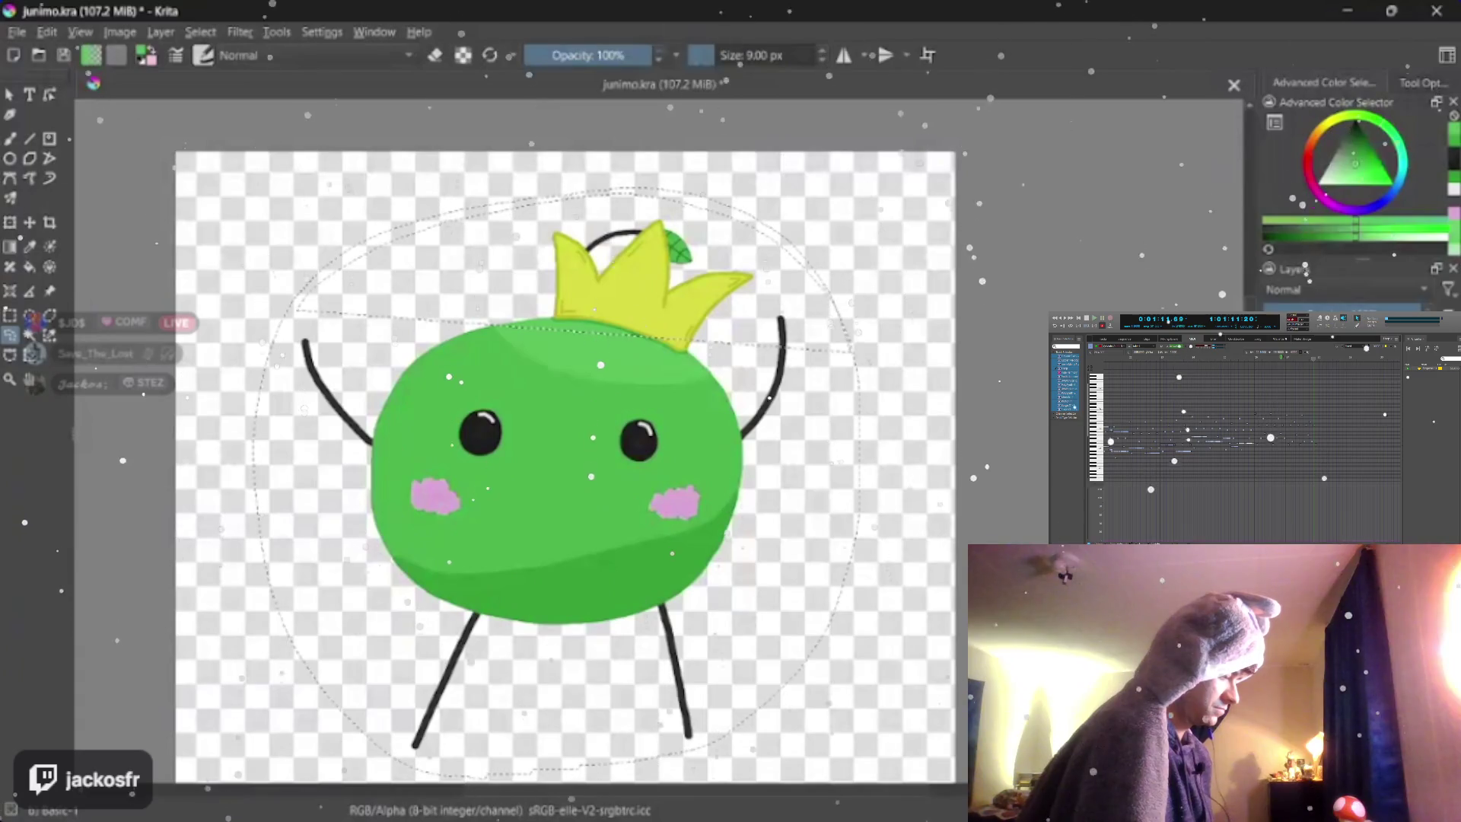
key(ctrl+shift+a)
drag(274, 343, 514, 197)
mouse_move(605, 201)
mouse_down()
mouse_move(825, 603)
mouse_move(249, 461)
mouse_move(271, 343)
mouse_up()
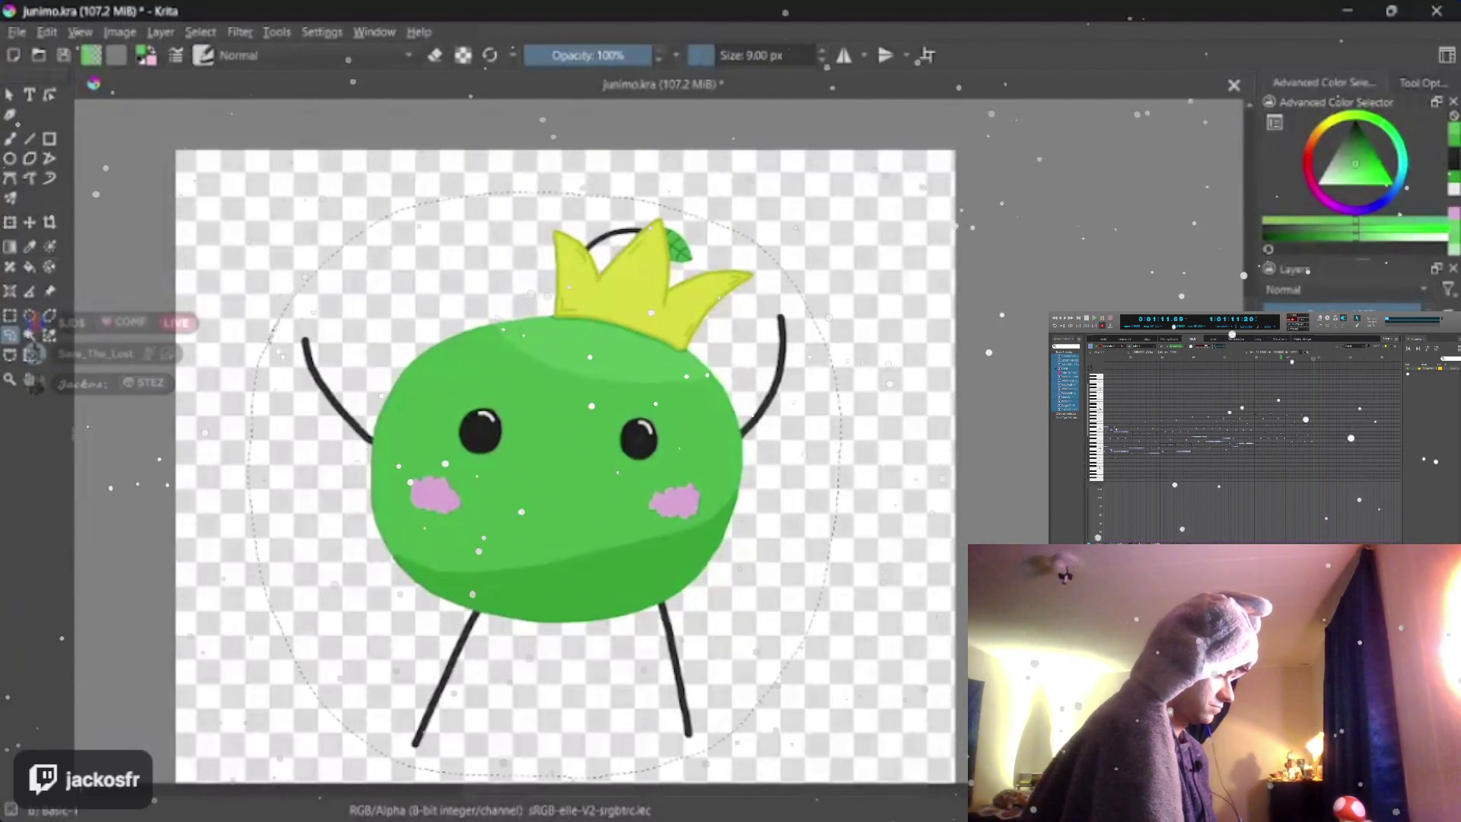
- Pick bright cyan and fill the selected area behind the character
click(1354, 165)
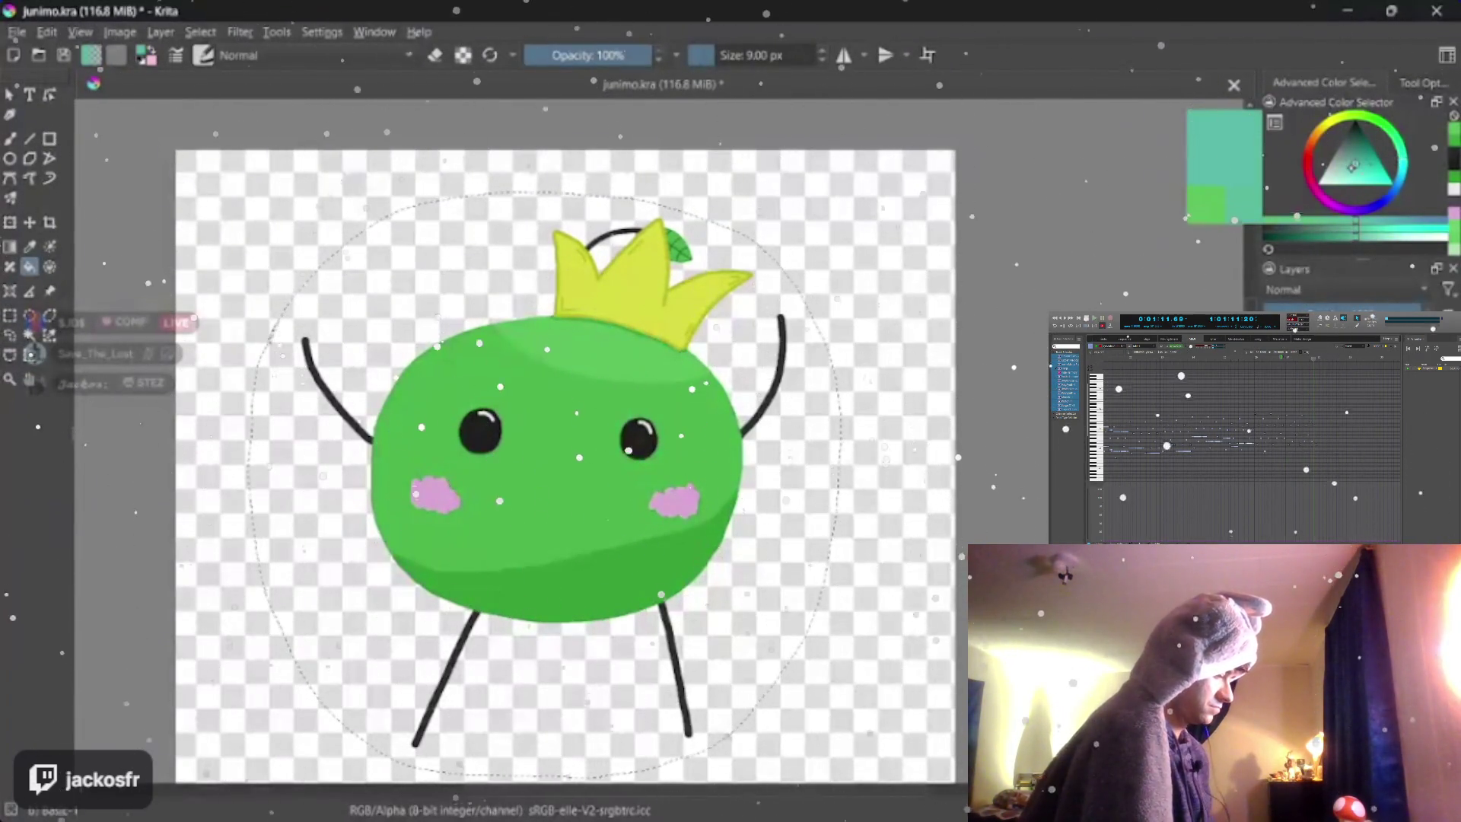
click(1375, 171)
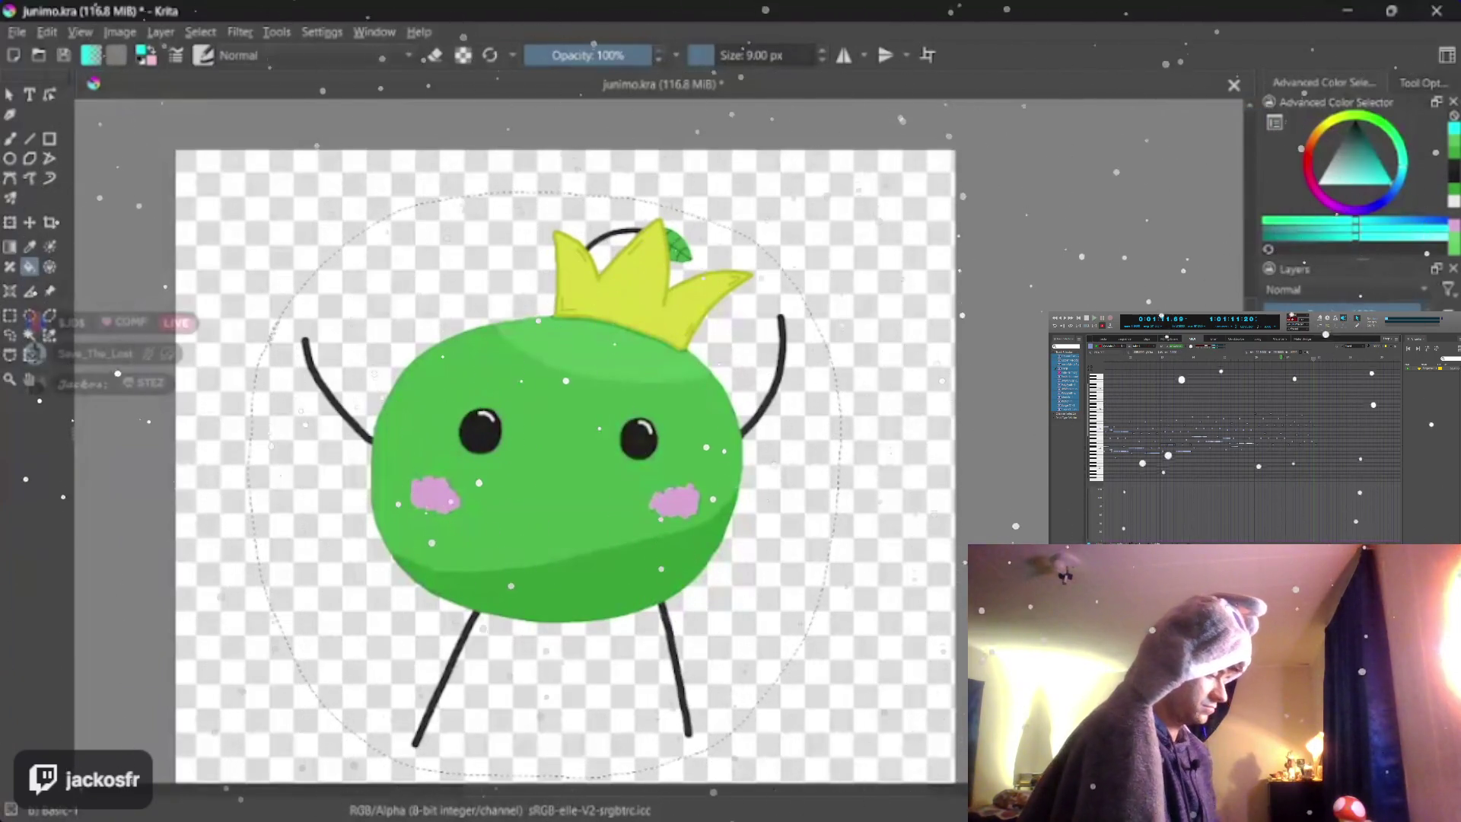
key(shift+BackSpace)
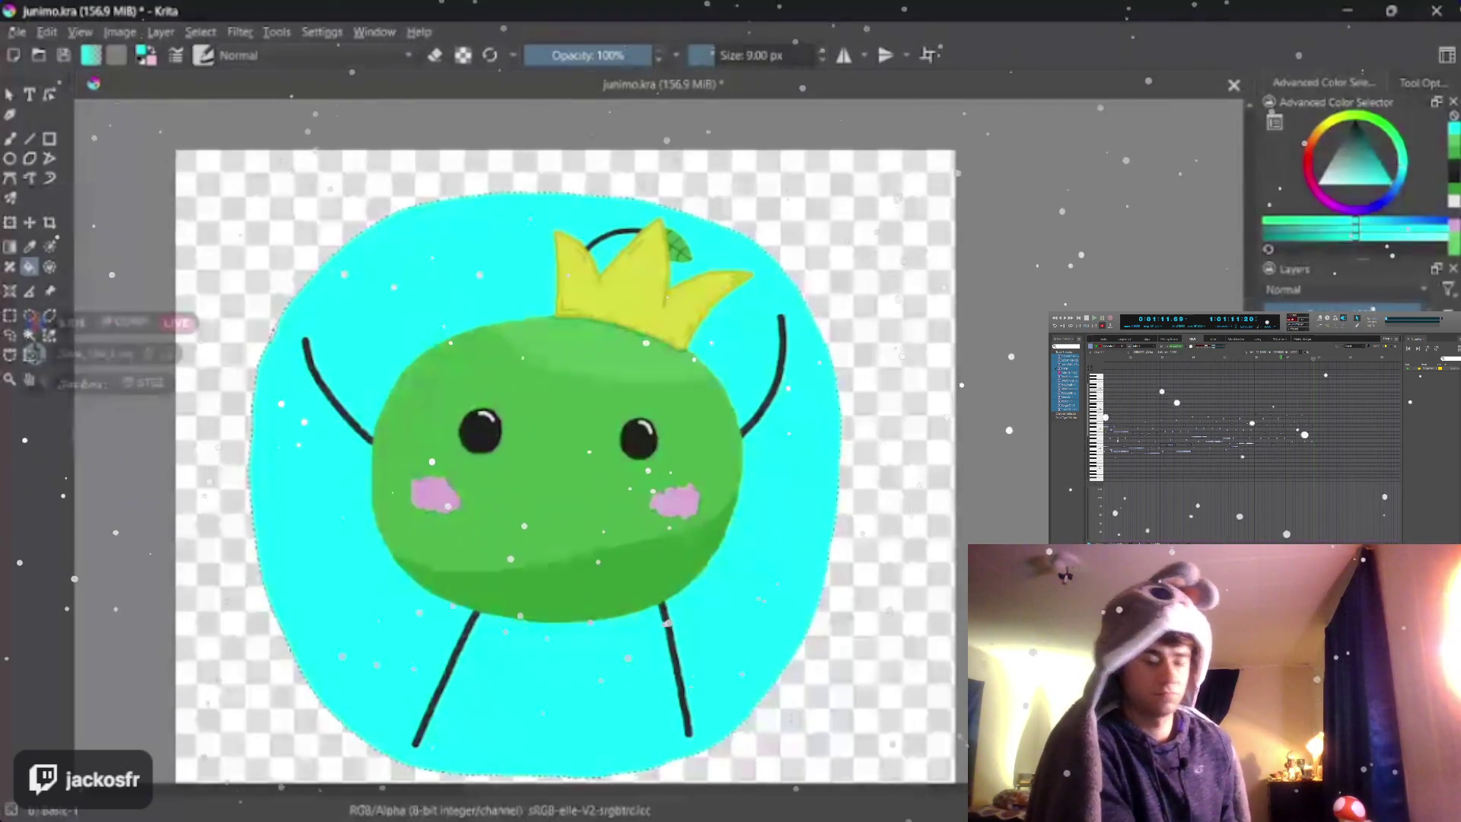
- Save the cyan-blob version, then undo the fill and clear the selection
click(18, 31)
click(46, 117)
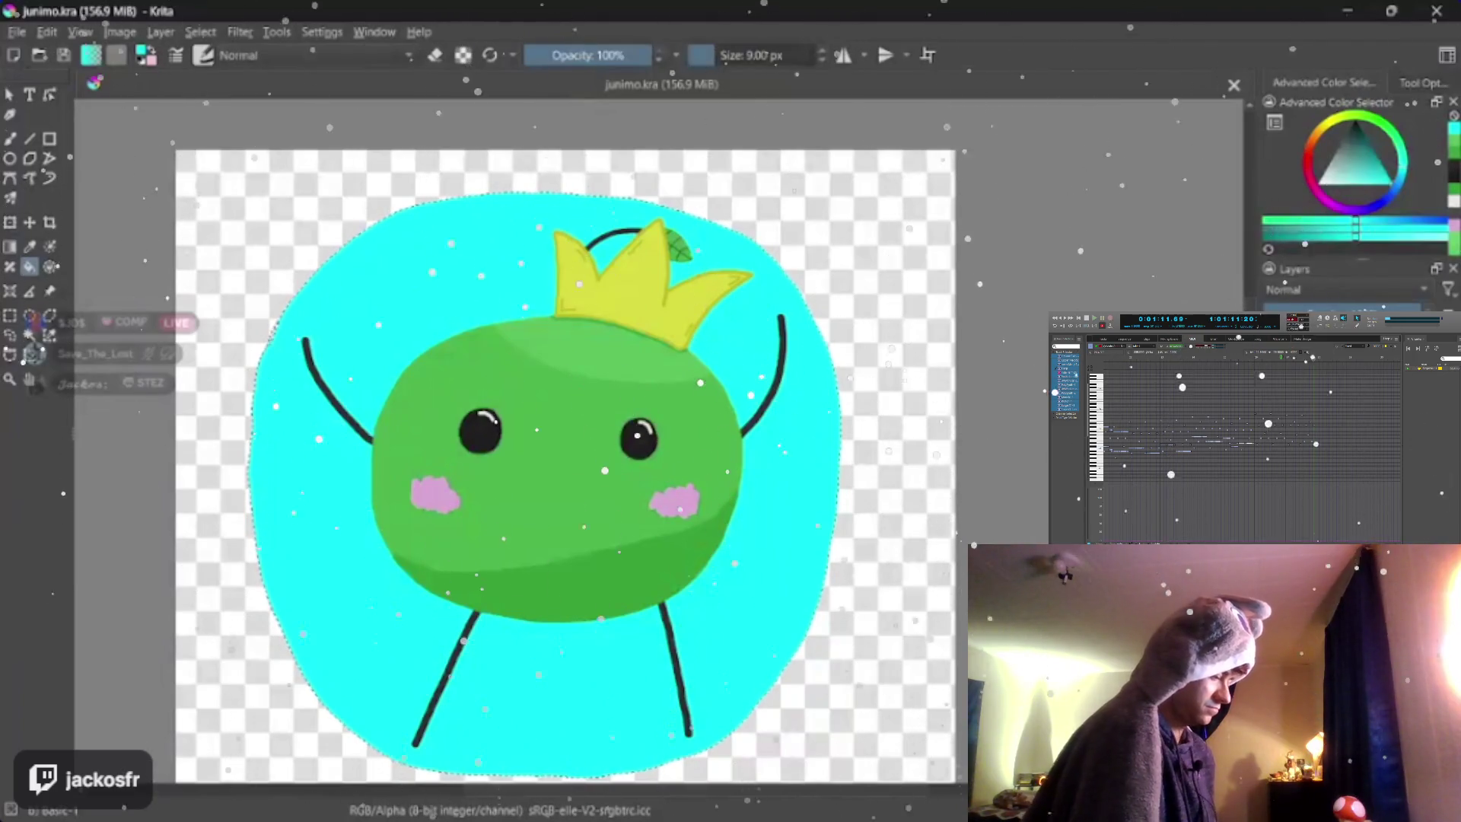
key(ctrl+z)
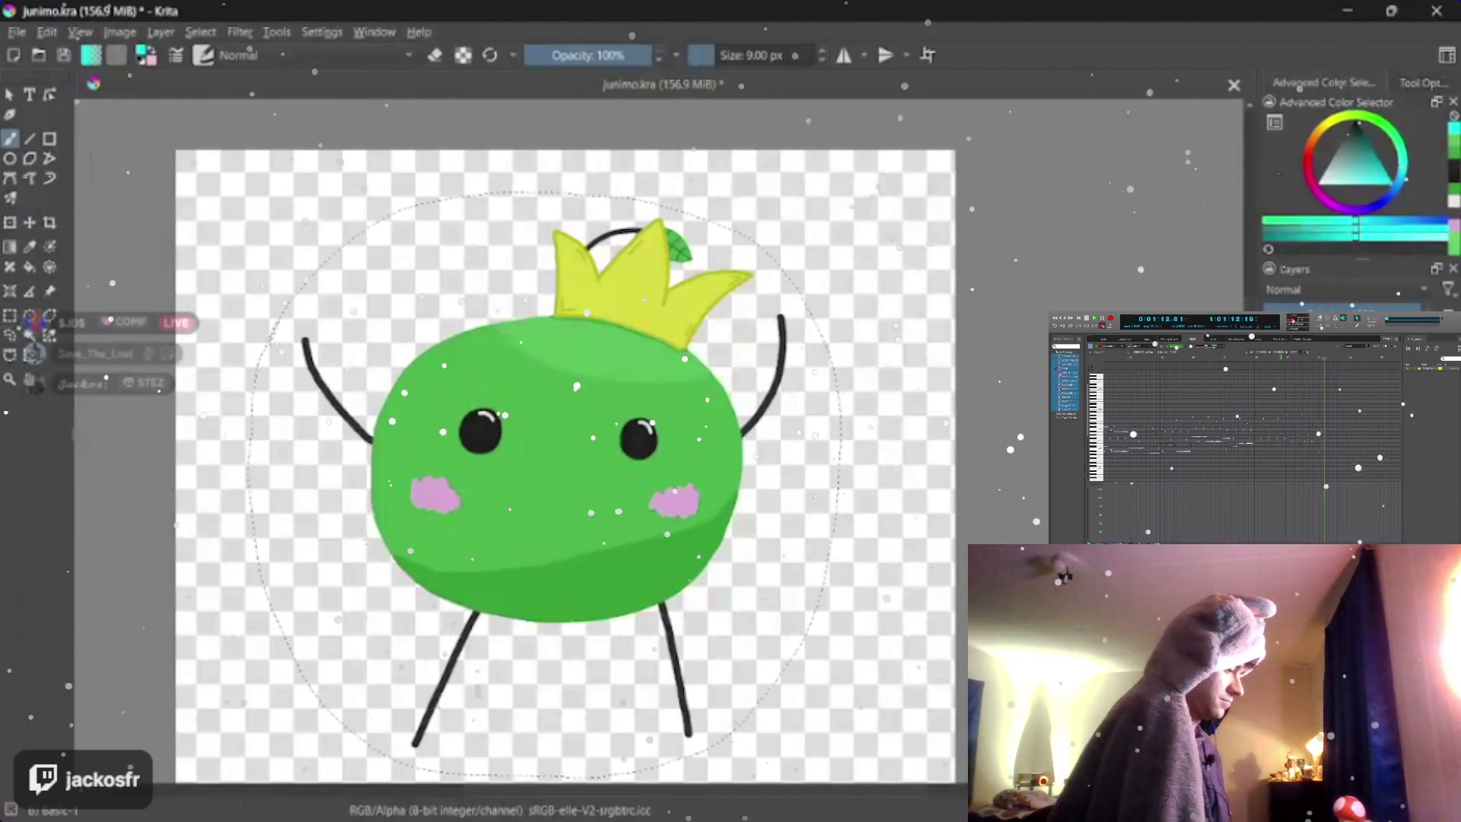
key(v)
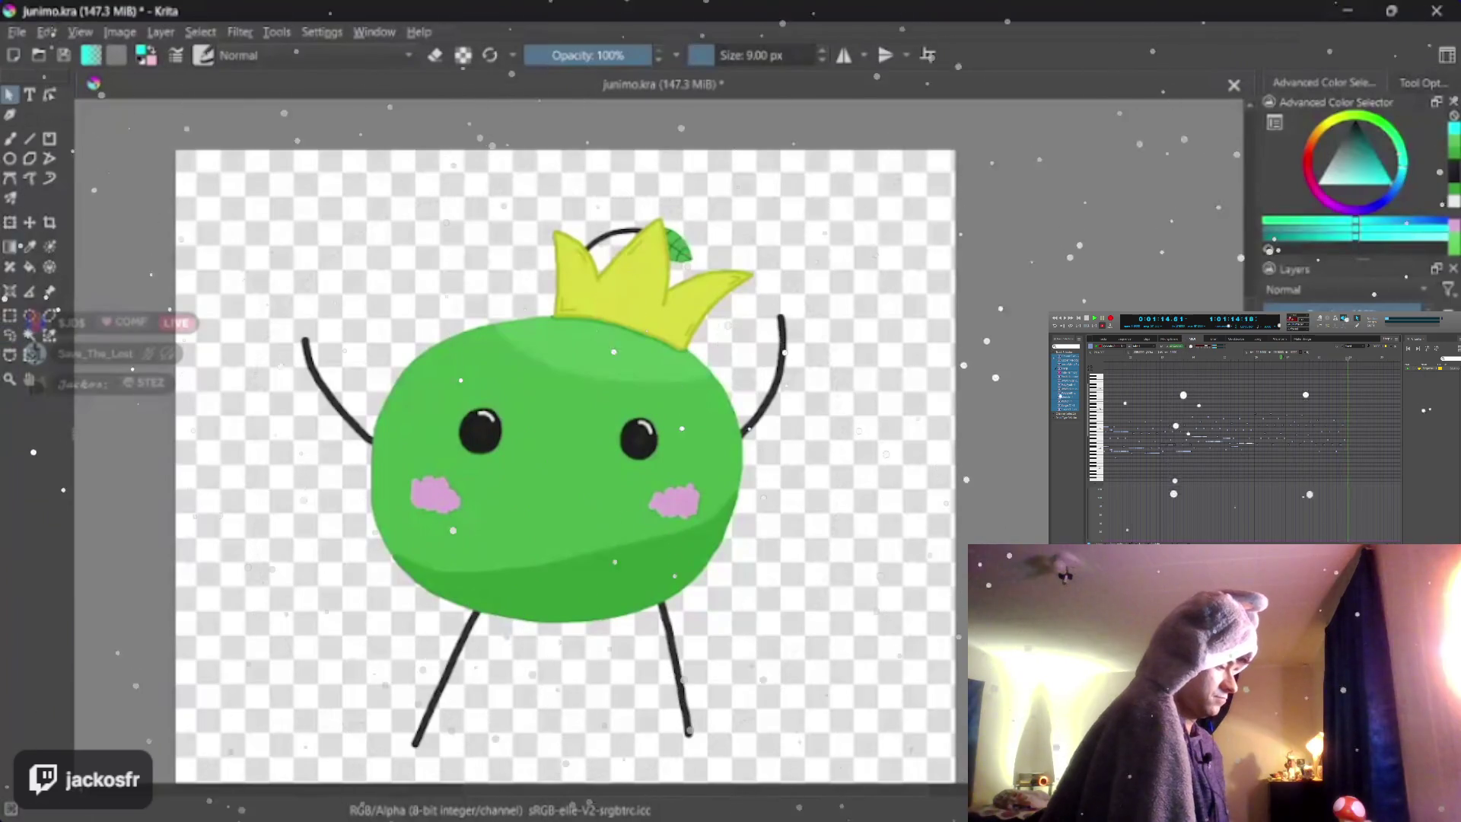
- Start Save As and choose PNG image as the file format
click(80, 31)
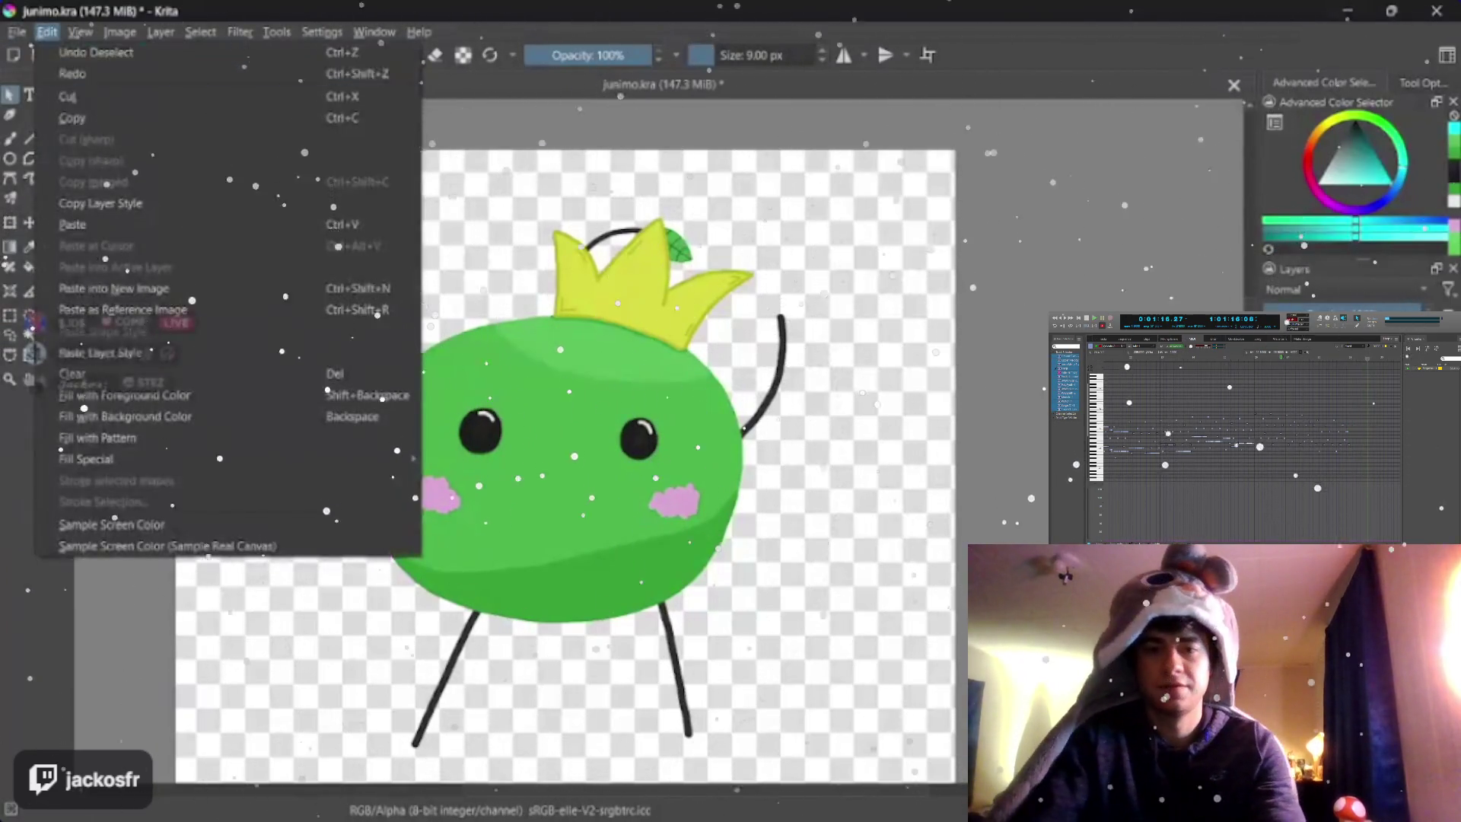
click(52, 137)
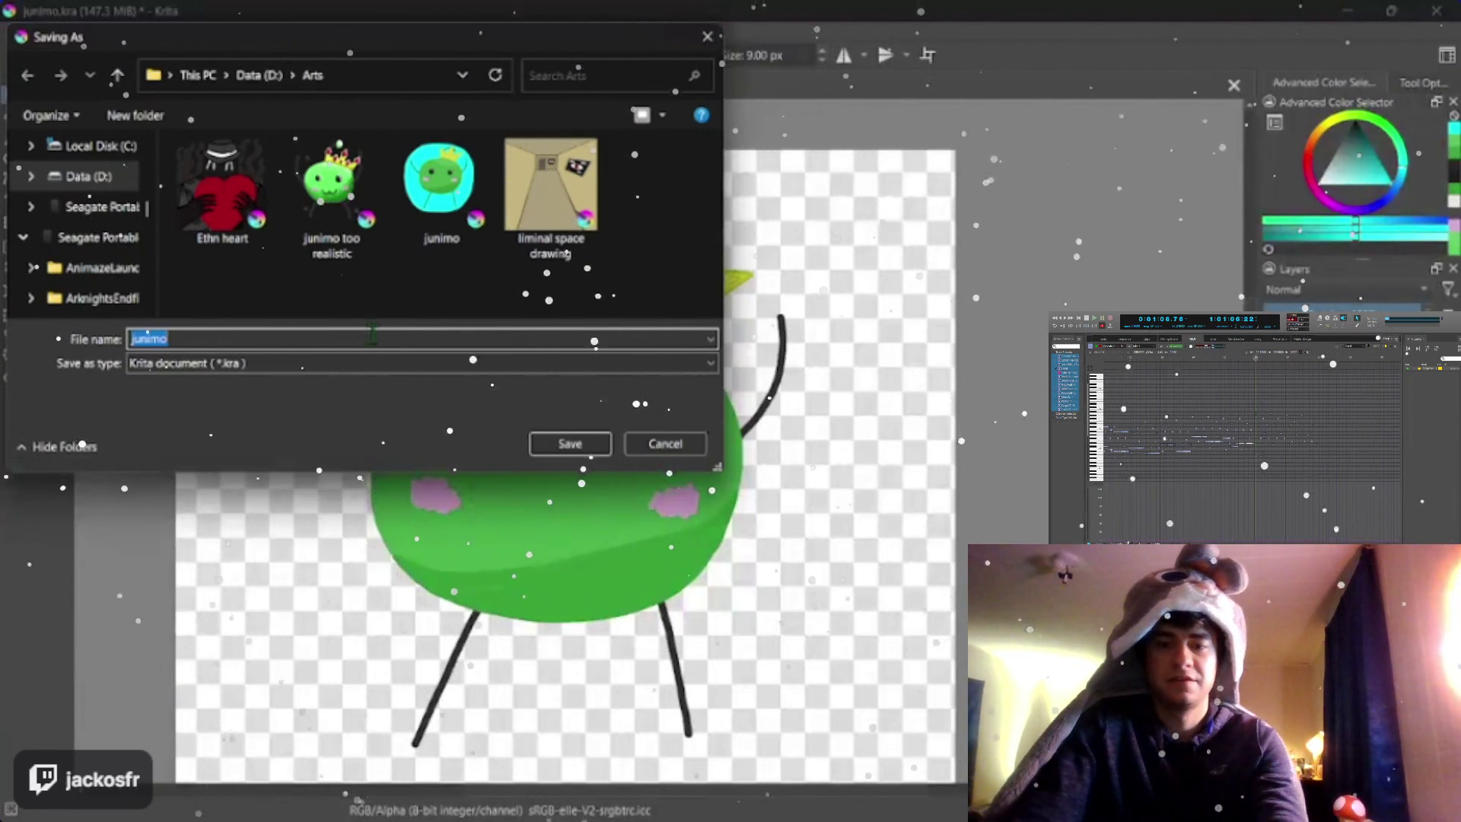
click(422, 363)
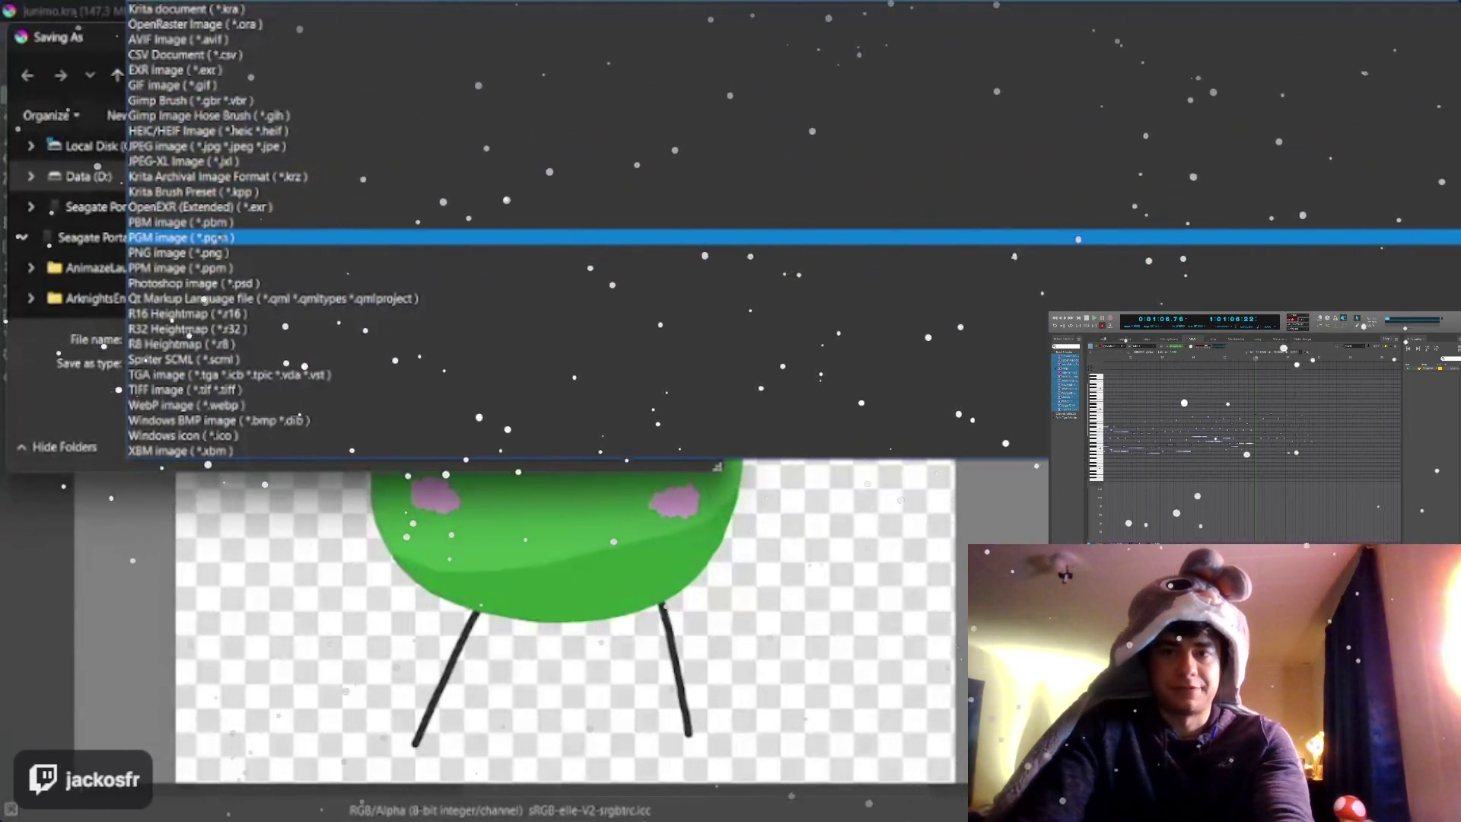
click(184, 253)
- Name the copy 'junimo no bg' and confirm to reach the PNG options
double_click(160, 338)
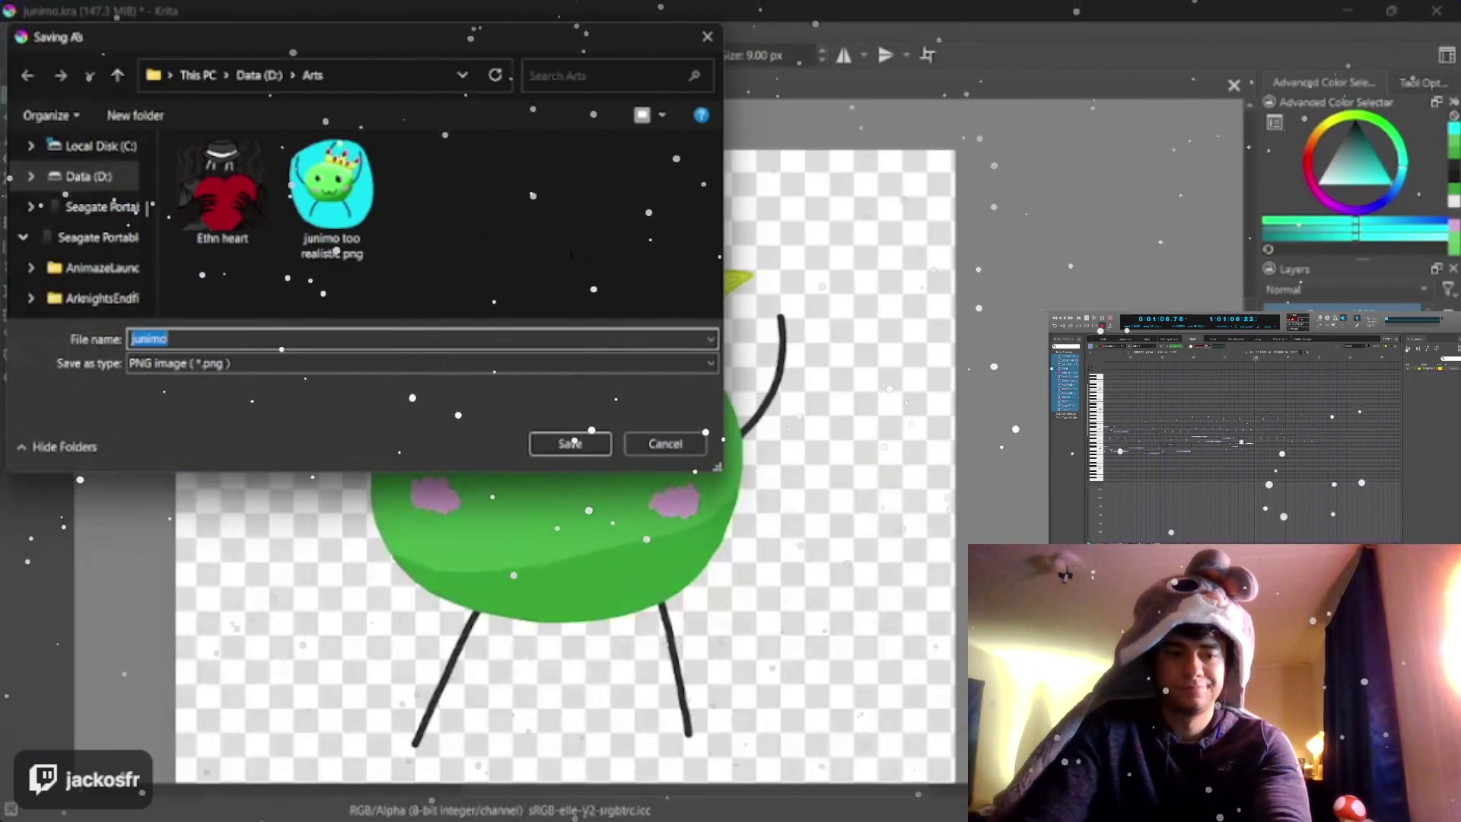
key(End)
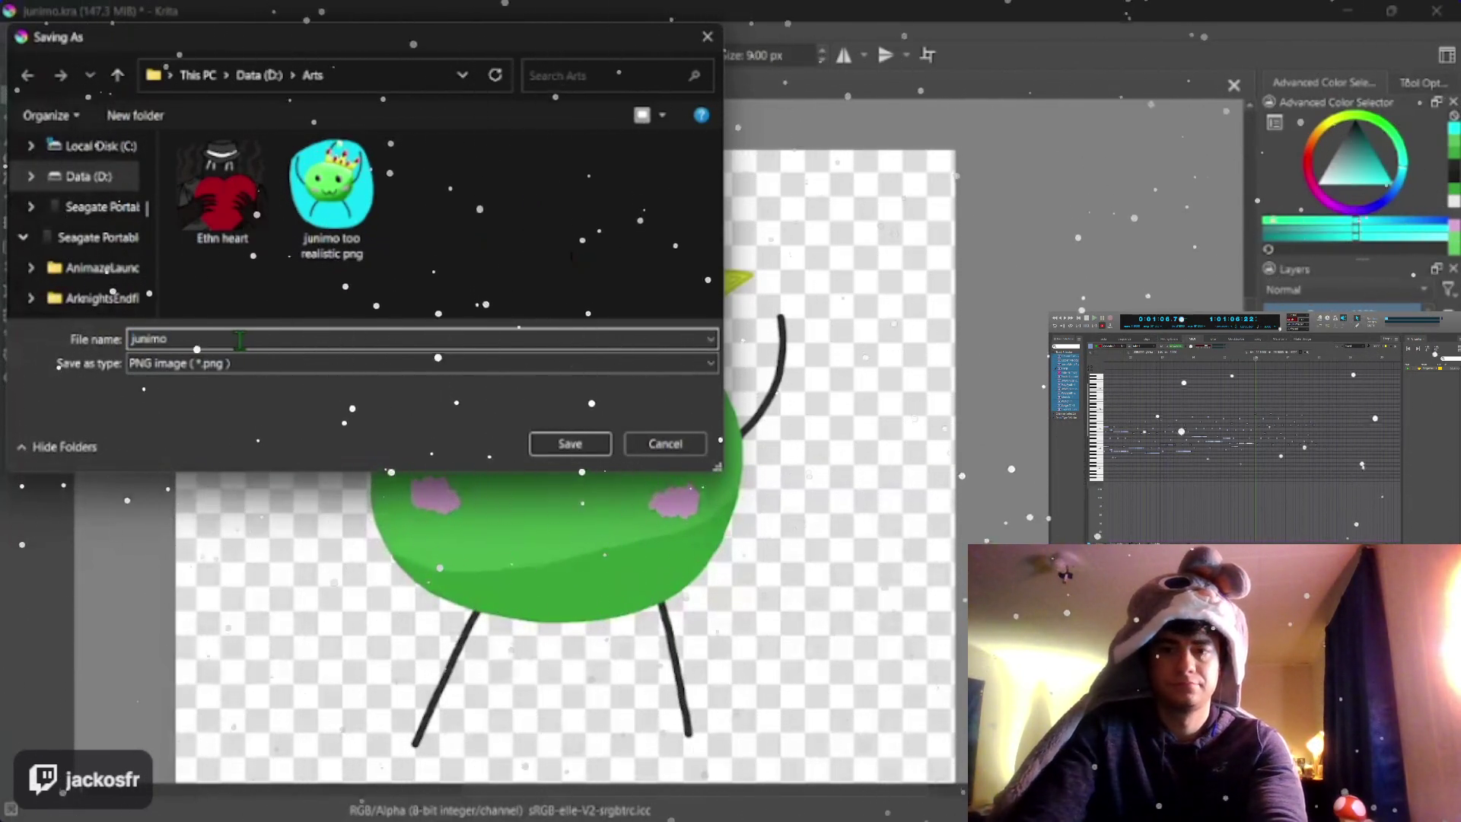
text( no bg)
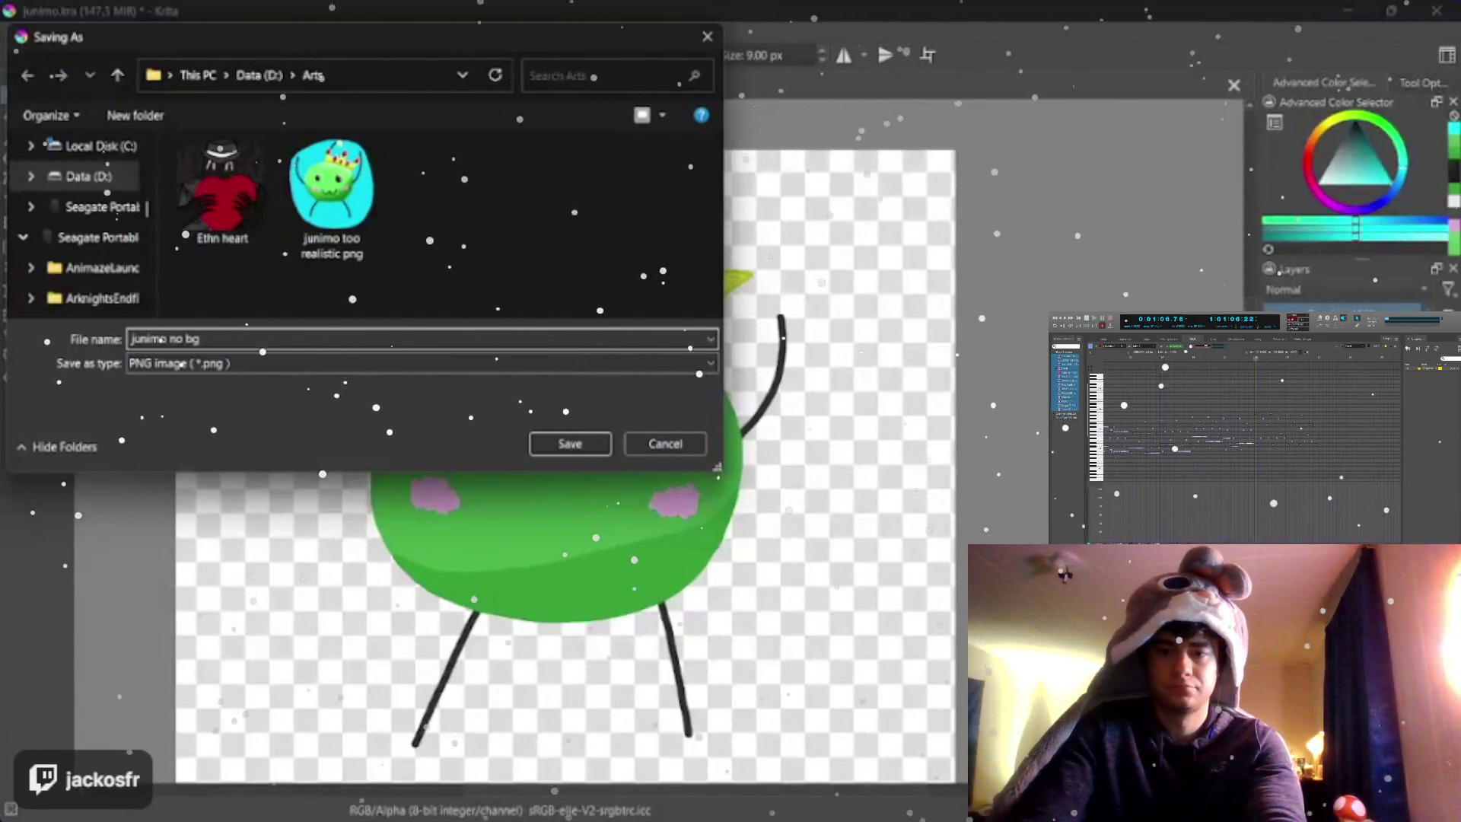
key(Return)
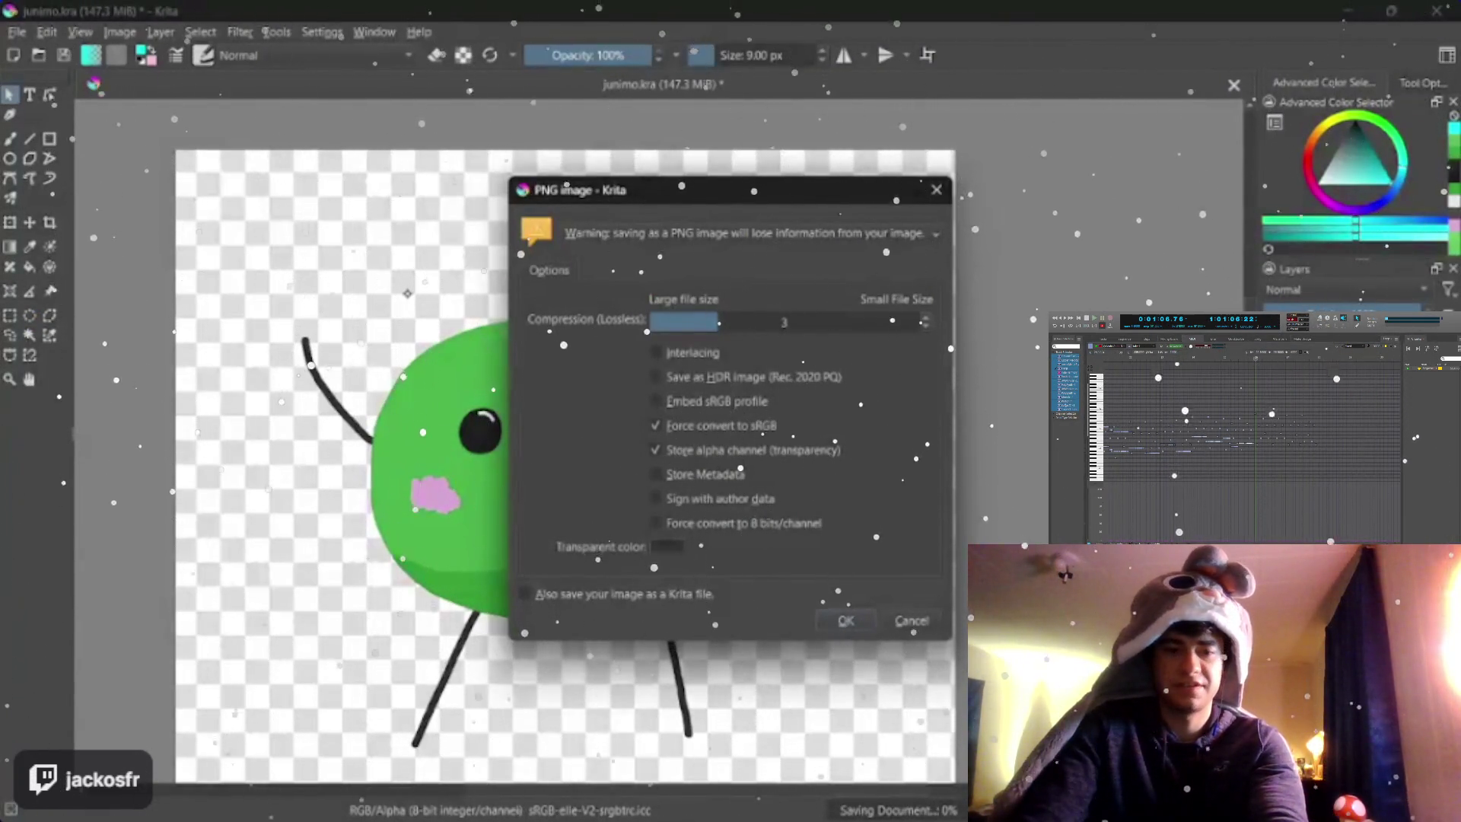
click(844, 619)
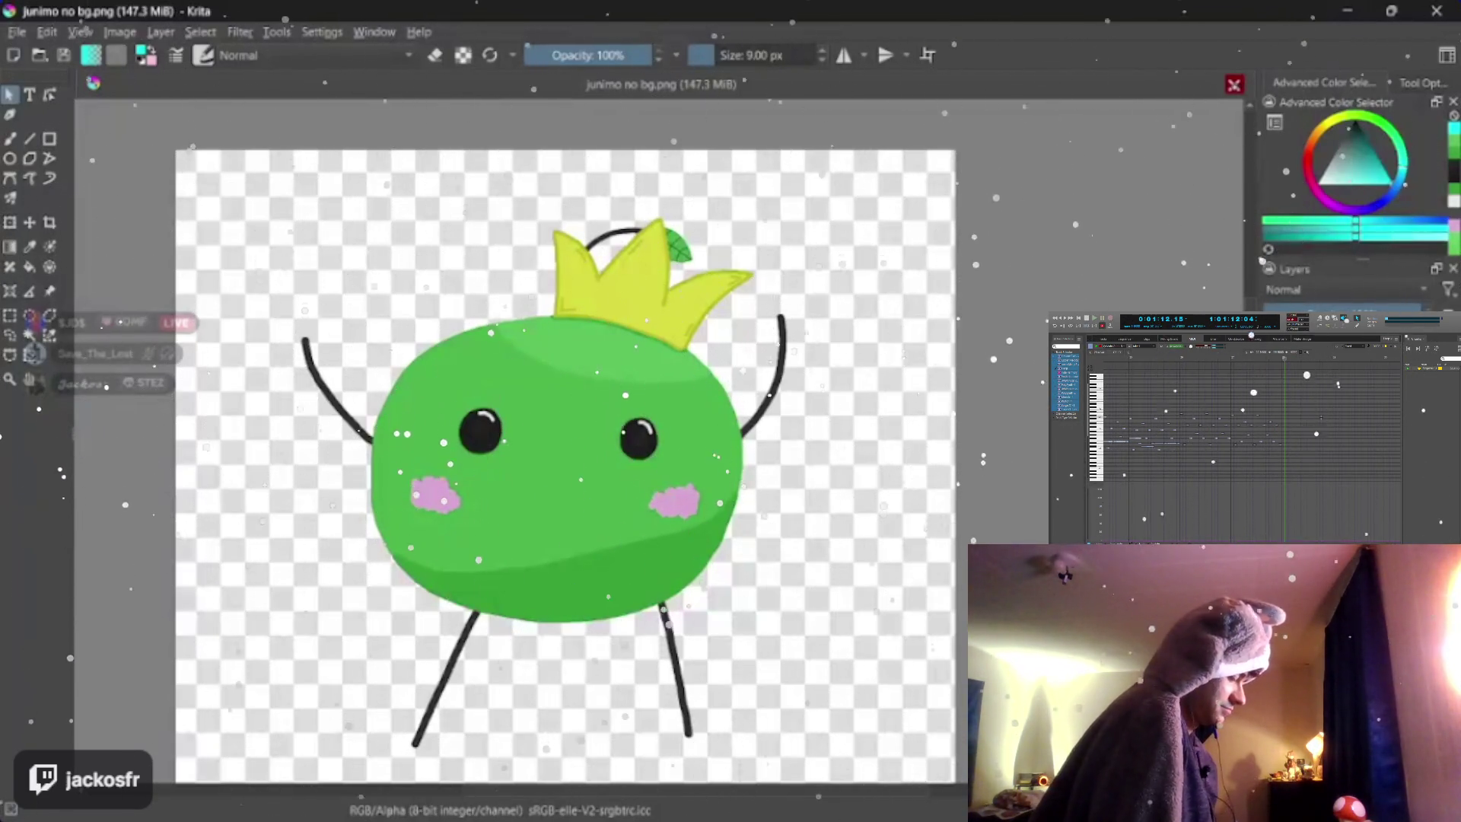
click(1232, 85)
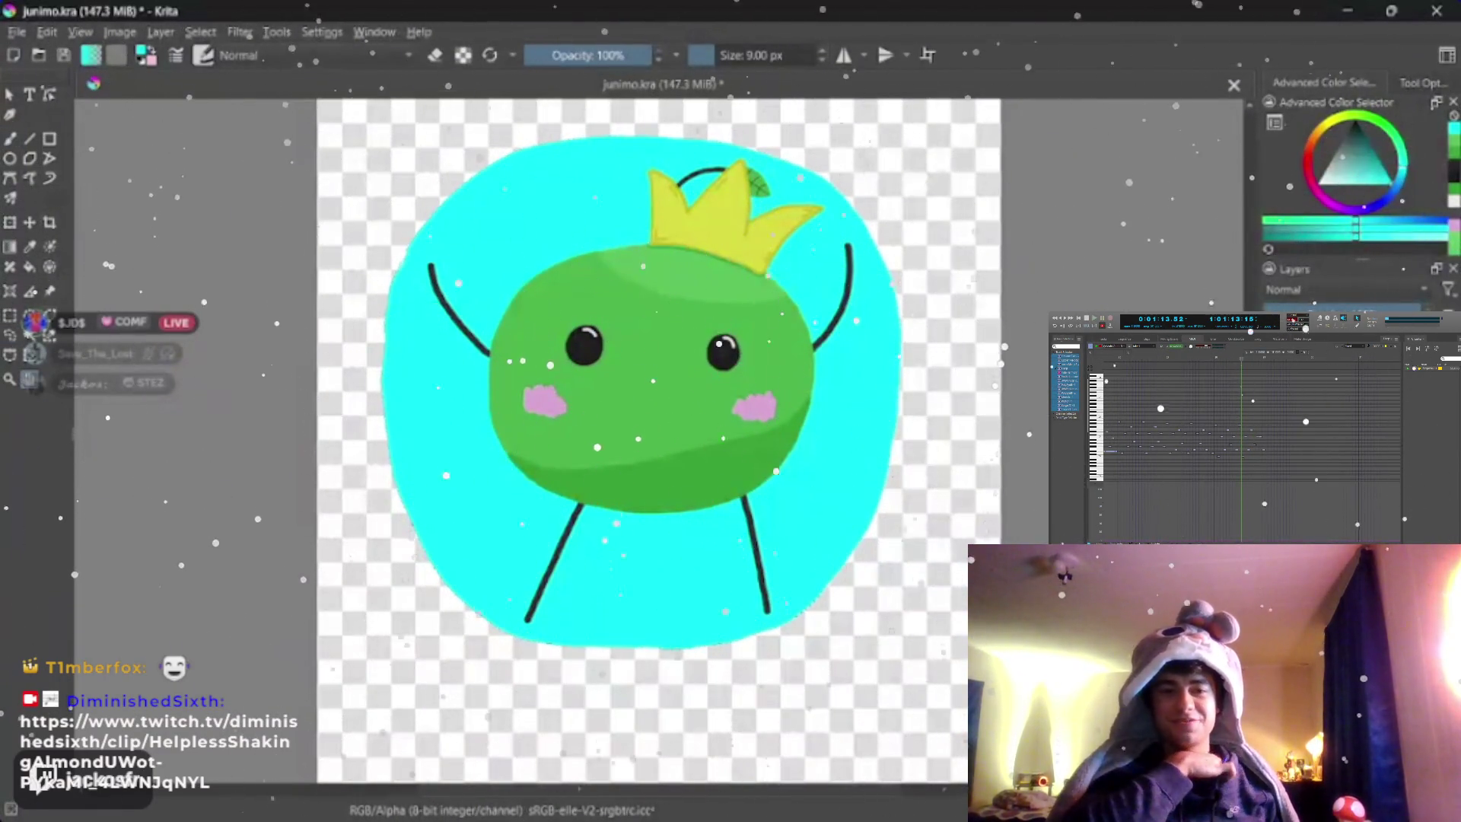
drag(658, 377, 594, 480)
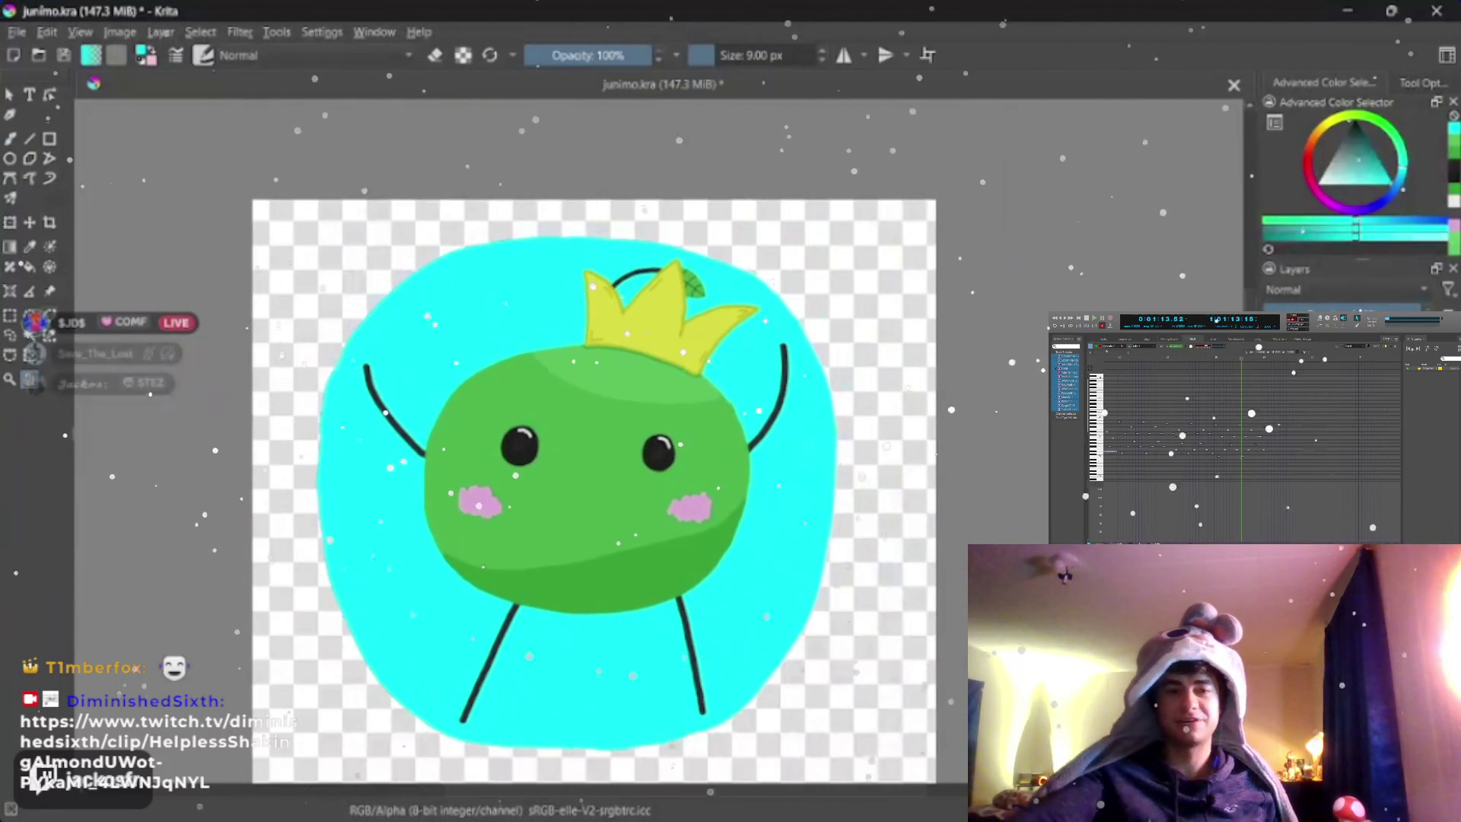